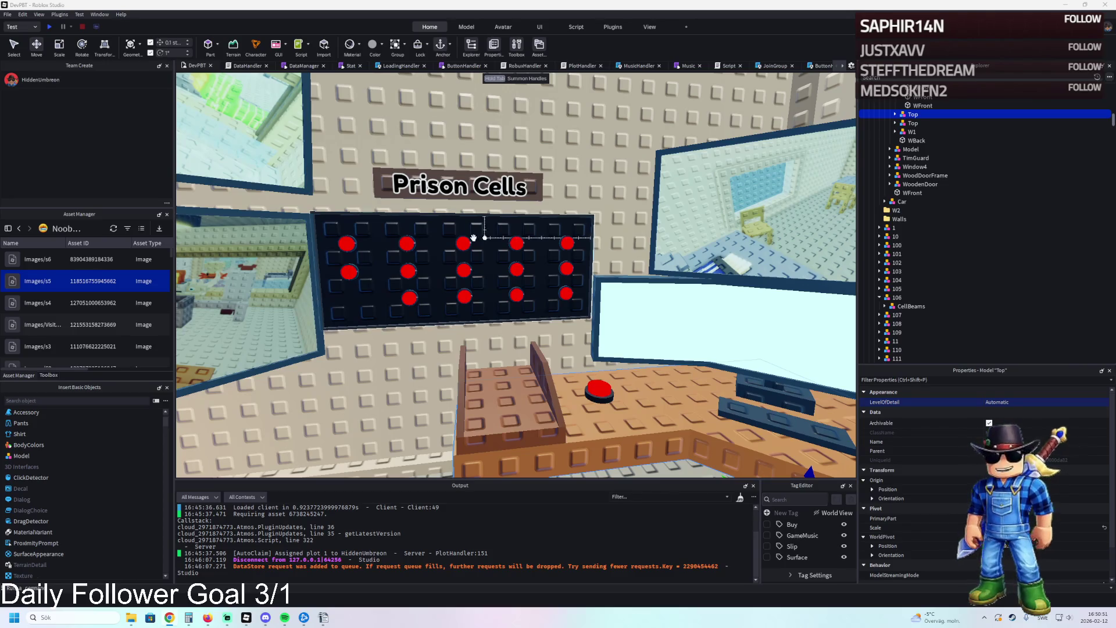
- Select the desk part beside the red button and slide it along the desk
key("a")
key("a")
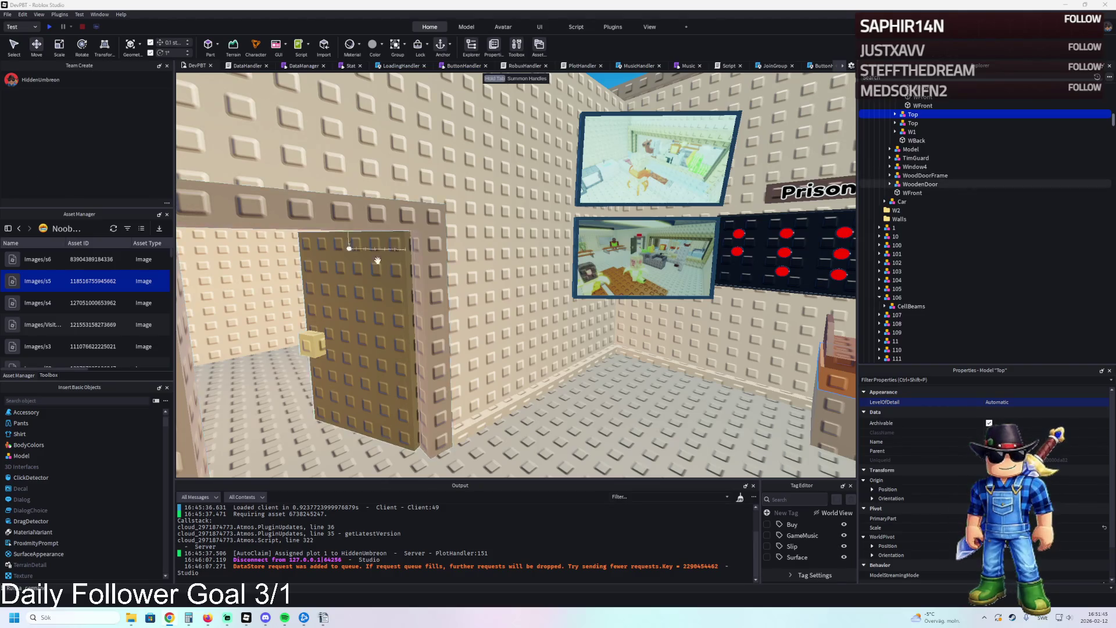
key("s")
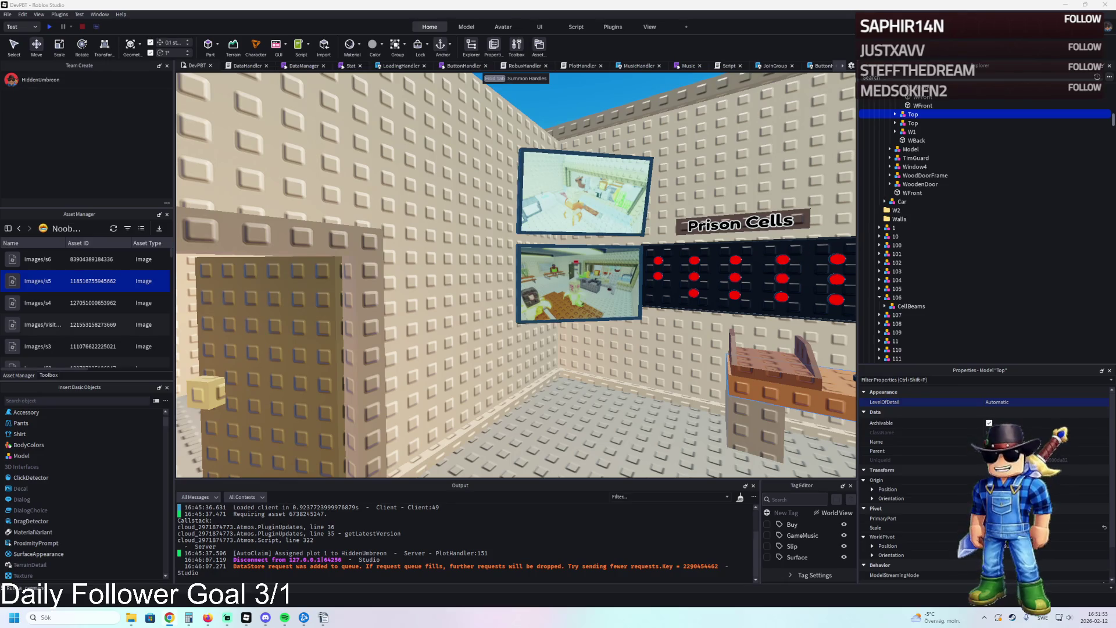
key("f")
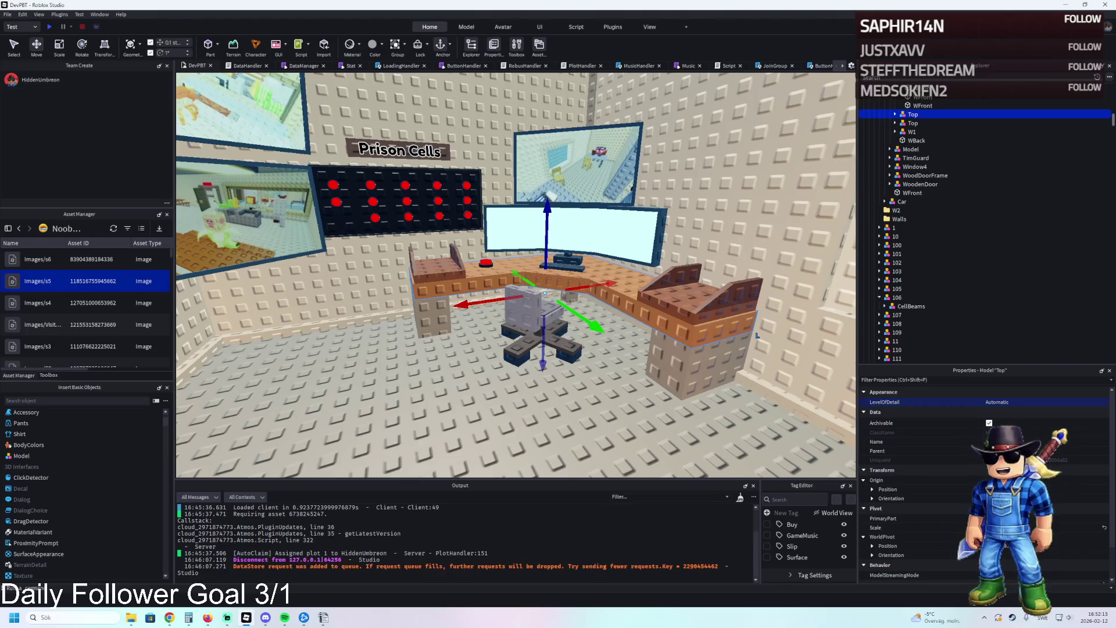
scroll(673, 273, "up", 10)
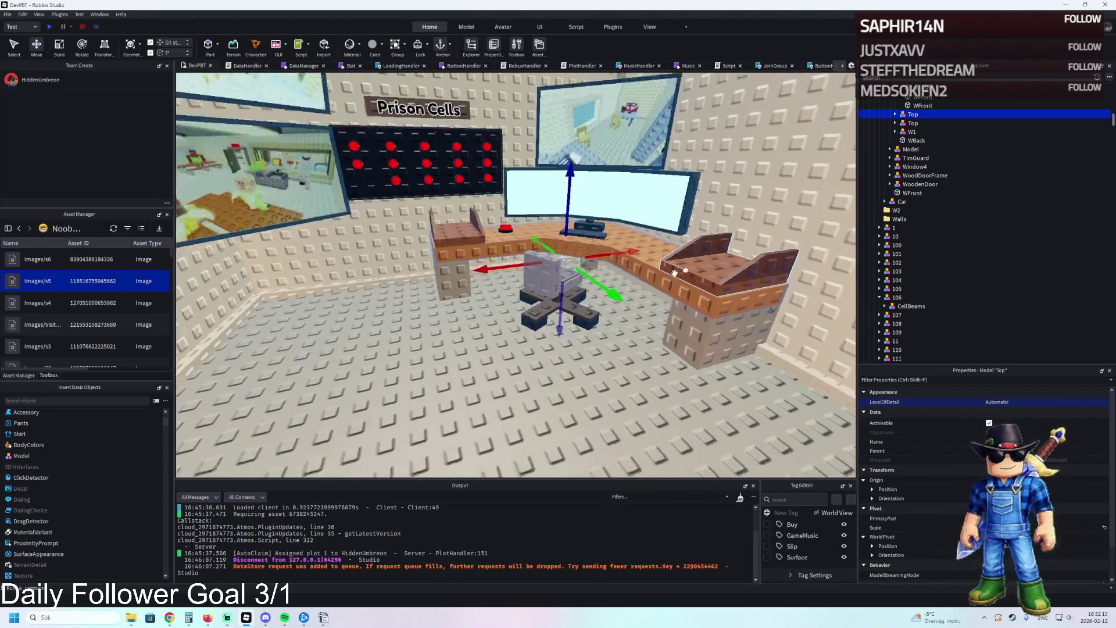
left_click(595, 295)
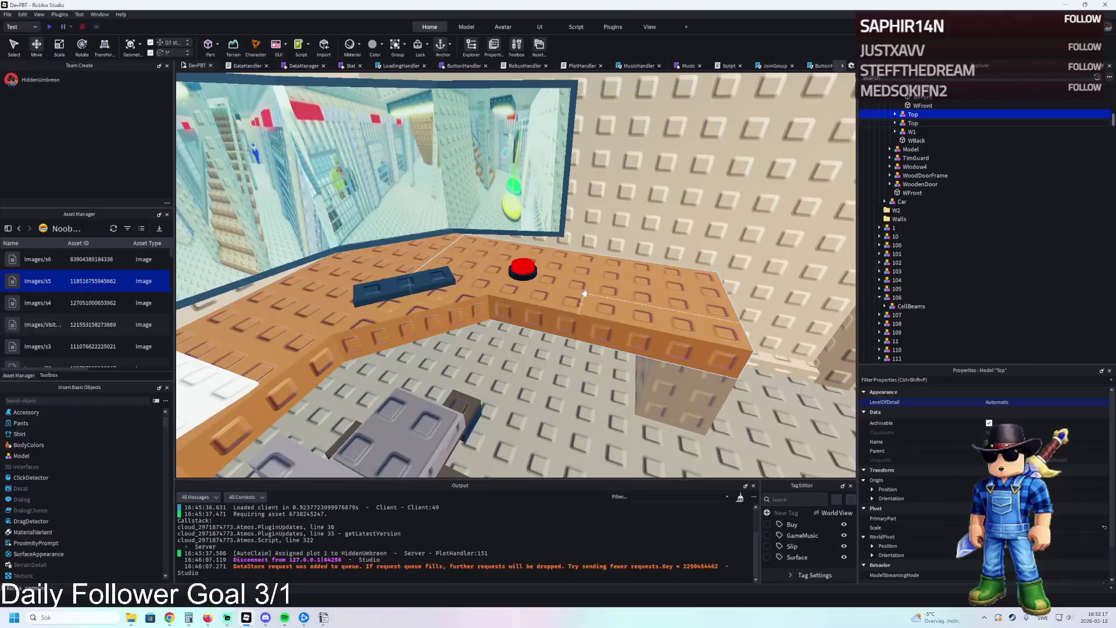
scroll(522, 260, "up", 5)
key("ctrl+3")
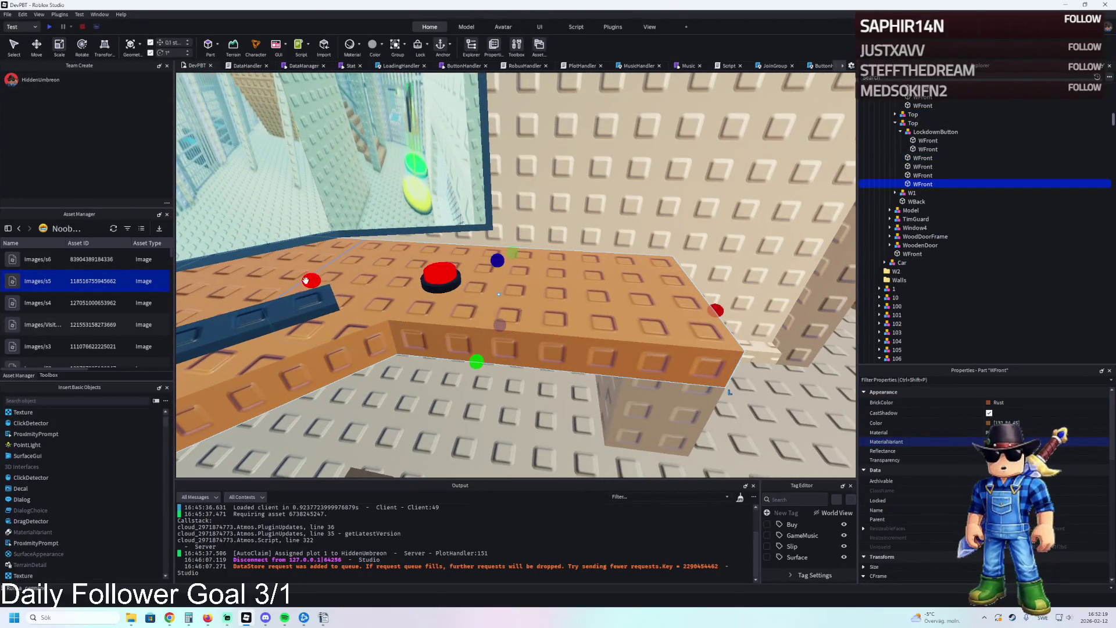
key("ctrl+2")
left_click_drag(540, 298, 603, 295)
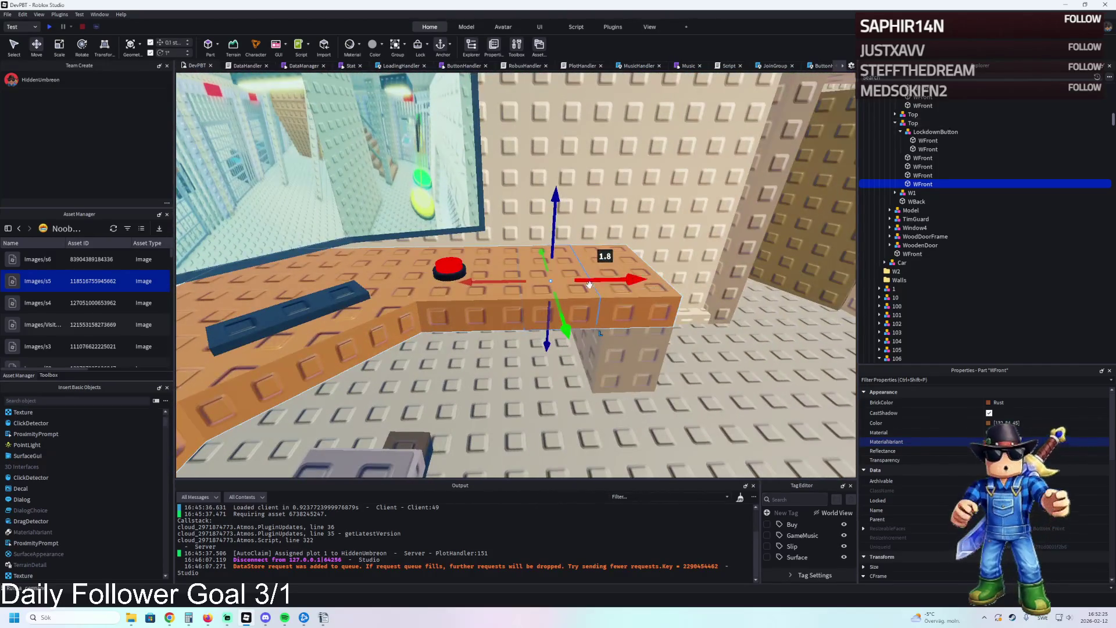
- Resize the part to 1.4 studs, raise it, and flatten it to 0.5 studs tall
scroll(531, 298, "down", 5)
left_click_drag(501, 383, 423, 379)
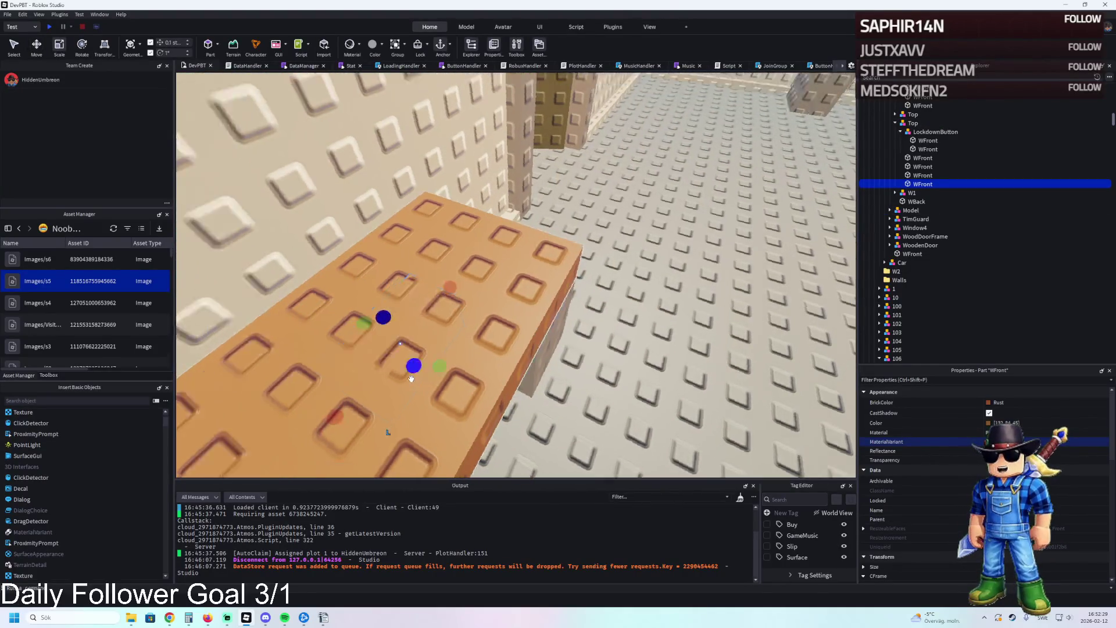
key("ctrl+2")
left_click_drag(470, 161, 452, 78)
key("ctrl+3")
left_click_drag(479, 187, 490, 228)
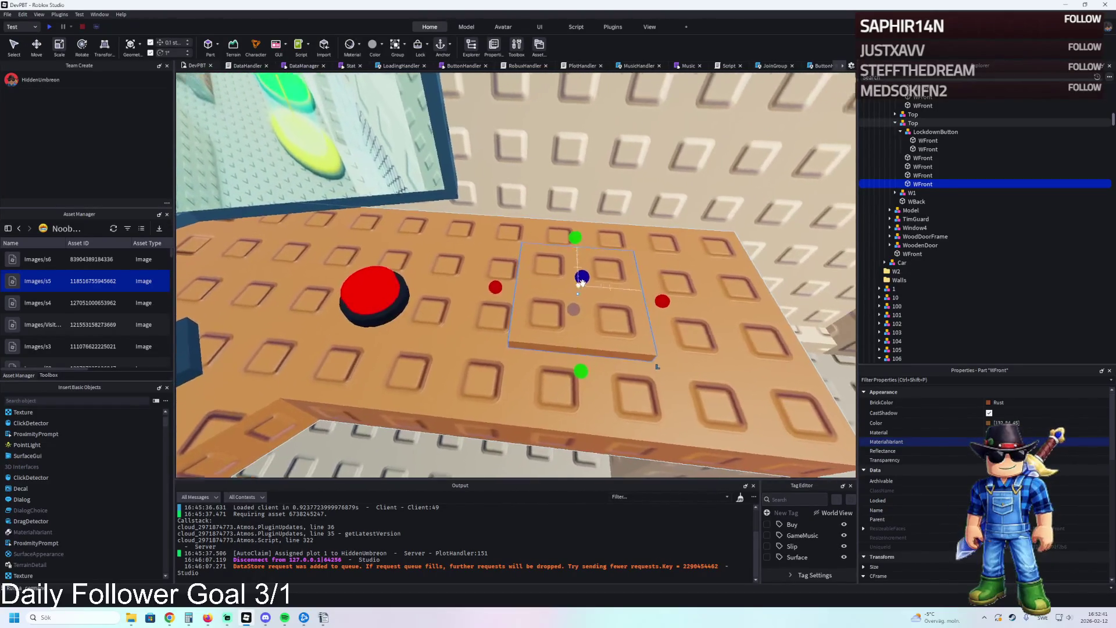
- Trim the part to 1.2 wide and 1 deep, lower it onto the desk, narrow it to 0.4
left_click_drag(653, 297, 626, 292)
left_click_drag(570, 228, 569, 253)
key("ctrl+2")
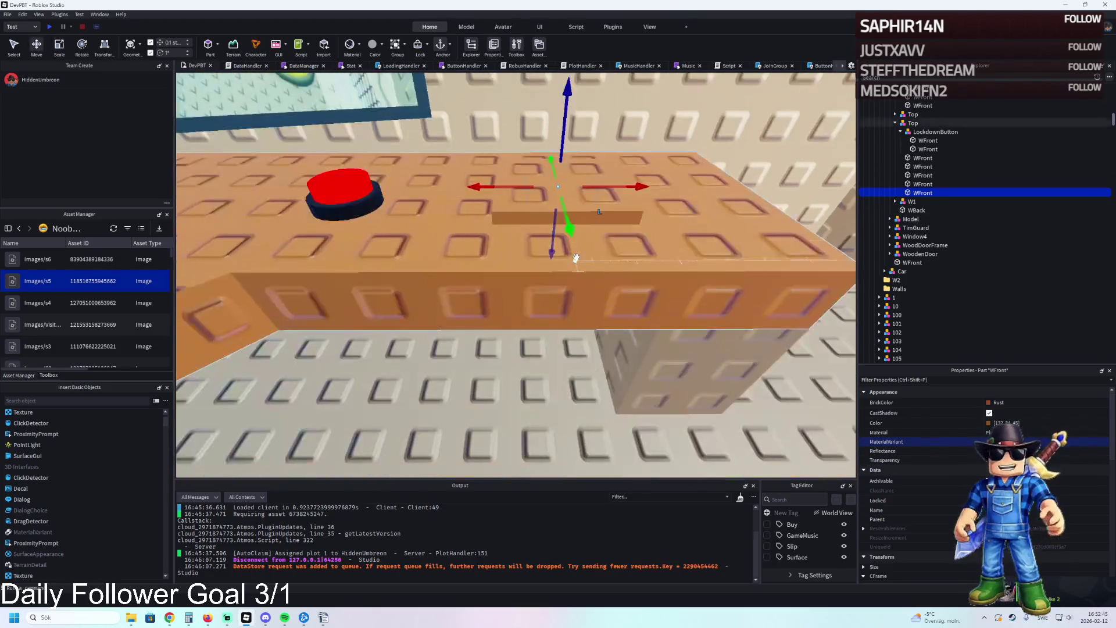
mouse_move(567, 213)
left_mouse_down()
mouse_move(566, 201)
mouse_move(562, 218)
left_mouse_up()
key("ctrl+3")
left_click_drag(612, 266, 592, 265)
- Edit the part's size value and lower it 0.2 studs to sit on the desk top
left_click(1003, 567)
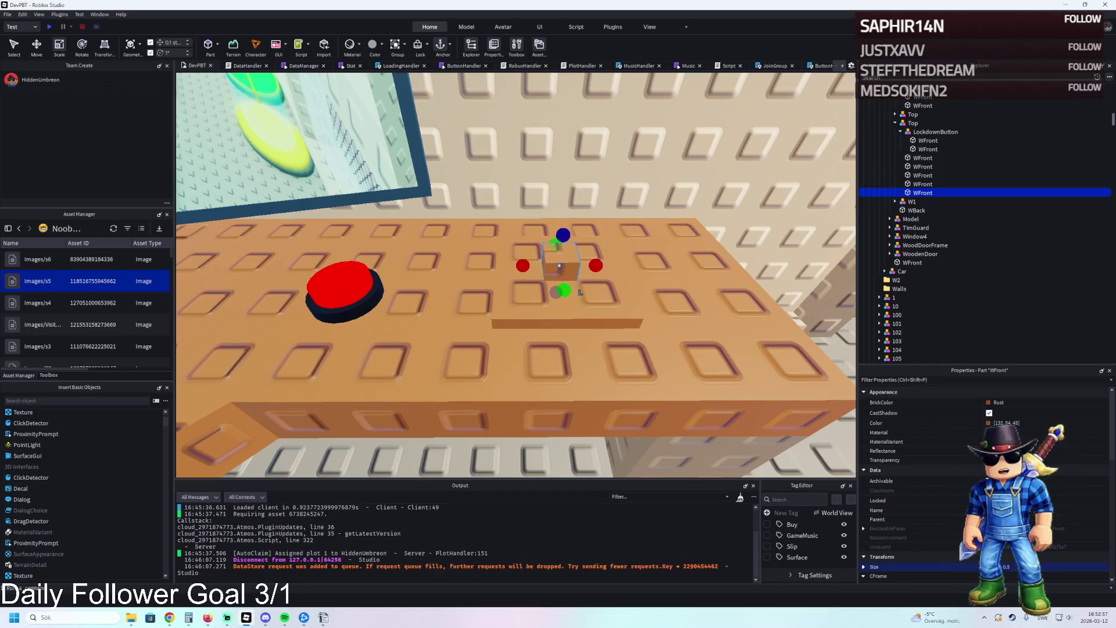
scroll(594, 353, "up", 5)
key("ctrl+2")
left_click_drag(531, 375, 534, 356)
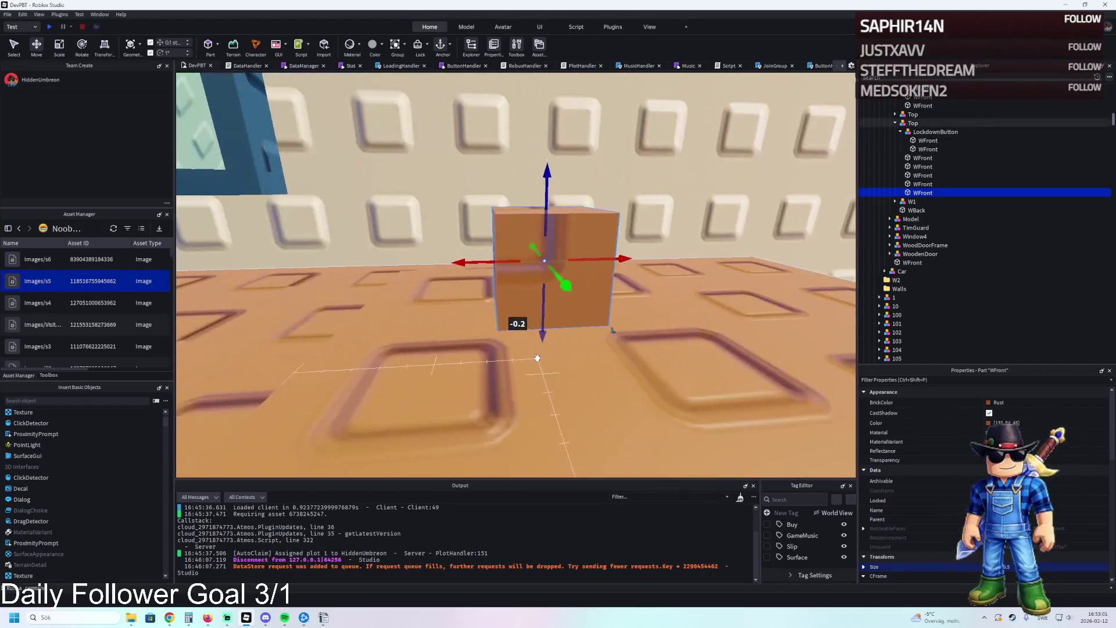
scroll(535, 357, "down", 5)
scroll(537, 356, "up", 5)
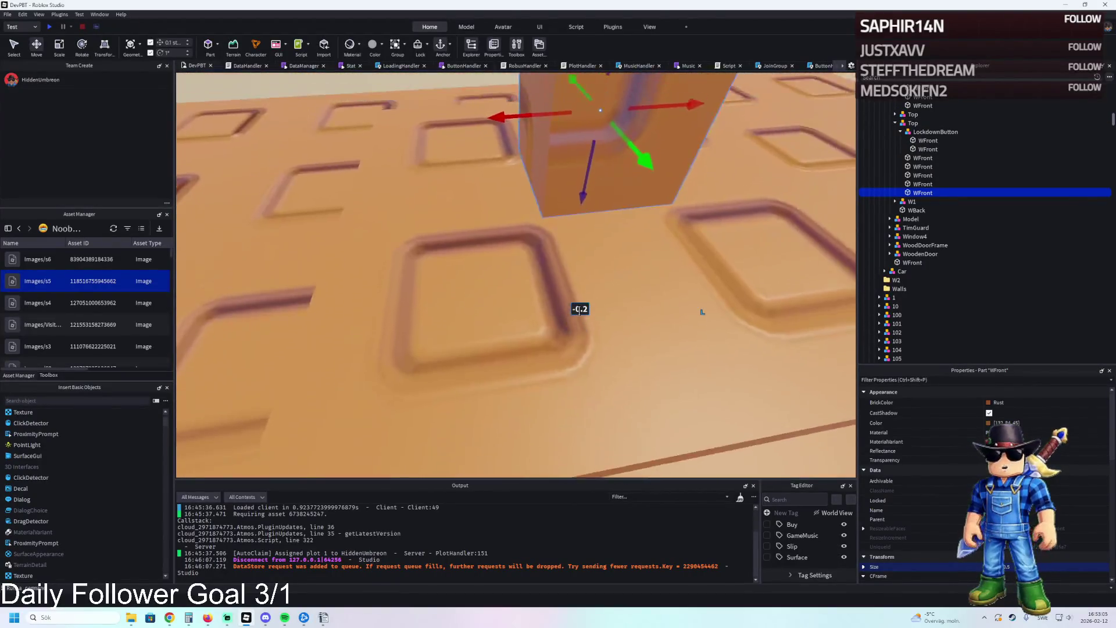
left_click_drag(546, 351, 544, 357)
scroll(546, 357, "down", 5)
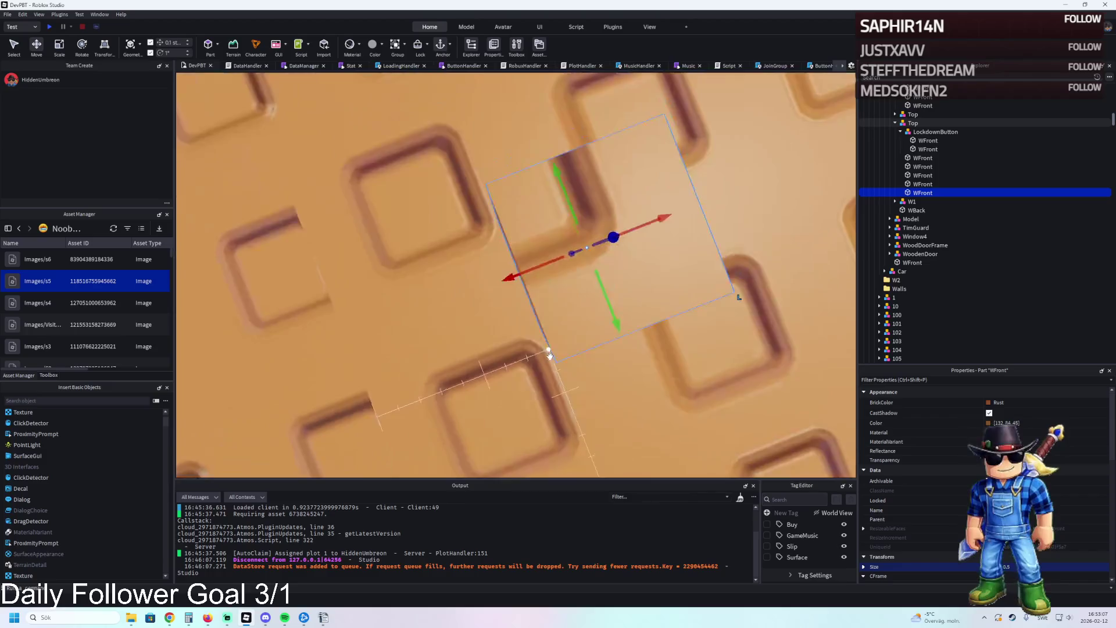
key("s")
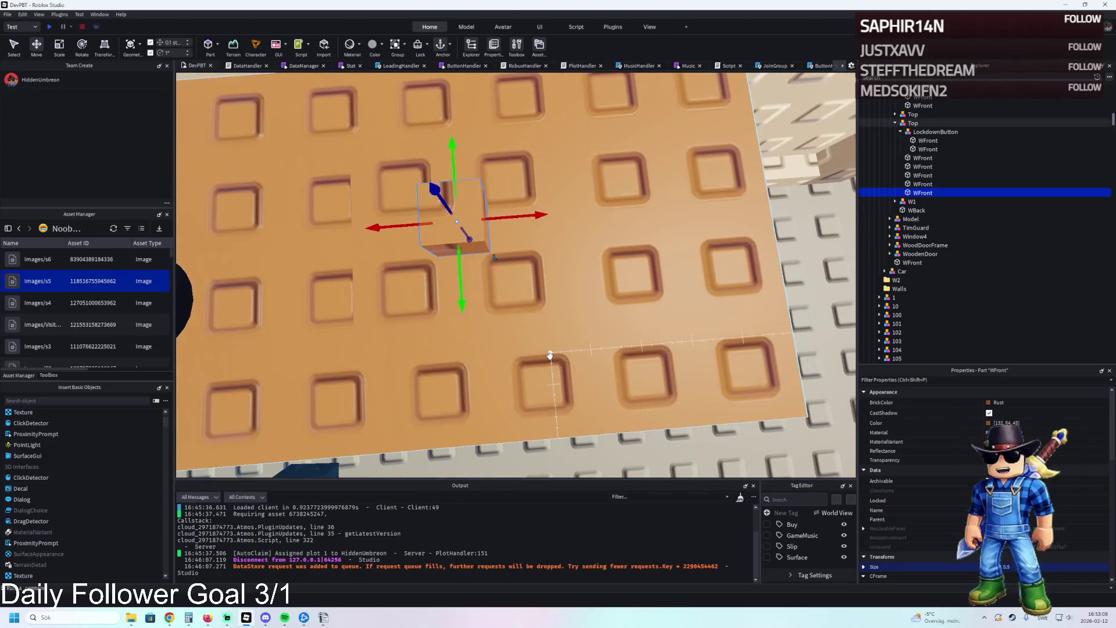
key("s")
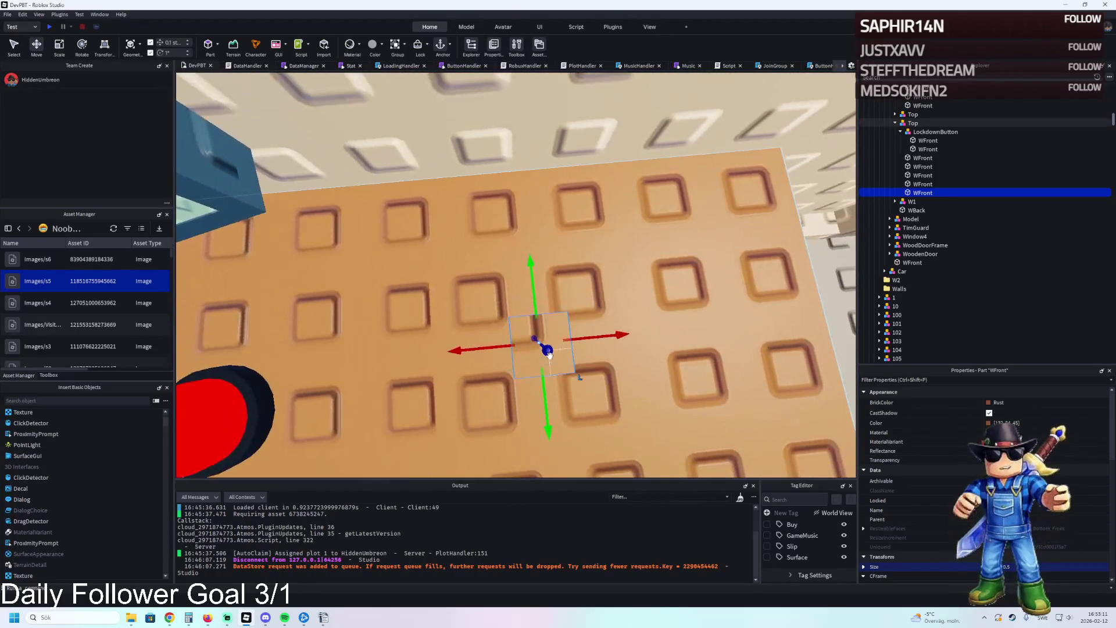
key("s")
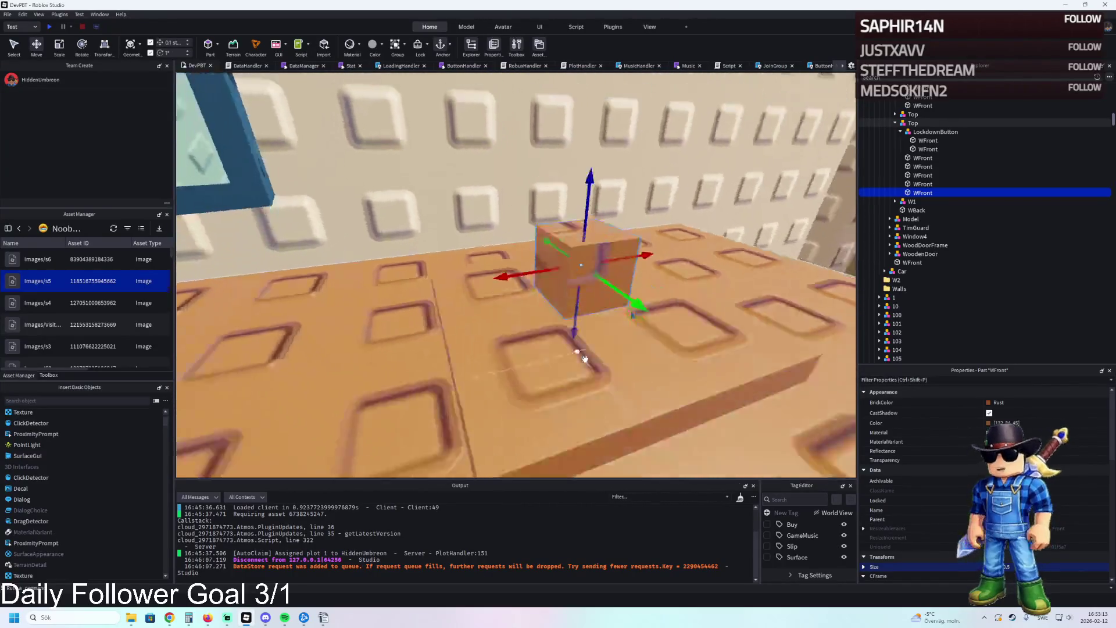
- Lower the part another 0.1 studs and make it taller
key("ctrl+3")
key("ctrl+1")
key("ctrl+2")
left_click_drag(510, 295, 508, 311)
key("ctrl+3")
left_click_drag(508, 207, 510, 148)
- Set the move increment to 0.05, nudge the part down, and stretch it into a tall post
type("0.05")
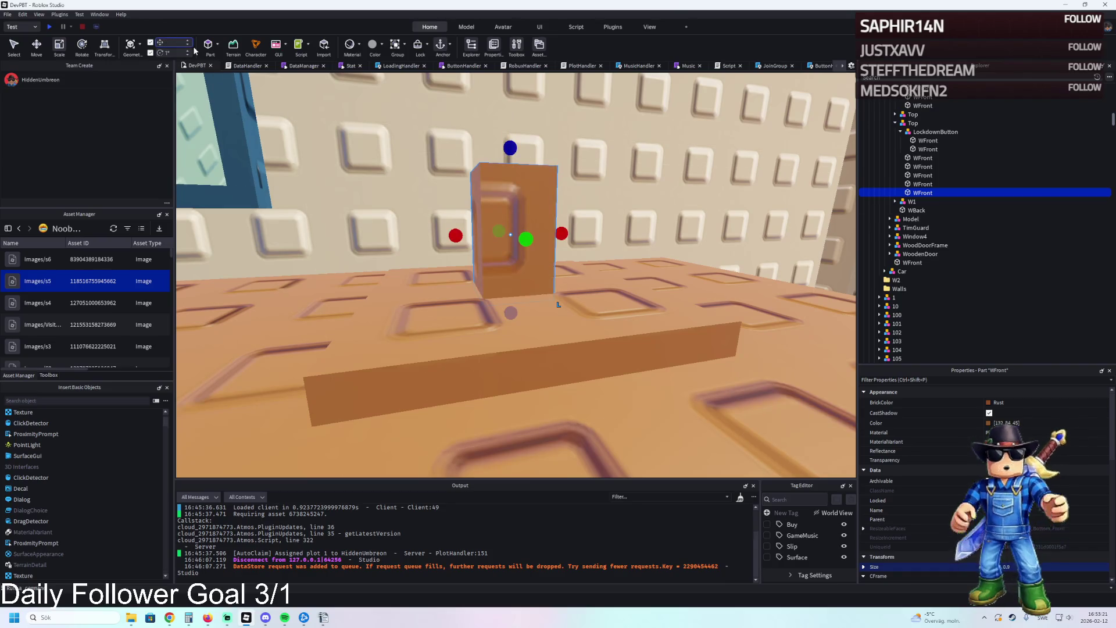
key("Return")
scroll(743, 335, "up", 3)
key("ctrl+2")
left_click_drag(503, 316, 506, 310)
key("ctrl+3")
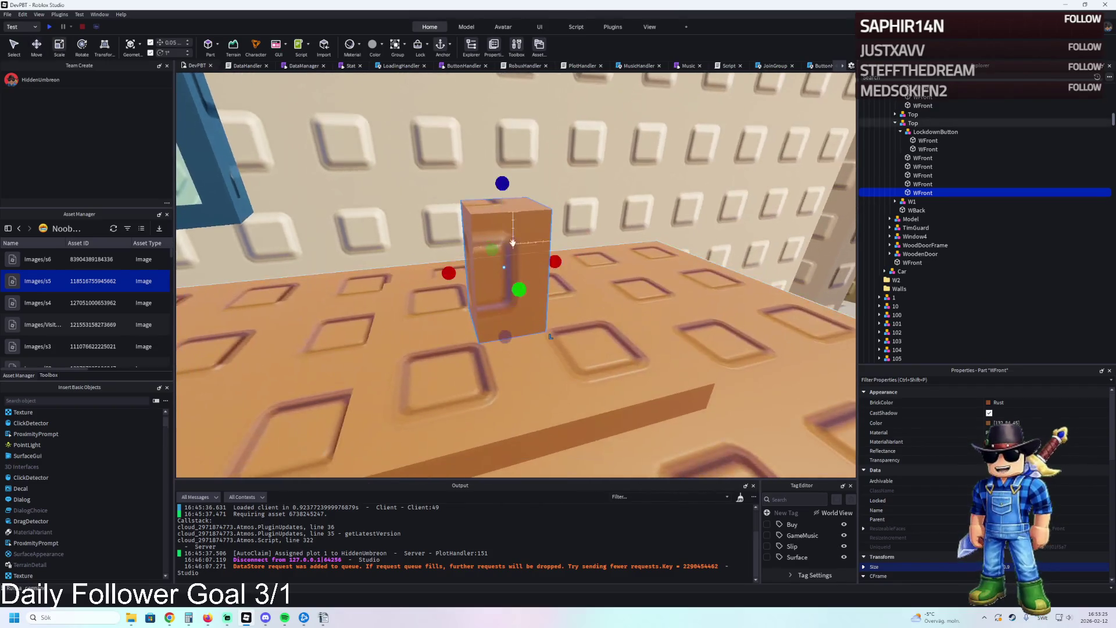
mouse_move(498, 188)
left_mouse_down()
mouse_move(504, 155)
mouse_move(492, 221)
mouse_move(501, 226)
left_mouse_up()
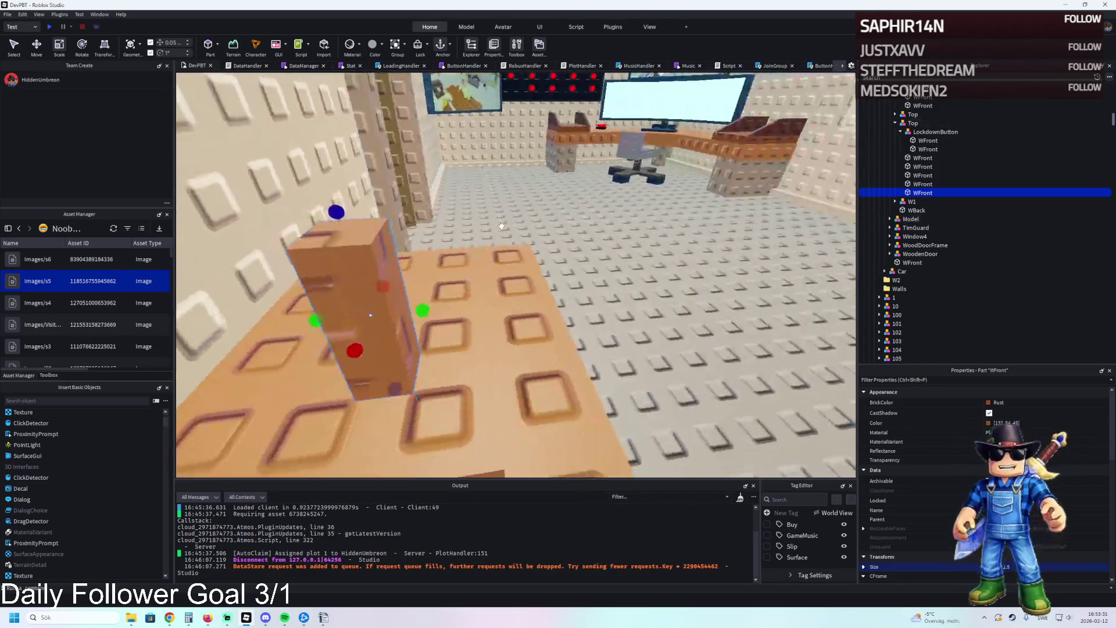
- Render a 30° angled piece with the Archimedes plugin on the Z axis with Flip Axis
left_click(613, 26)
left_click(74, 51)
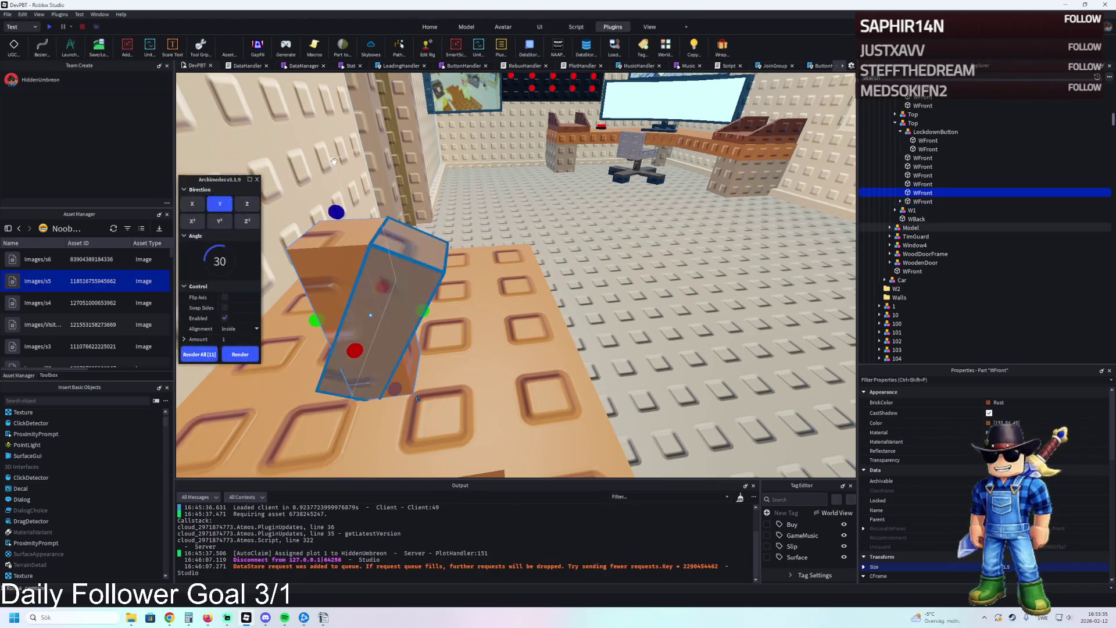
left_click(255, 205)
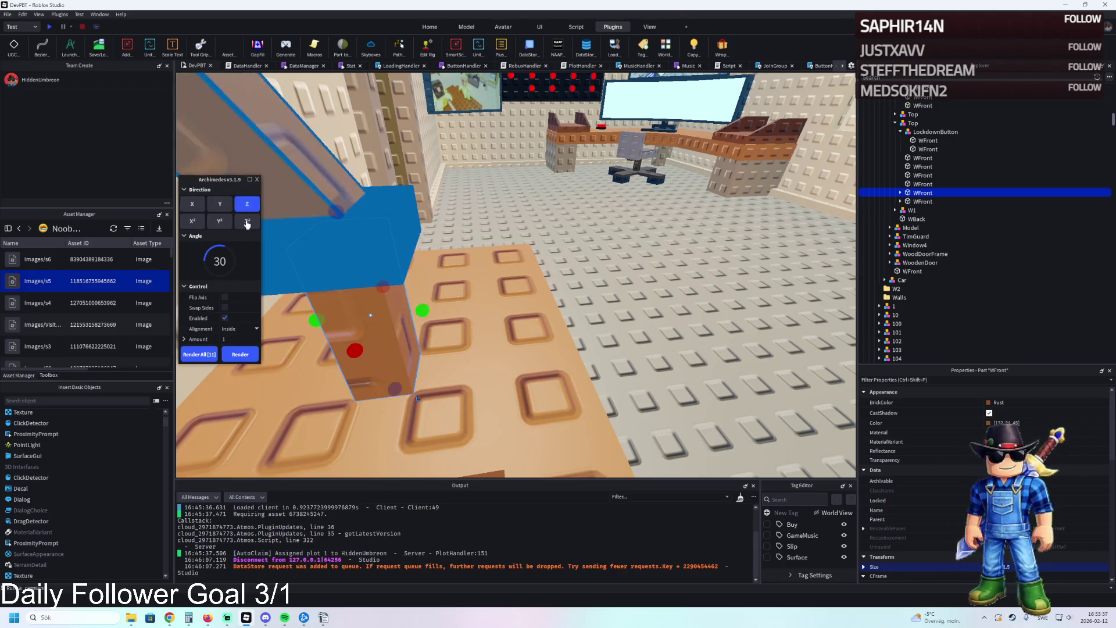
left_click(225, 309)
left_click(225, 308)
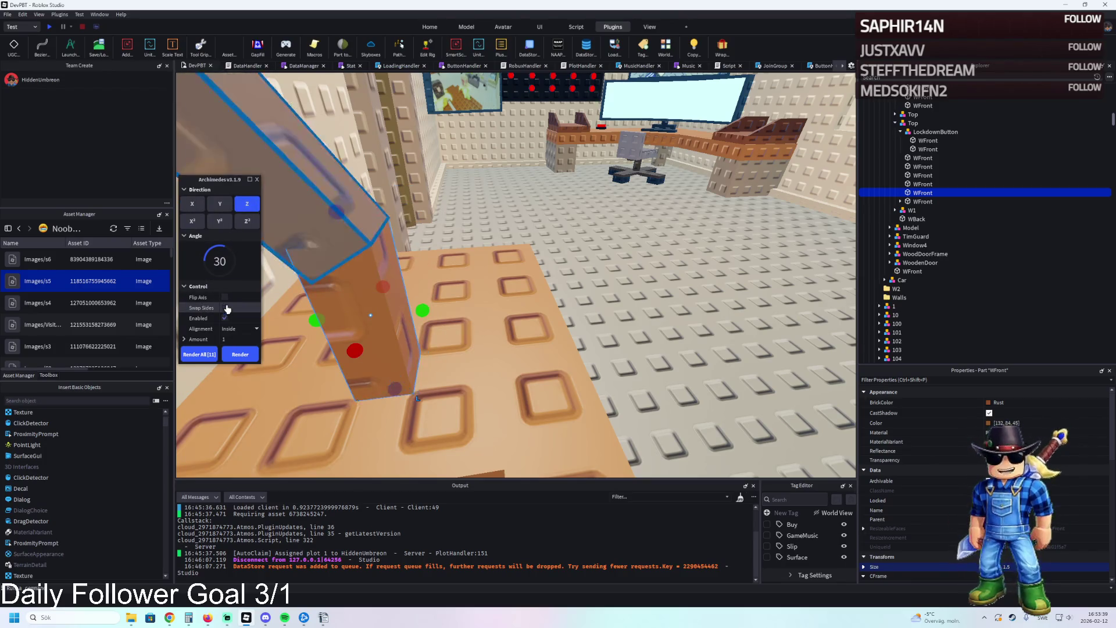
left_click(225, 297)
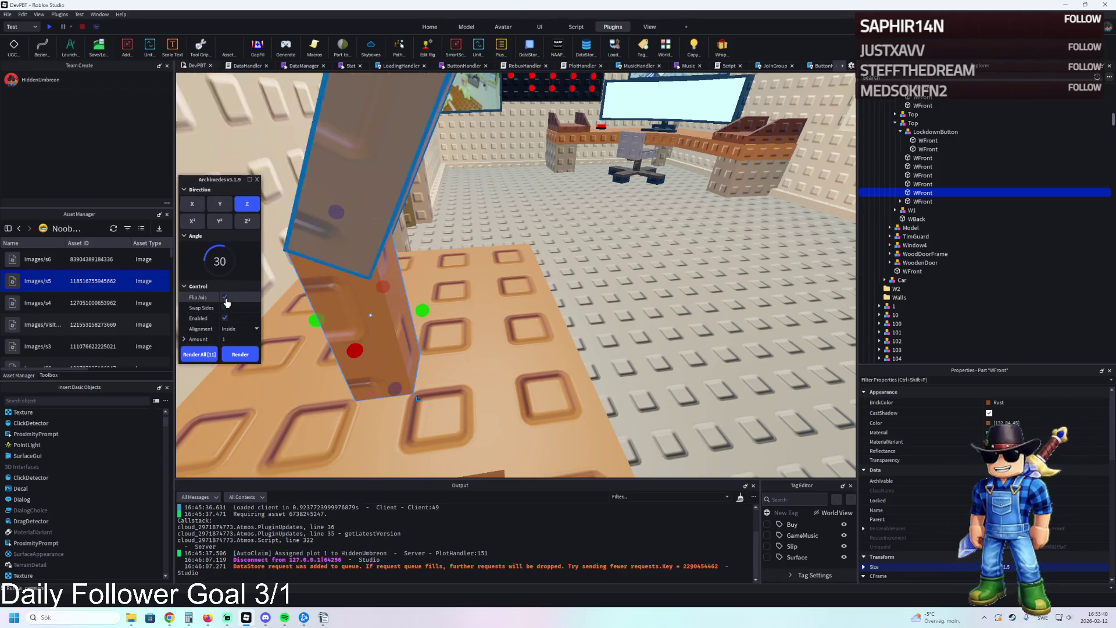
left_click(240, 354)
left_click(259, 179)
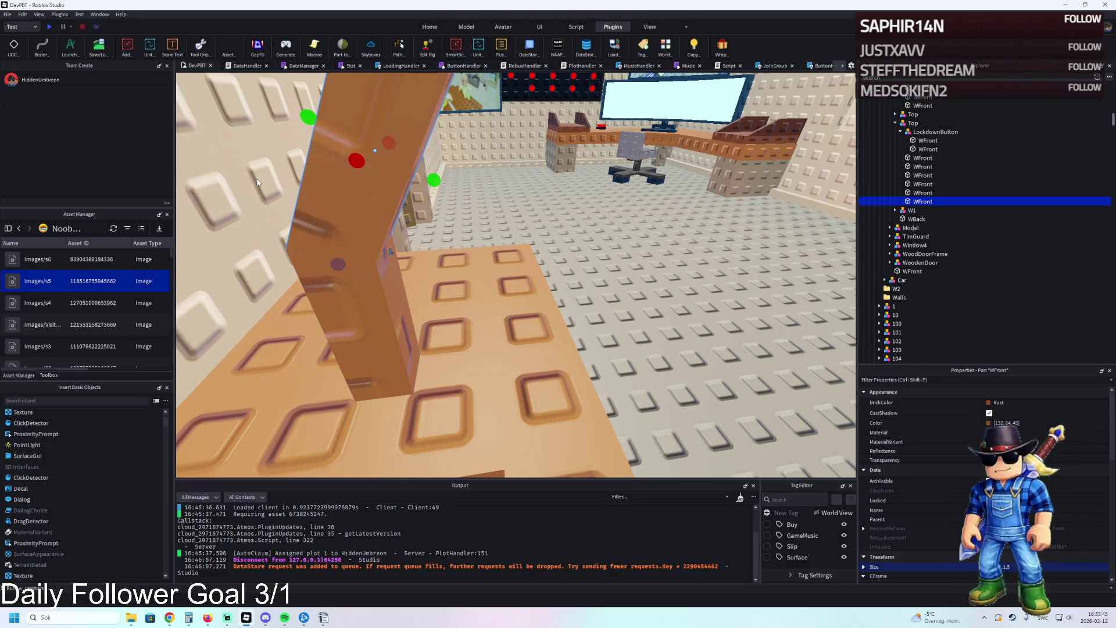
- Duplicate the angled piece, lengthen it to 1.6, and thin the top slab to 0.1
key("f")
scroll(523, 245, "up", 4)
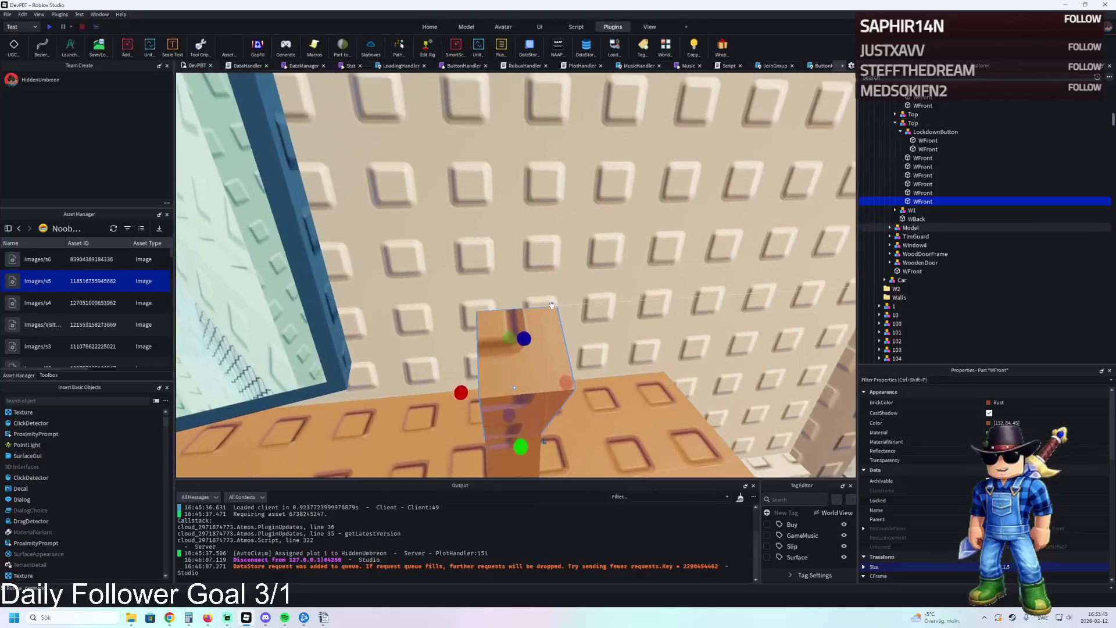
scroll(556, 298, "up", 2)
key("ctrl+d")
mouse_move(491, 401)
left_mouse_down()
mouse_move(497, 412)
mouse_move(501, 324)
left_mouse_up()
left_click_drag(516, 261, 526, 273)
mouse_move(510, 192)
left_mouse_down()
mouse_move(513, 172)
mouse_move(516, 187)
left_mouse_up()
scroll(930, 494, "down", 6)
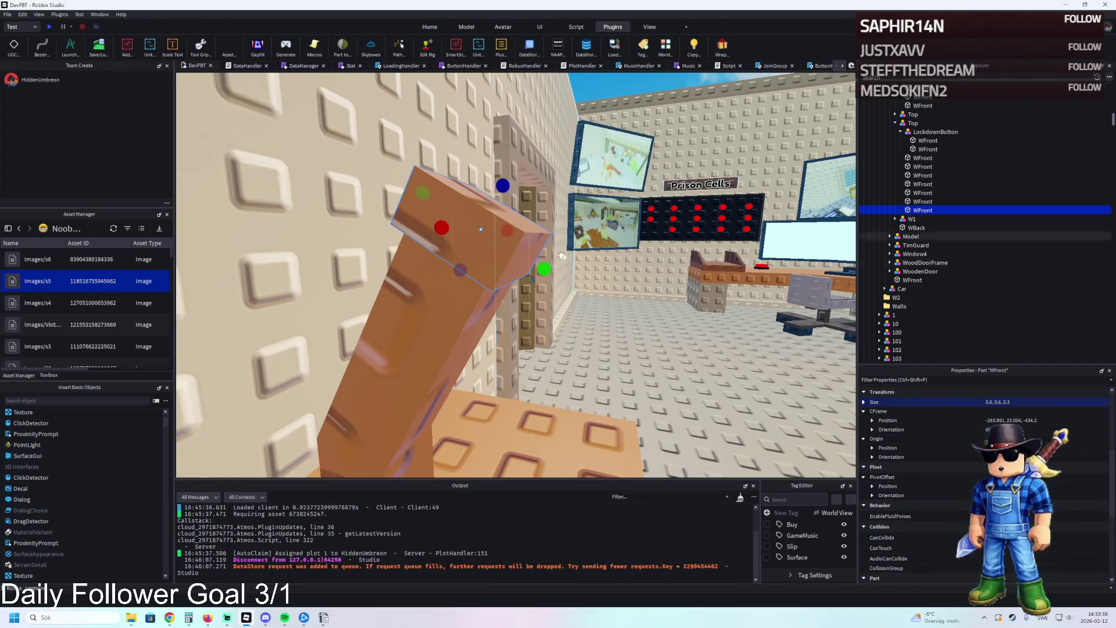
- Lower the part 0.3 studs and shorten another stand piece to 1 stud
key("ctrl+2")
mouse_move(459, 212)
left_mouse_down()
mouse_move(431, 263)
mouse_move(407, 279)
left_mouse_up()
key("ctrl+3")
left_click(430, 253)
mouse_move(461, 185)
left_mouse_down()
mouse_move(378, 354)
mouse_move(390, 237)
left_mouse_up()
scroll(390, 237, "down", 5)
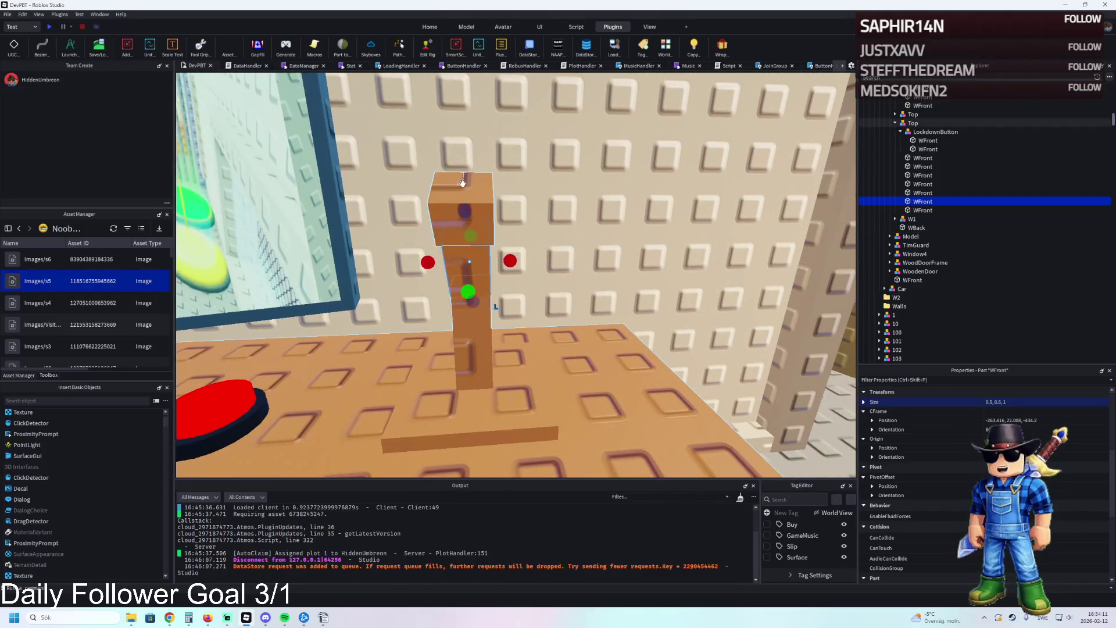
- Change the cube on top of the stand into a ball shape
left_click(482, 215)
scroll(1059, 429, "down", 6)
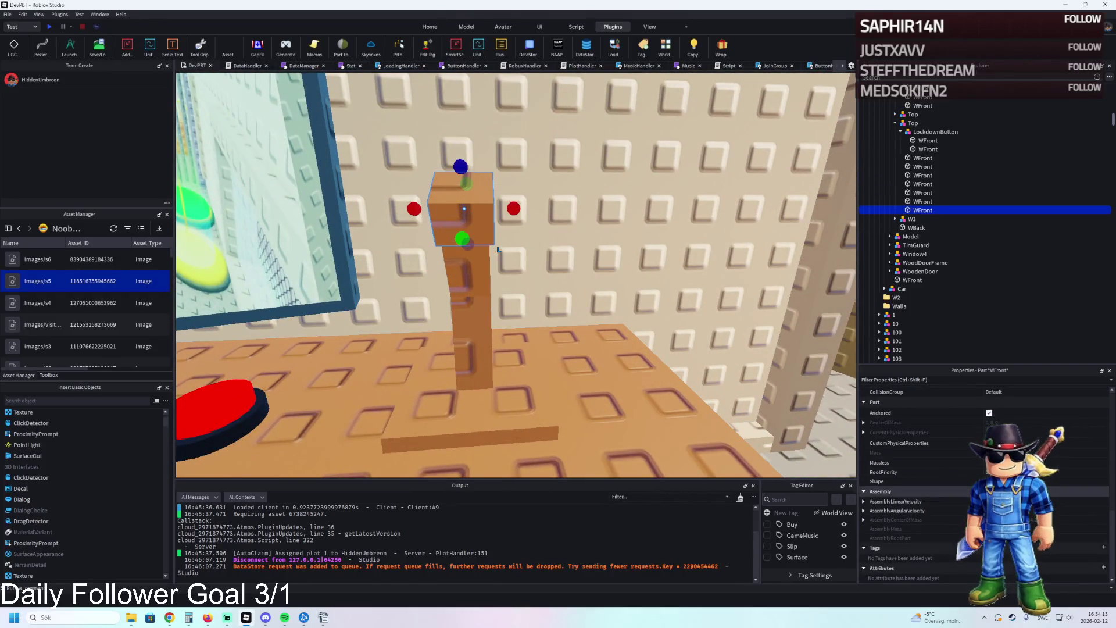
left_click(1023, 491)
scroll(1023, 465, "up", 6)
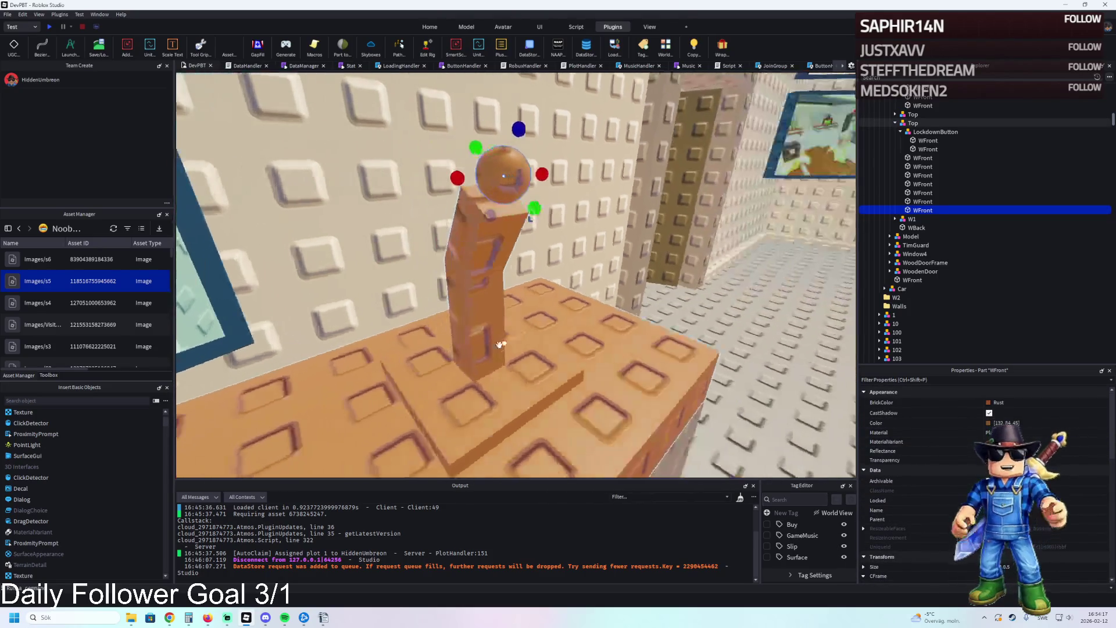
- Select the four stand pieces and group them into a model named 'Mic'
left_click(478, 347)
left_click(490, 251, "ctrl")
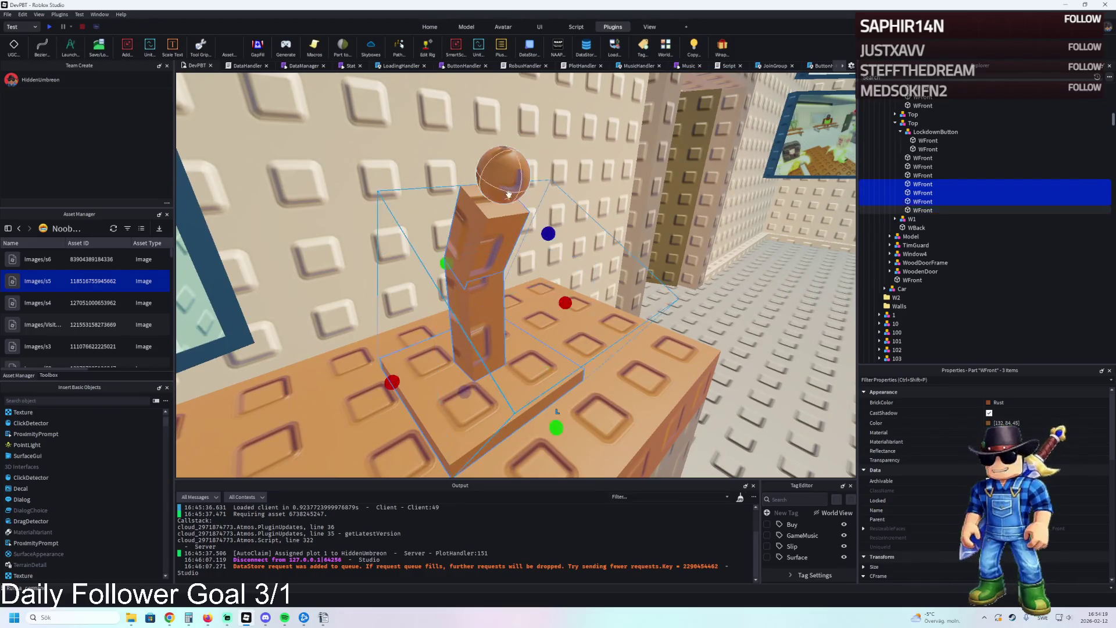
key("ctrl+z")
left_click(486, 251, "ctrl")
left_click(474, 326, "ctrl")
left_click(512, 406, "ctrl")
key("ctrl+g")
key("F2")
type("Mic")
key("Return")
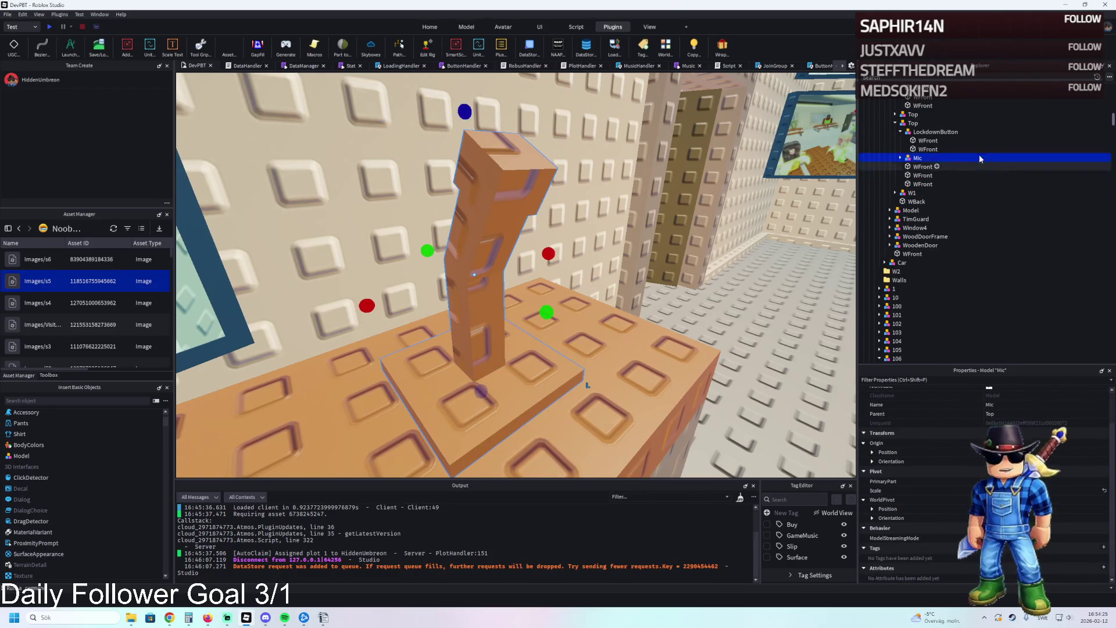
- Move the Mic model into the WorkStation folder in the Explorer
left_click_drag(918, 158, 918, 124)
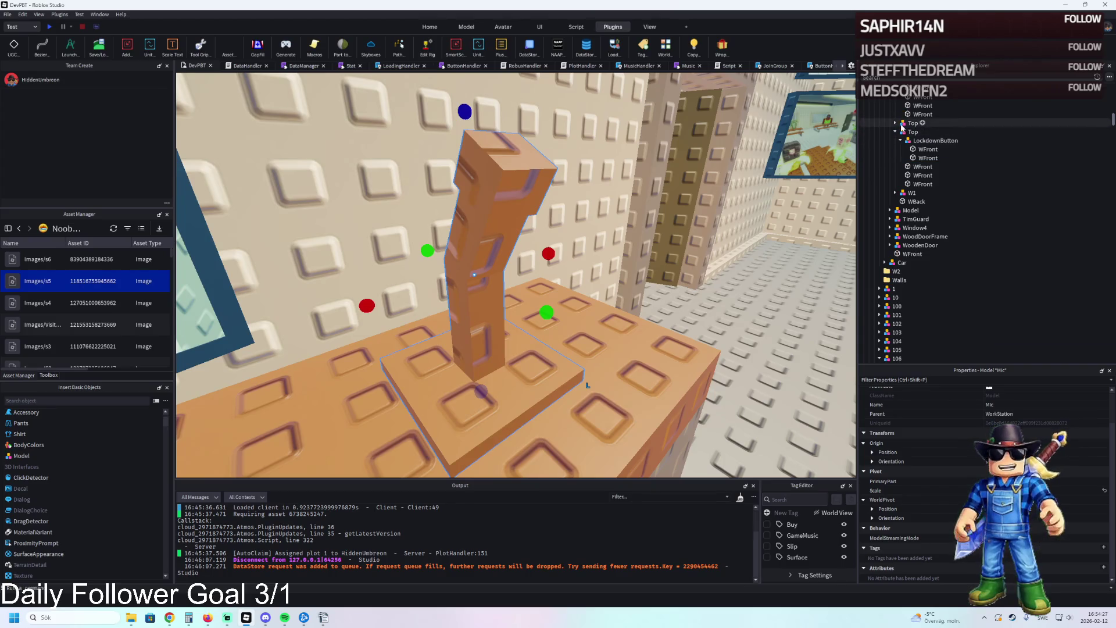
left_click(918, 123)
scroll(929, 122, "down", 2)
left_click(802, 191)
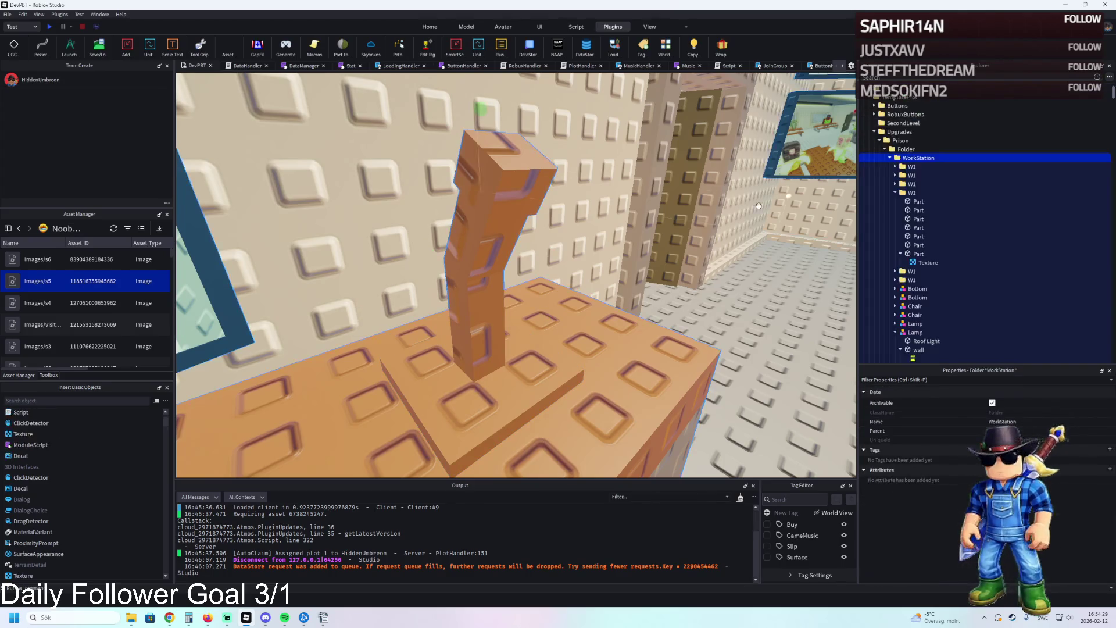
- Set the BrickColor of all four WFront parts in Mic to Really black
left_click(498, 212)
scroll(930, 291, "down", 2)
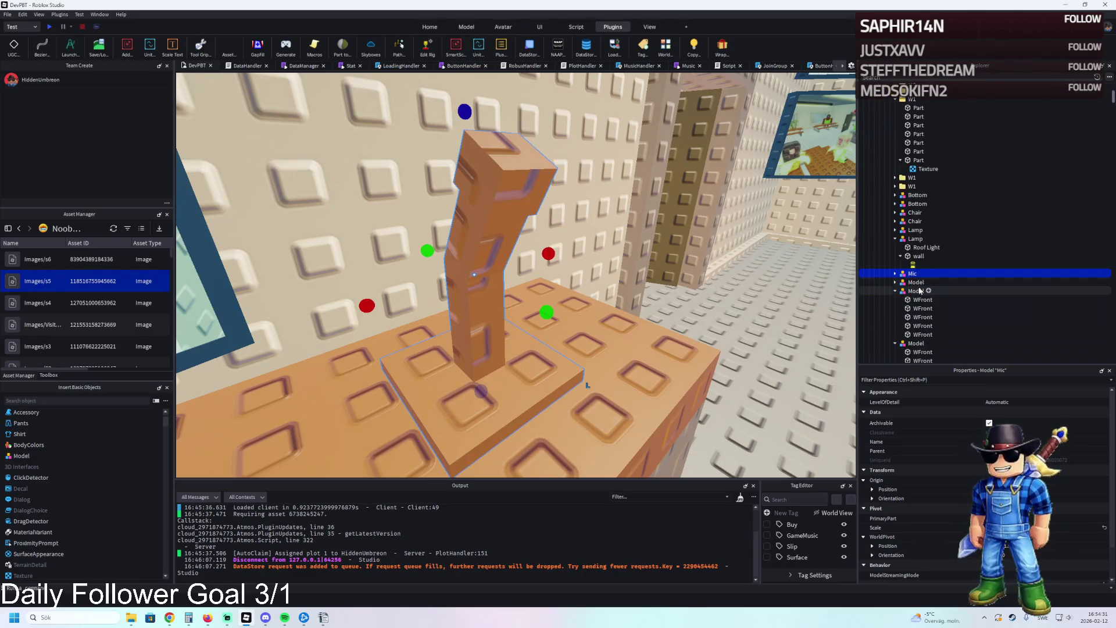
left_click(894, 273)
left_click(922, 282)
left_click(922, 308, "shift")
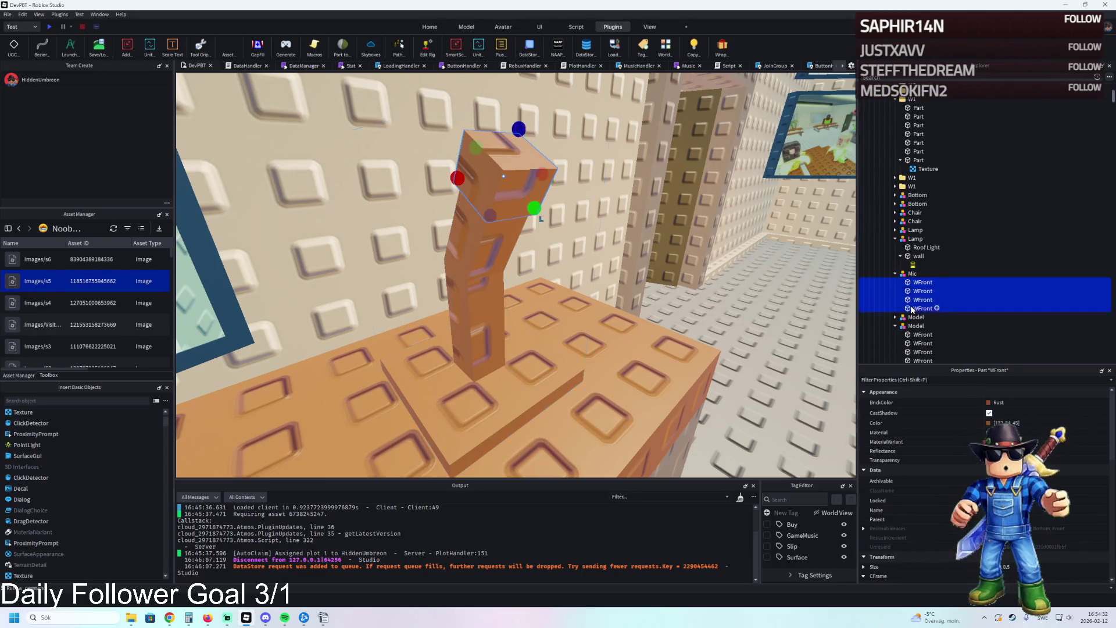
left_click(999, 402)
left_click(881, 555)
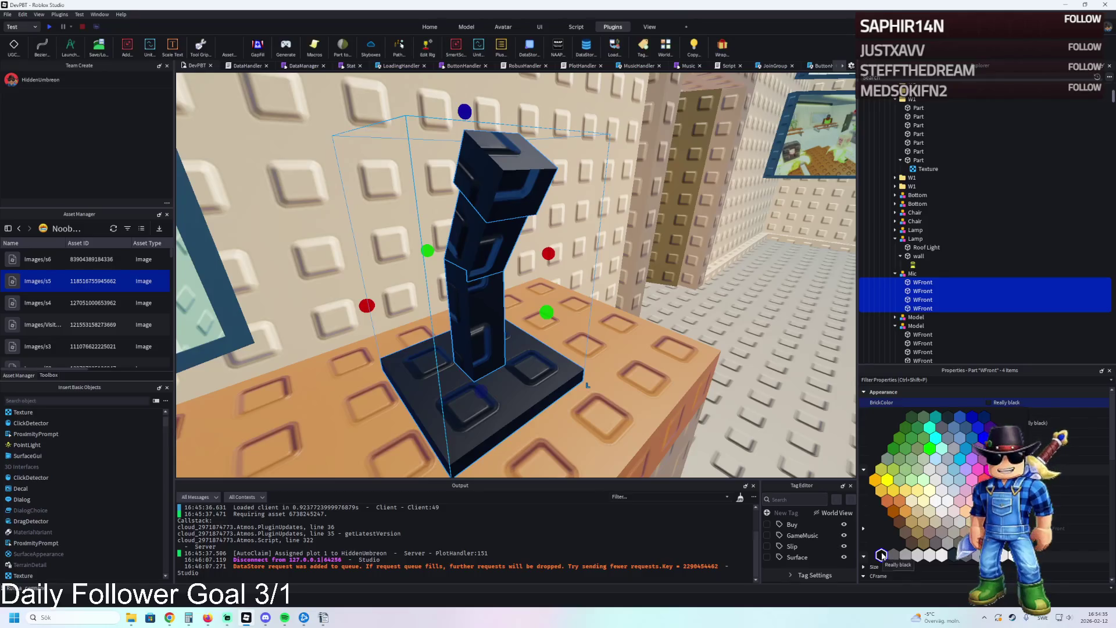
- Lighten the two middle shaft segments to dark grey 49, 49, 49
left_click(494, 244)
left_click(477, 302, "ctrl")
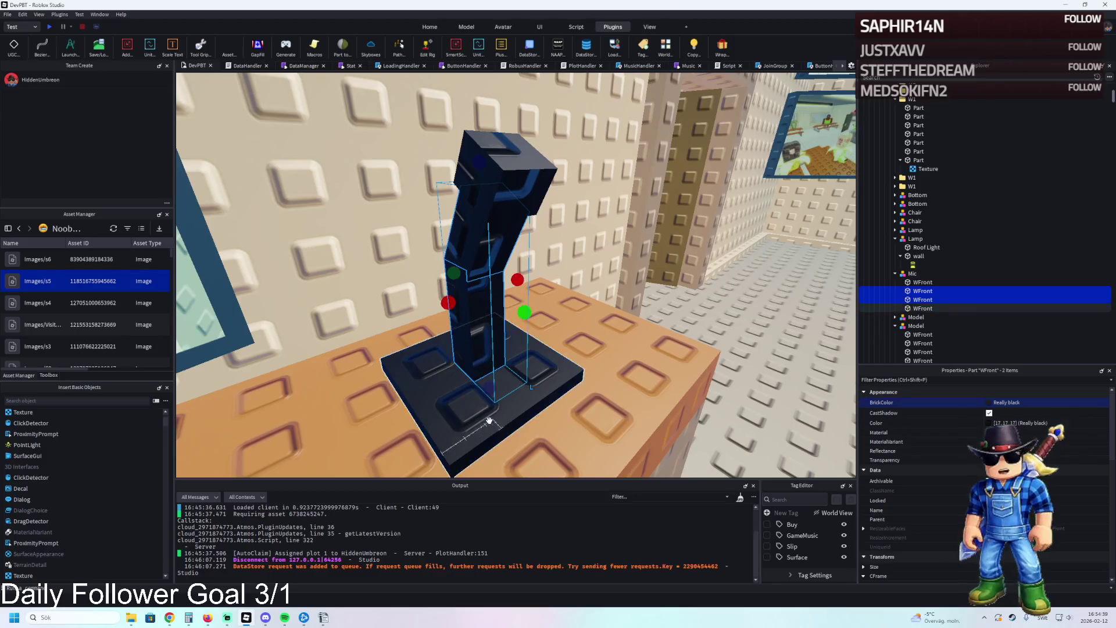
left_click(988, 422)
left_click_drag(662, 311, 663, 301)
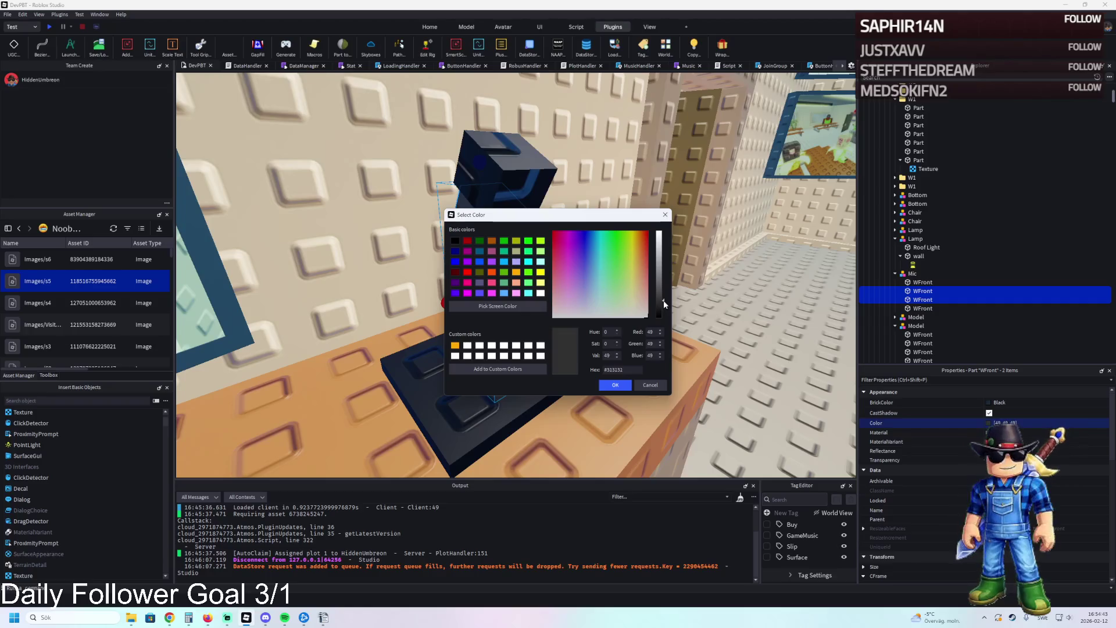
left_click(611, 386)
left_click(494, 262)
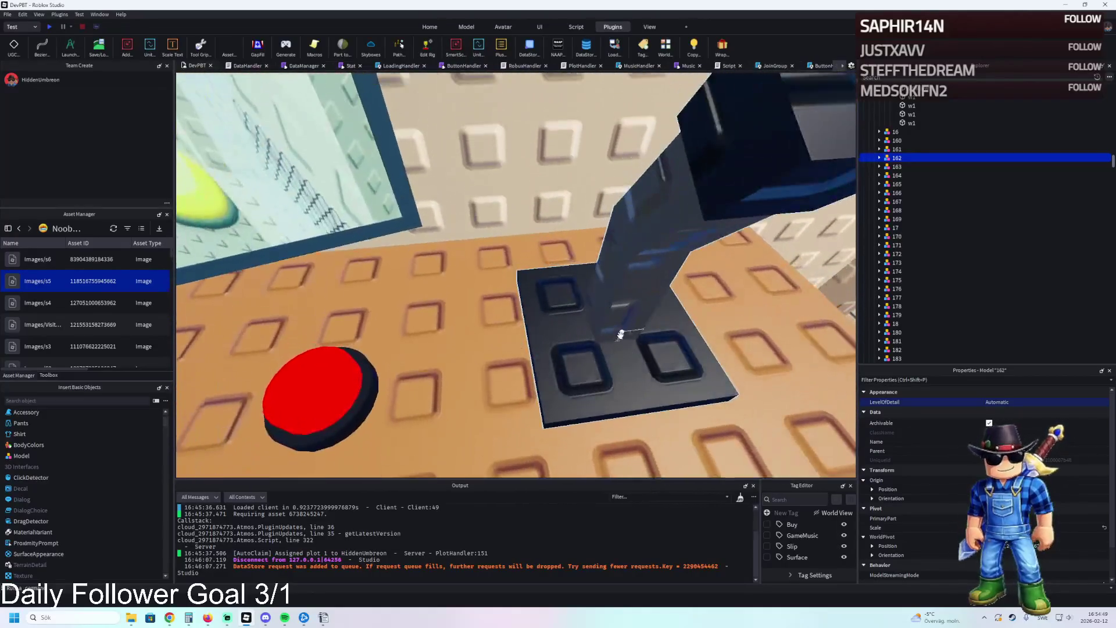
- Shrink a base plate part's length and width into a small block
left_click(580, 369)
scroll(590, 370, "up", 3)
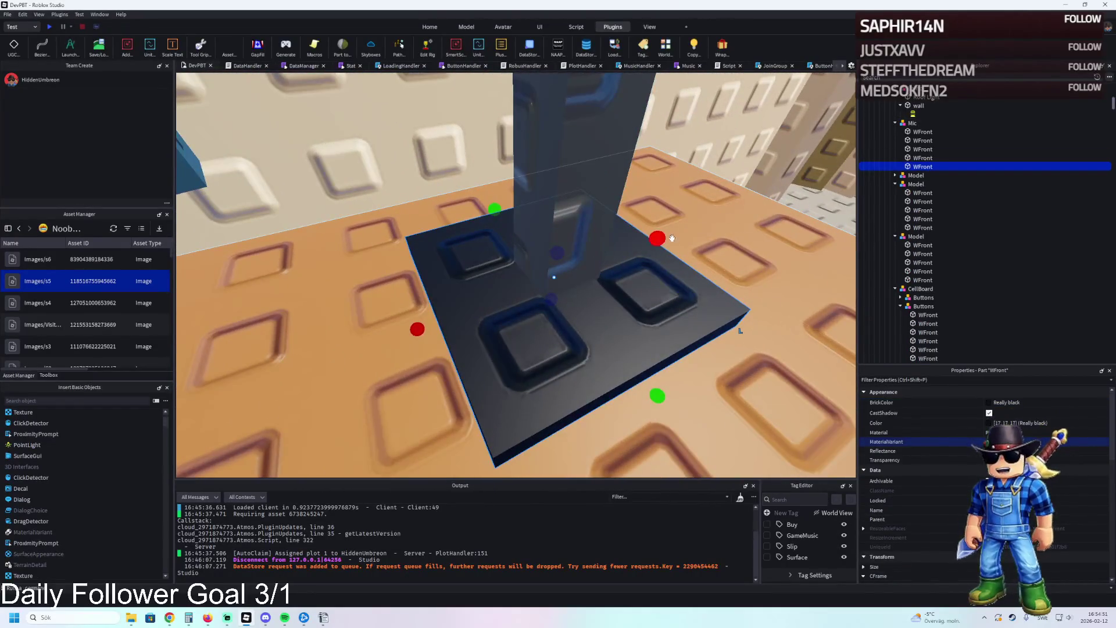
mouse_move(658, 238)
left_mouse_down()
mouse_move(583, 257)
mouse_move(511, 296)
left_mouse_up()
left_click_drag(417, 329, 444, 319)
scroll(541, 319, "up", 3)
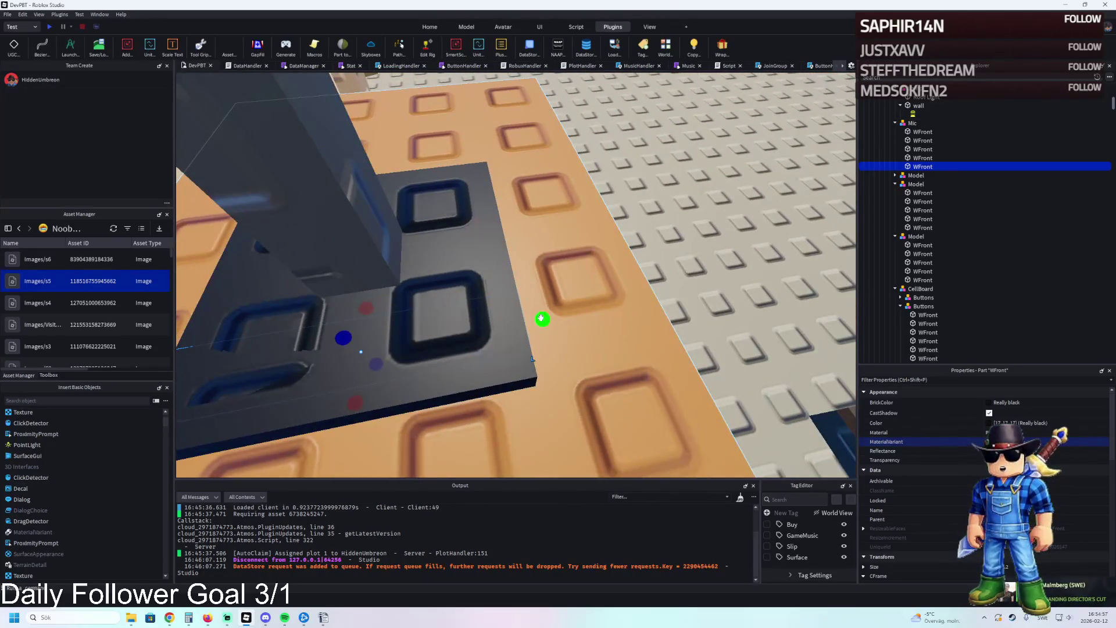
left_click_drag(540, 319, 530, 318)
scroll(241, 389, "up", 2)
mouse_move(241, 388)
left_mouse_down()
mouse_move(492, 376)
mouse_move(526, 361)
left_mouse_up()
- Raise the block slightly above the plate and set its size to 0.3
key("ctrl+2")
left_click_drag(543, 216, 543, 209)
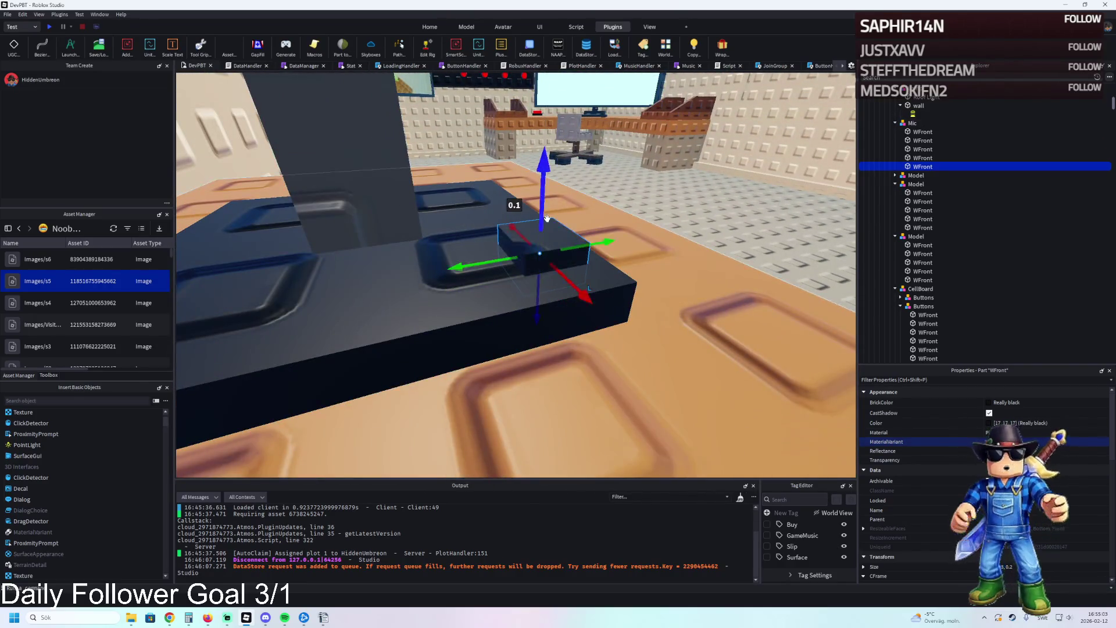
key("ctrl+3")
scroll(511, 262, "up", 4)
left_click_drag(534, 267, 532, 268)
left_click(1046, 567)
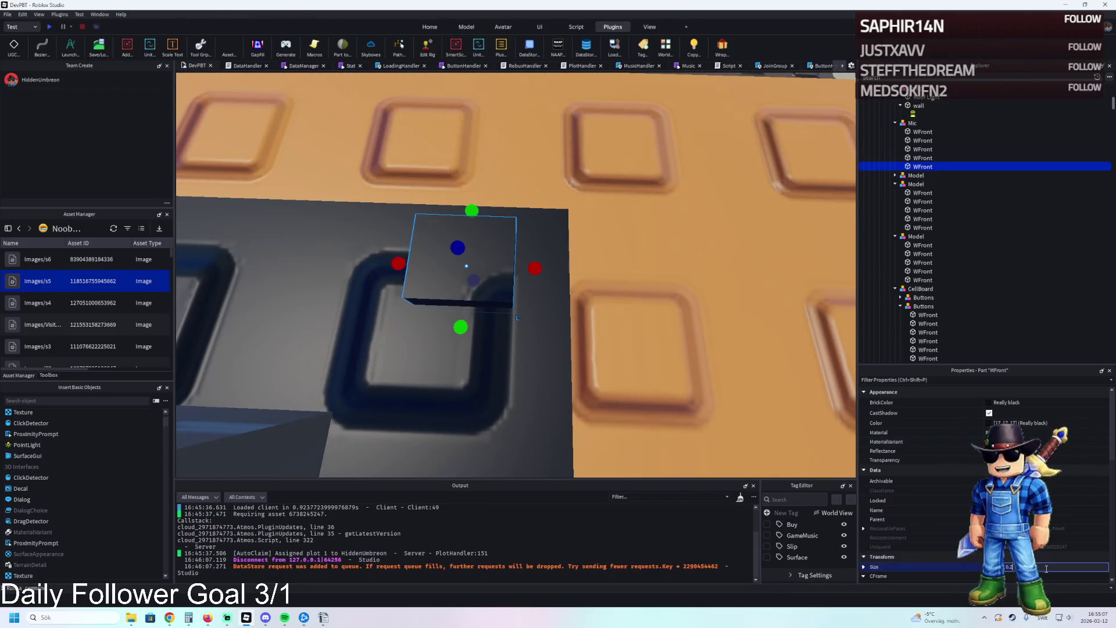
type("0.3")
key("Return")
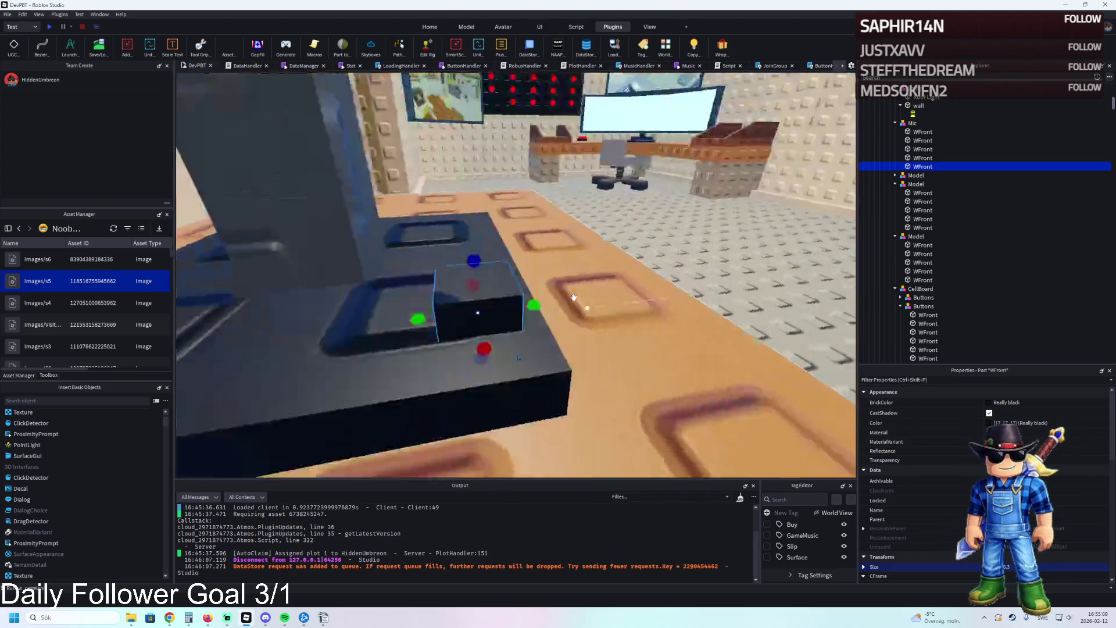
- Stretch the block's height and seat it in the neighbouring plate recess
left_click_drag(495, 324, 489, 270)
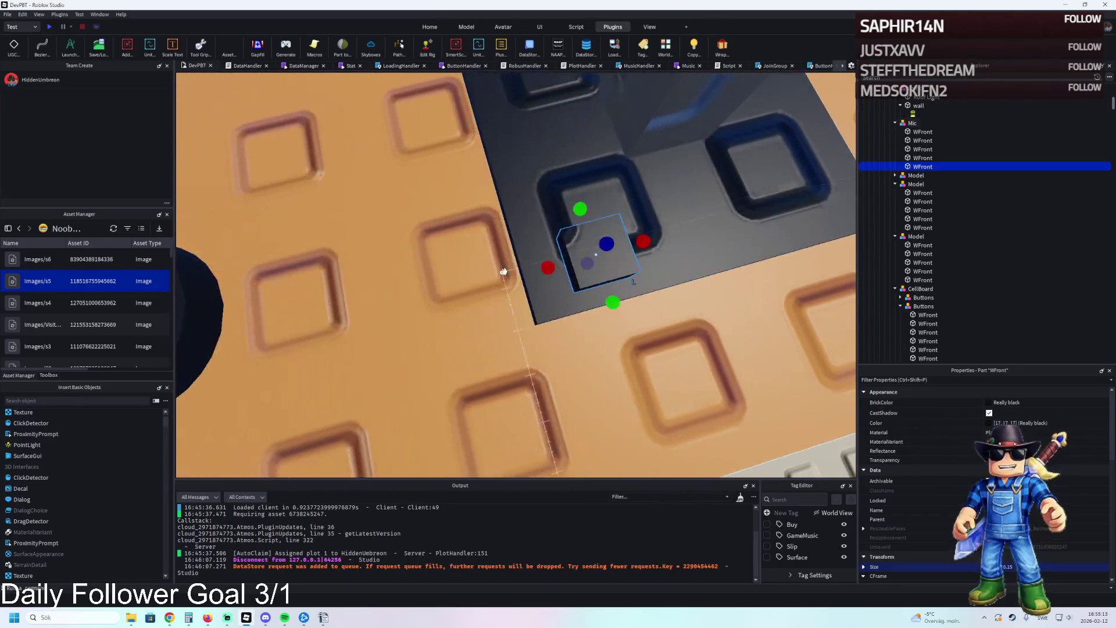
mouse_move(560, 243)
left_mouse_down()
mouse_move(512, 252)
mouse_move(539, 330)
left_mouse_up()
mouse_move(456, 285)
left_mouse_down()
mouse_move(436, 279)
mouse_move(448, 282)
left_mouse_up()
left_click_drag(563, 304, 593, 303)
left_click_drag(554, 351, 544, 300)
left_click_drag(586, 244, 611, 243)
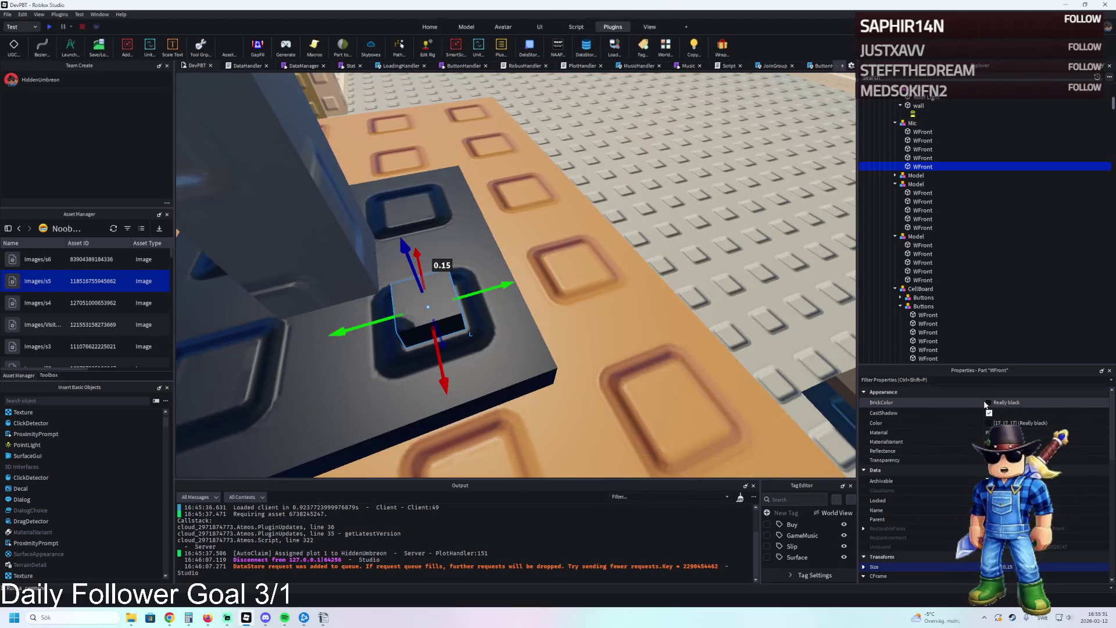
- Colour the button block grey using Dark stone grey and a custom colour
left_click(1000, 402)
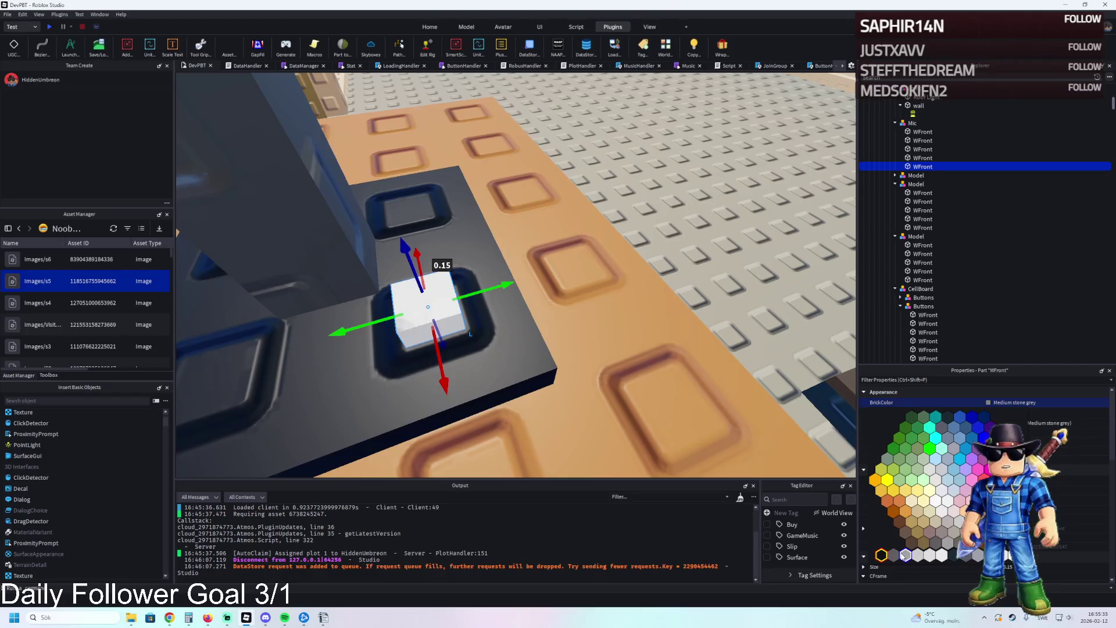
left_click(895, 555)
left_click(989, 424)
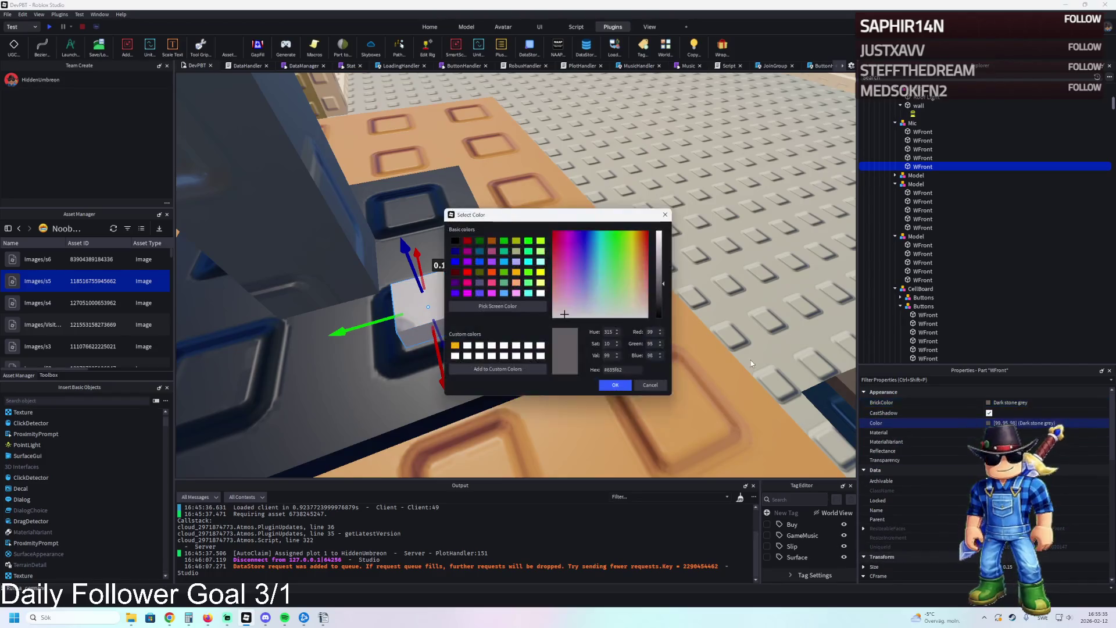
left_click_drag(663, 292, 658, 306)
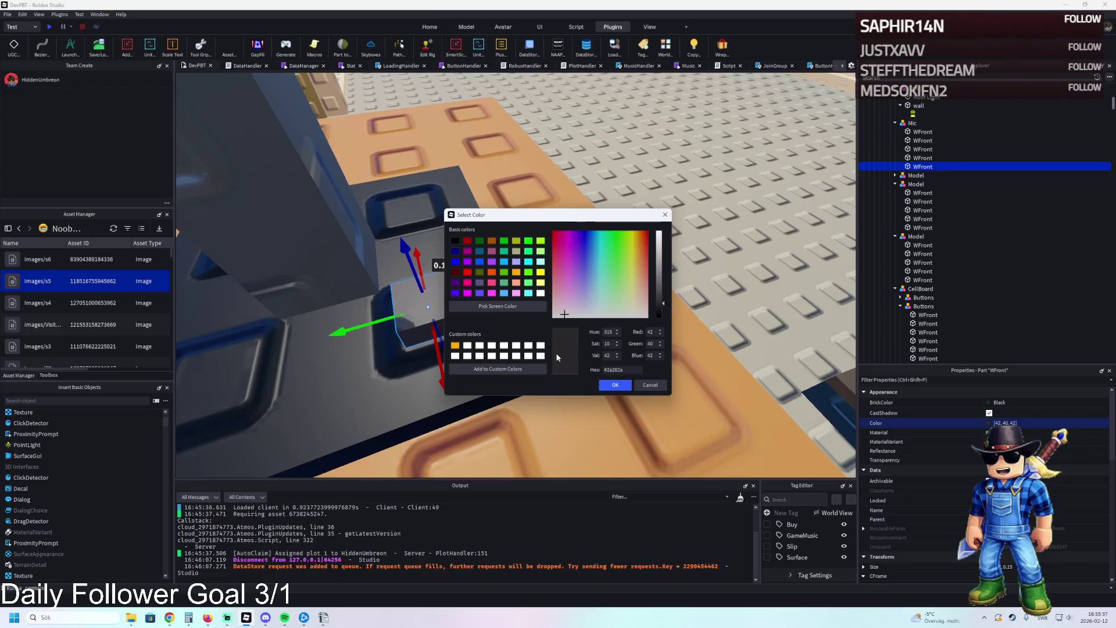
left_click(455, 242)
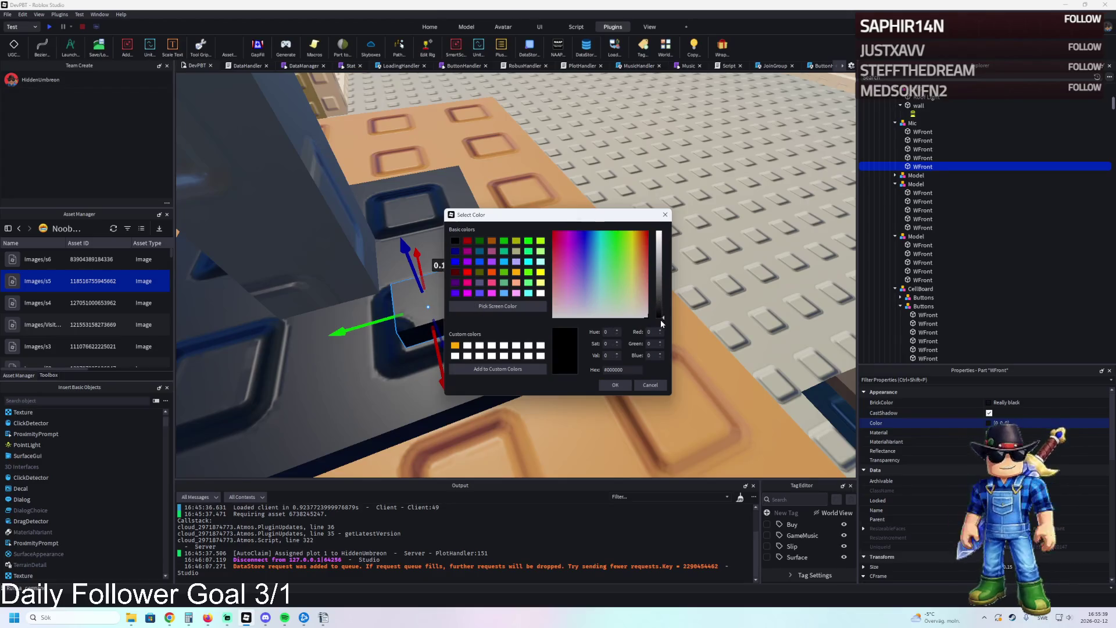
left_click_drag(666, 318, 658, 292)
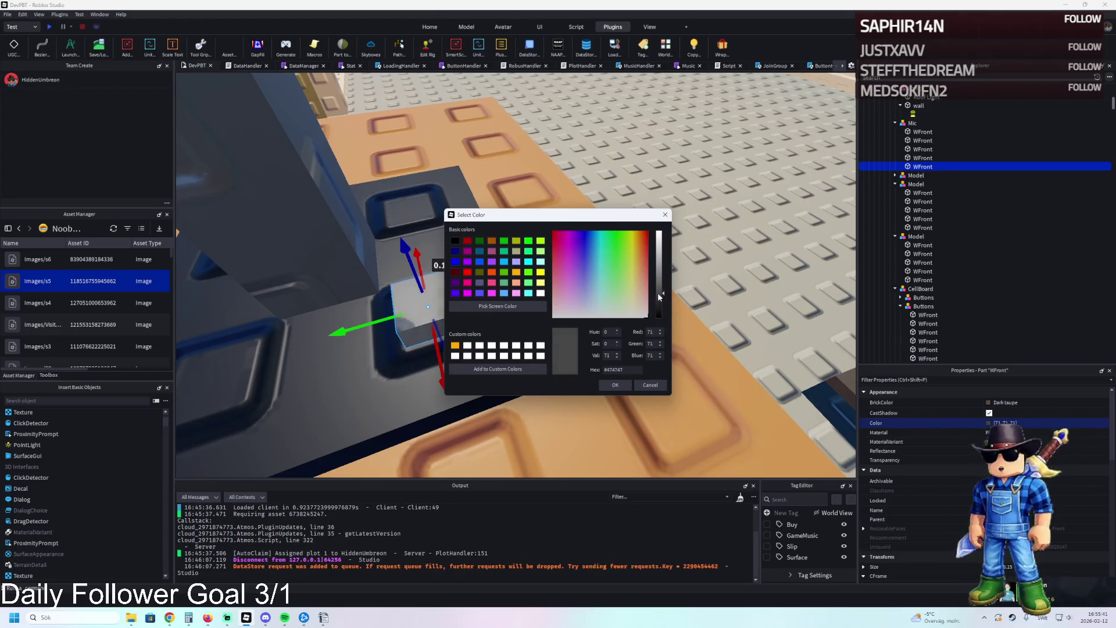
left_click(614, 385)
left_click(681, 292)
scroll(681, 293, "down", 5)
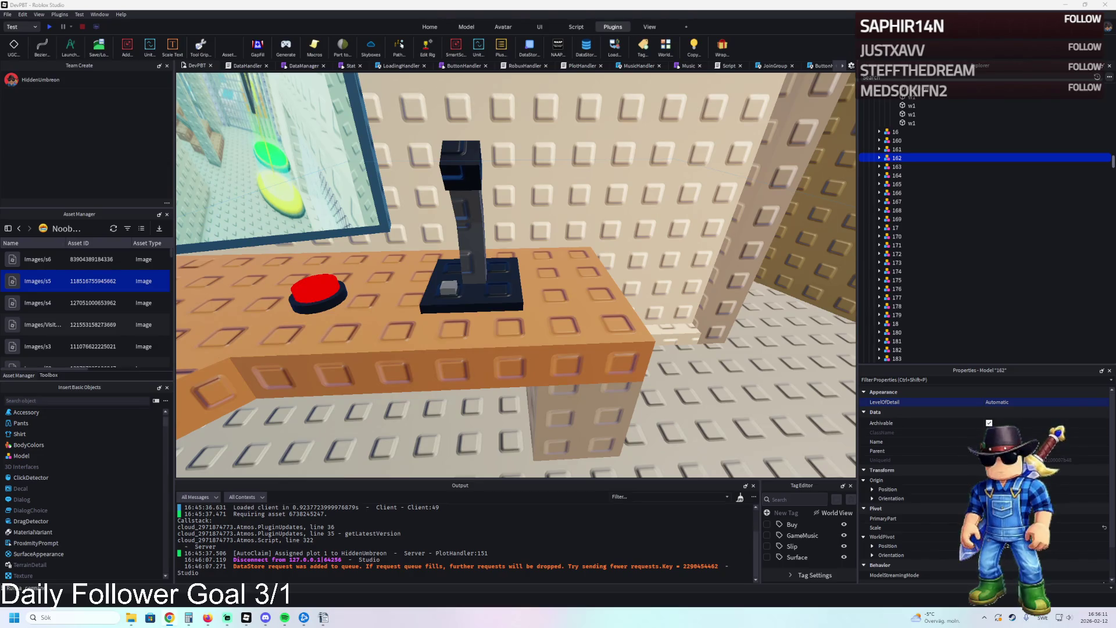
- Duplicate the Mic joystick and slide the copy into place on the neighbouring desk
key("s")
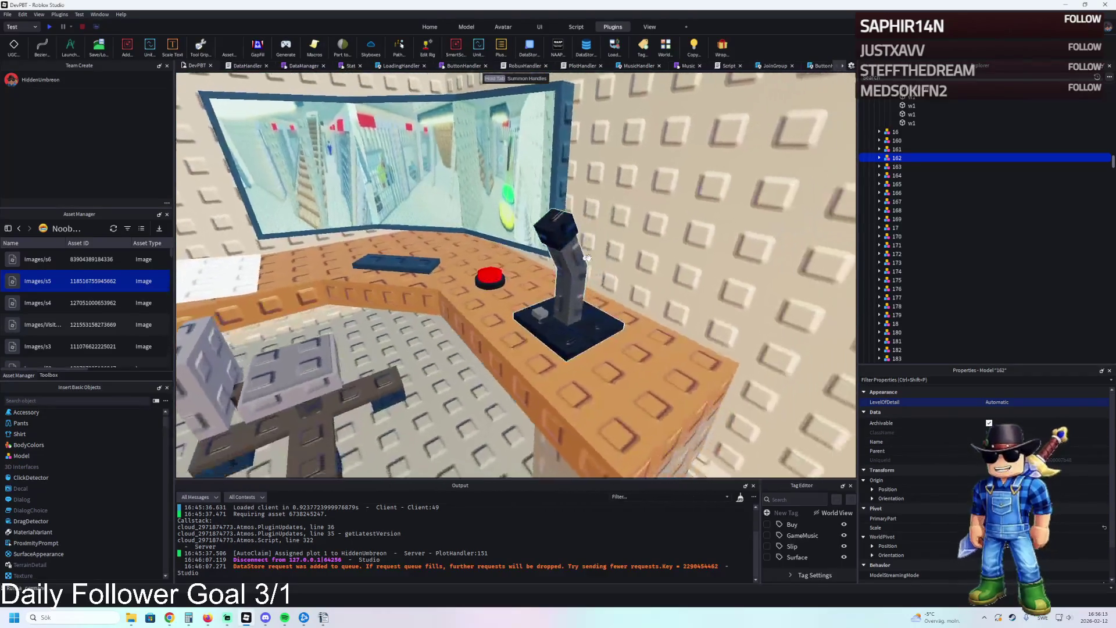
key("w")
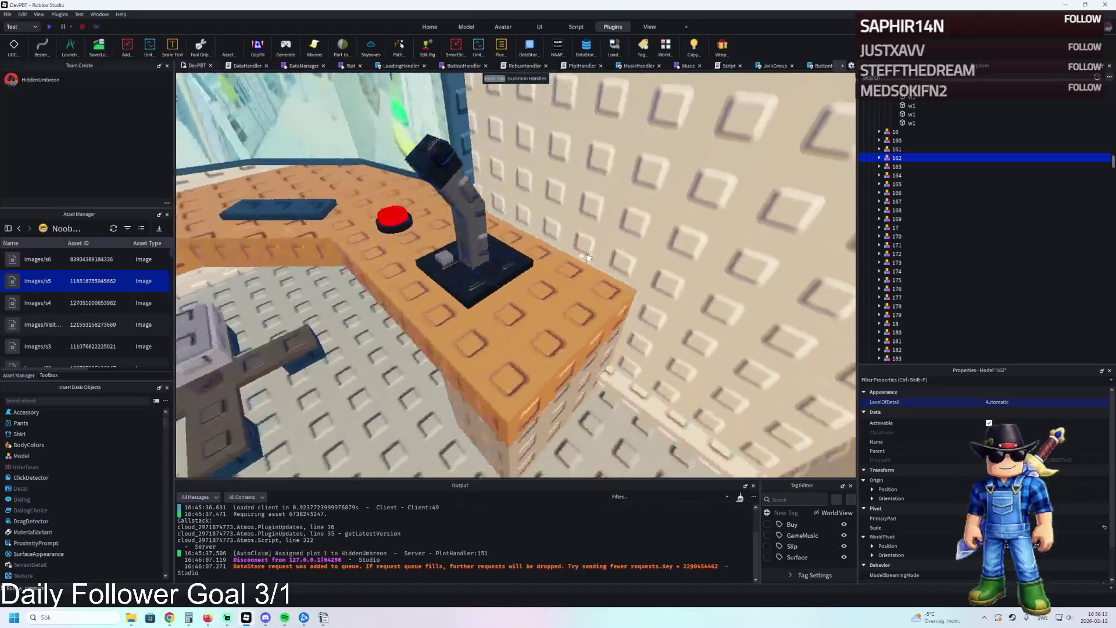
left_click(543, 310)
key("ctrl+d")
mouse_move(540, 317)
left_mouse_down()
mouse_move(523, 324)
mouse_move(568, 312)
mouse_move(590, 291)
mouse_move(622, 323)
mouse_move(576, 285)
mouse_move(661, 238)
left_mouse_up()
key("s")
scroll(590, 291, "up", 5)
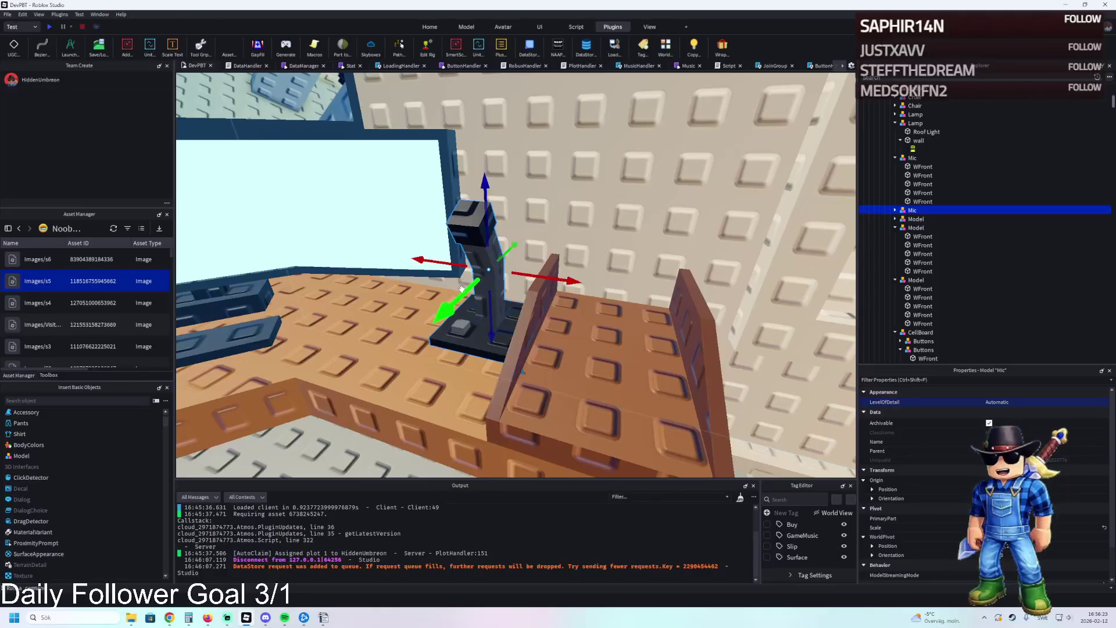
mouse_move(463, 296)
left_mouse_down()
mouse_move(424, 348)
mouse_move(529, 340)
mouse_move(512, 330)
left_mouse_up()
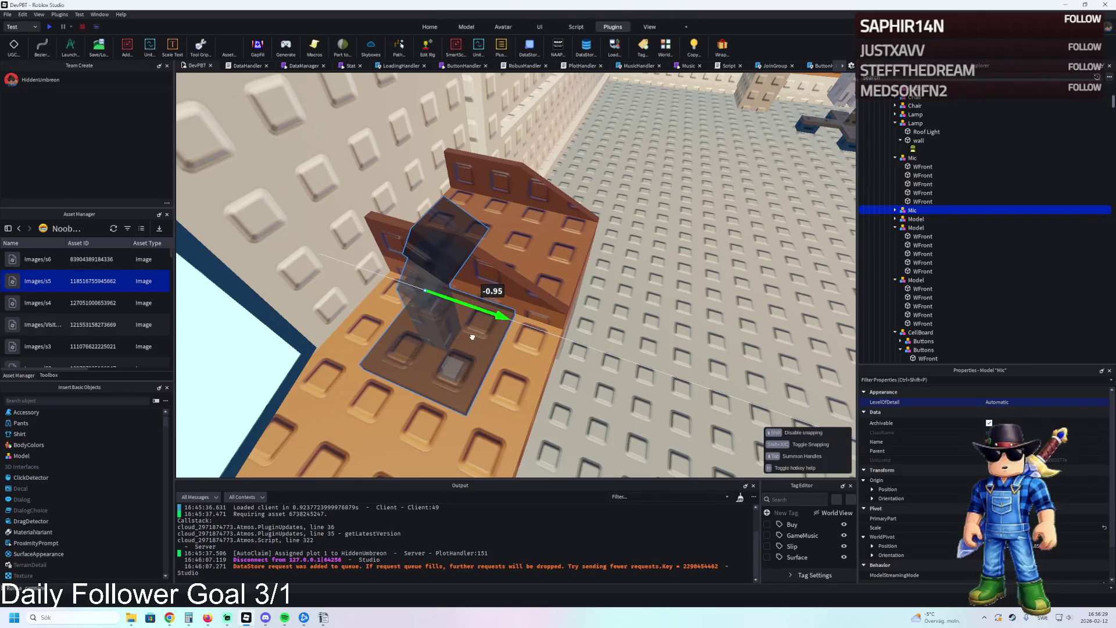
mouse_move(467, 338)
left_mouse_down()
mouse_move(505, 332)
mouse_move(470, 327)
left_mouse_up()
scroll(470, 328, "up", 3)
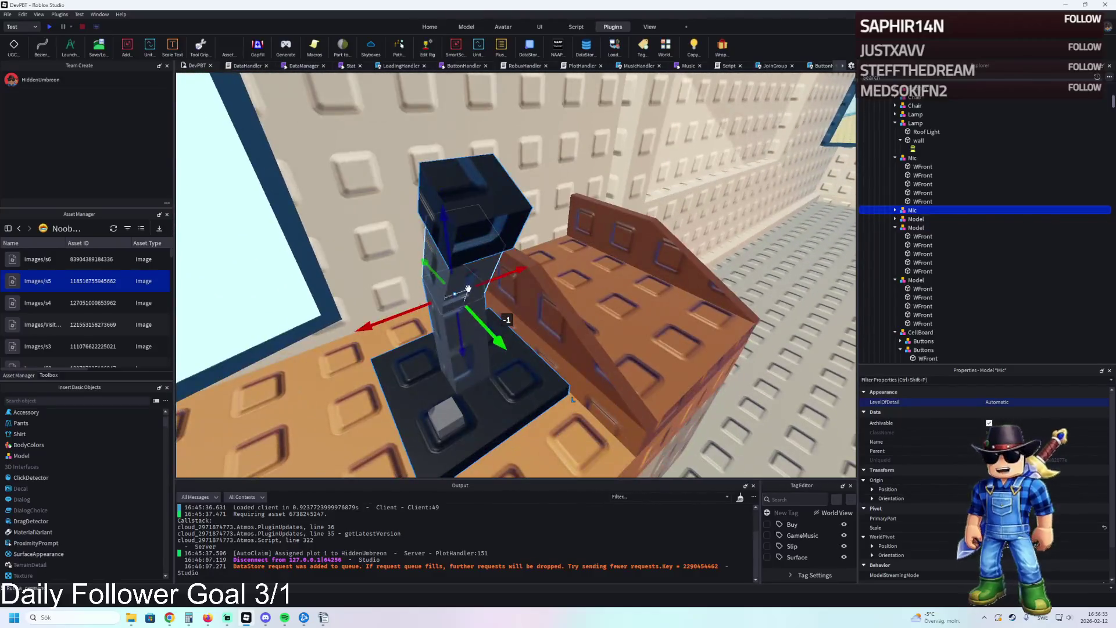
- Select the copy's three shaft parts and try rotating them on world axes
left_click(469, 282)
left_click(476, 268)
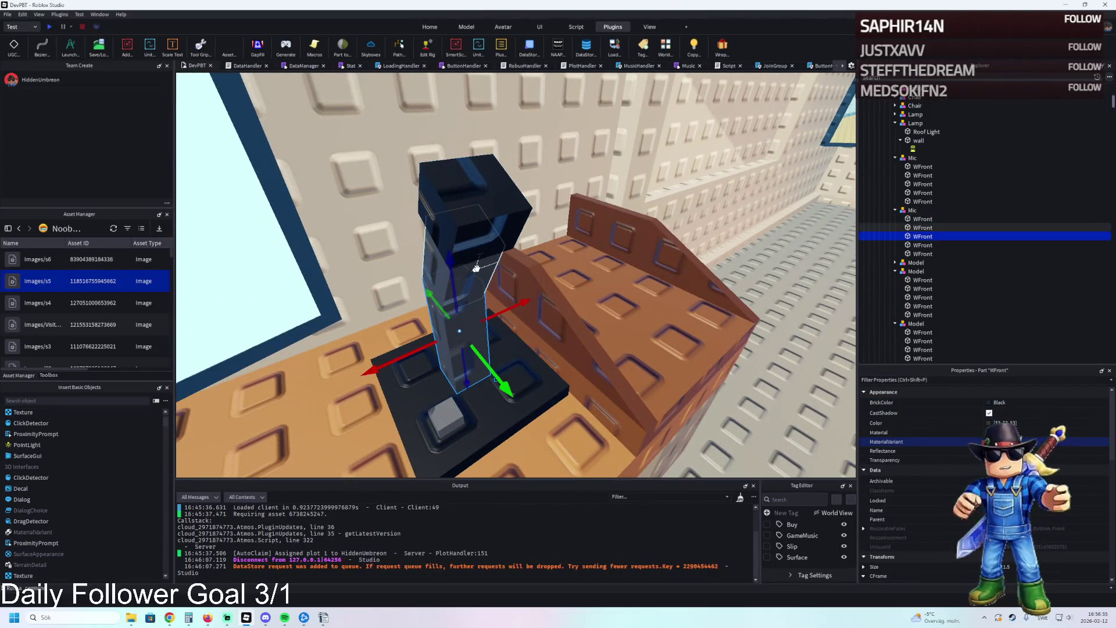
left_click(468, 192, "ctrl")
key("ctrl+4")
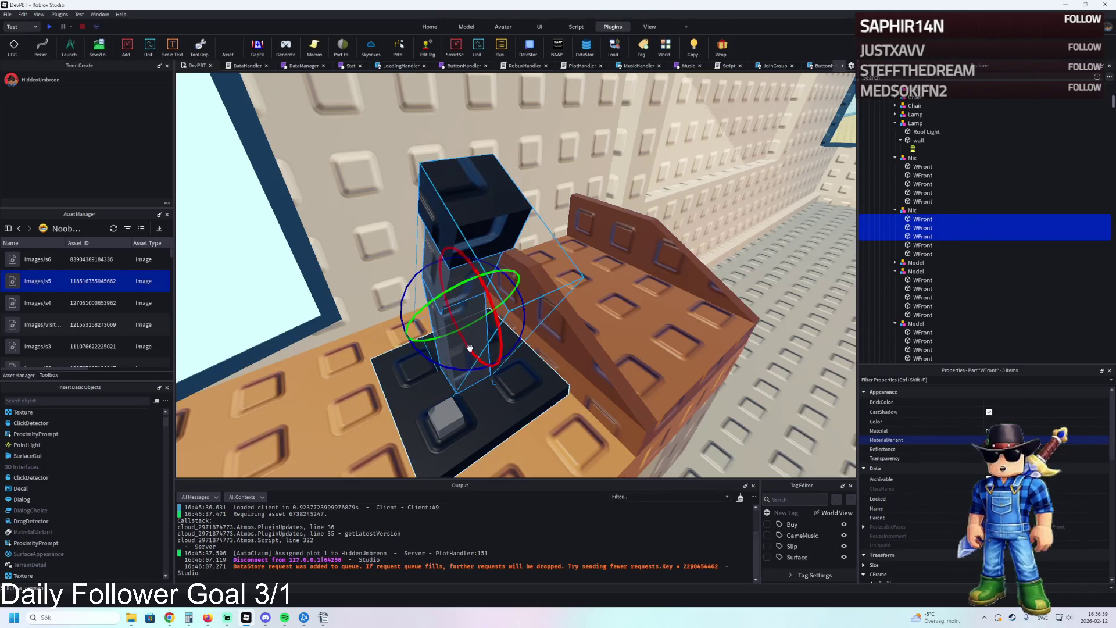
key("ctrl+l")
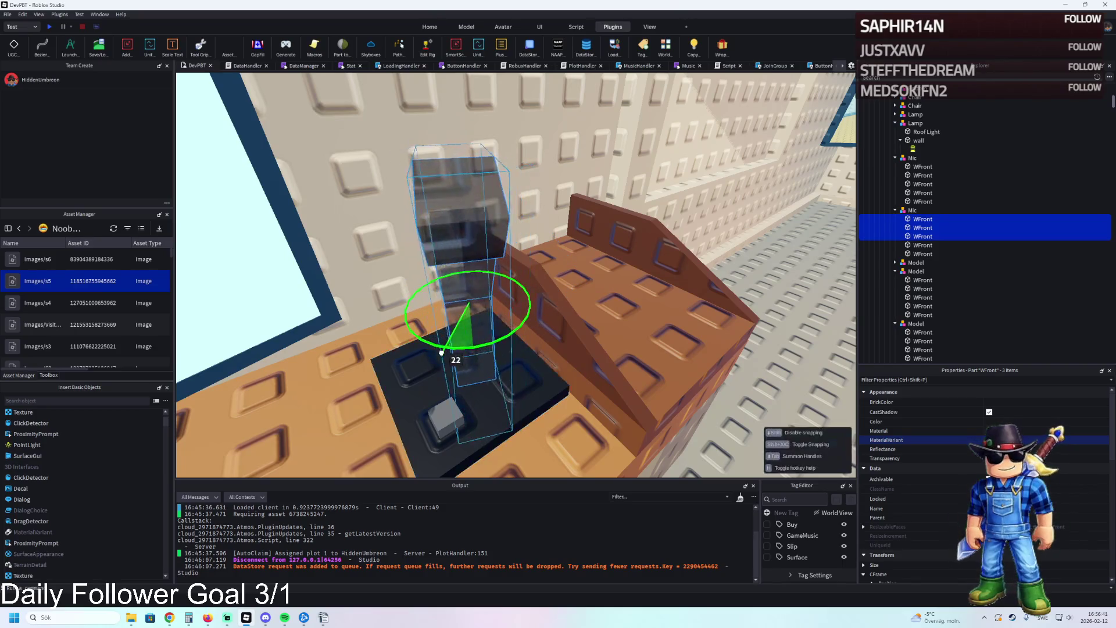
key("ctrl+2")
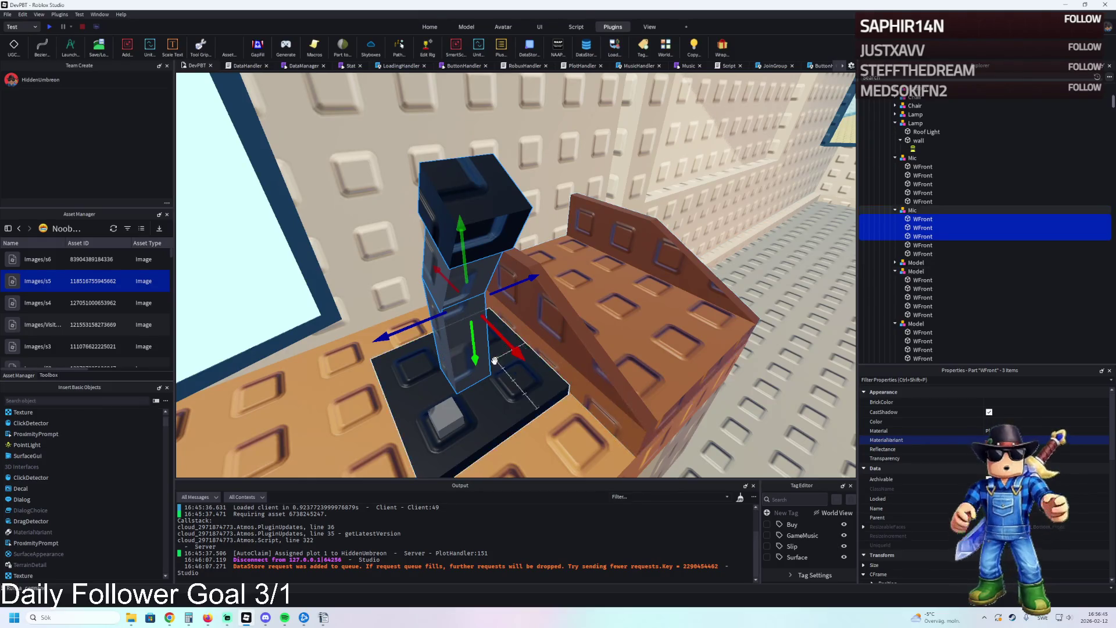
key("ctrl+1")
- Reselect the three shaft parts and switch to pivot editing from the Model tools
left_click(450, 379)
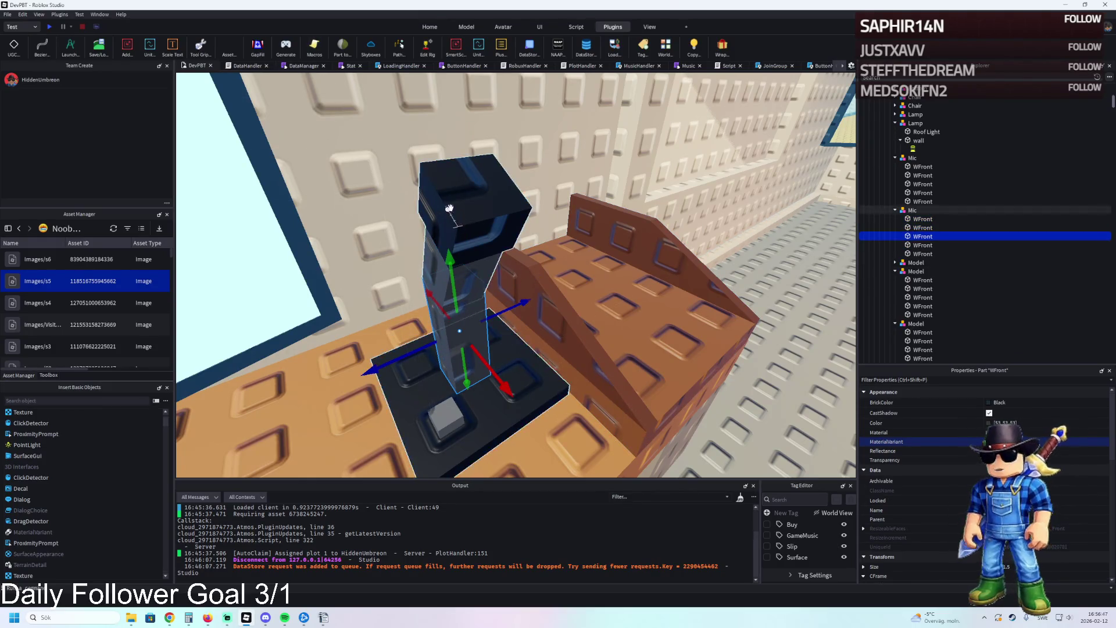
left_click(470, 198, "shift")
left_click(435, 298, "shift")
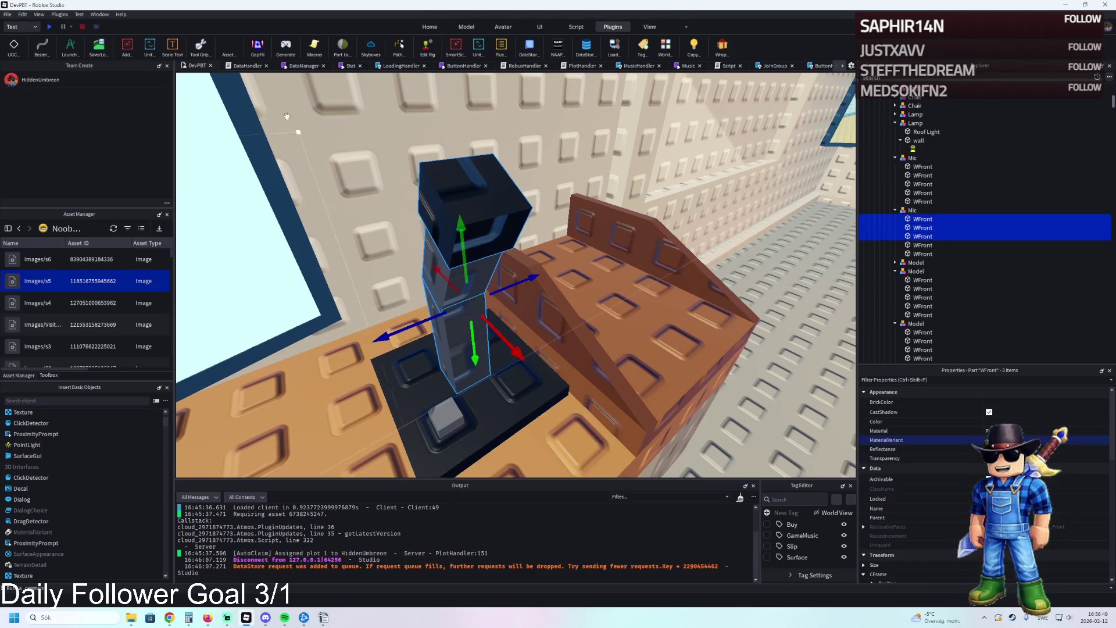
left_click(235, 46)
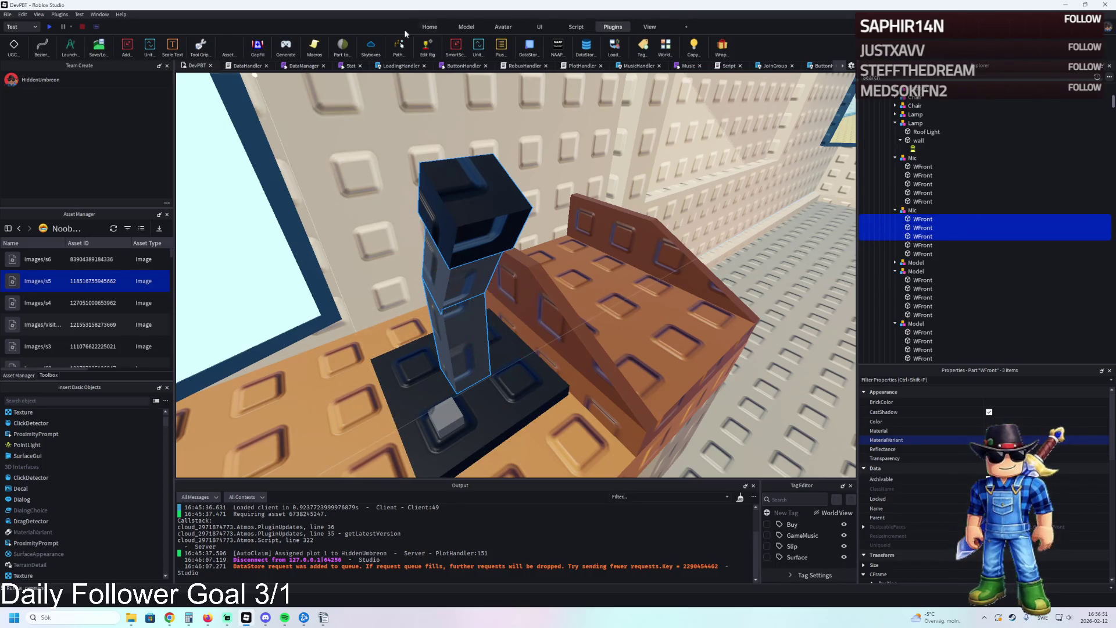
left_click(465, 28)
left_click(211, 46)
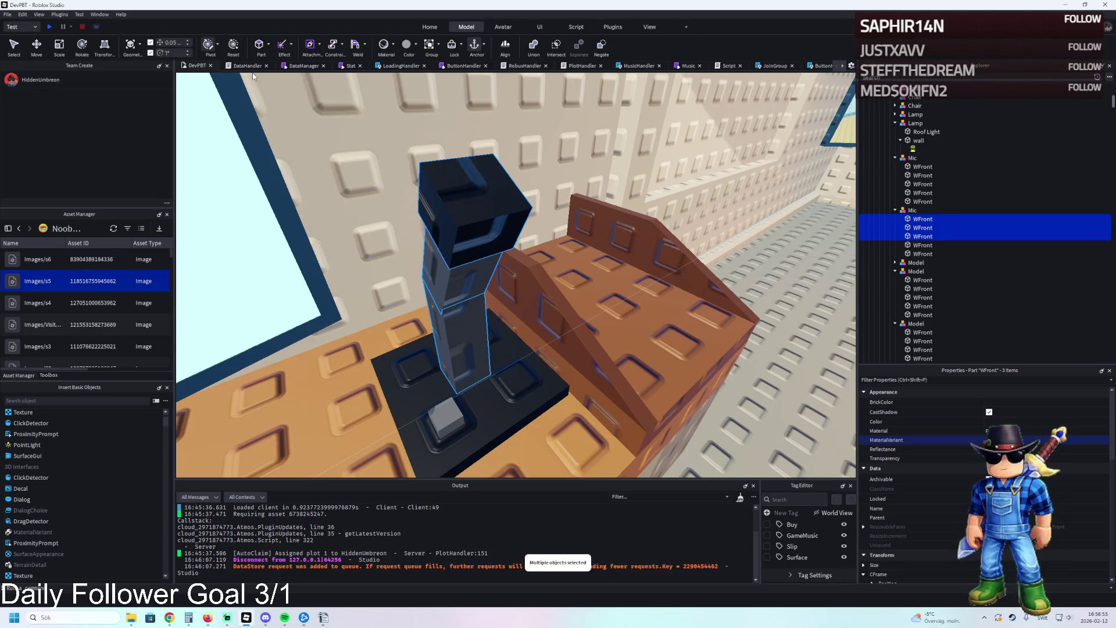
- Group the three shaft parts into a model and lower its pivot toward the base
key("ctrl+g")
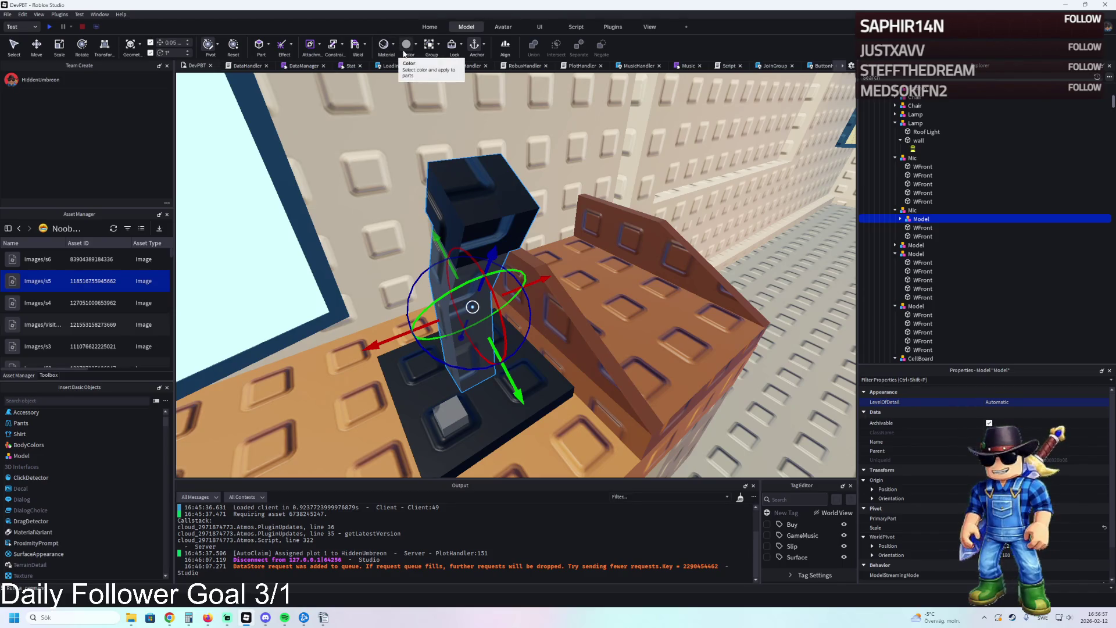
left_click(233, 45)
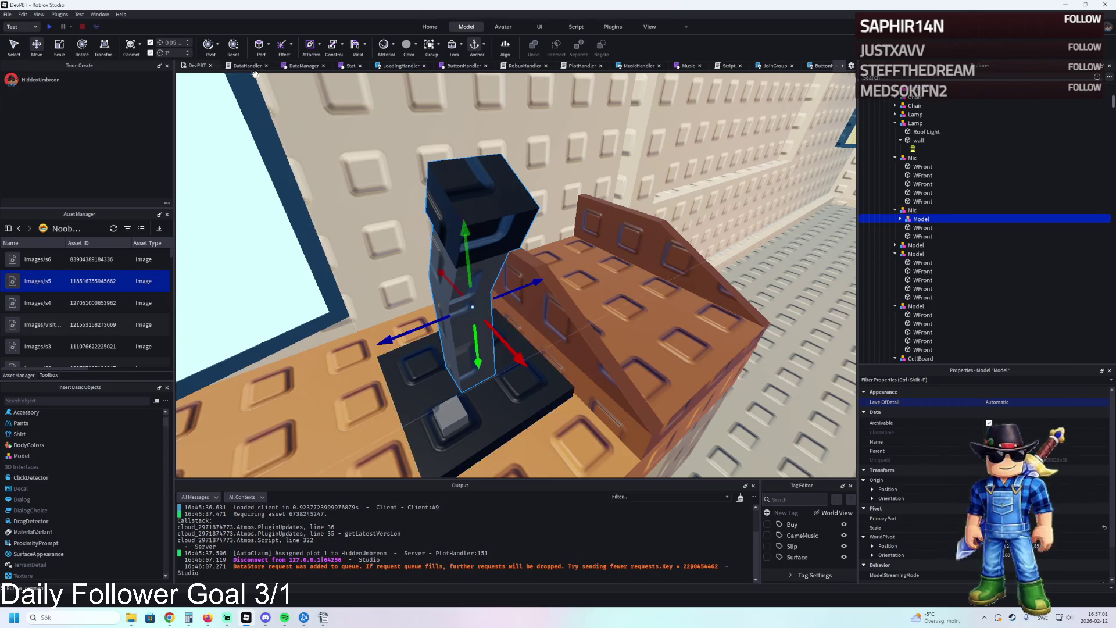
left_click(210, 47)
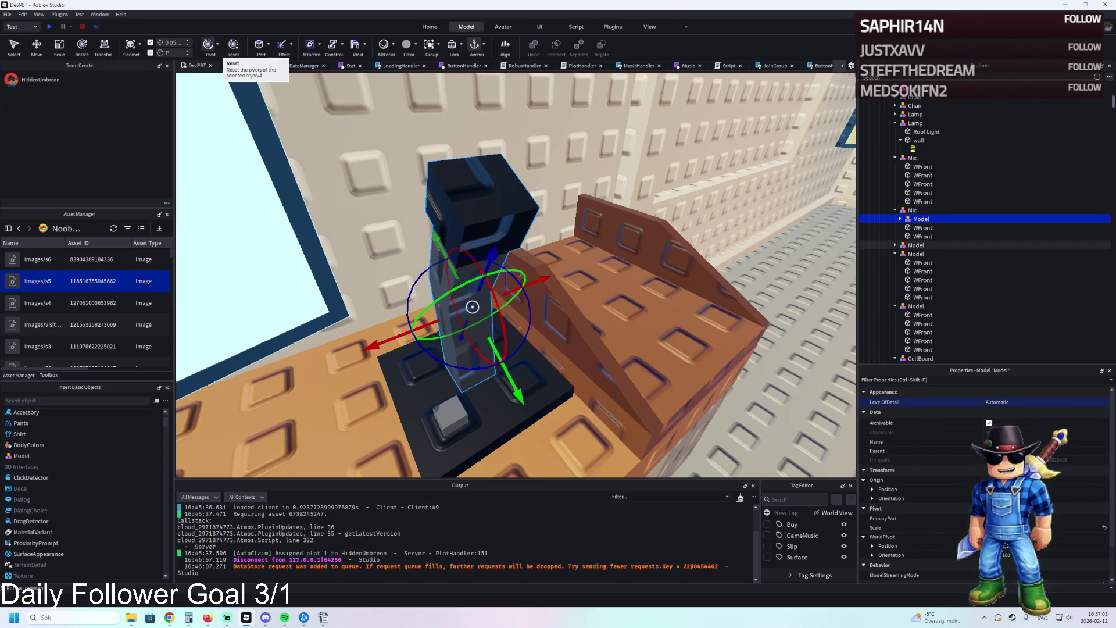
scroll(559, 264, "up", 2)
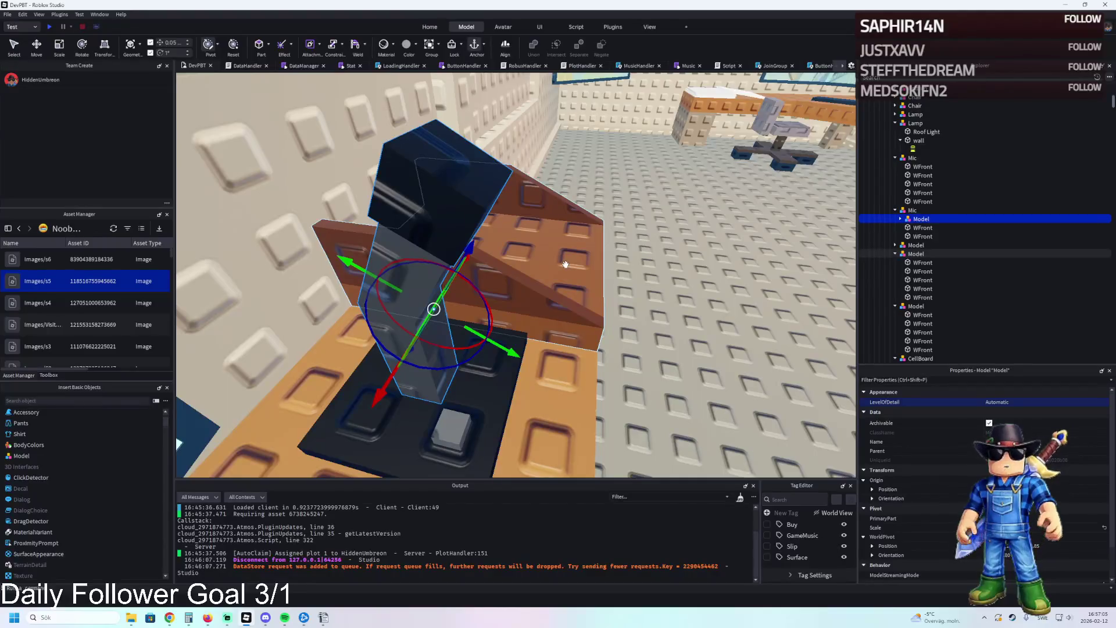
key("f")
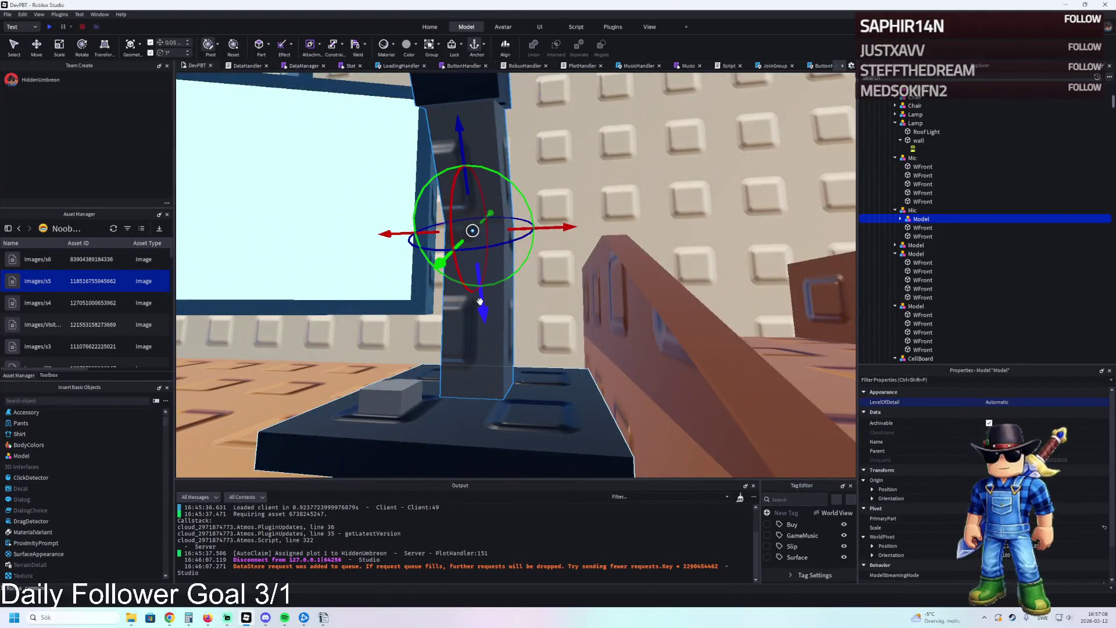
left_click_drag(474, 303, 482, 414)
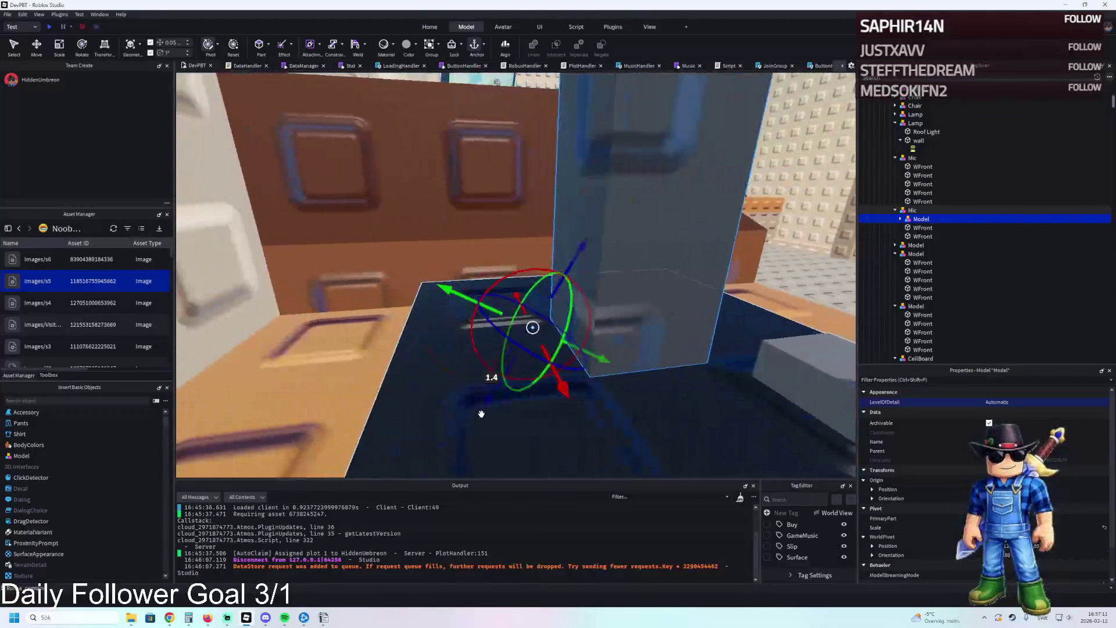
- Tilt the column about 6 degrees and nudge it roughly 0.15 studs into place
mouse_move(443, 271)
left_mouse_down()
mouse_move(452, 280)
mouse_move(434, 275)
left_mouse_up()
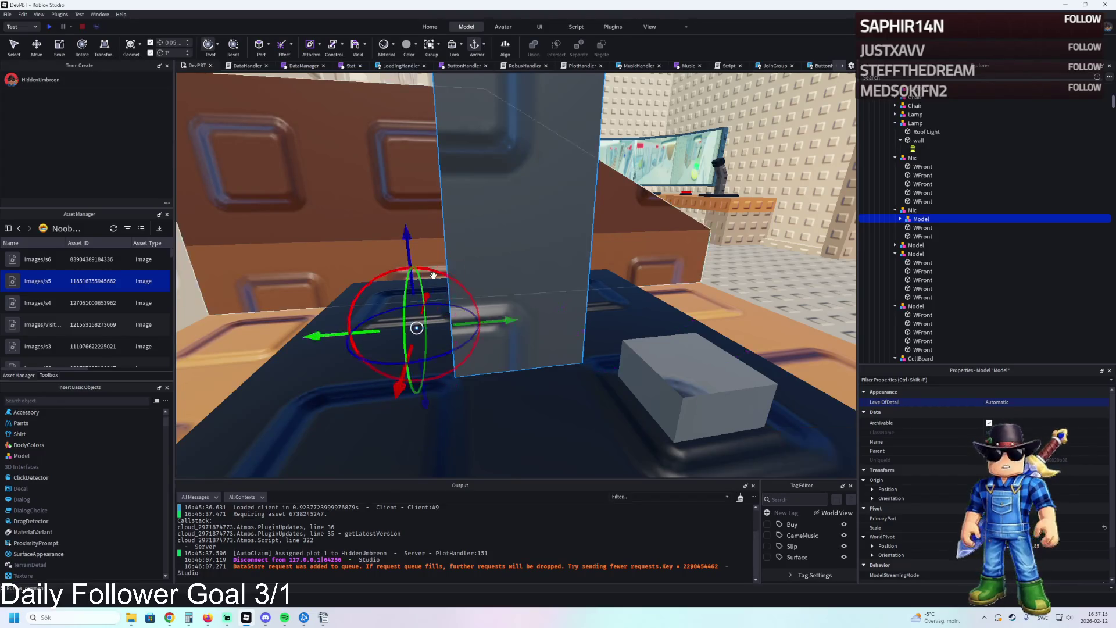
key("ctrl+2")
left_click_drag(494, 219, 583, 217)
scroll(578, 217, "up", 3)
mouse_move(530, 281)
left_mouse_down()
mouse_move(657, 281)
mouse_move(498, 251)
mouse_move(499, 292)
mouse_move(436, 288)
left_mouse_up()
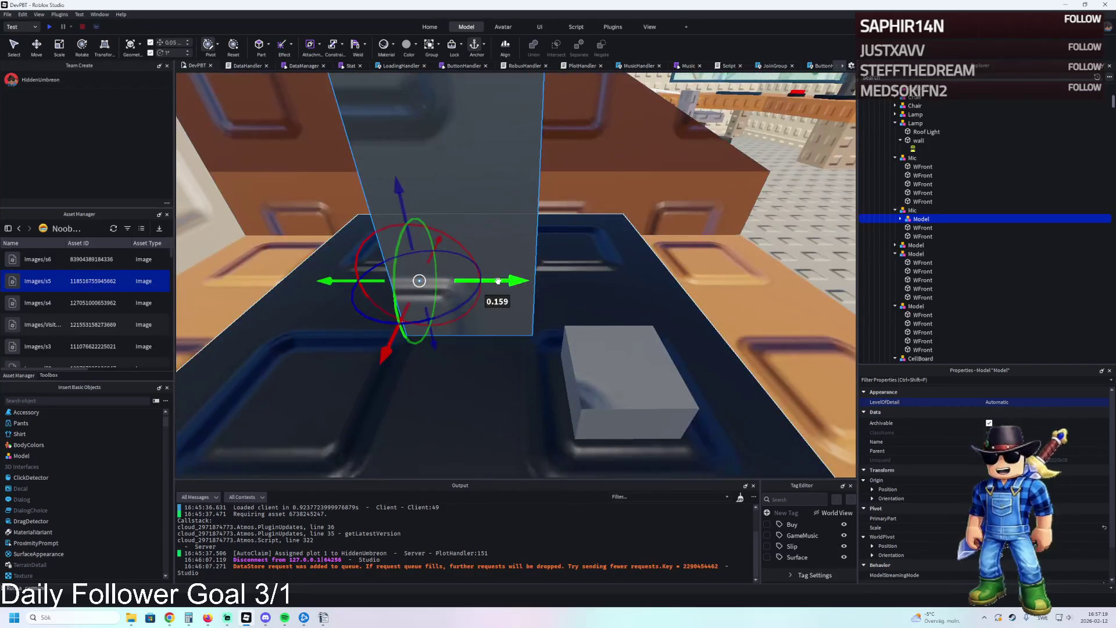
key("ctrl+4")
scroll(513, 285, "up", 2)
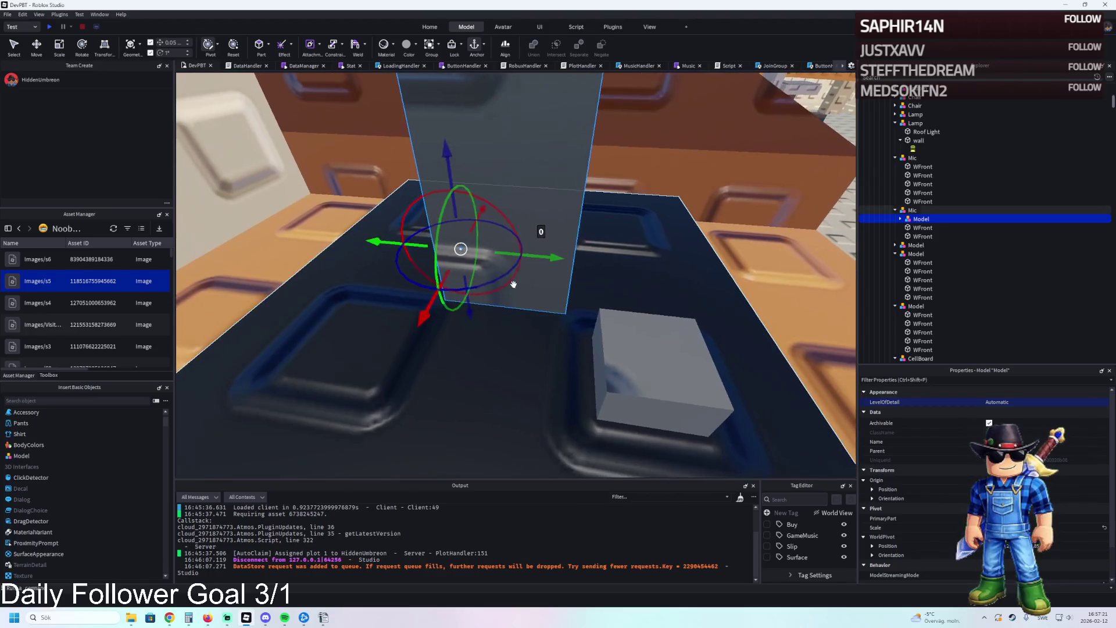
key("ctrl+4")
scroll(436, 287, "up", 5)
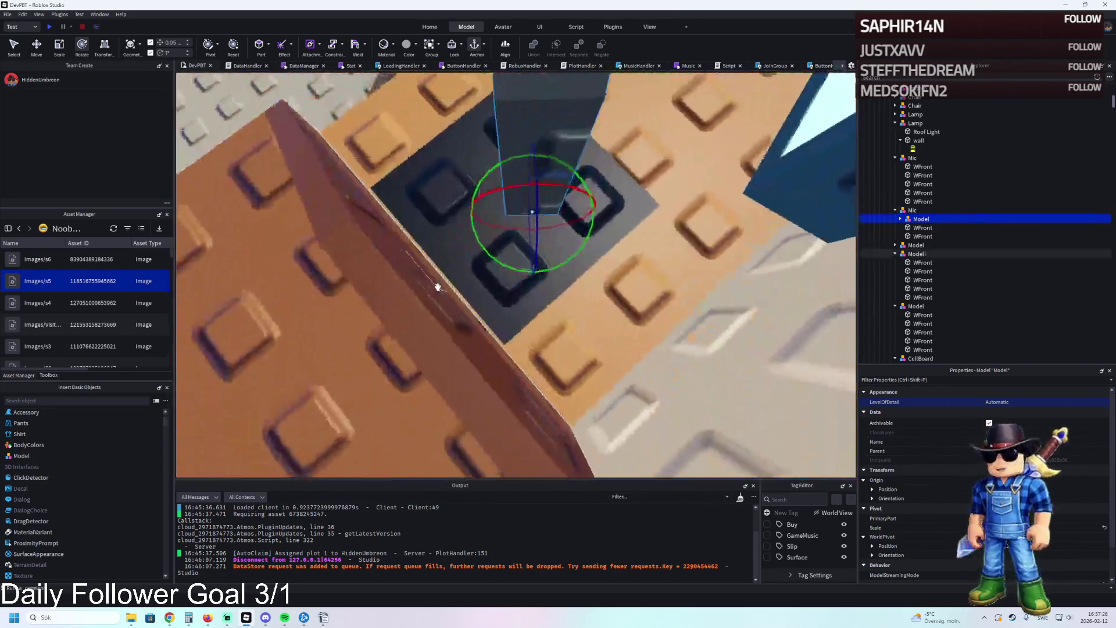
key("ctrl+2")
mouse_move(482, 326)
left_mouse_down()
mouse_move(428, 229)
mouse_move(430, 250)
mouse_move(448, 250)
mouse_move(438, 264)
mouse_move(539, 300)
left_mouse_up()
left_click(540, 299)
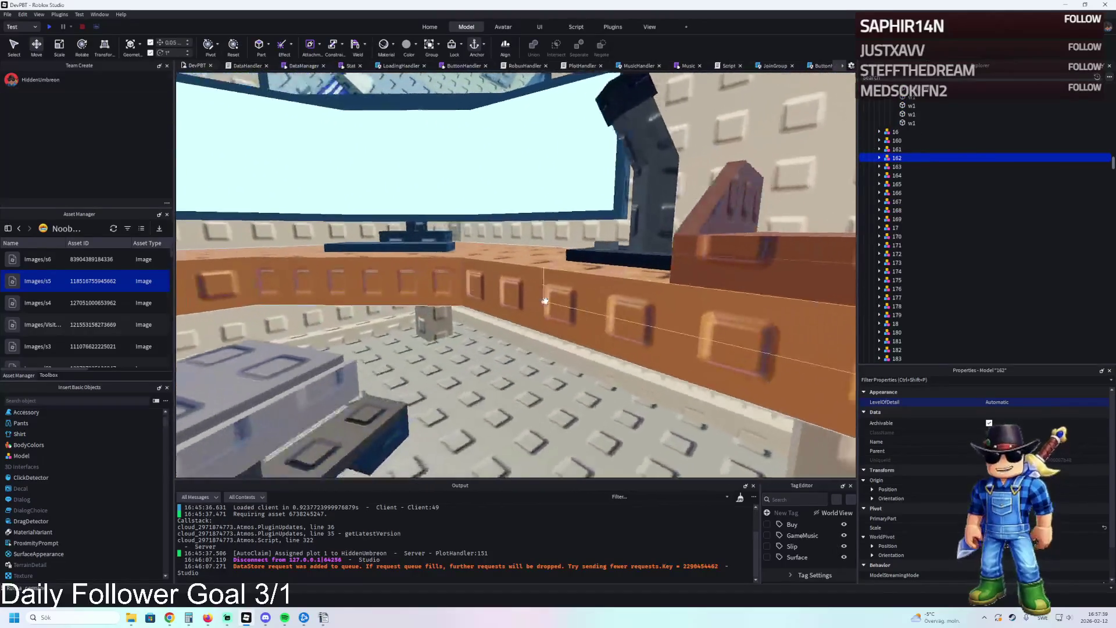
- Tilt both mic arm pieces about 10 degrees and nudge them by small offsets (0.15, -0.1, -0.05 studs)
left_click(587, 283)
key("ctrl+3")
key("ctrl+4")
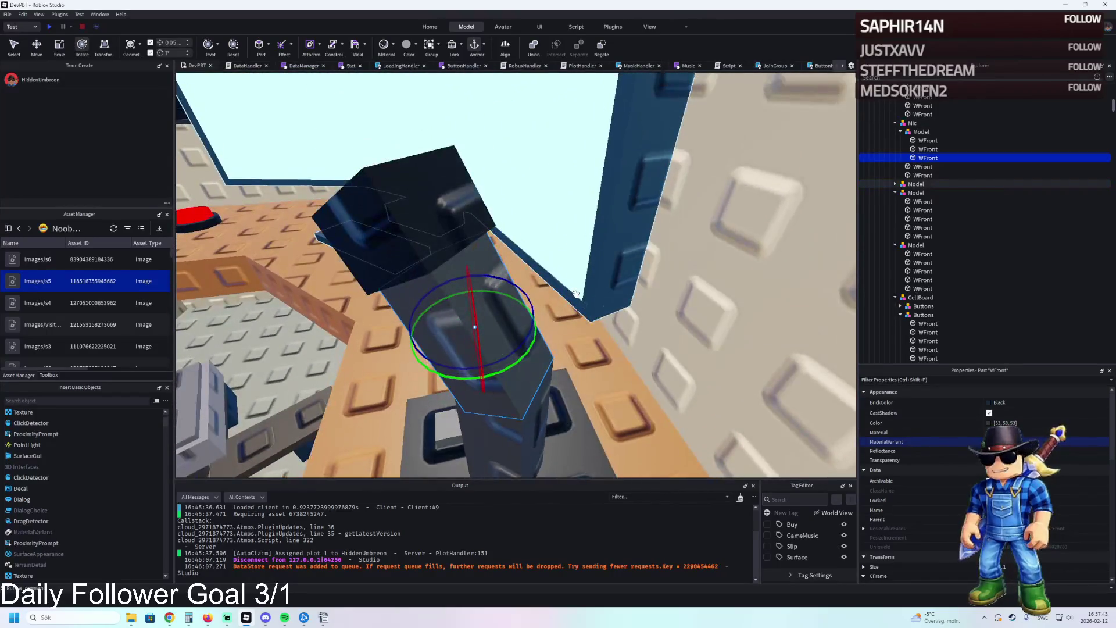
key("d")
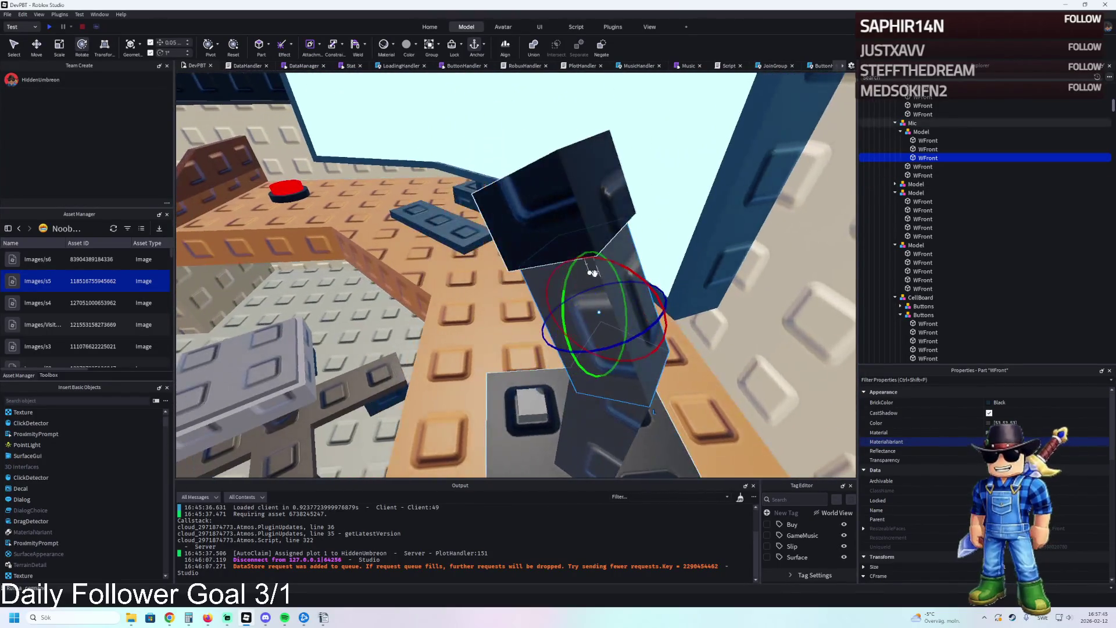
left_click(606, 205, "shift")
left_click_drag(637, 264, 628, 242)
key("ctrl+2")
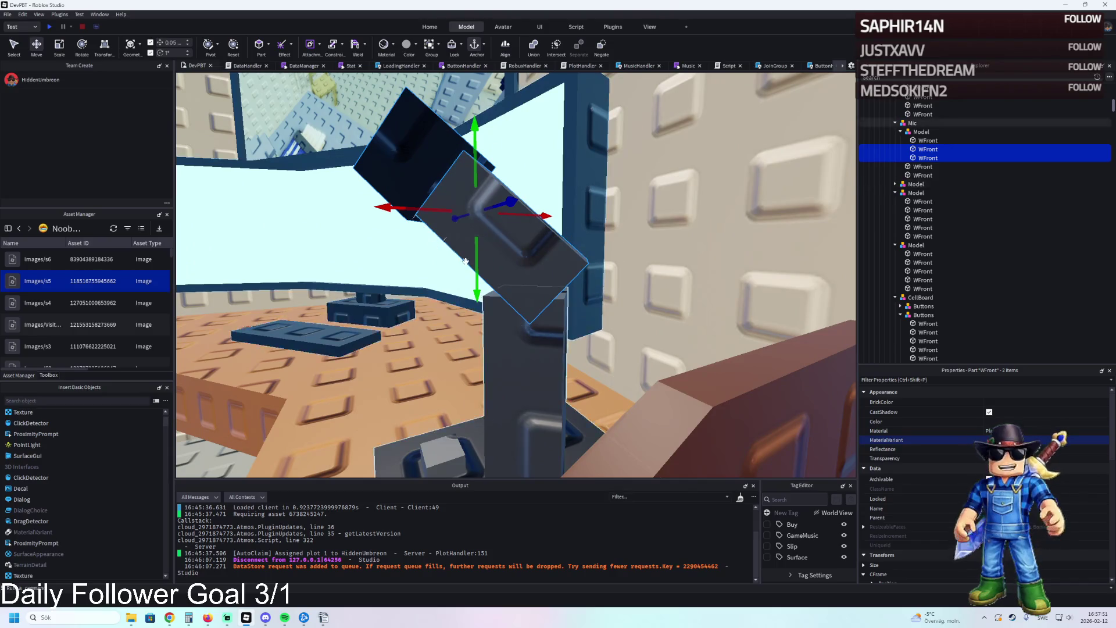
left_click_drag(476, 273, 459, 288)
left_click_drag(541, 234, 538, 235)
right_click(537, 235)
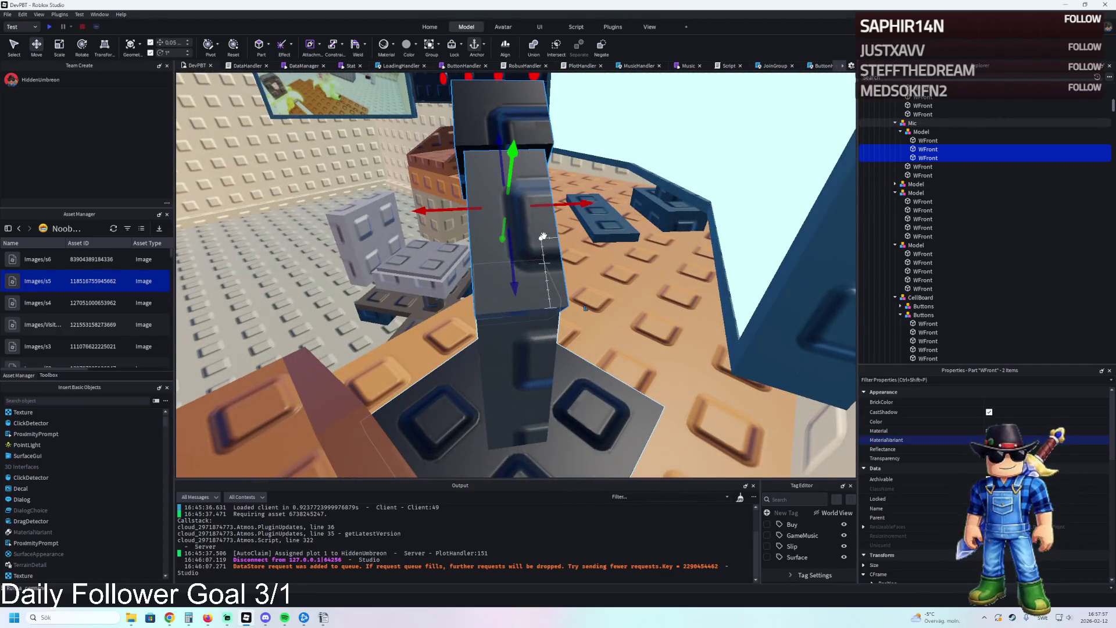
right_click(542, 236)
left_click_drag(524, 264, 517, 259)
left_click_drag(498, 160, 497, 163)
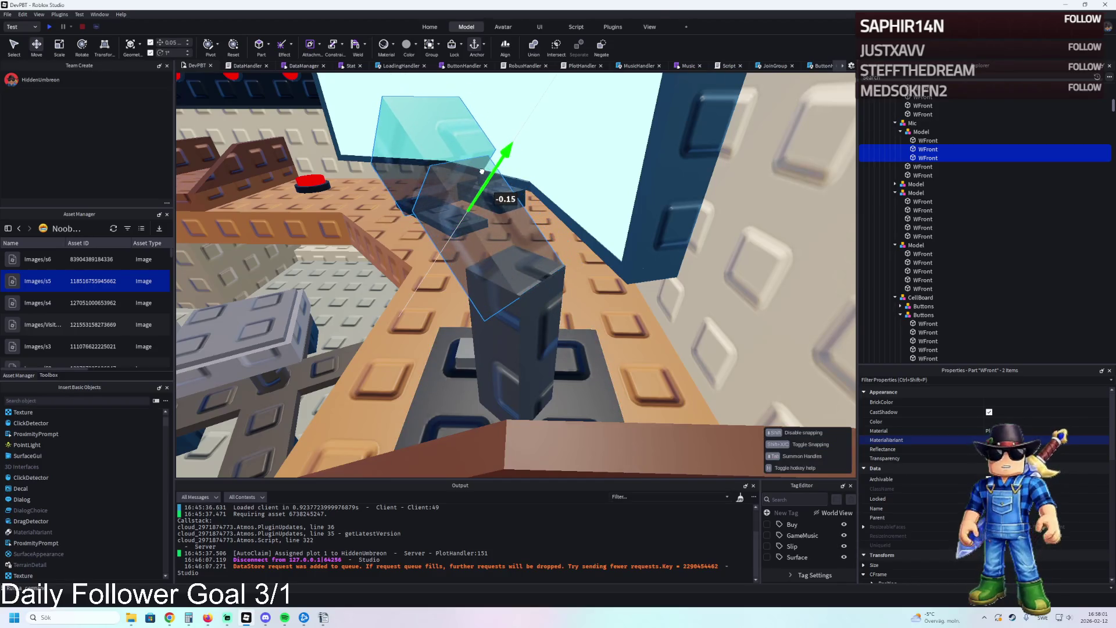
right_click(579, 264)
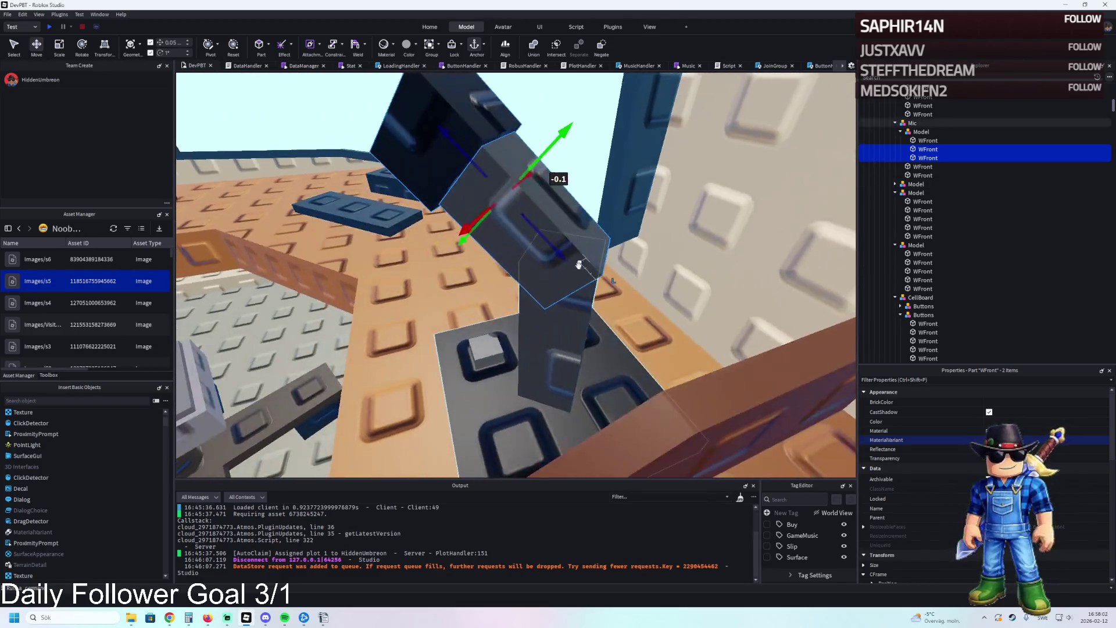
- Merge the two mic arm pieces into a single union
left_click(558, 290)
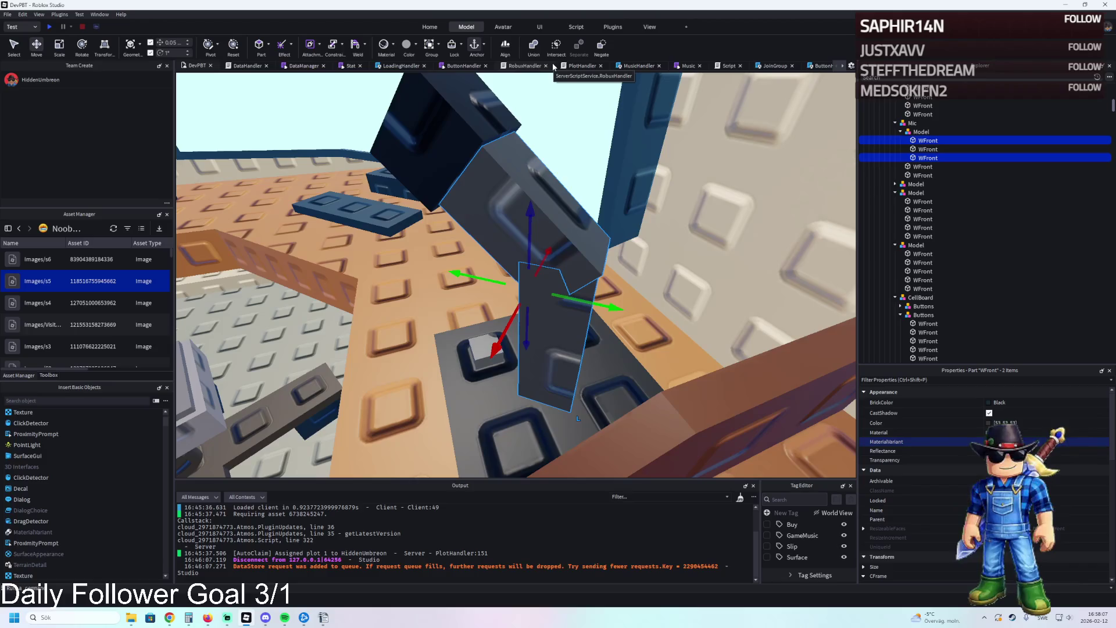
key("ctrl+shift+g")
scroll(530, 210, "down", 10)
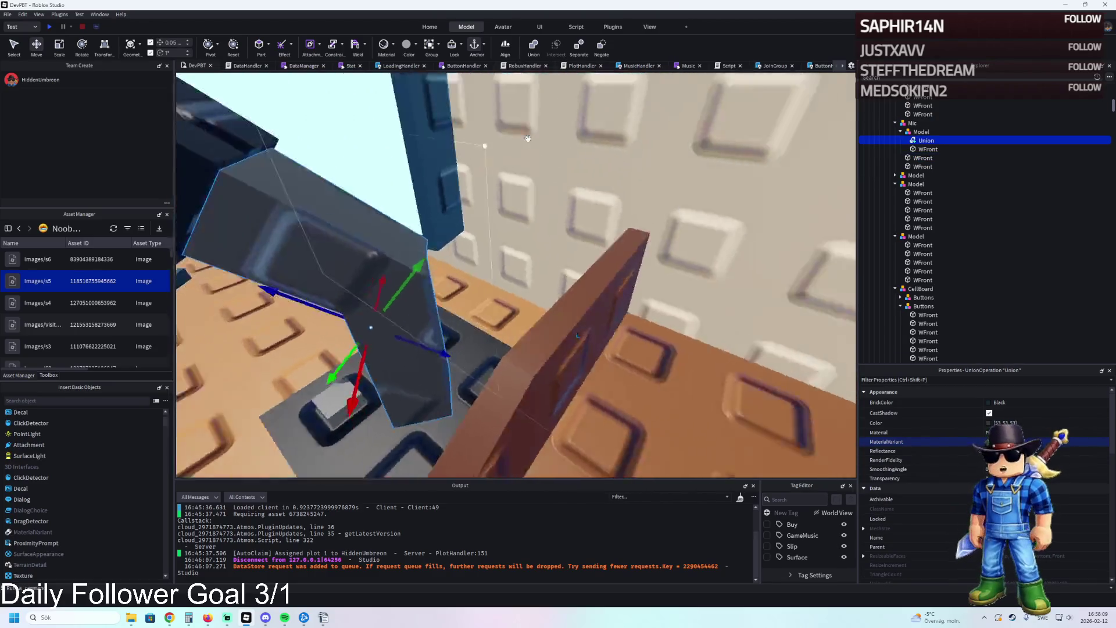
left_click(530, 209)
key("f")
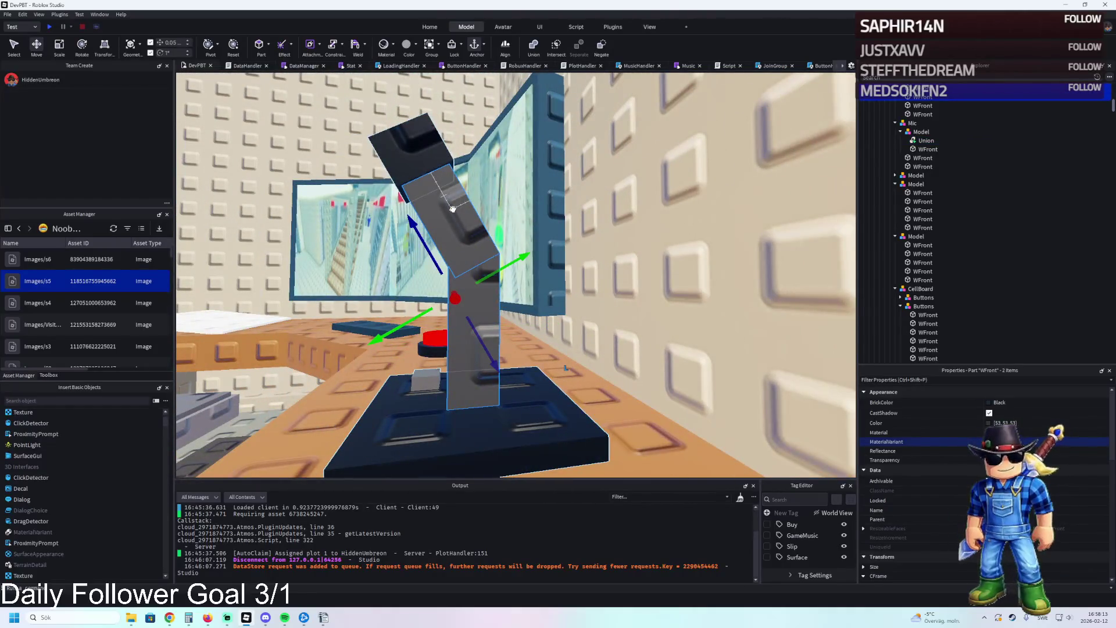
key("ctrl+shift+g")
scroll(451, 207, "down", 10)
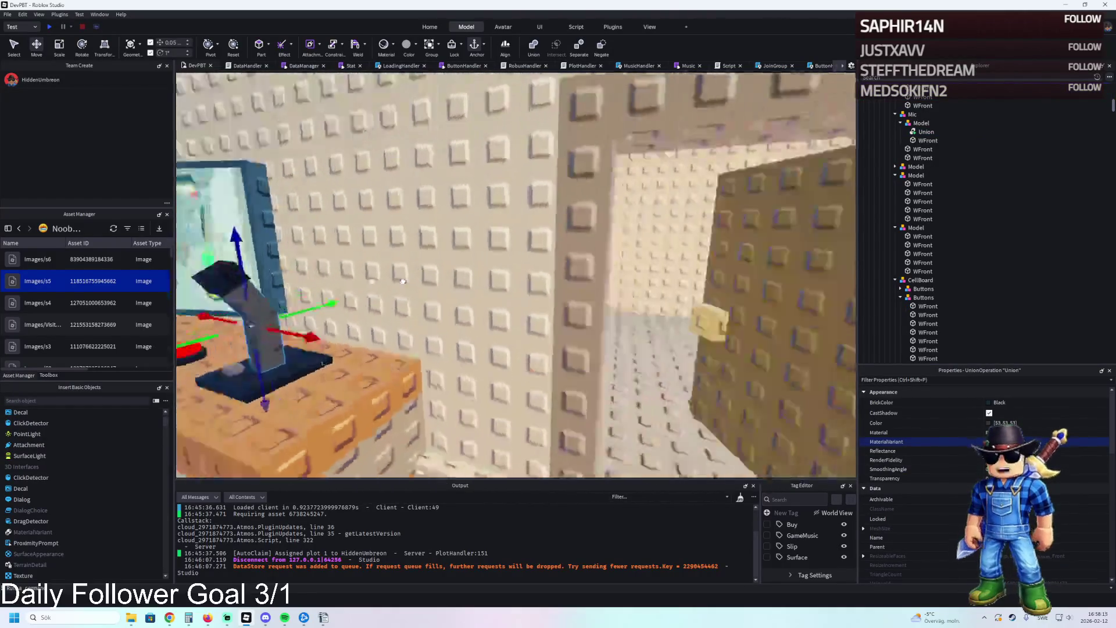
key("w")
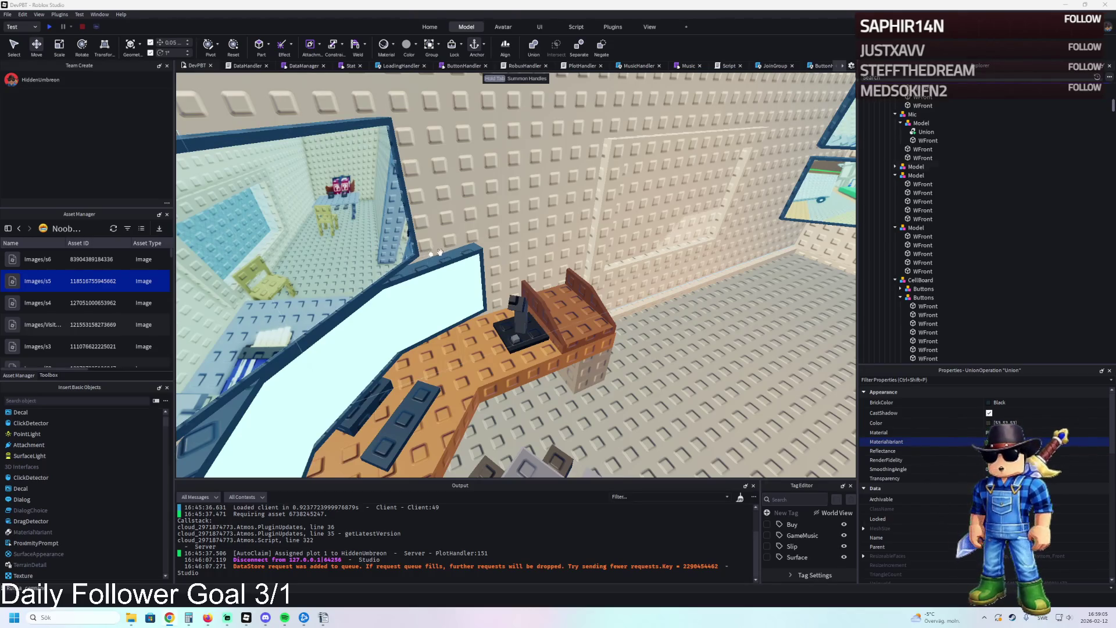
key("a")
key("a")
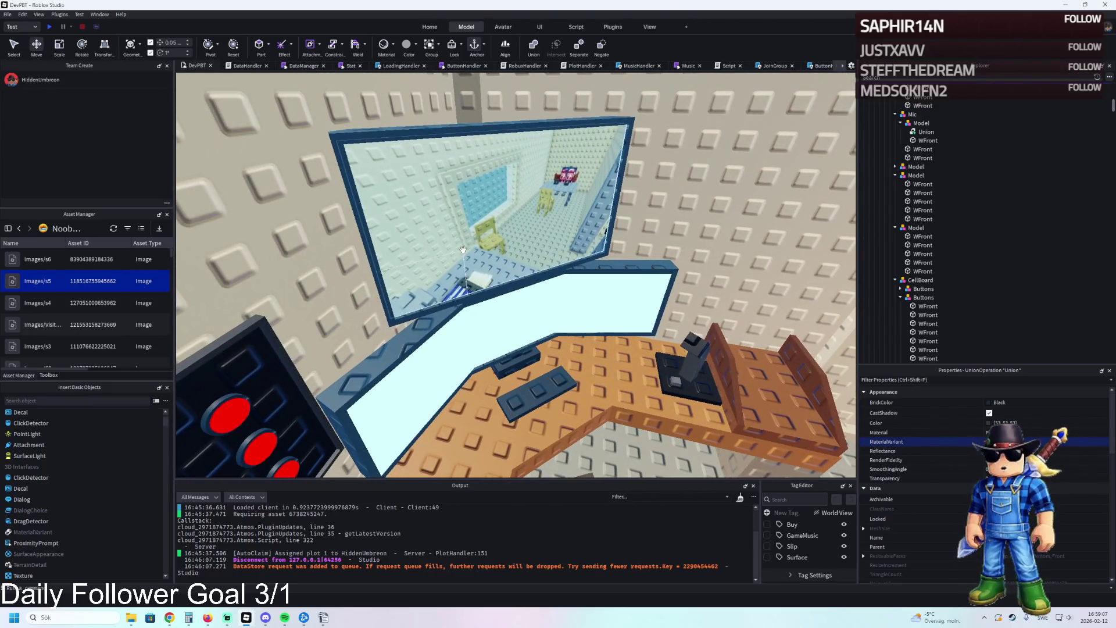
key("s")
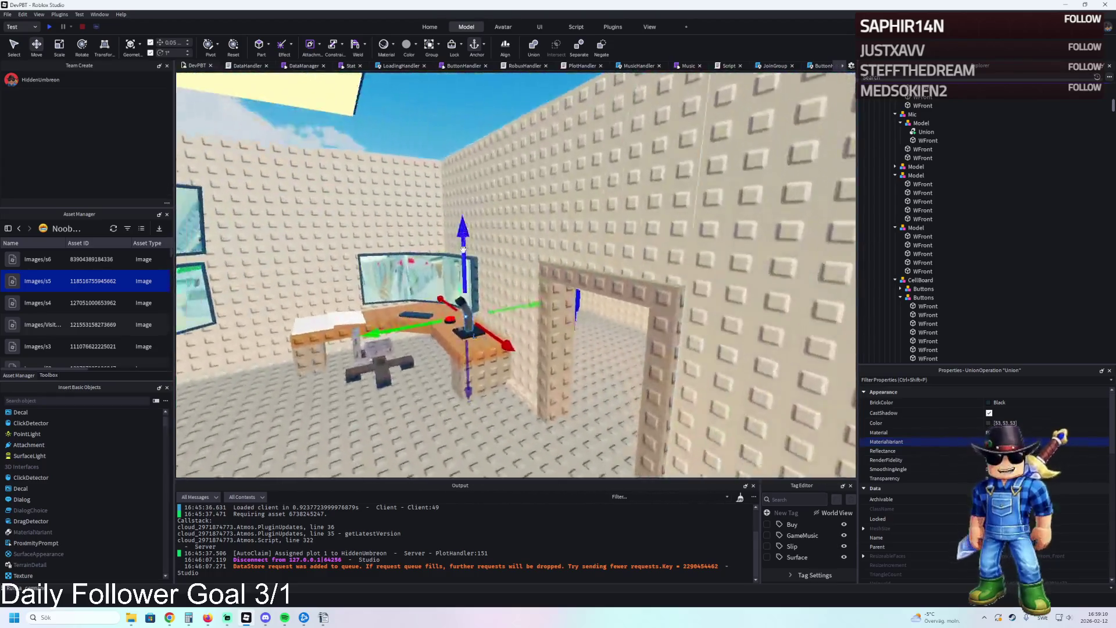
mouse_move(463, 248)
left_mouse_down()
mouse_move(480, 257)
mouse_move(792, 214)
mouse_move(662, 163)
mouse_move(628, 191)
left_mouse_up()
- Resize the Roof part to 10.25 studs, then with a 0.1 step flatten it into a floor slab
left_click(792, 214)
key("ctrl+3")
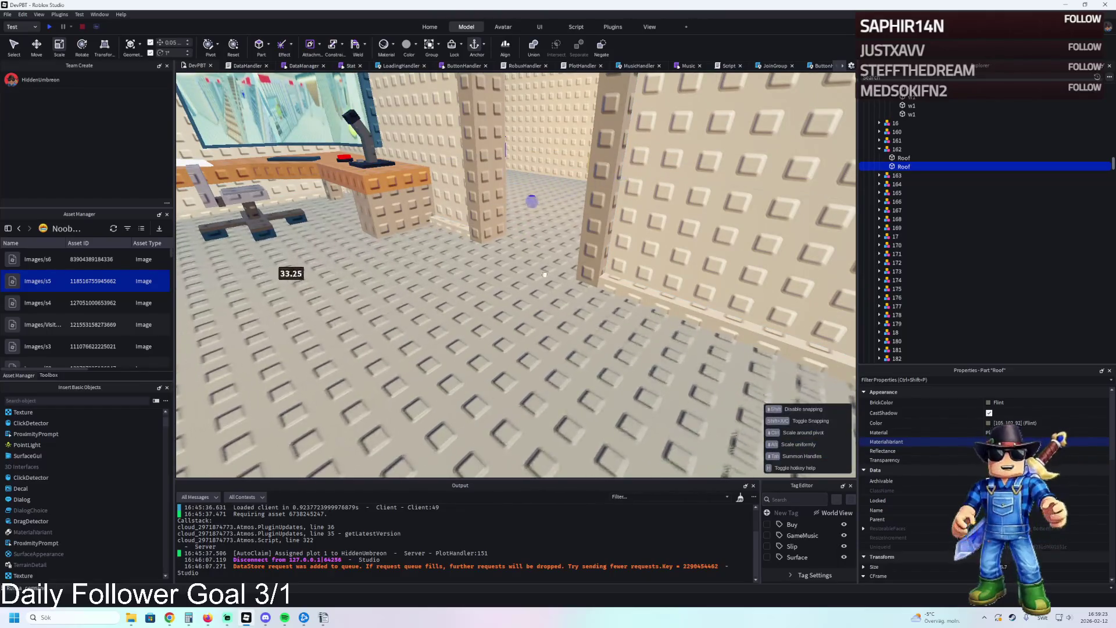
mouse_move(471, 311)
left_mouse_down()
mouse_move(505, 271)
mouse_move(469, 293)
left_mouse_up()
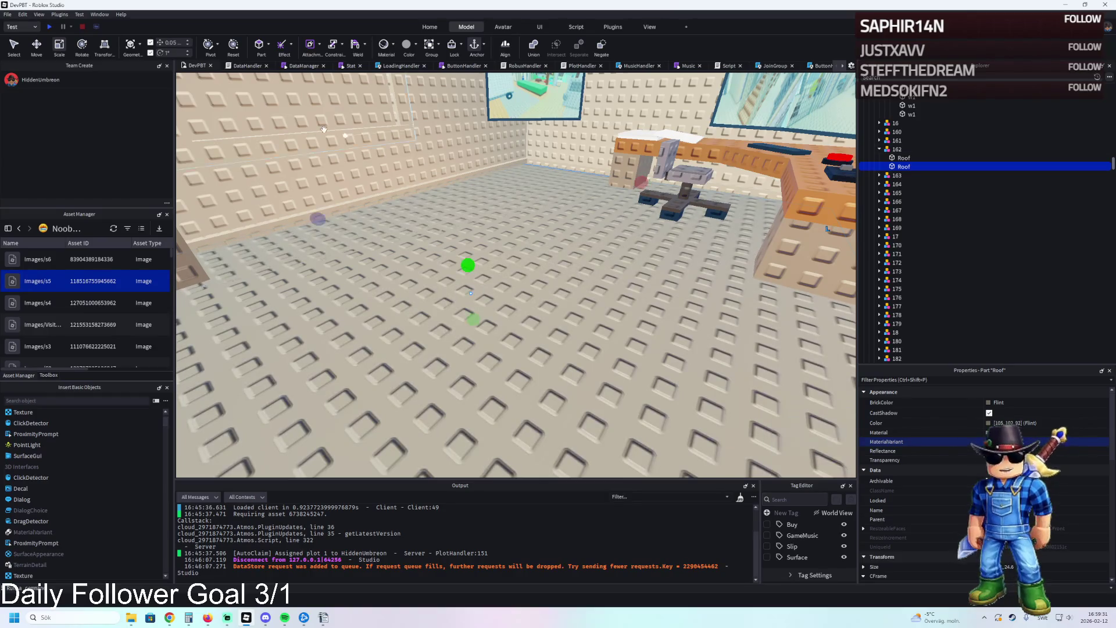
mouse_move(641, 176)
left_mouse_down()
mouse_move(538, 229)
mouse_move(549, 226)
left_mouse_up()
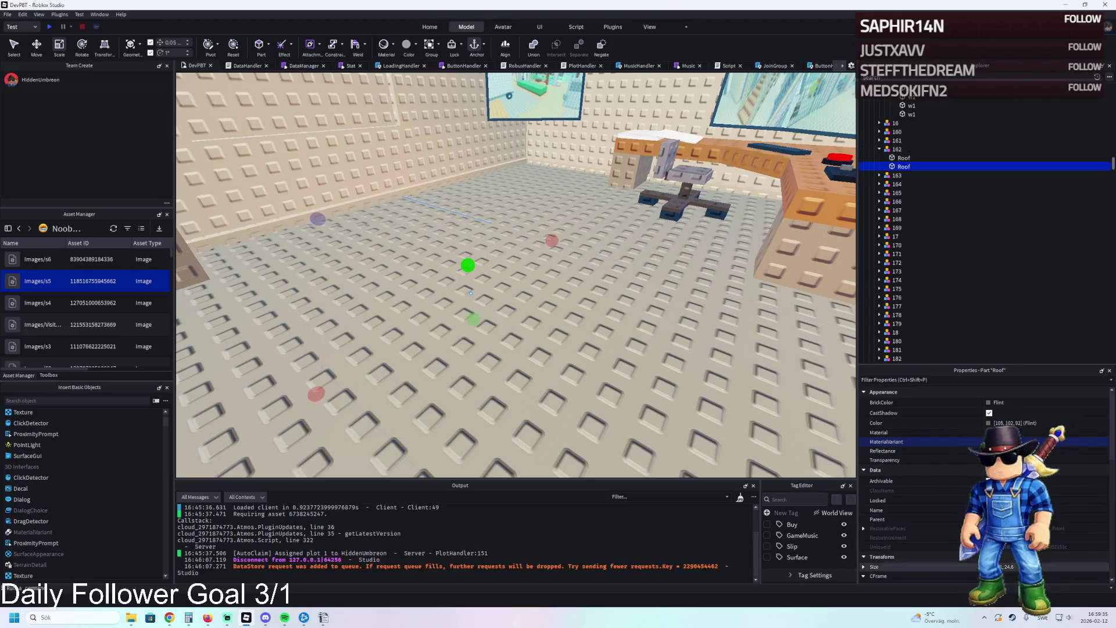
key("Return")
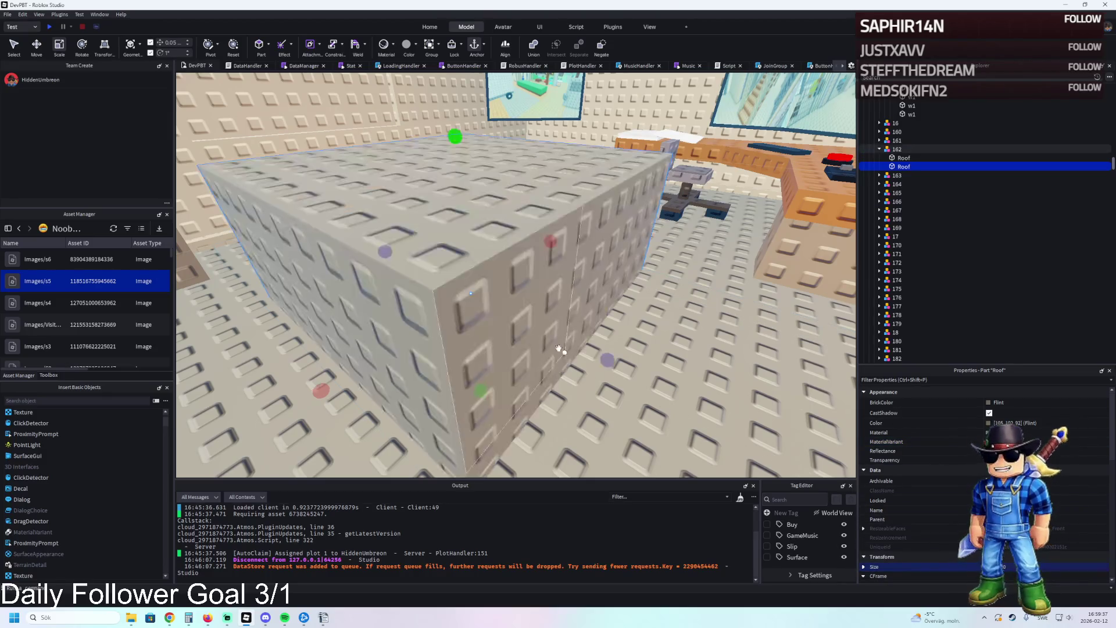
left_click(180, 42)
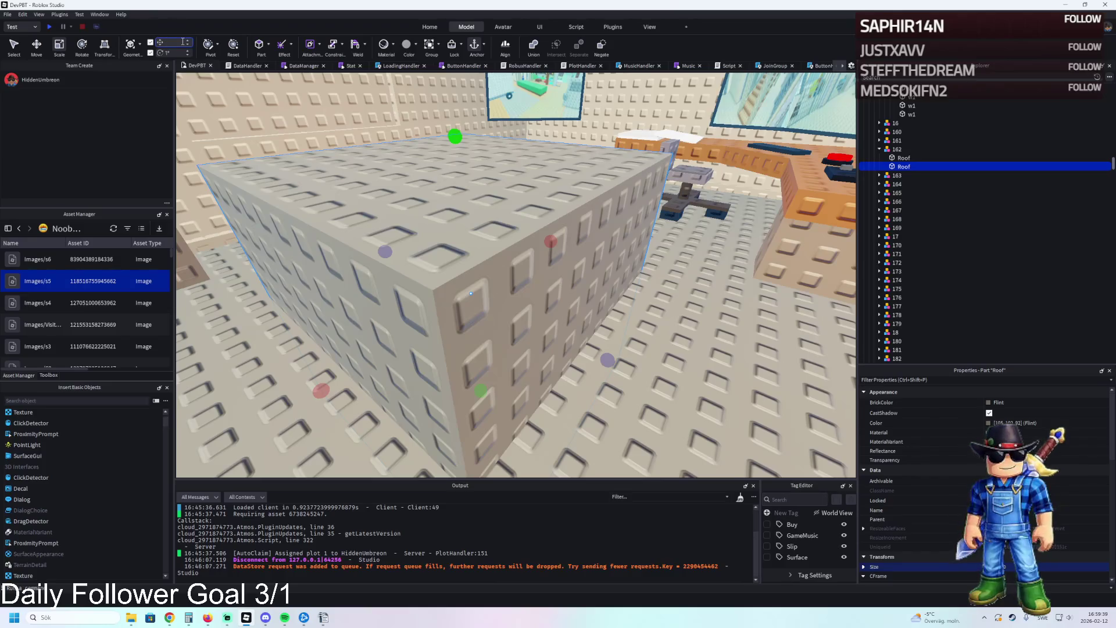
type("0.1")
key("Return")
scroll(522, 419, "up", 10)
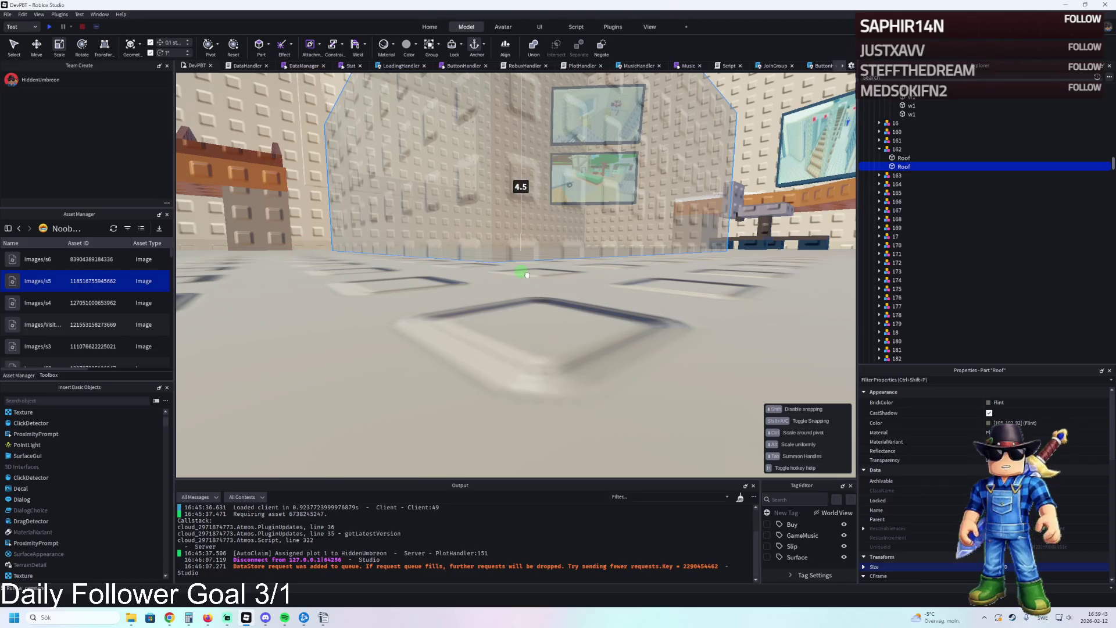
scroll(532, 256, "down", 5)
left_click_drag(503, 191, 509, 312)
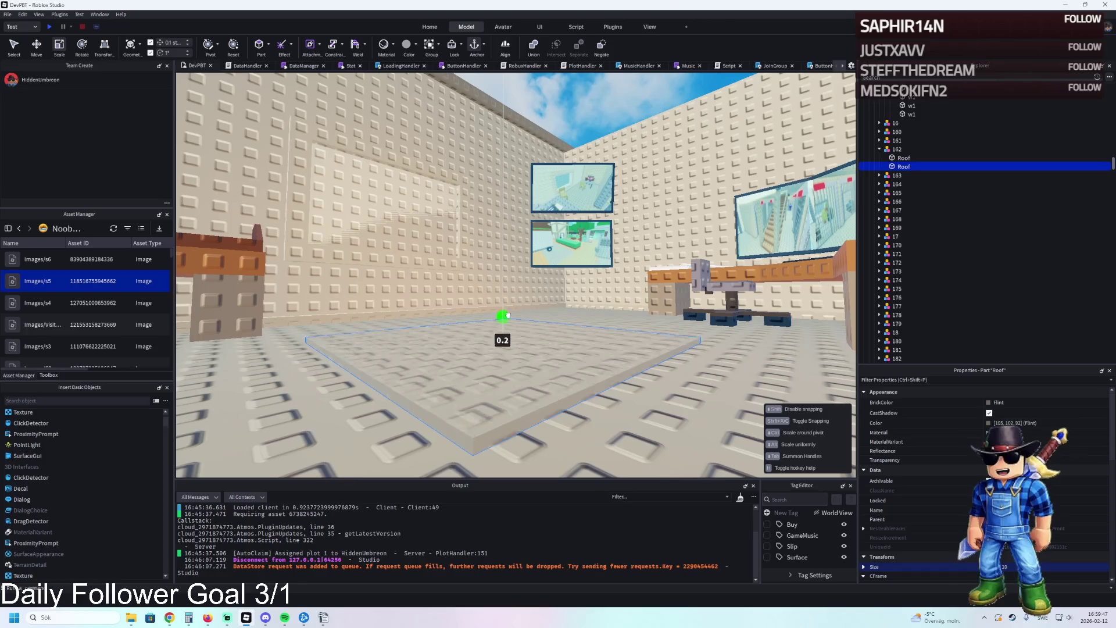
- Colour the slab Black, duplicate it and resize the copy to 9.8 studs
scroll(506, 317, "up", 5)
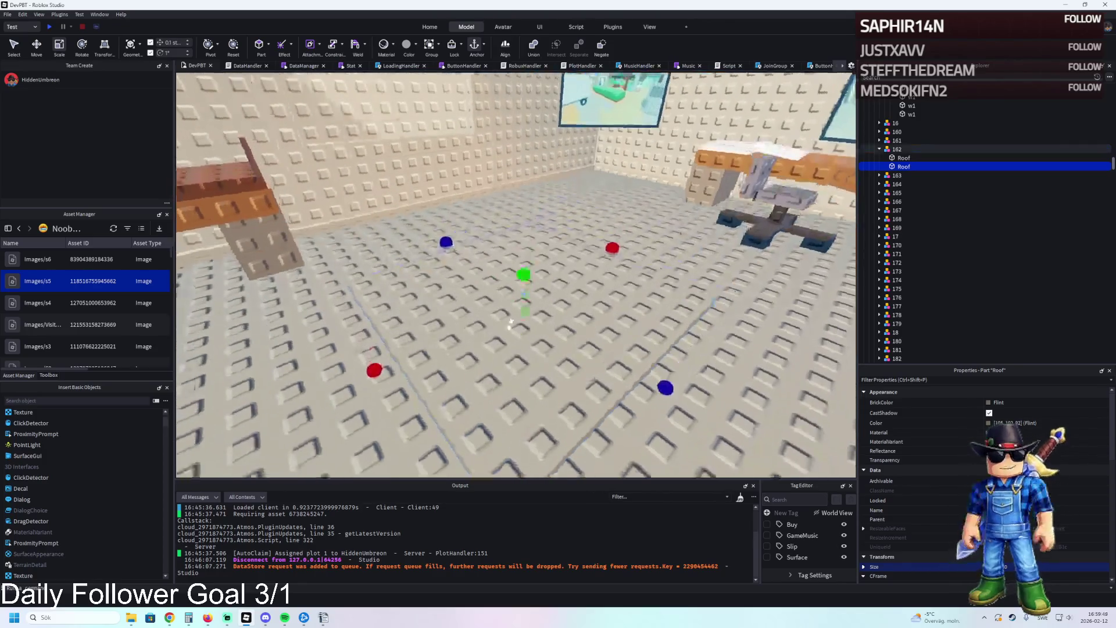
left_click(993, 402)
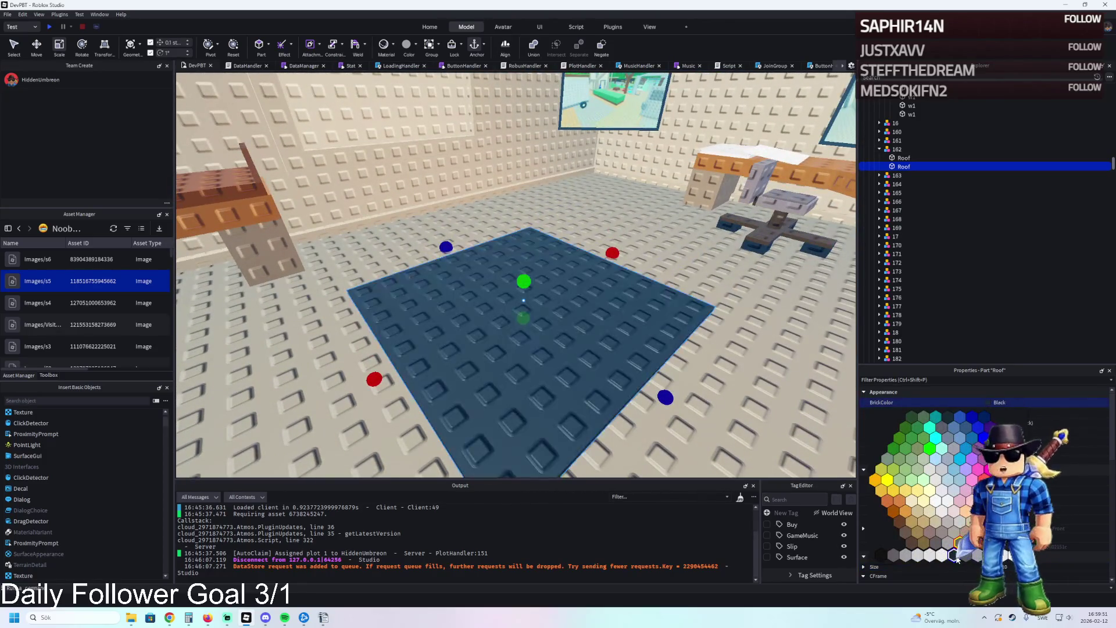
left_click(956, 556)
scroll(669, 295, "up", 5)
key("ctrl+d")
left_click_drag(692, 236, 495, 260)
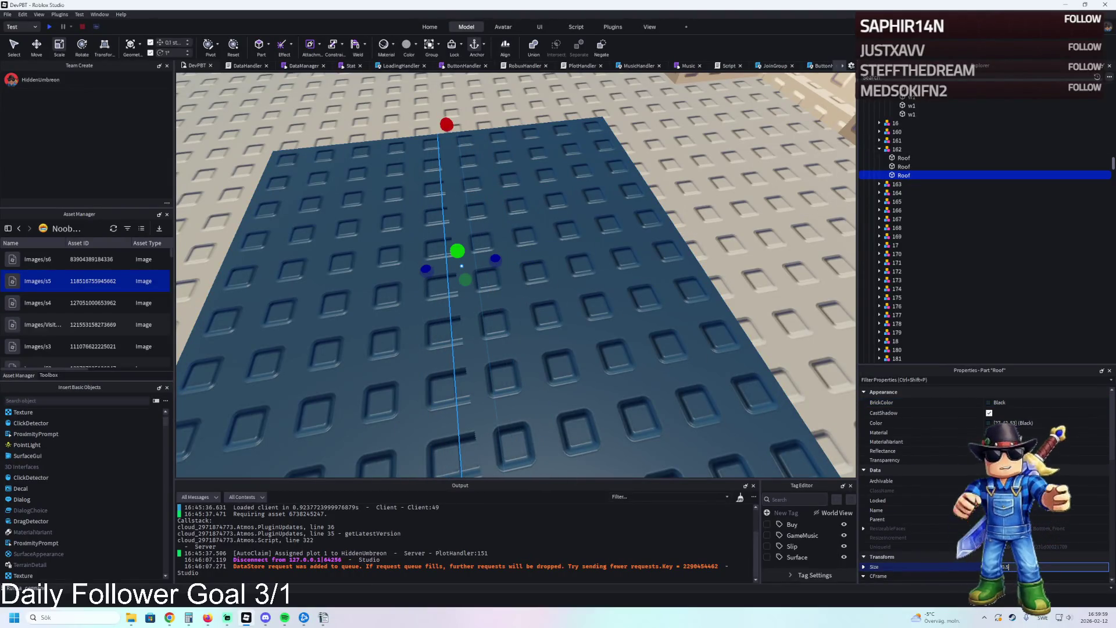
- Raise the Roof plate slightly above the floor slab
key("s")
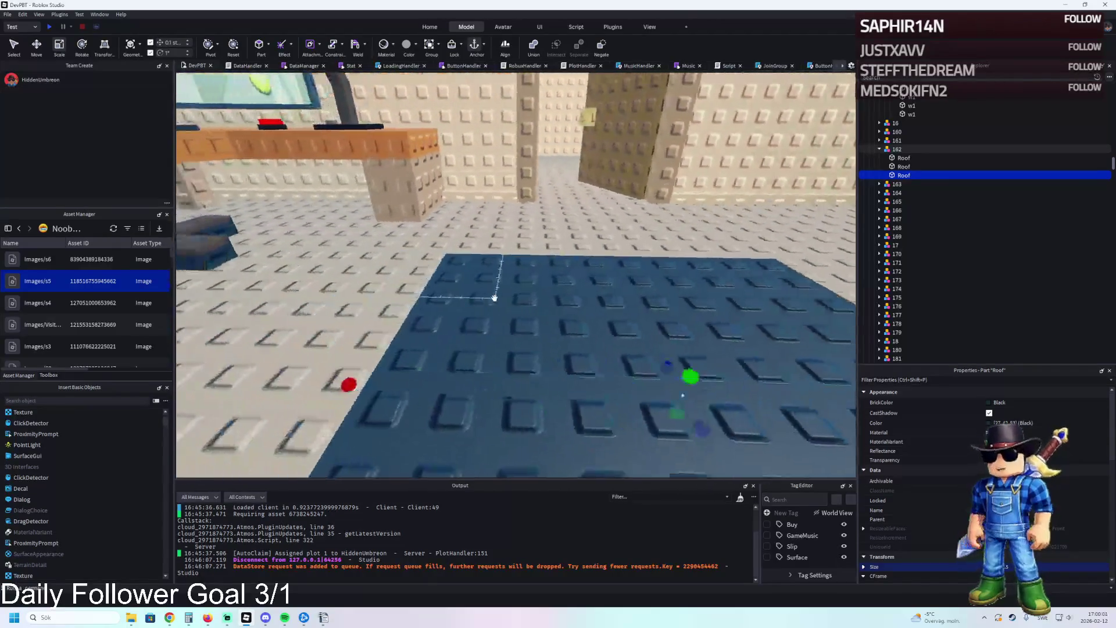
key("w")
key("ctrl+2")
mouse_move(749, 271)
left_mouse_down()
mouse_move(698, 199)
mouse_move(746, 254)
left_mouse_up()
key("s")
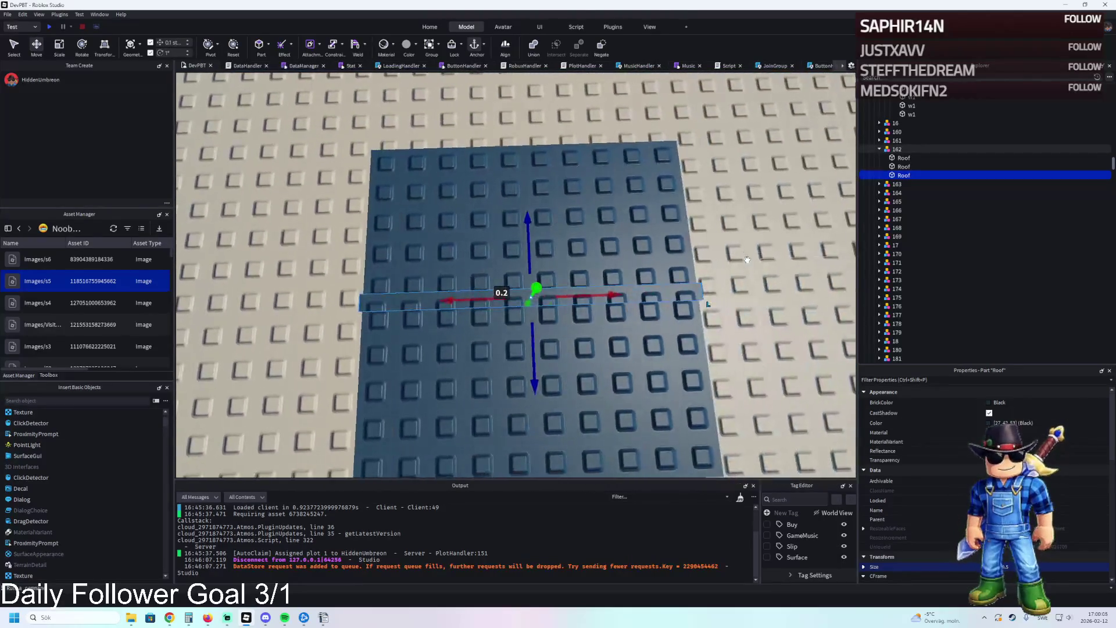
- Duplicate the plate into a short thin strip, then copy the strip and slide the new piece along it
key("ctrl+d")
key("ctrl+3")
left_click_drag(721, 290, 650, 302)
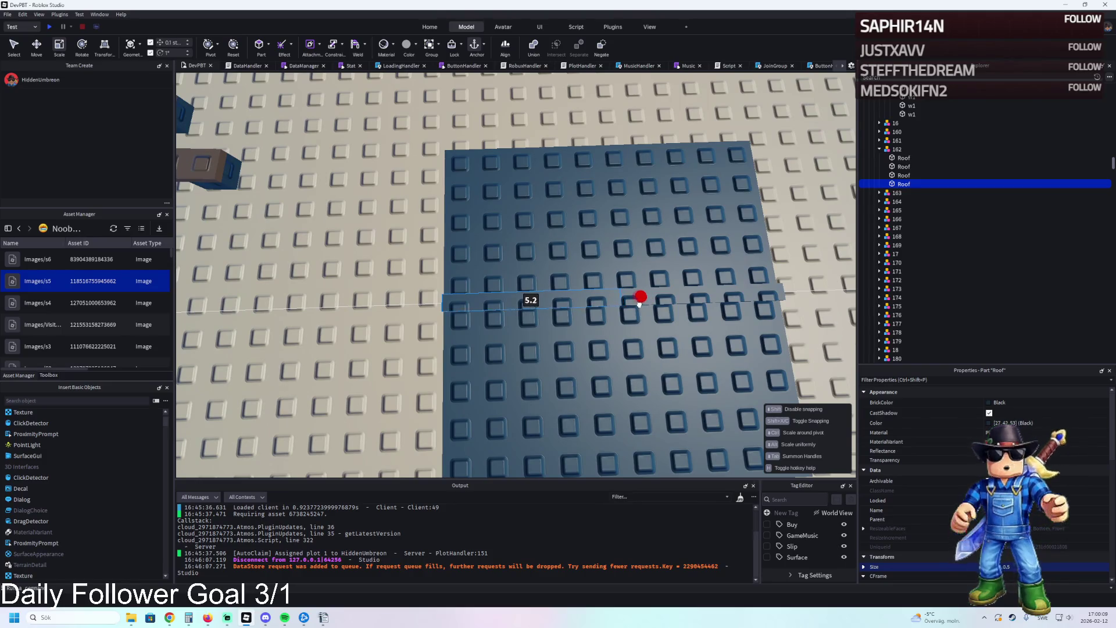
left_click_drag(632, 306, 633, 307)
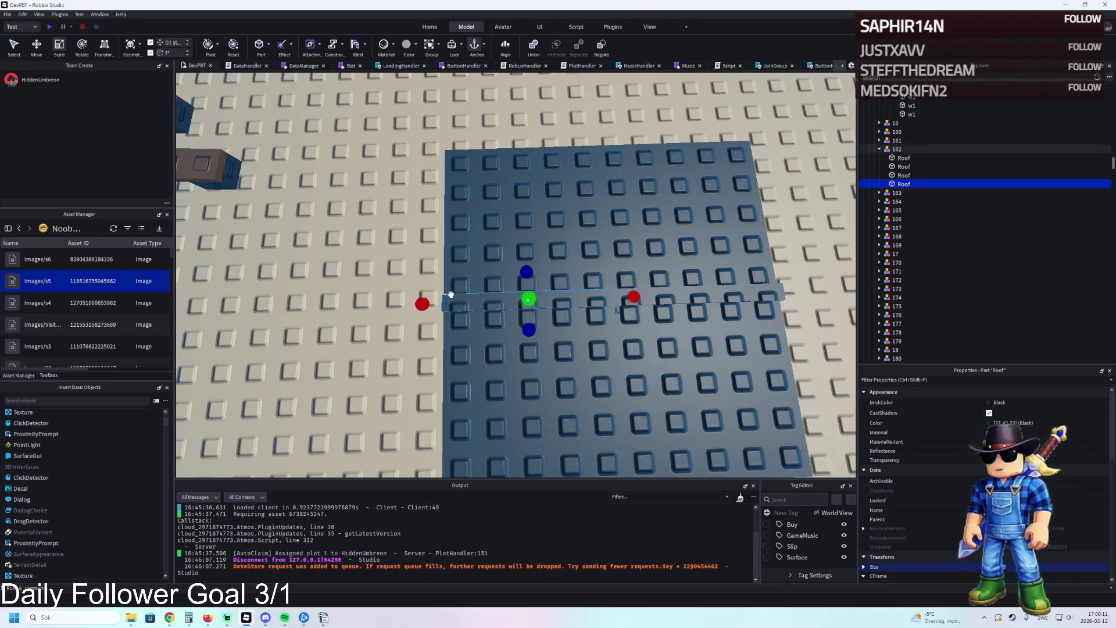
left_click_drag(423, 305, 457, 305)
left_click_drag(633, 297, 582, 298)
scroll(583, 299, "up", 5)
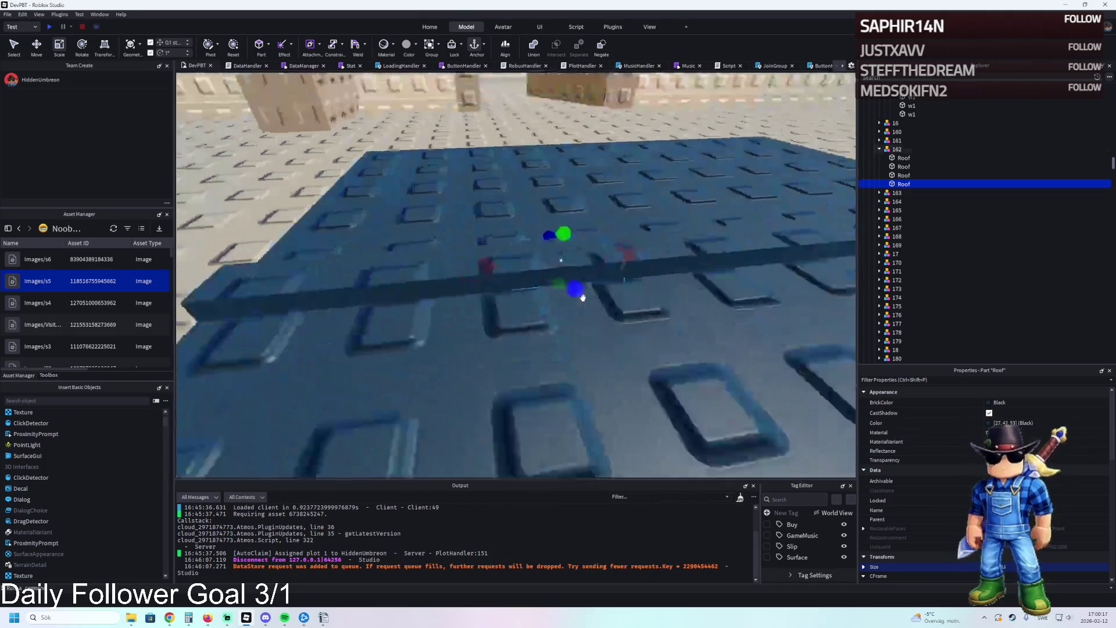
scroll(583, 299, "down", 2)
key("ctrl+2")
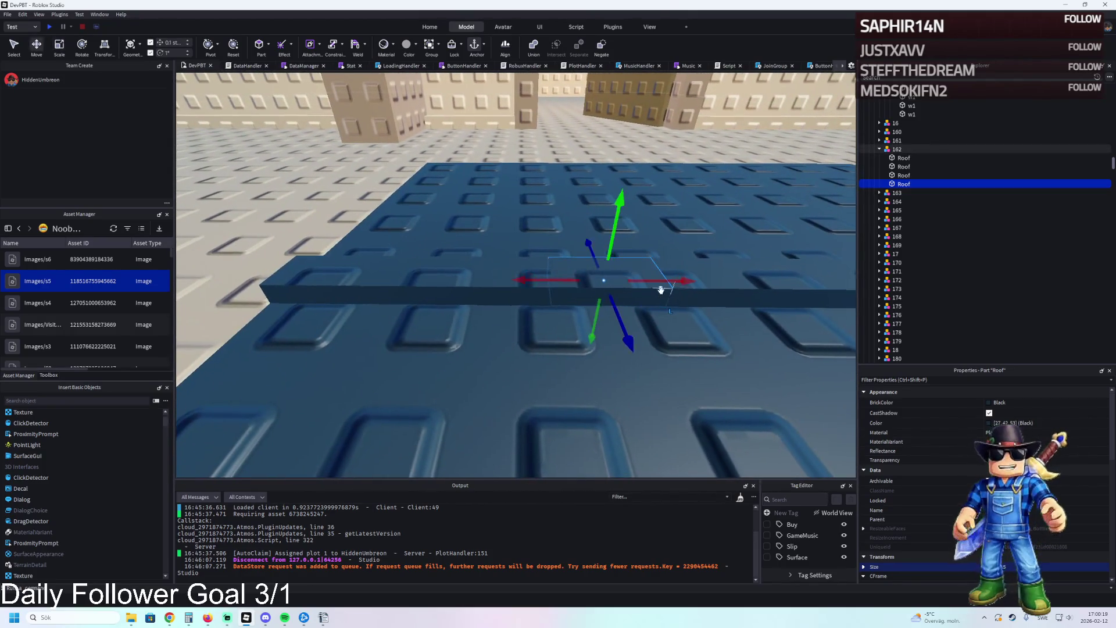
key("ctrl+d")
mouse_move(673, 259)
left_mouse_down()
mouse_move(643, 289)
mouse_move(611, 295)
mouse_move(615, 275)
mouse_move(618, 287)
left_mouse_up()
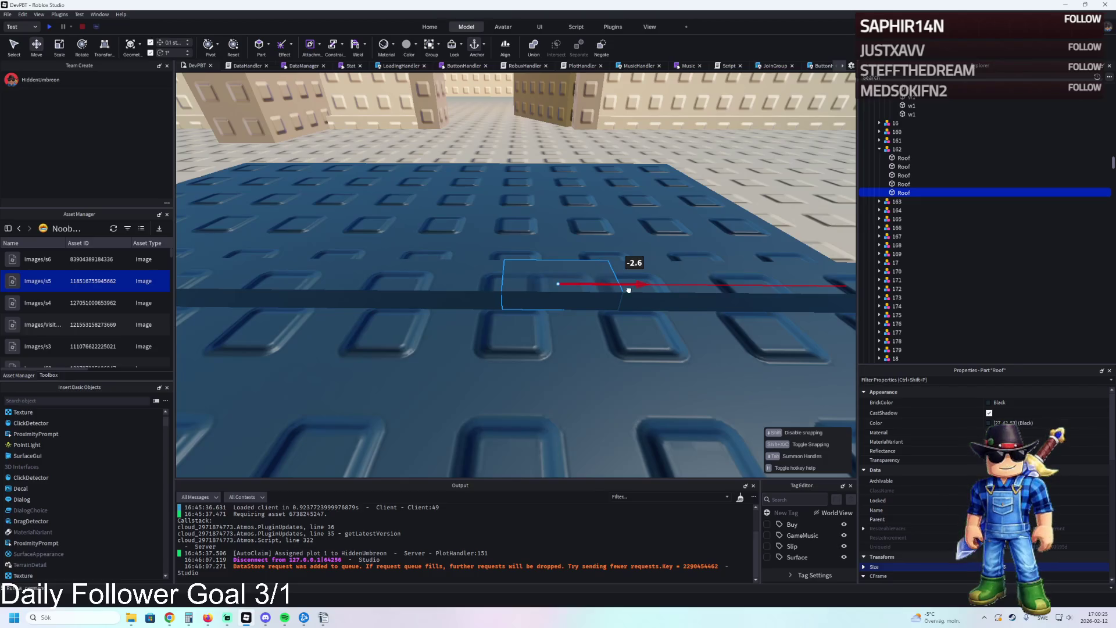
- Delete the extra roof piece and set two upright legs at the plate's ends
left_click_drag(628, 289, 616, 289)
left_click(436, 282)
key("Delete")
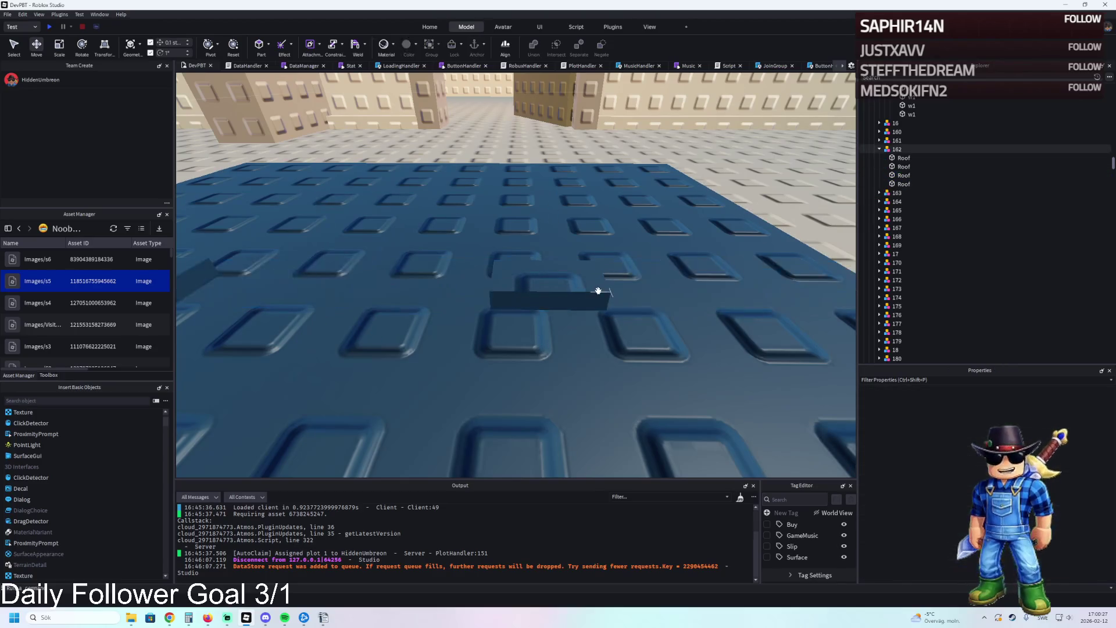
left_click(569, 289)
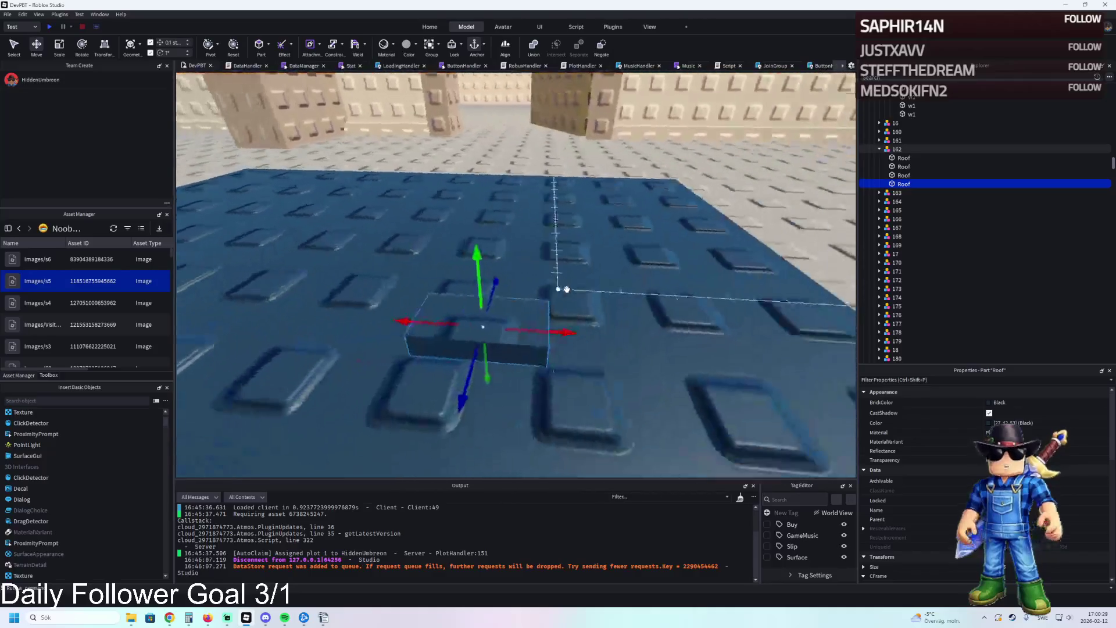
left_click_drag(534, 324, 542, 329)
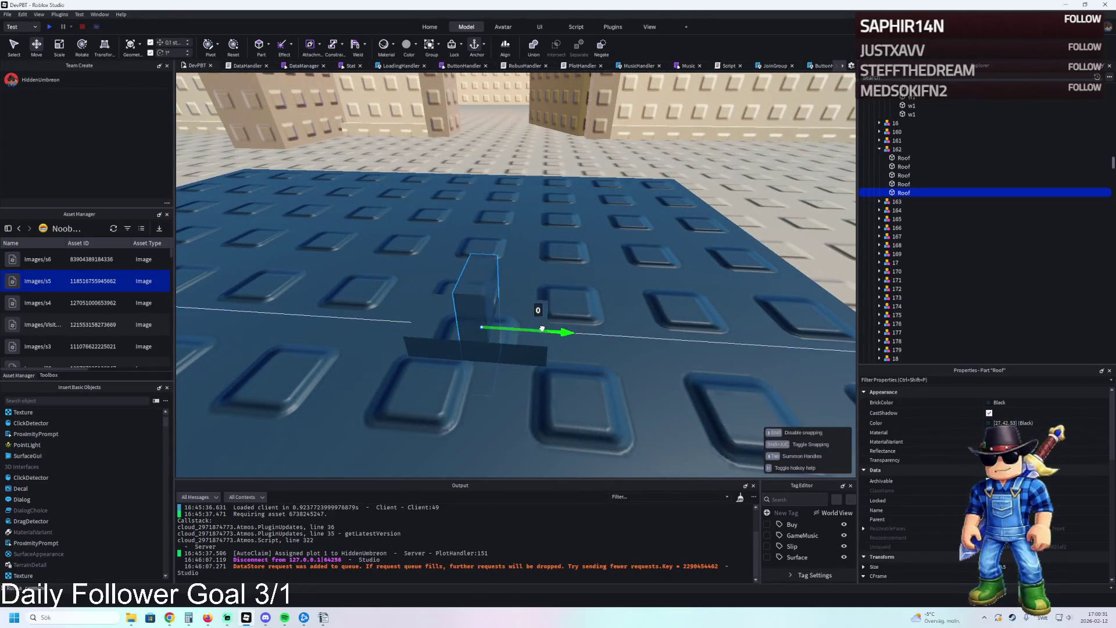
left_click_drag(613, 322, 615, 321)
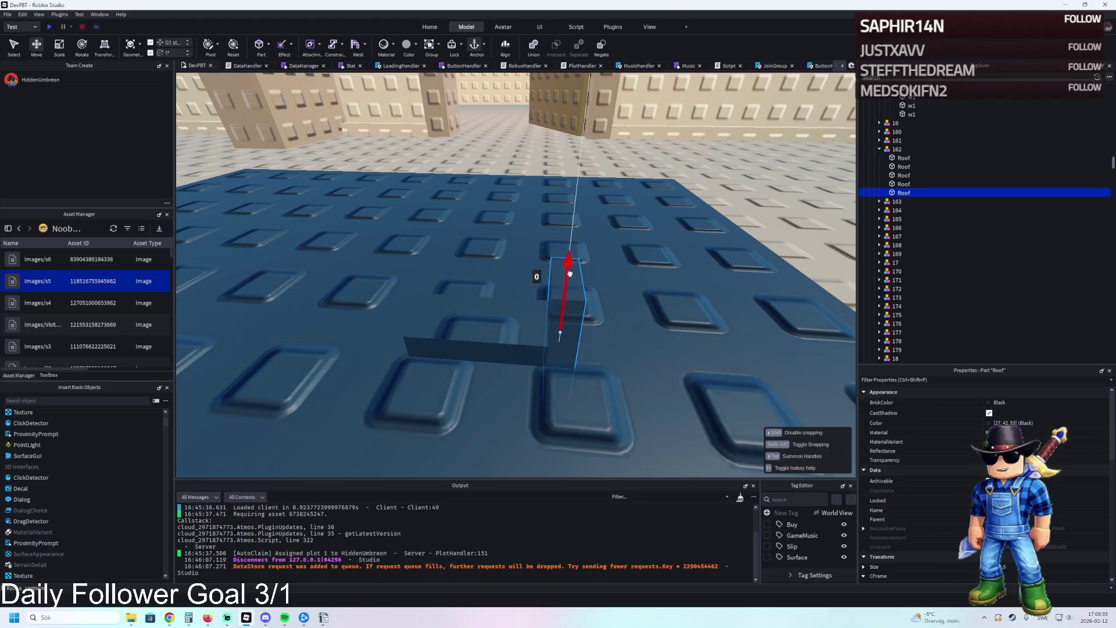
left_click_drag(583, 236, 581, 233)
key("ctrl+d")
mouse_move(650, 289)
left_mouse_down()
mouse_move(640, 273)
mouse_move(632, 291)
mouse_move(711, 282)
left_mouse_up()
- Raise the flat piece onto the legs, then duplicate the legs and move the top over them
left_click(553, 341)
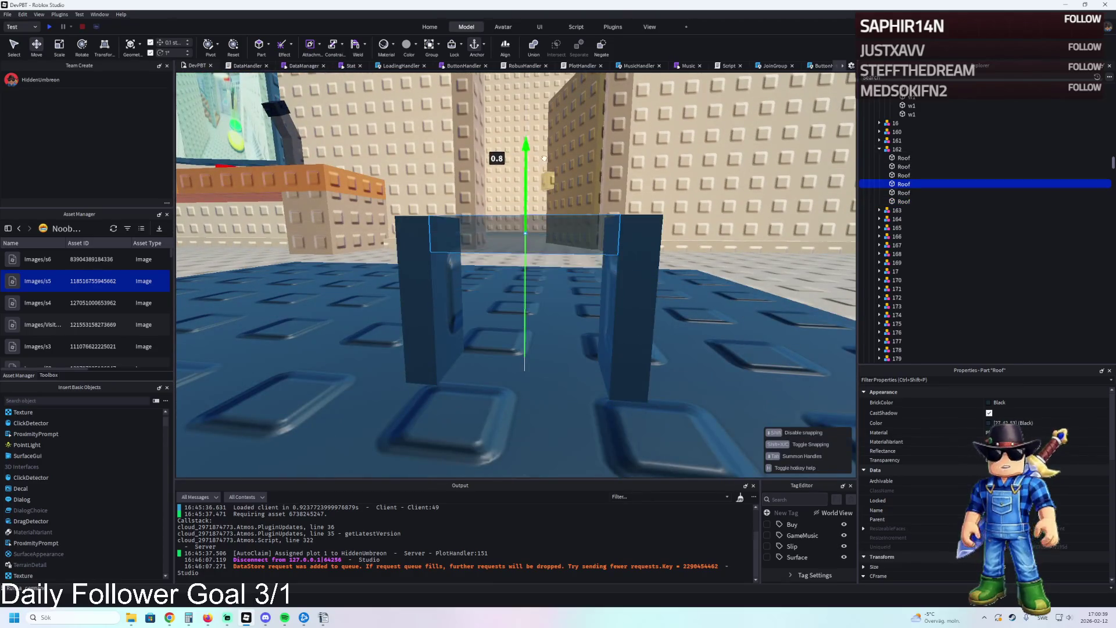
left_click_drag(544, 158, 544, 158)
left_click(425, 314)
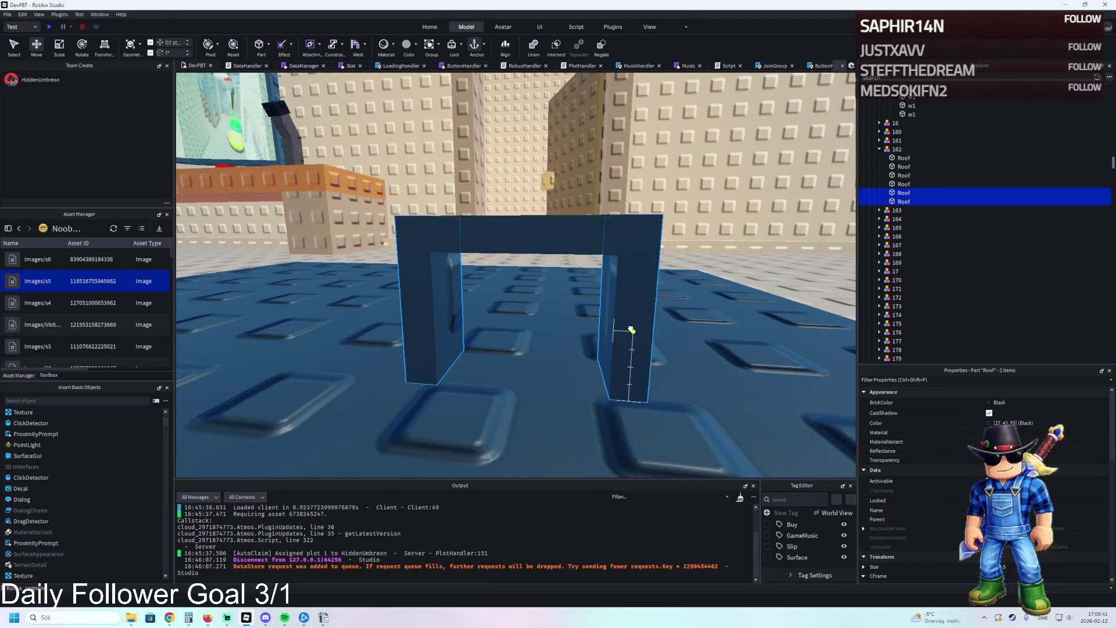
key("ctrl+d")
left_click_drag(632, 303, 625, 303)
left_click(547, 340)
mouse_move(542, 303)
left_mouse_down()
mouse_move(536, 294)
mouse_move(702, 288)
mouse_move(688, 299)
mouse_move(697, 299)
mouse_move(505, 316)
mouse_move(521, 451)
mouse_move(493, 348)
left_mouse_up()
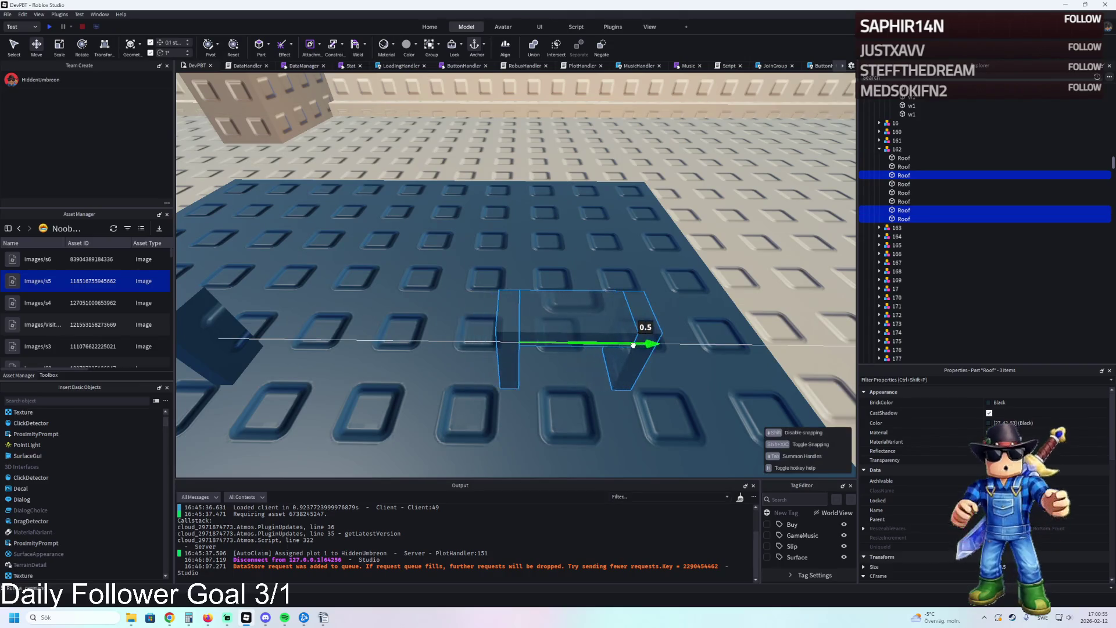
- Group the first arch's three pieces into a model
left_click(509, 319)
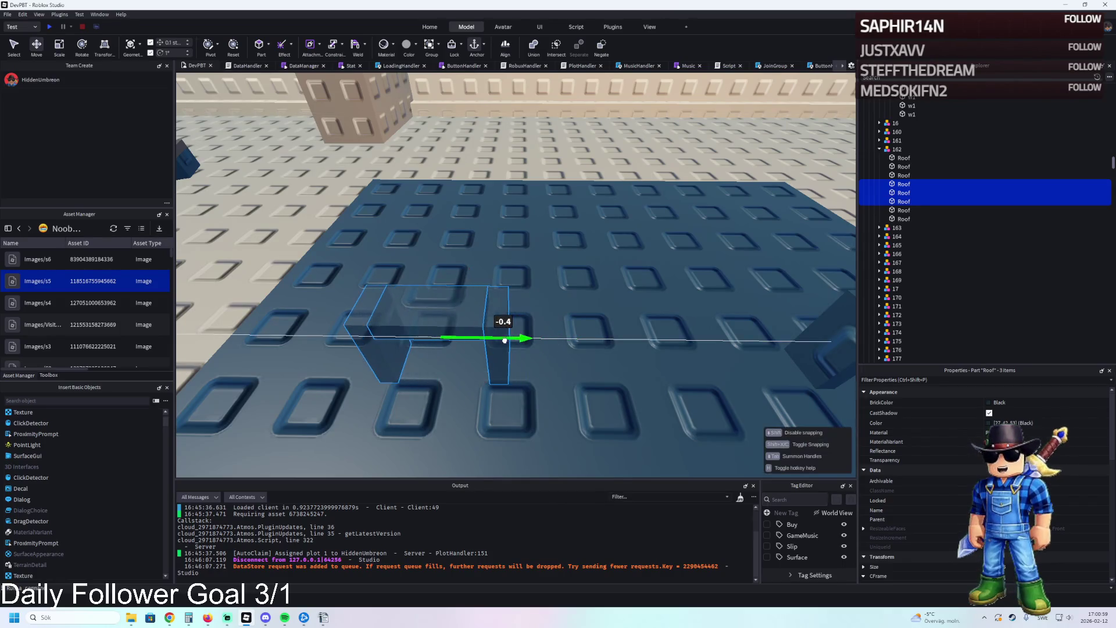
key("ctrl+g")
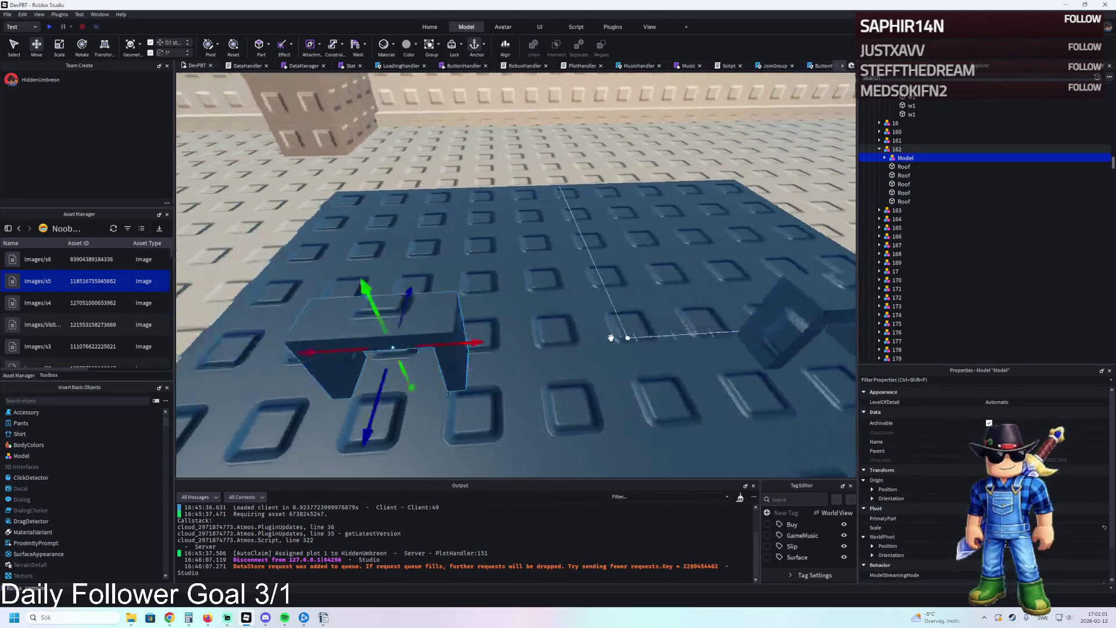
mouse_move(645, 341)
left_mouse_down()
mouse_move(454, 338)
mouse_move(628, 347)
left_mouse_up()
key("s")
key("d")
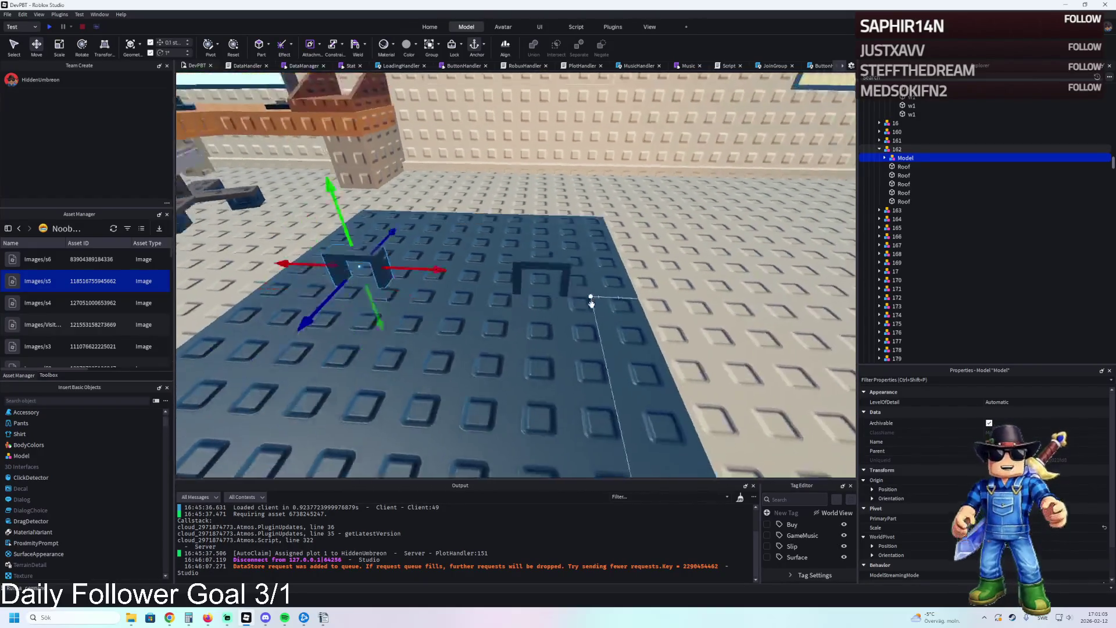
left_click(513, 324)
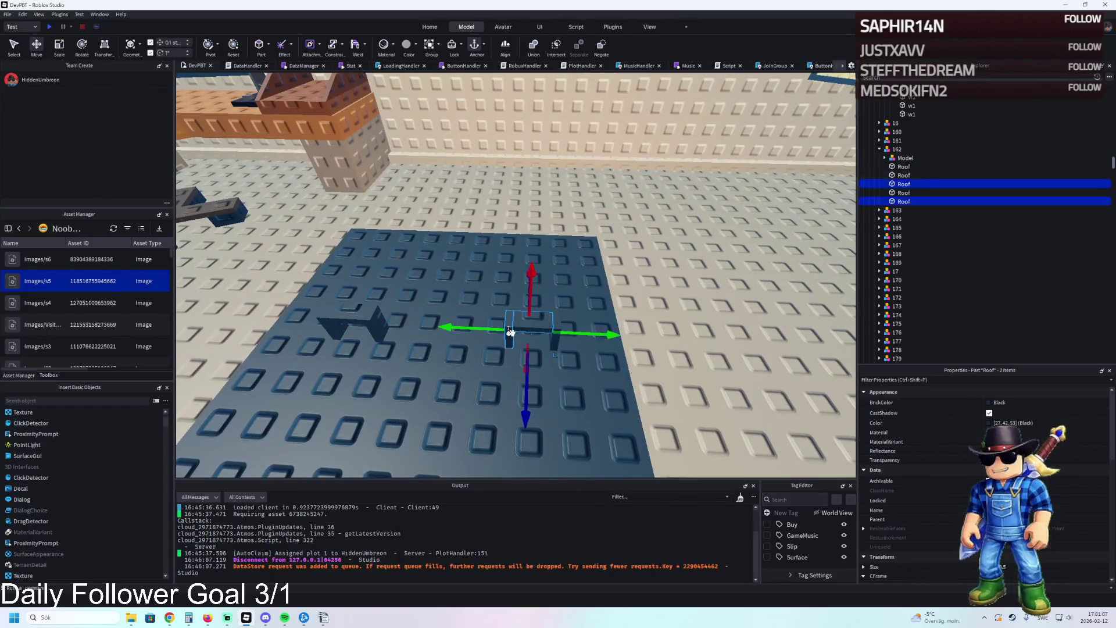
- Colour the second arch's parts Black and group them into a model
left_click(987, 403)
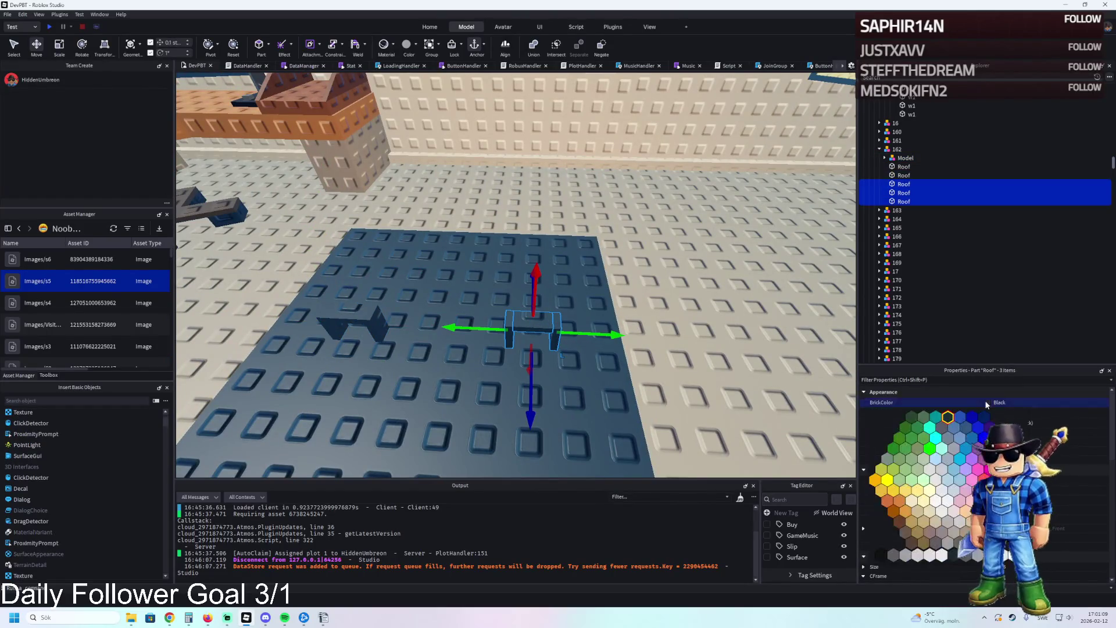
left_click(955, 427)
left_click(988, 423)
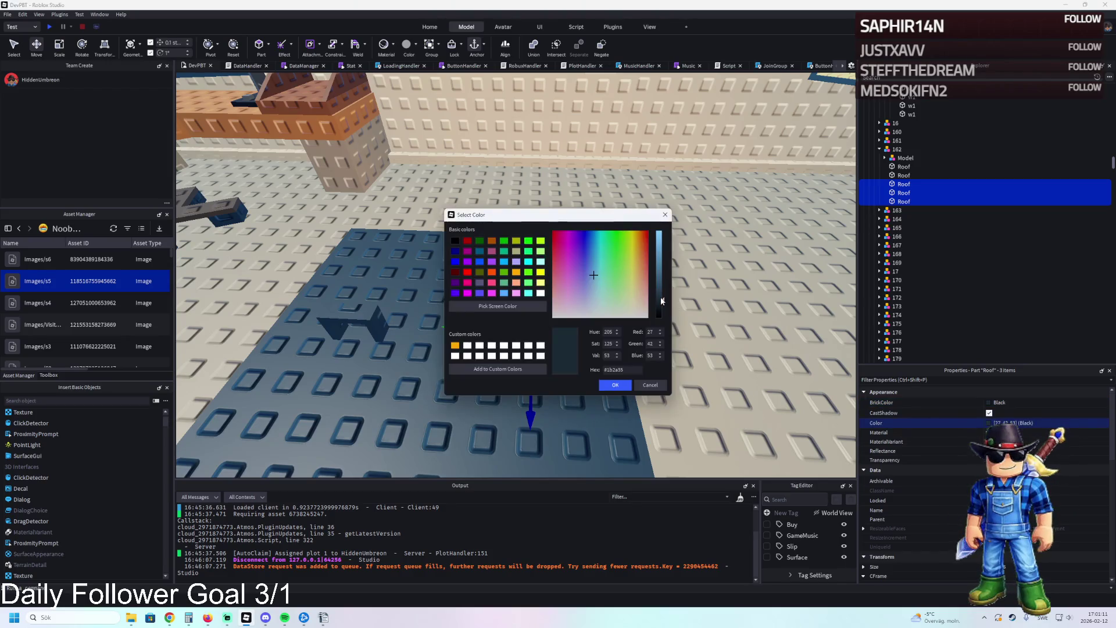
left_click(617, 385)
key("ctrl+g")
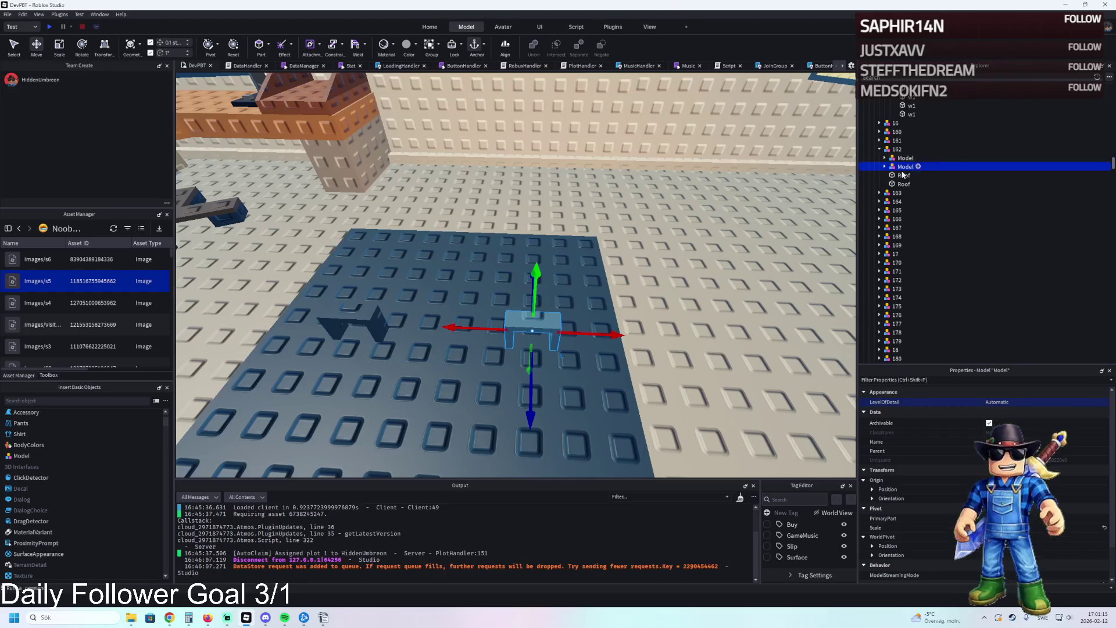
left_click(888, 175)
- Set the remaining arch parts' BrickColor to Black after briefly trying Earth blue
left_click(988, 402)
left_click(998, 423)
left_click(988, 403)
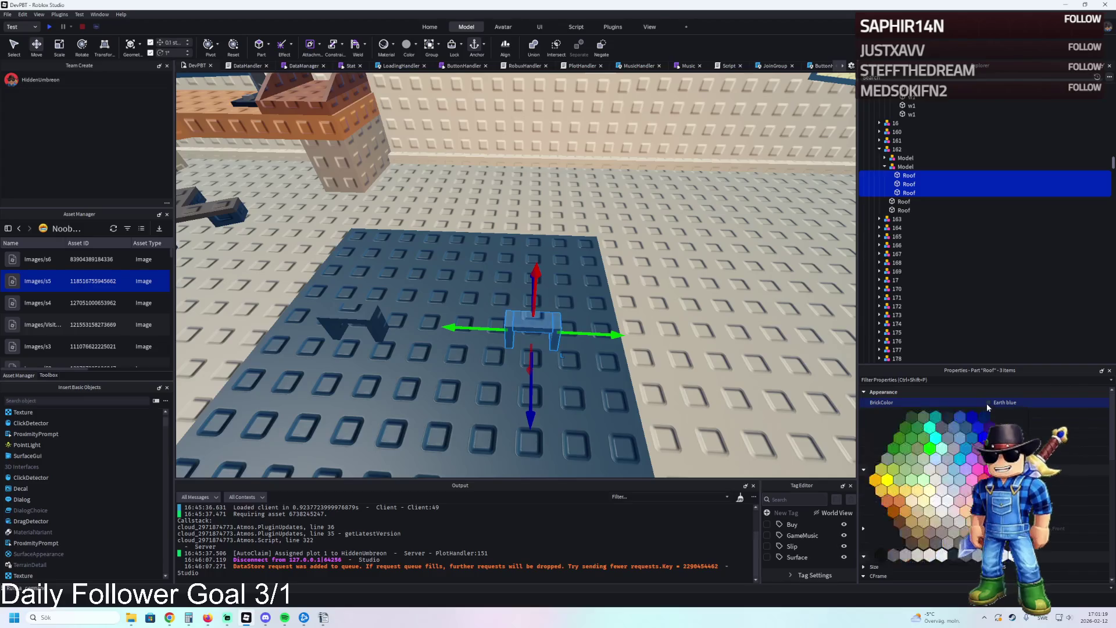
left_click(881, 555)
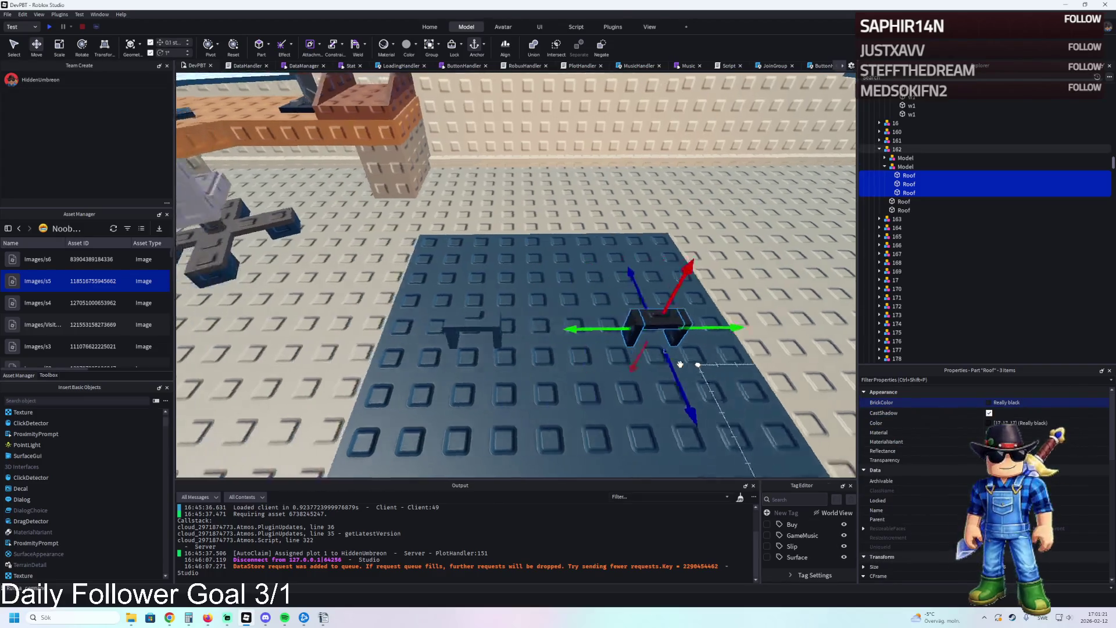
left_click(595, 354)
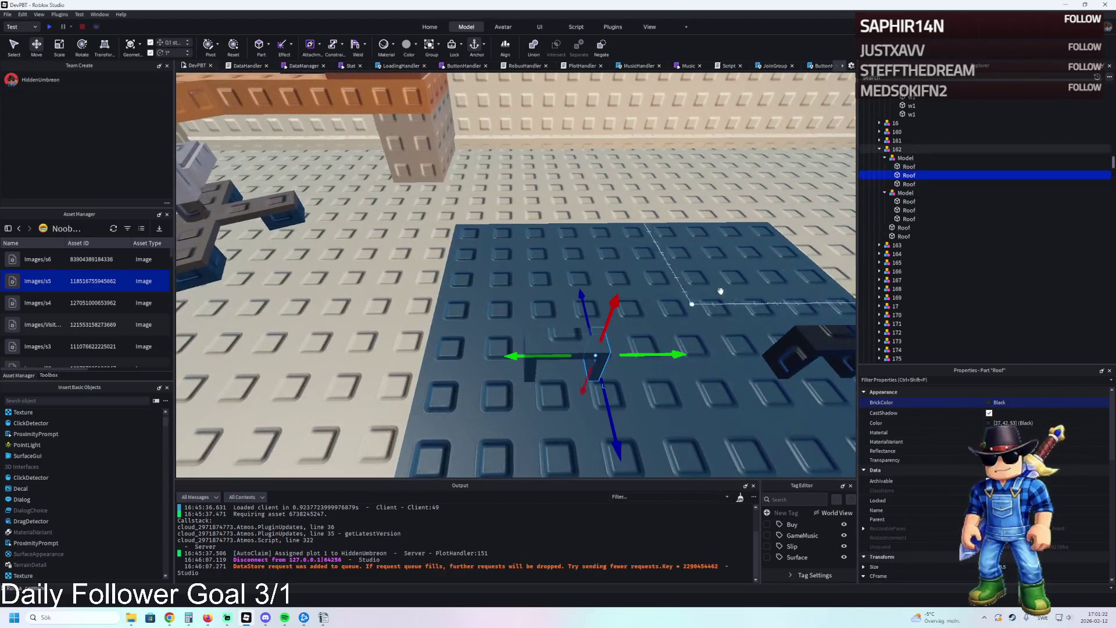
left_click(912, 184, "shift")
left_click(990, 402)
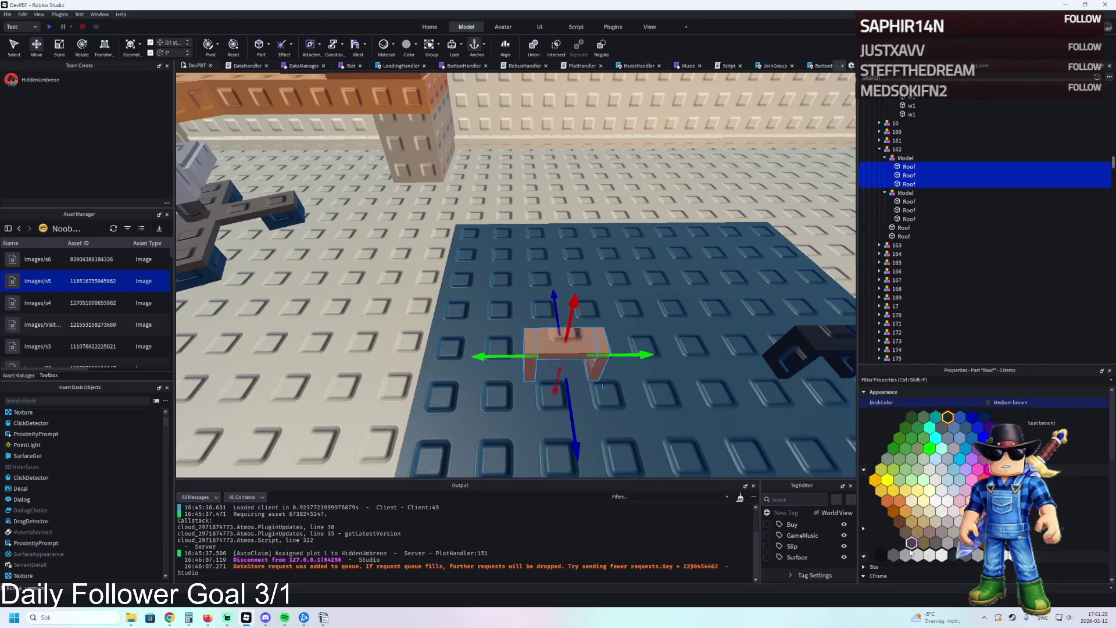
left_click(881, 555)
left_click(756, 372)
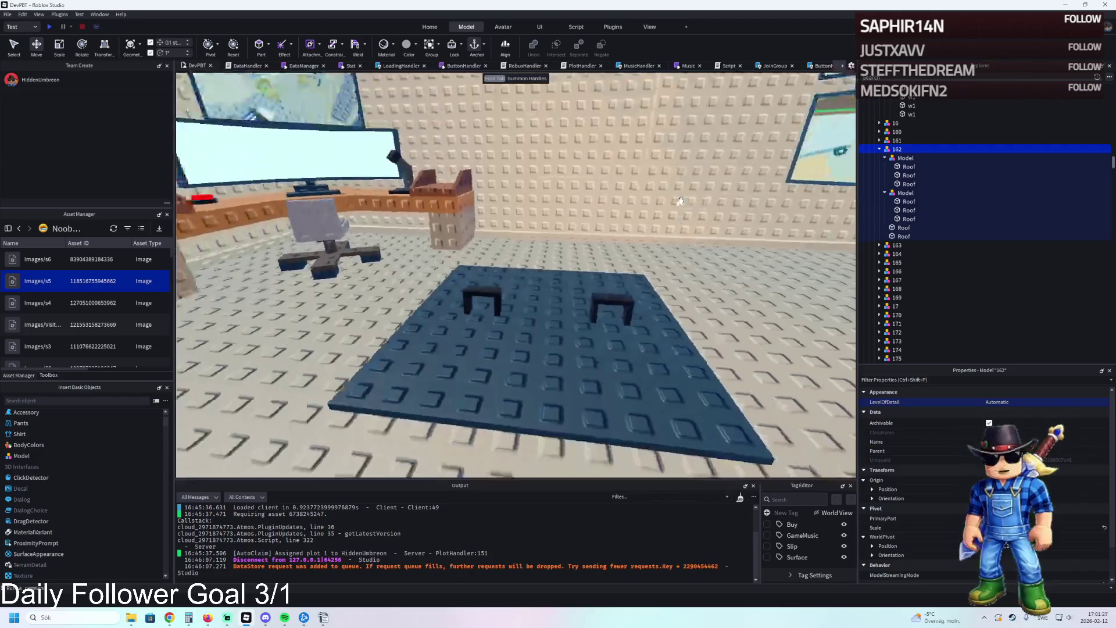
- Shrink the blue floor plate from one side
key("a")
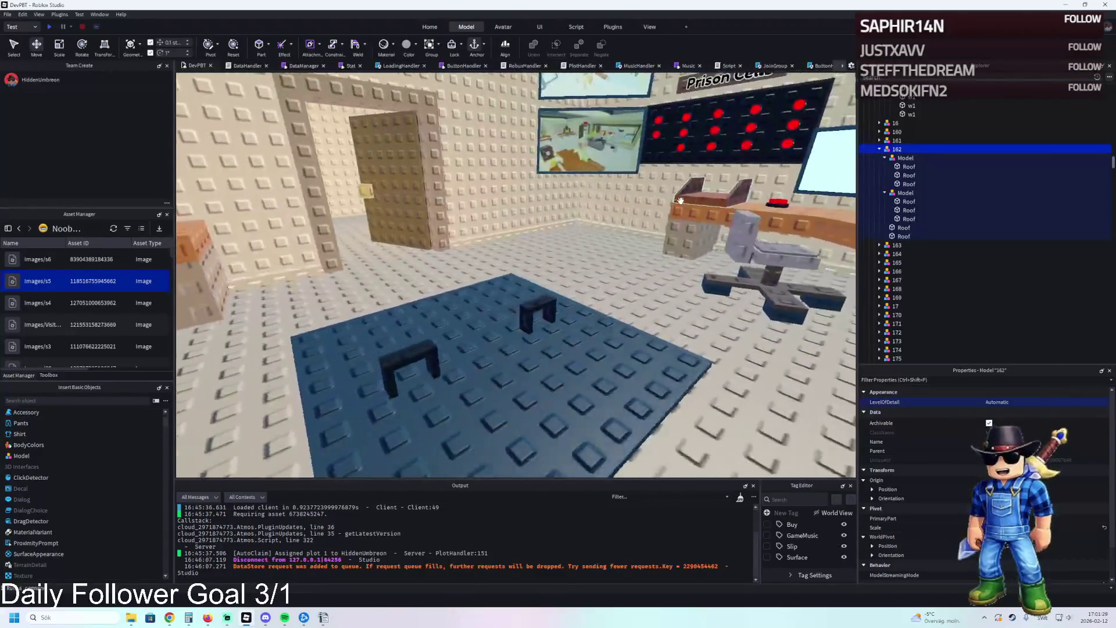
key("a")
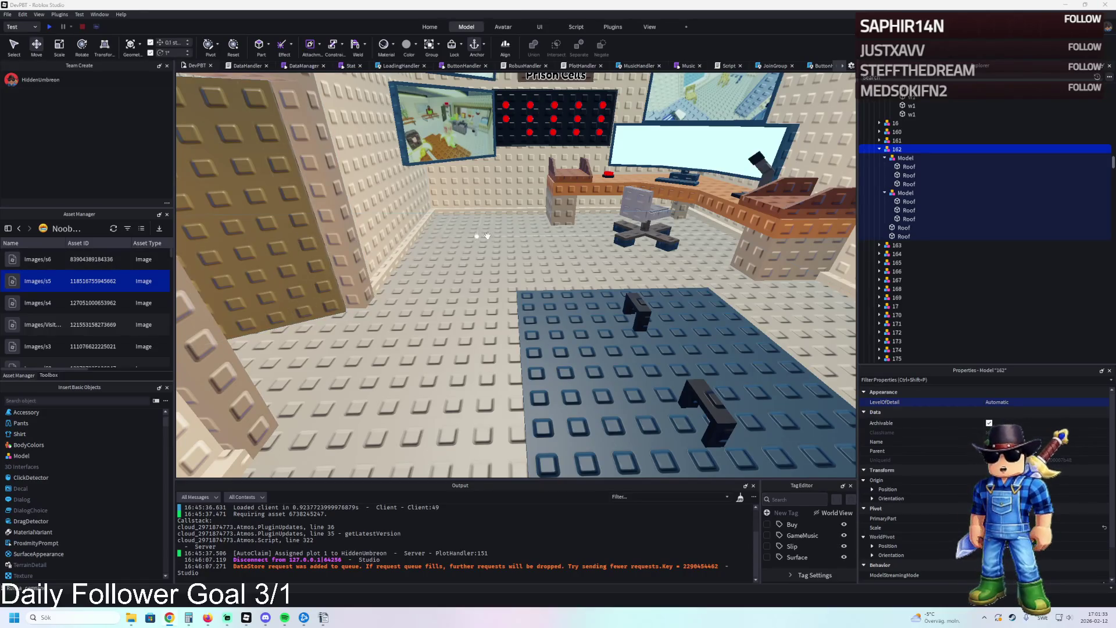
key("d")
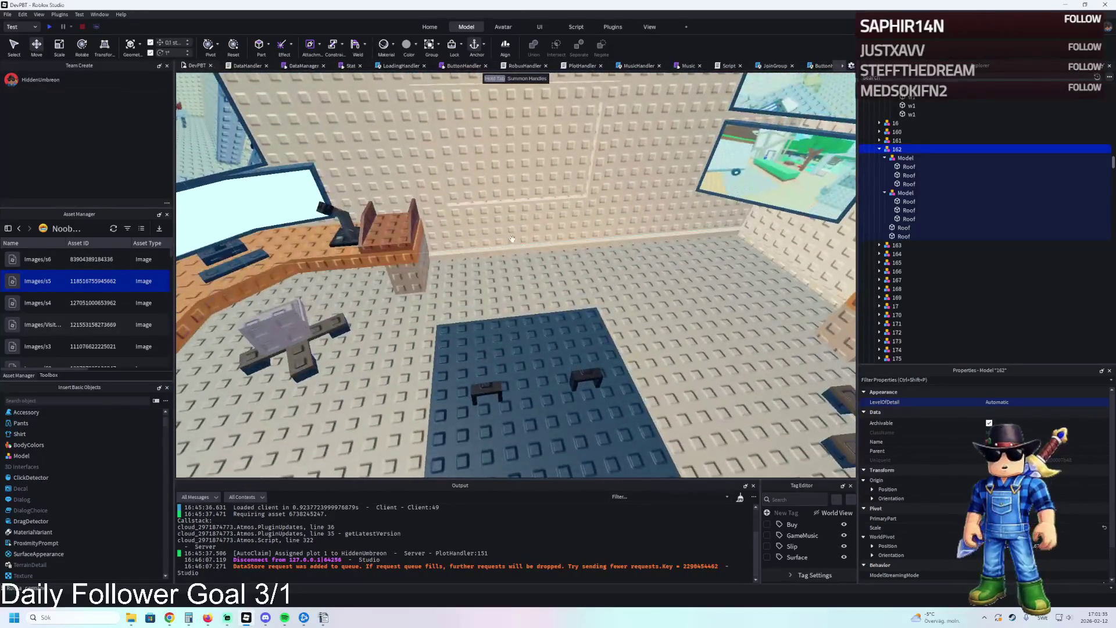
key("w")
left_click(506, 324)
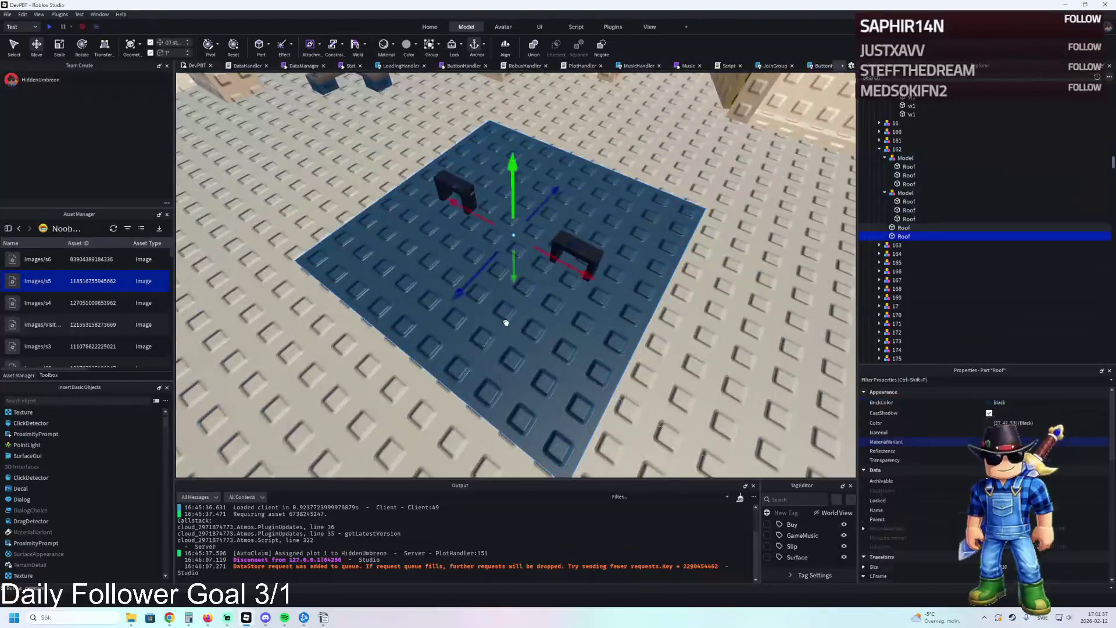
key("d")
left_click_drag(507, 277, 476, 284)
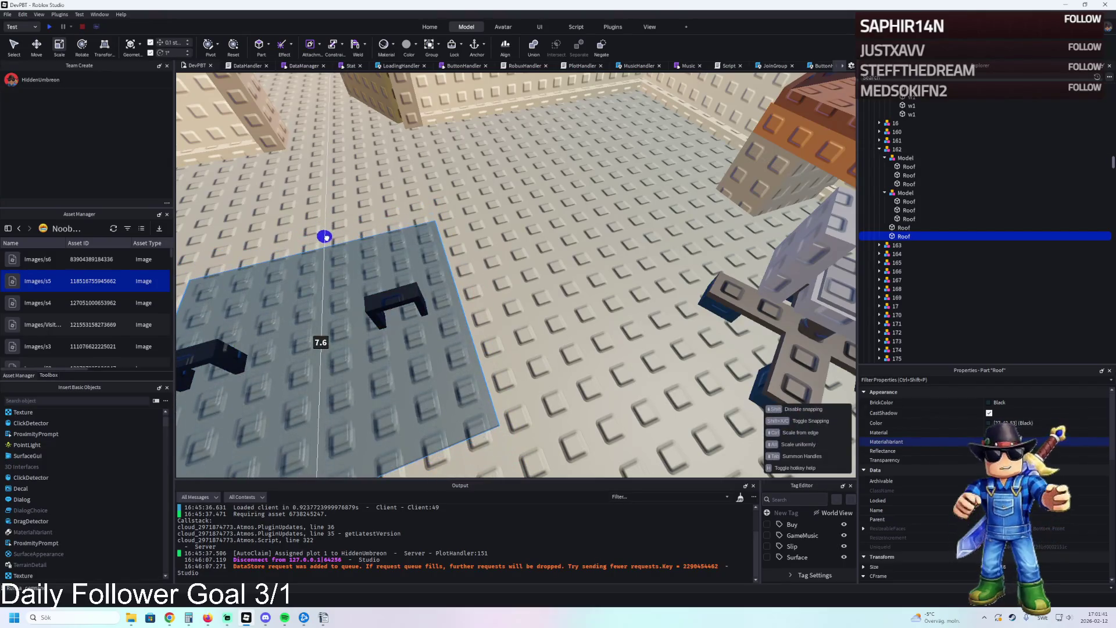
left_click_drag(329, 231, 324, 232)
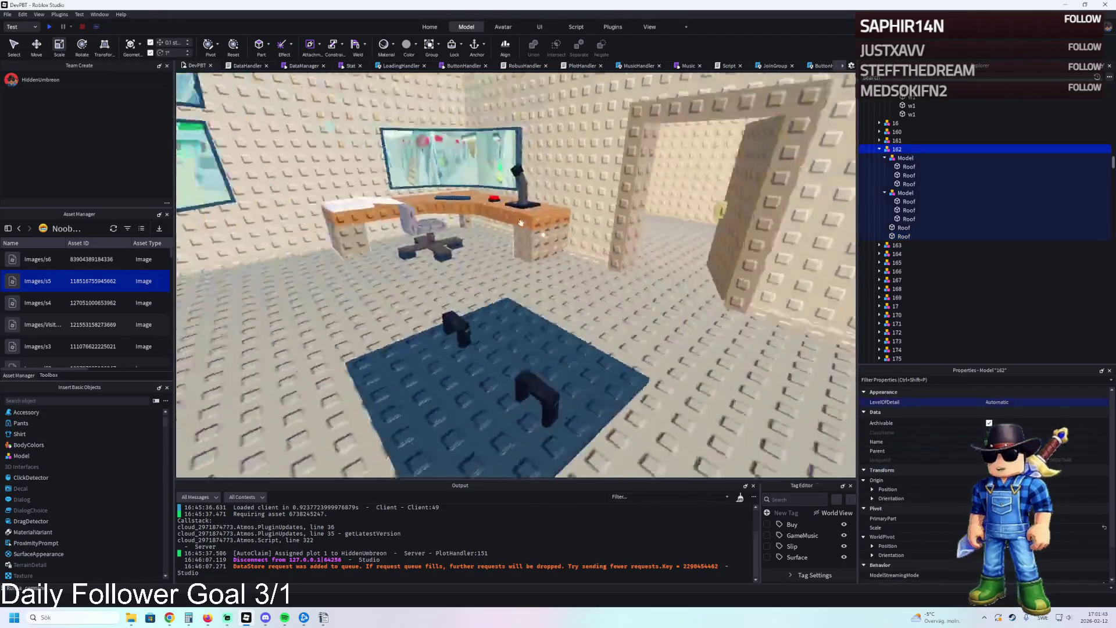
- Select both dark-piece models and drag them into the other Model under 162
key("e")
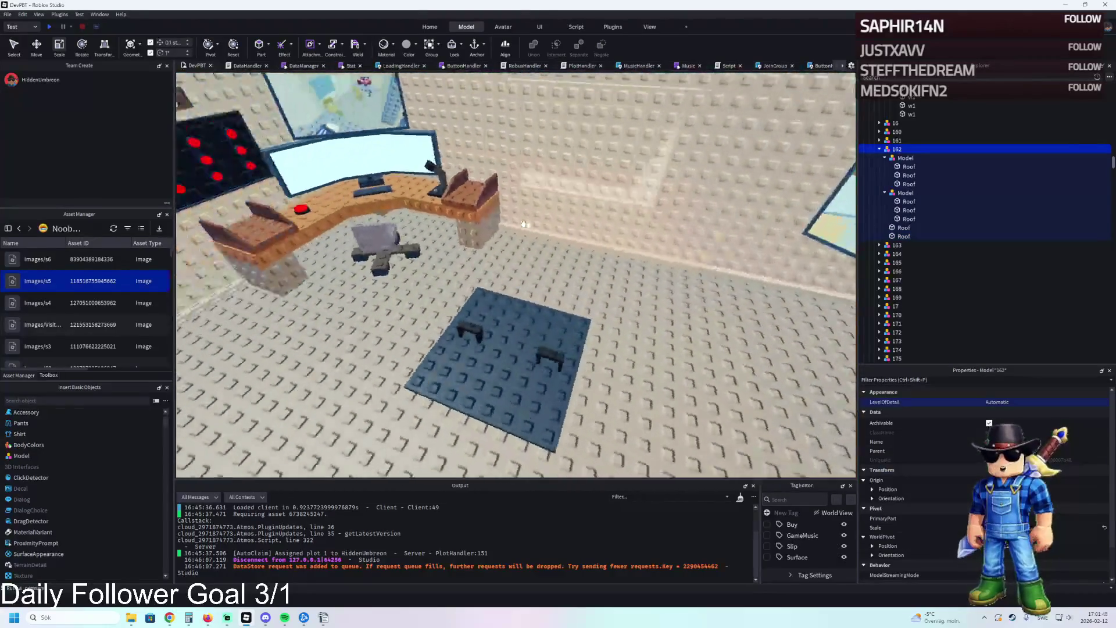
scroll(523, 224, "up", 5)
left_click(522, 274)
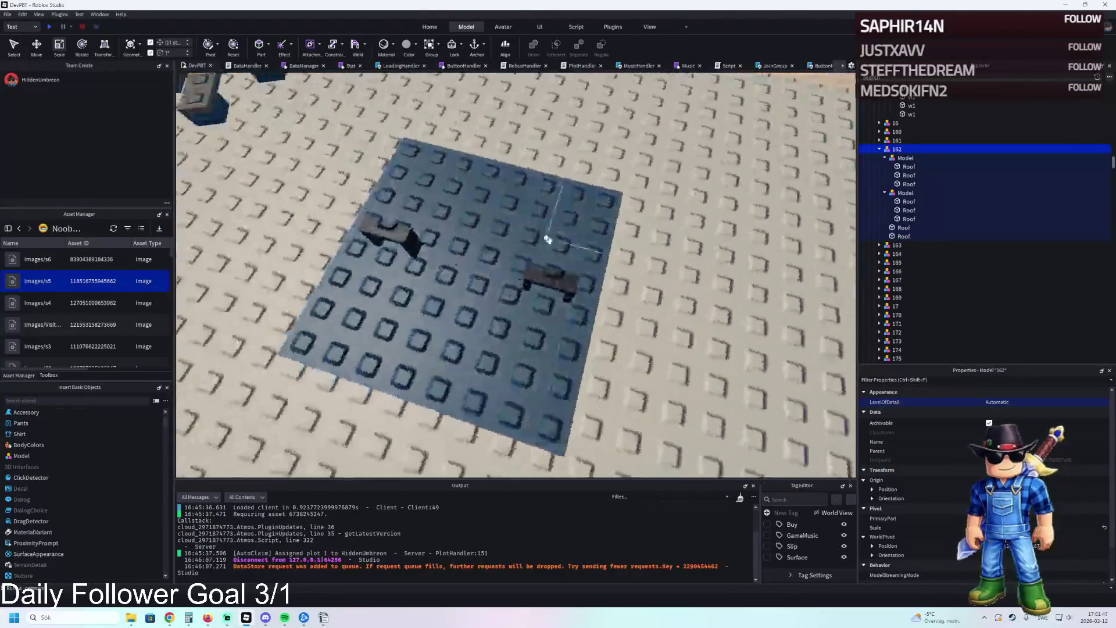
left_click(905, 193)
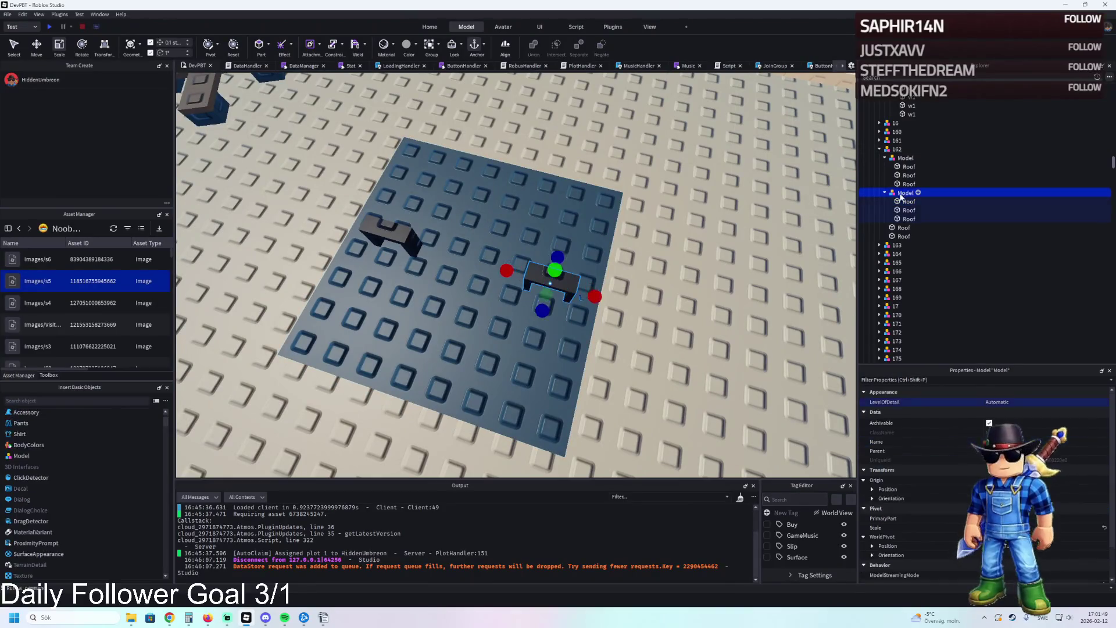
left_click(389, 232)
left_click(897, 158)
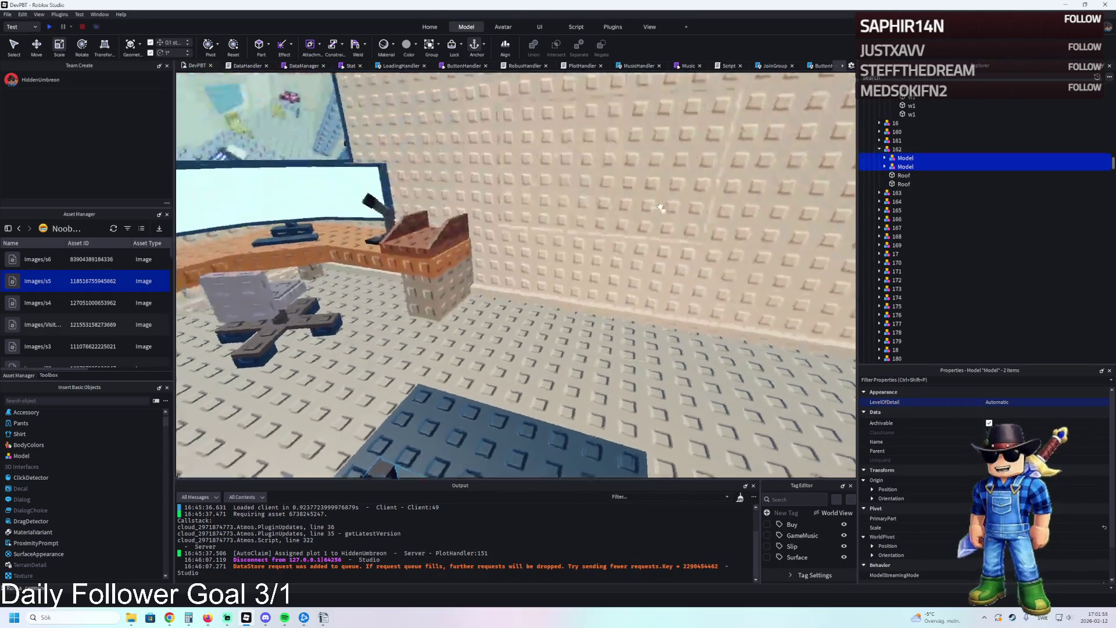
left_click(594, 216)
left_click_drag(920, 115, 916, 110)
left_click(916, 124)
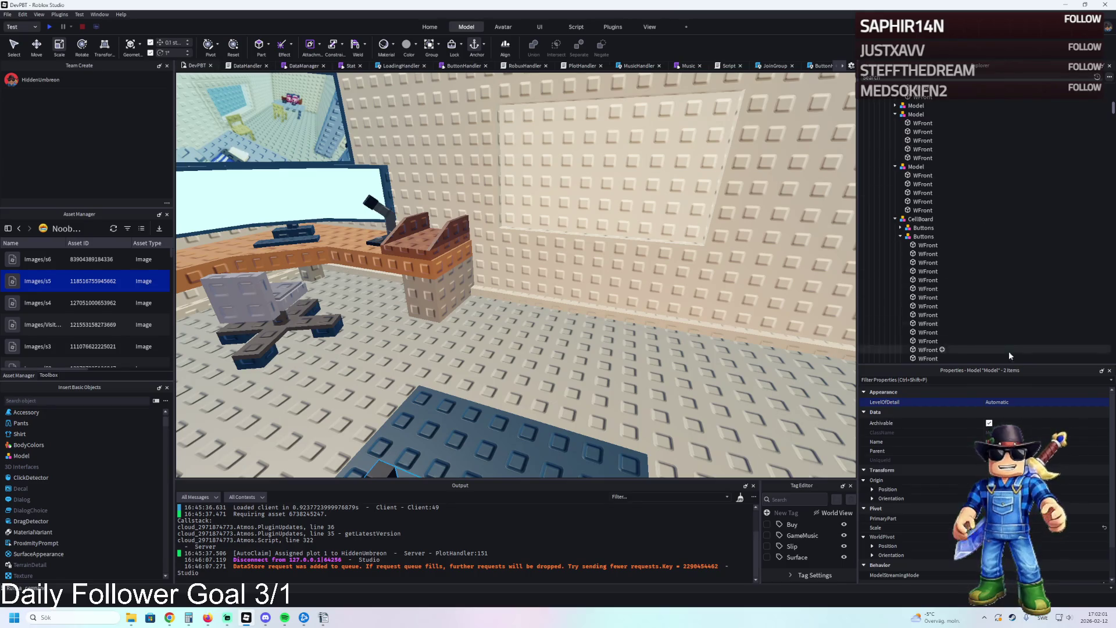
- Group the dark pieces on the blue plate into a model, then group the desk-end parts
key("f")
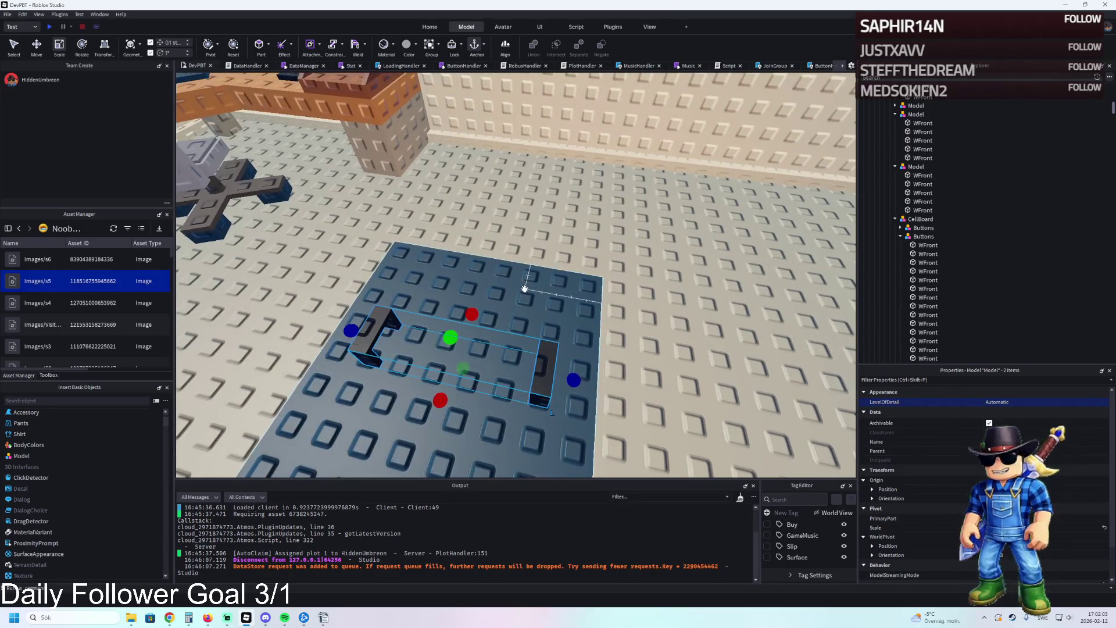
left_click(563, 282)
key("ctrl+g")
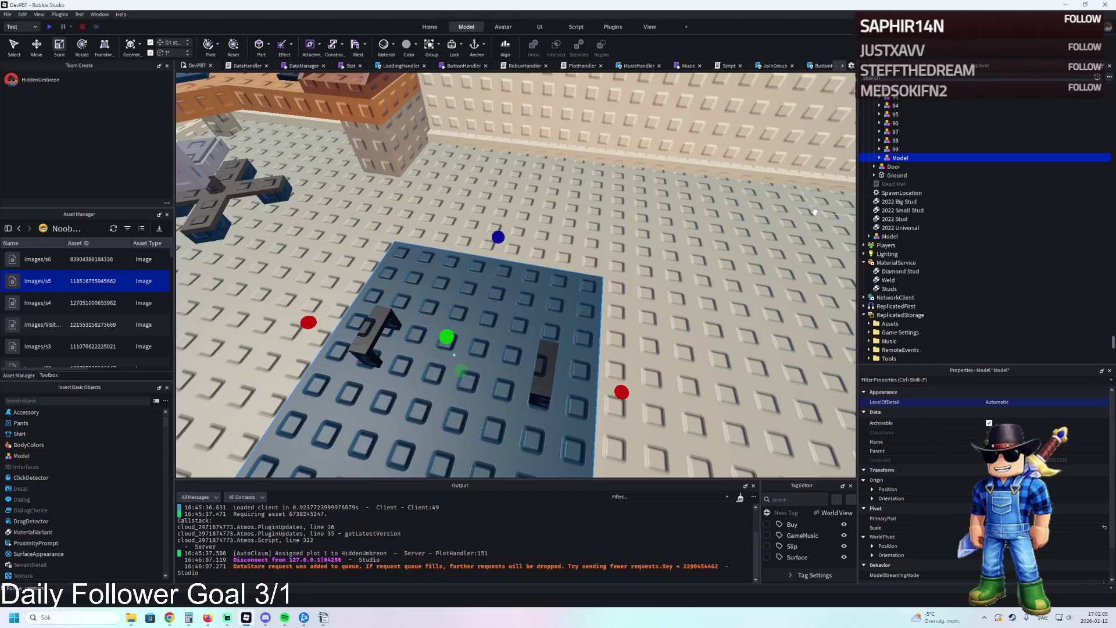
left_click_drag(418, 177, 390, 99)
left_click(396, 130)
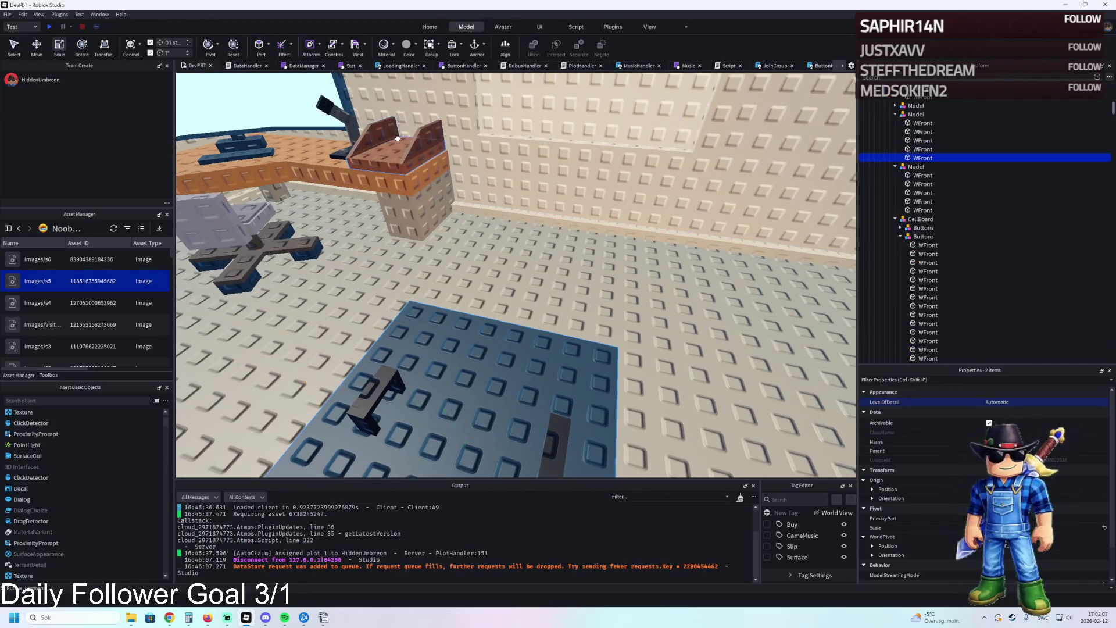
key("ctrl+g")
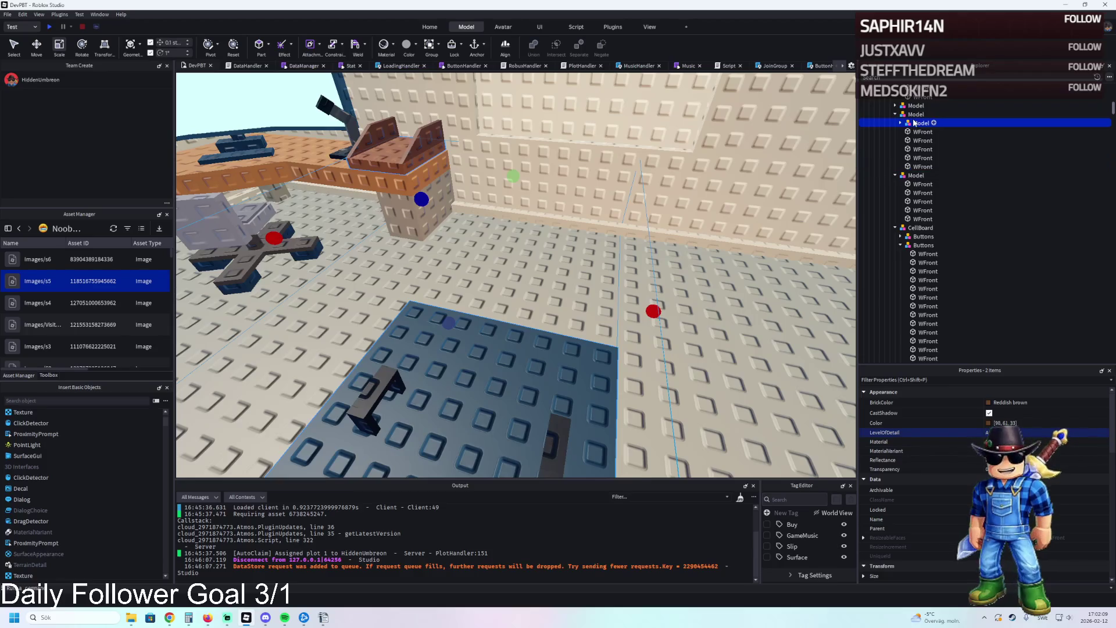
key("F2")
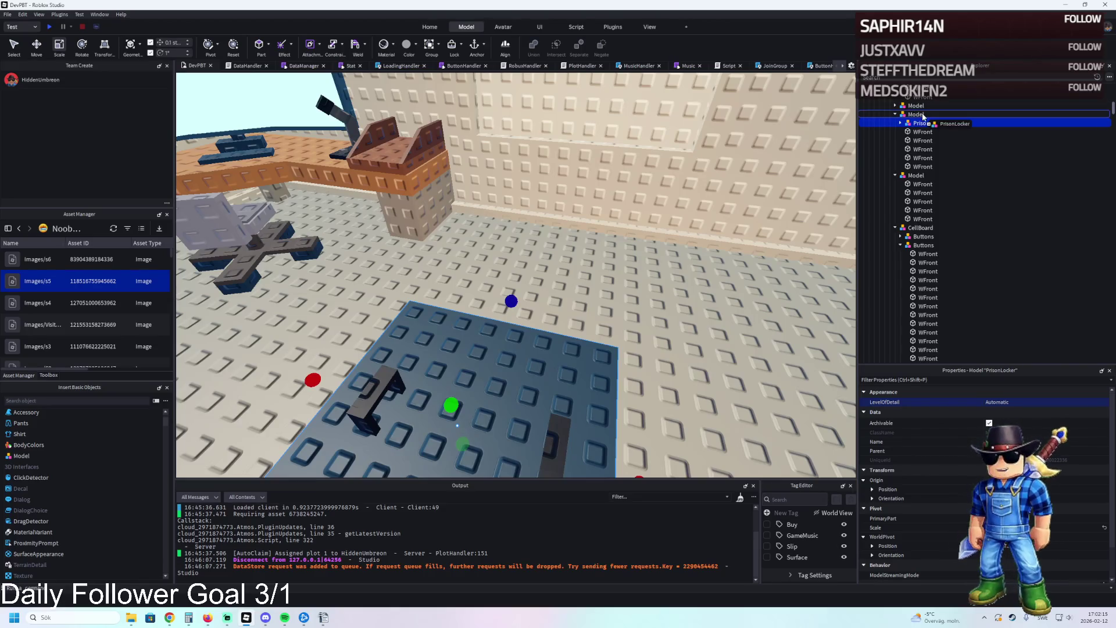
- Move PrisonLocker into the Model group and collapse the CellBoard entry
left_click_drag(922, 114, 922, 114)
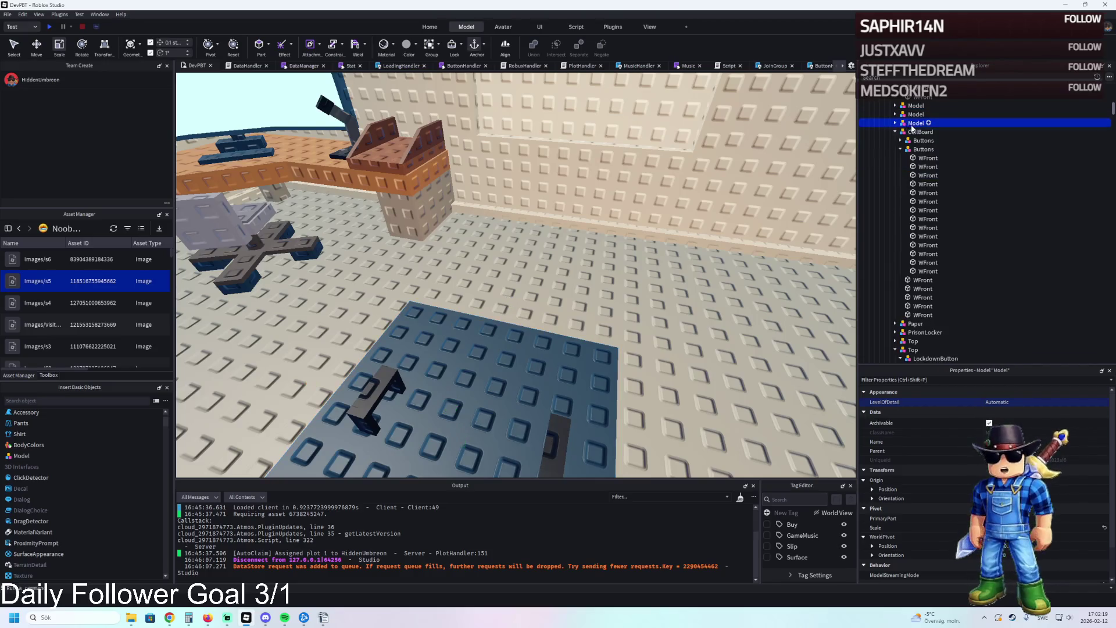
double_click(913, 132)
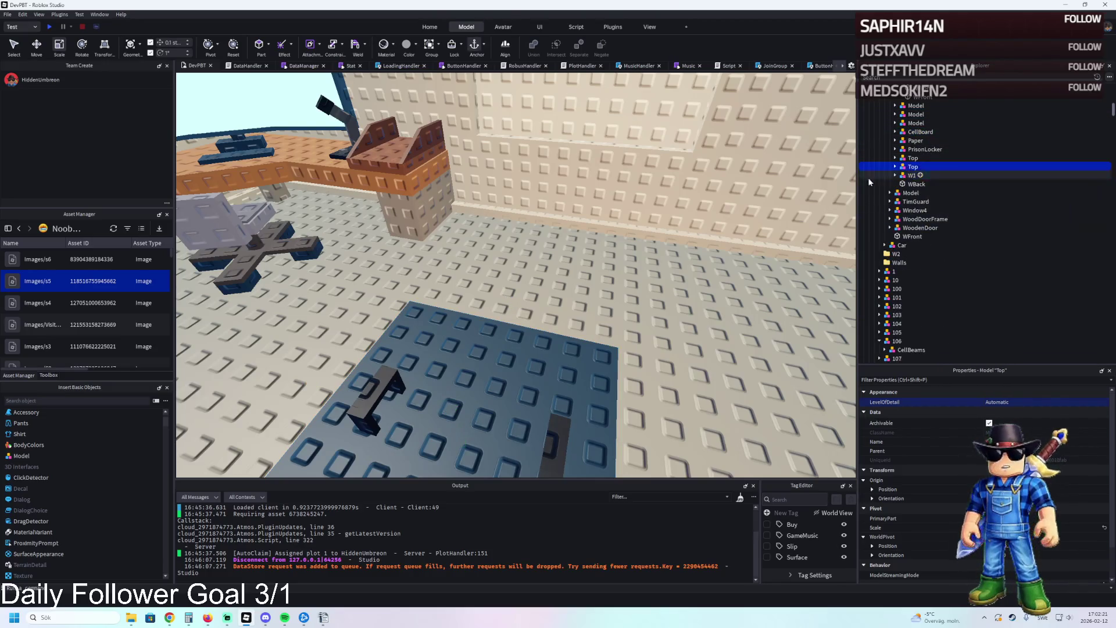
key("f")
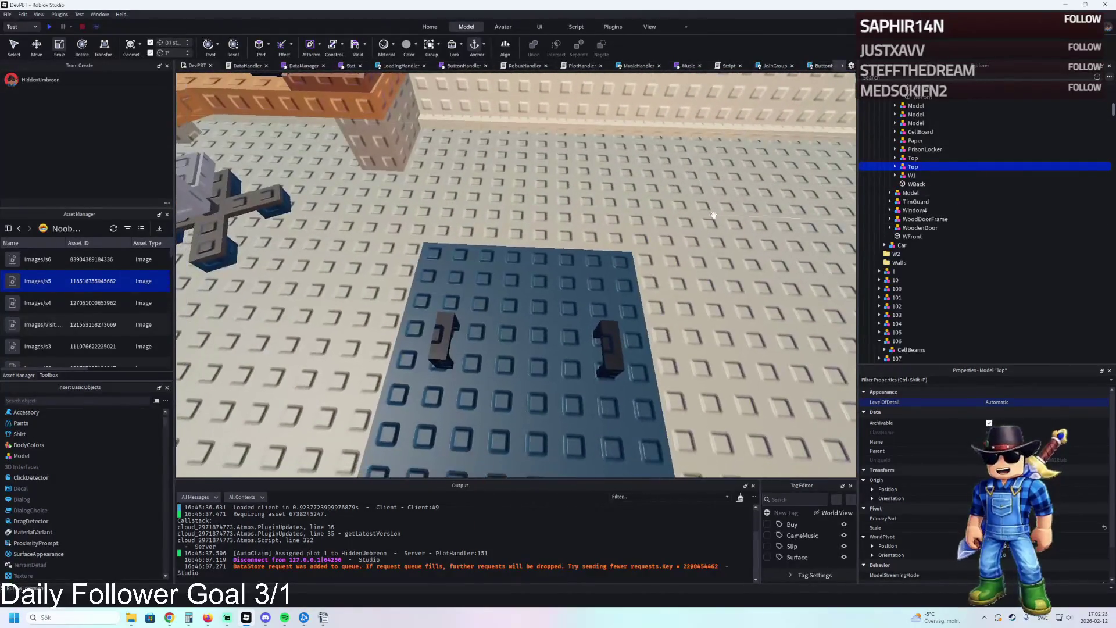
key("w")
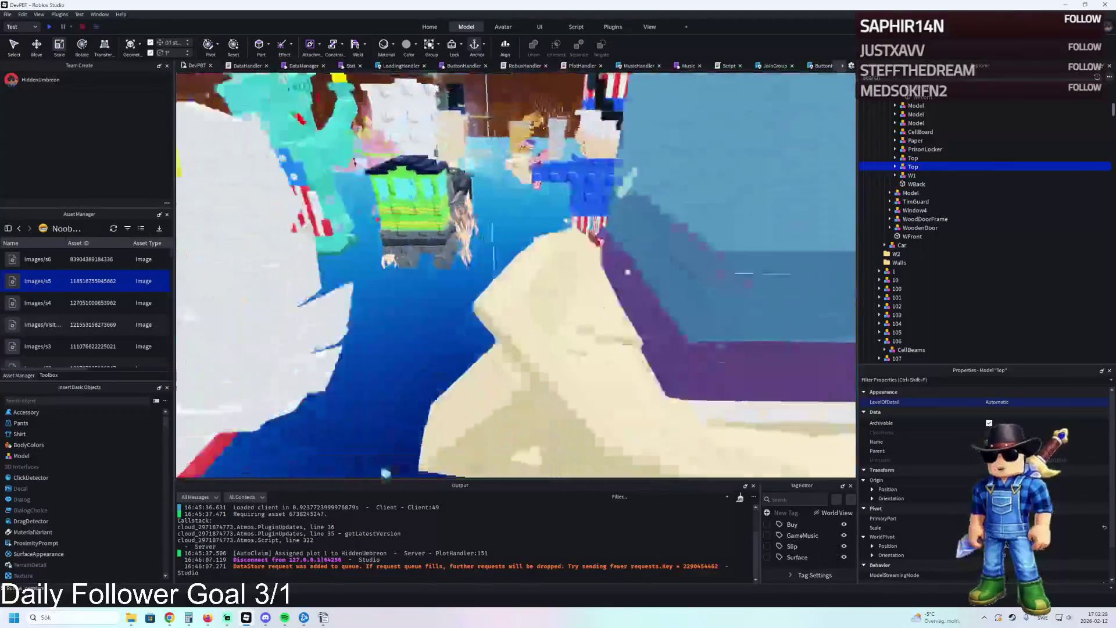
- Place Spioniro Golubiro on the plate and add a duplicated black post, upright and 2.8 tall, beside it
left_click(627, 318)
mouse_move(628, 319)
left_mouse_down()
mouse_move(581, 279)
mouse_move(669, 349)
mouse_move(721, 294)
mouse_move(852, 268)
mouse_move(523, 293)
mouse_move(477, 336)
mouse_move(490, 330)
mouse_move(482, 277)
left_mouse_up()
left_click(476, 299)
key("ctrl+d")
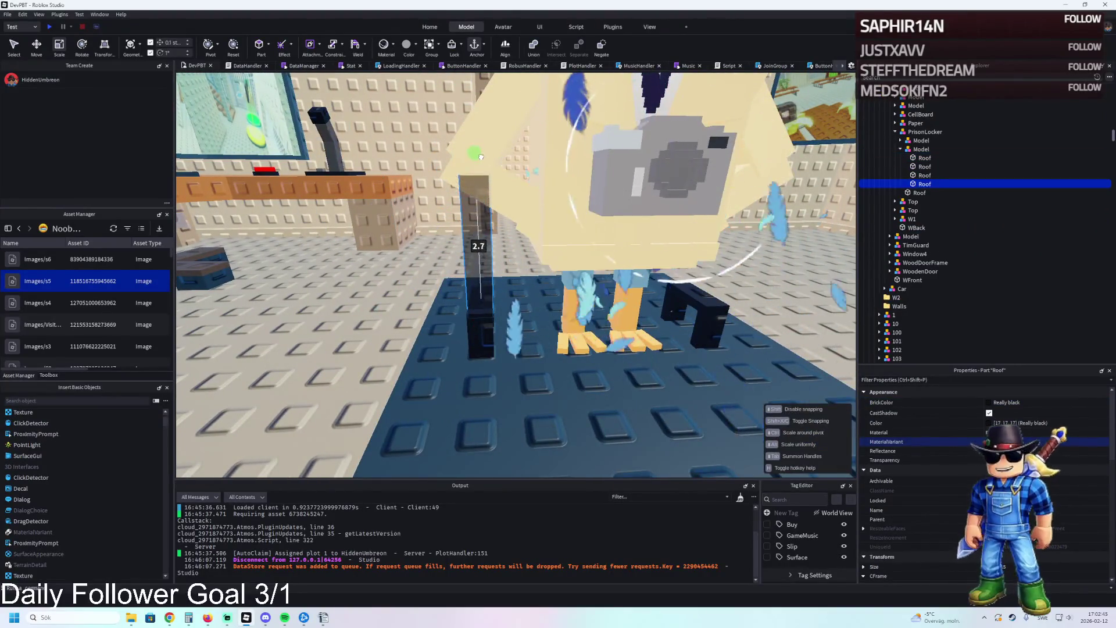
left_click_drag(480, 157, 481, 158)
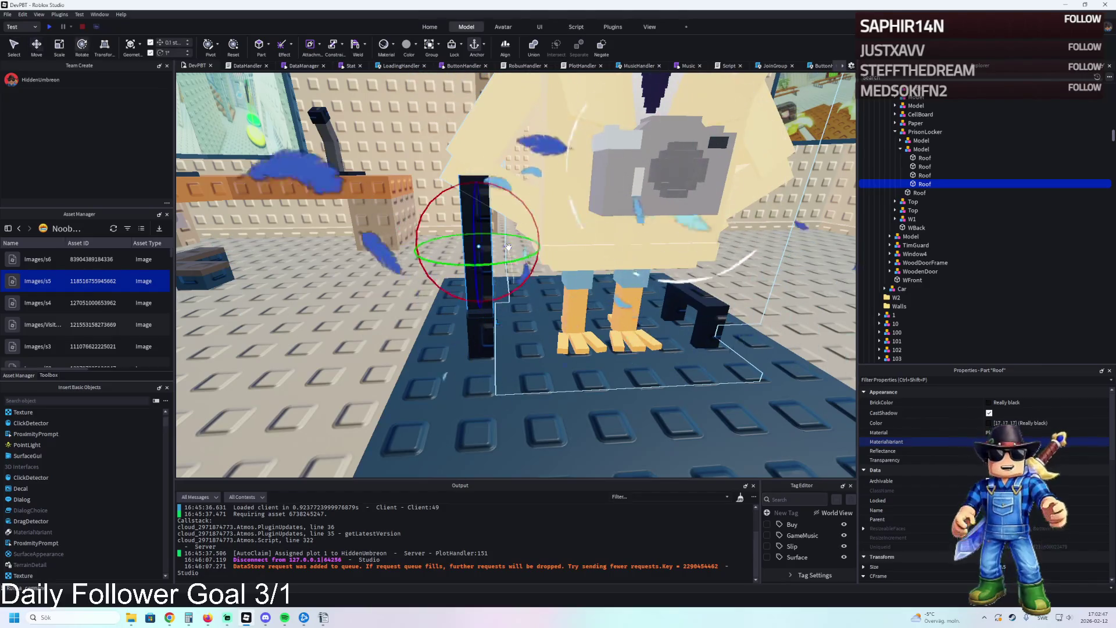
left_click_drag(514, 193, 526, 201)
key("ctrl+2")
left_click_drag(534, 256, 532, 267)
key("ctrl+3")
mouse_move(526, 198)
left_mouse_down()
mouse_move(511, 186)
mouse_move(535, 172)
left_mouse_up()
- Slide another black frame piece along the plate and nudge the figure sideways
left_click(498, 242)
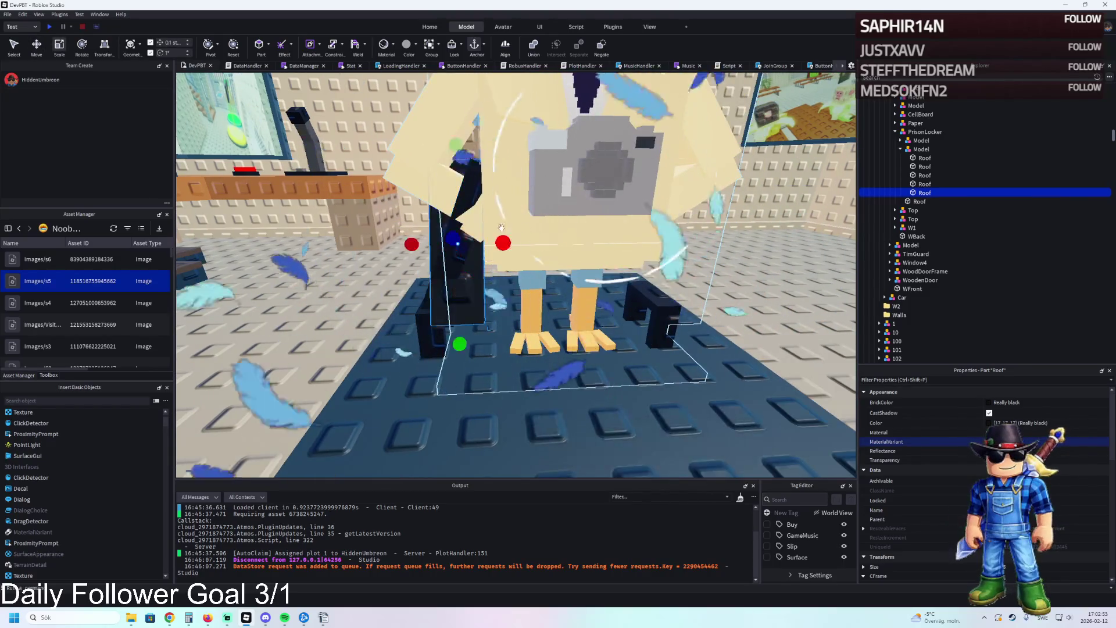
key("ctrl+2")
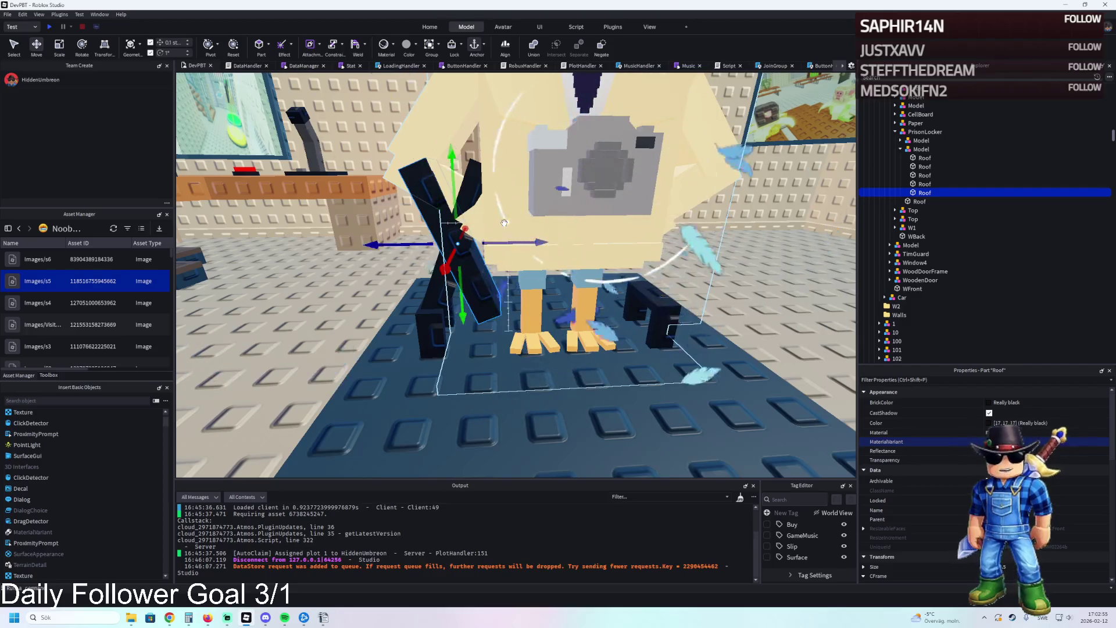
left_click_drag(462, 241, 625, 223)
left_click(537, 174)
key("f")
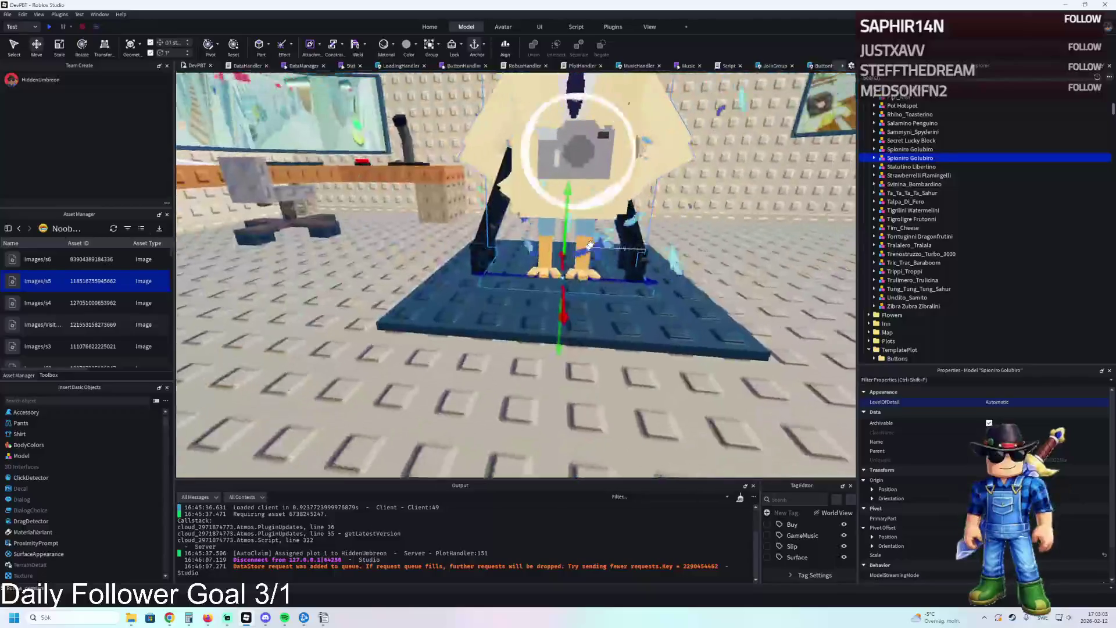
left_click_drag(582, 284, 576, 274)
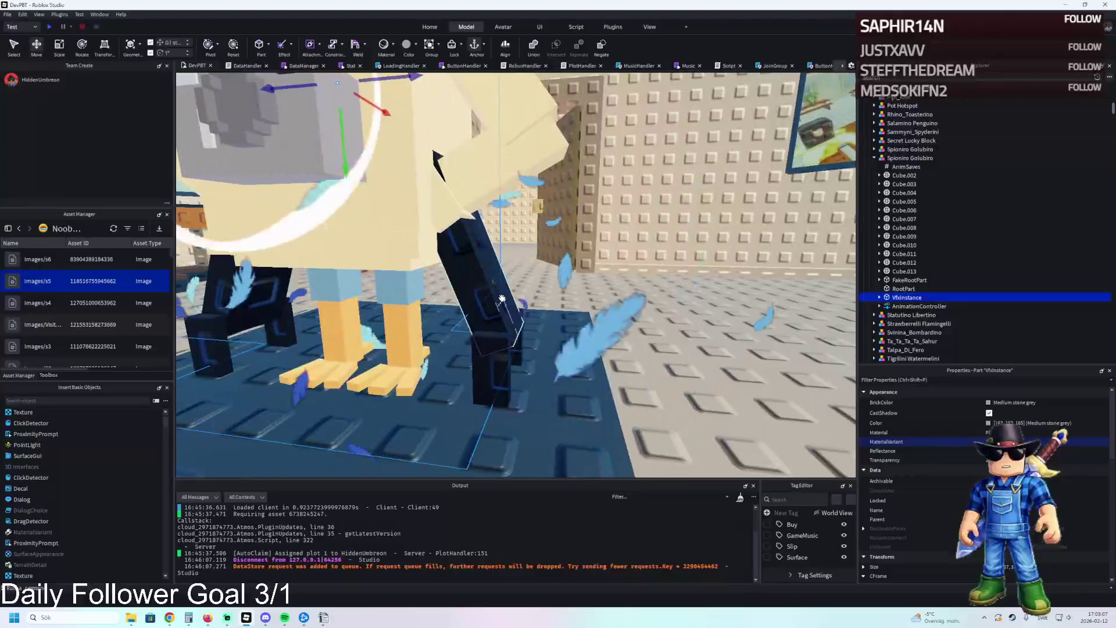
- Tilt two black frame pieces and shift one 0.3 studs into place
left_click(503, 297)
key("ctrl+4")
mouse_move(491, 263)
left_mouse_down()
mouse_move(489, 287)
mouse_move(393, 311)
left_mouse_up()
key("ctrl+2")
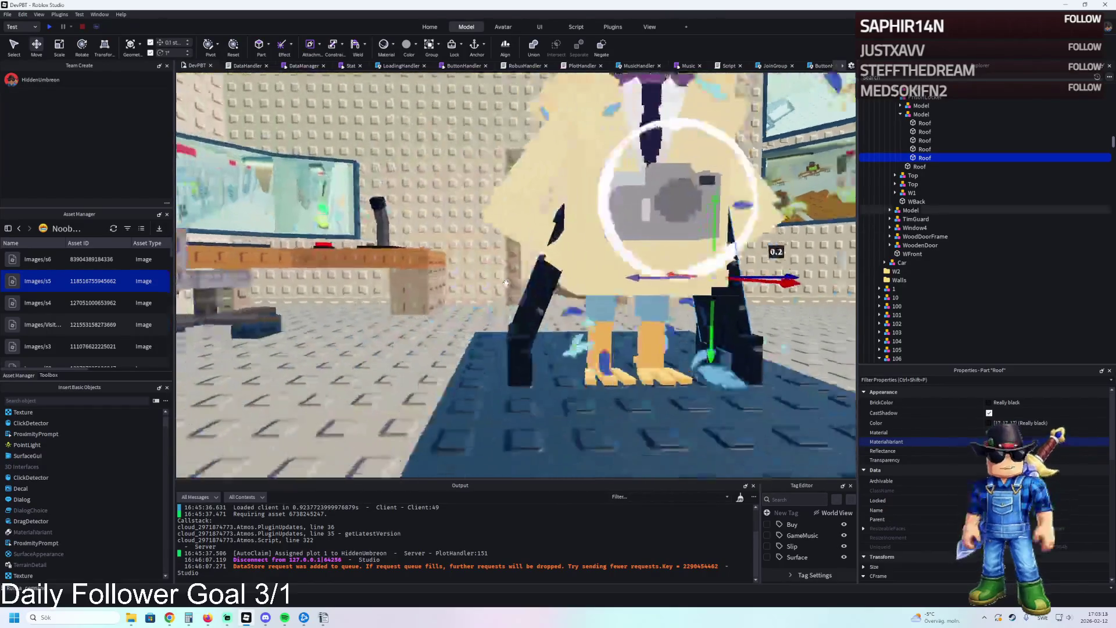
left_click(487, 294)
key("ctrl+4")
mouse_move(523, 247)
left_mouse_down()
mouse_move(535, 231)
mouse_move(530, 243)
left_mouse_up()
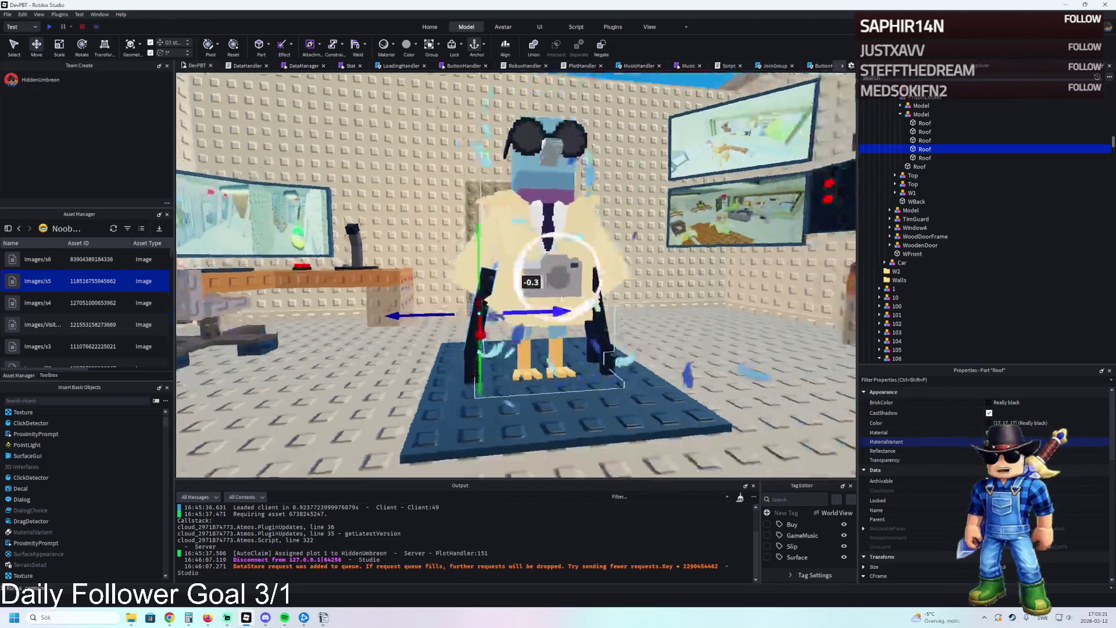
left_click_drag(558, 273, 559, 275)
left_click(616, 305)
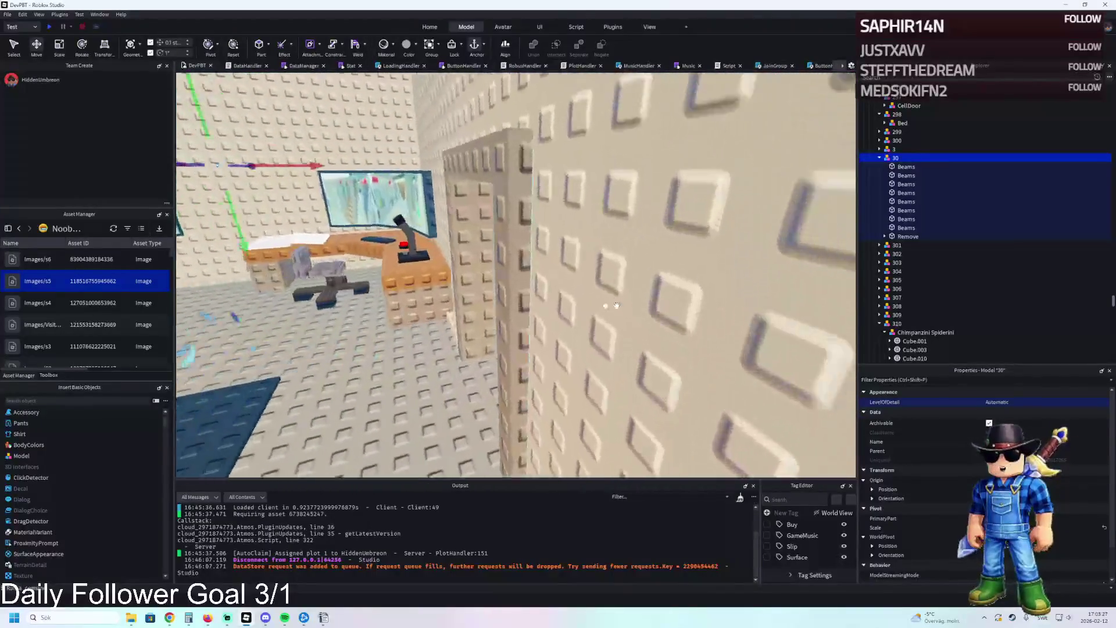
key("f")
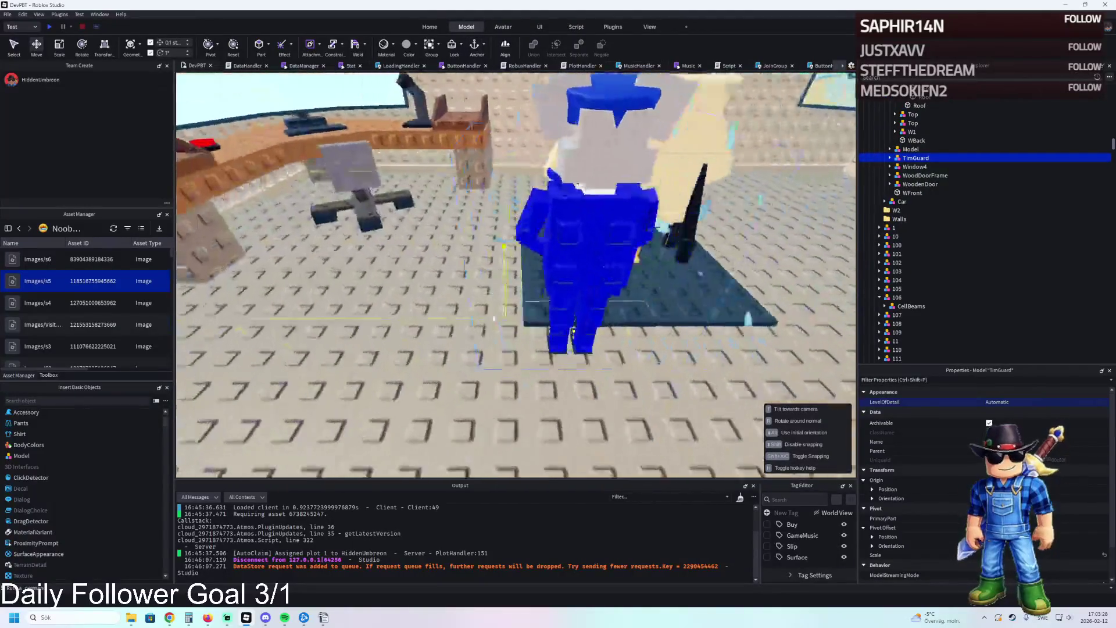
- Navigate the view over to the row of brainrot characters beside the building
scroll(553, 314, "down", 5)
scroll(553, 314, "down", 5)
scroll(552, 314, "up", 5)
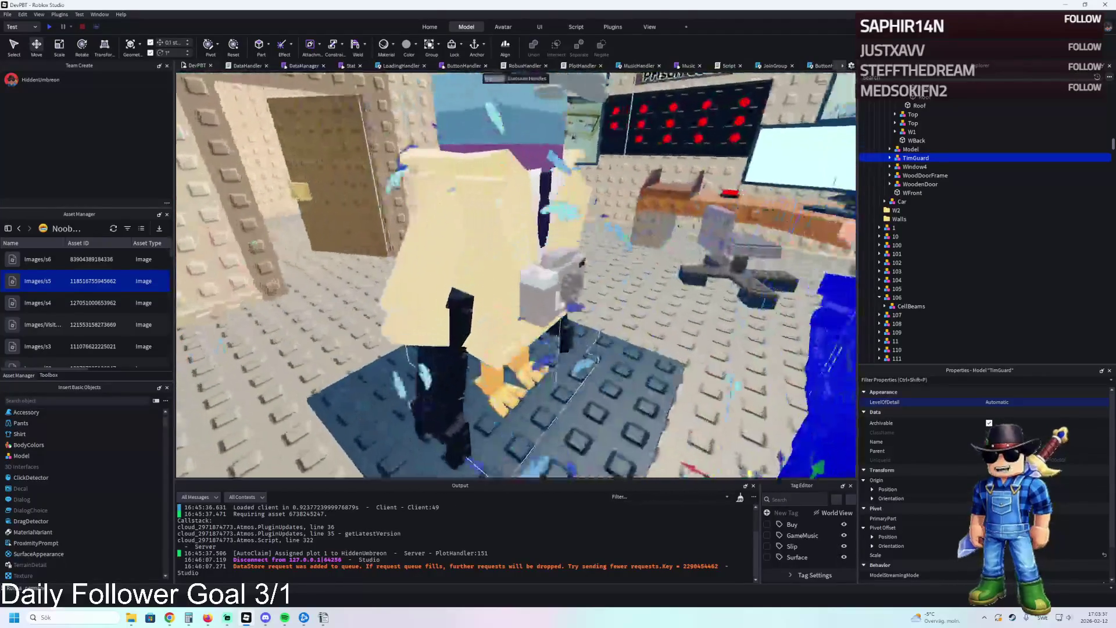
scroll(519, 273, "down", 10)
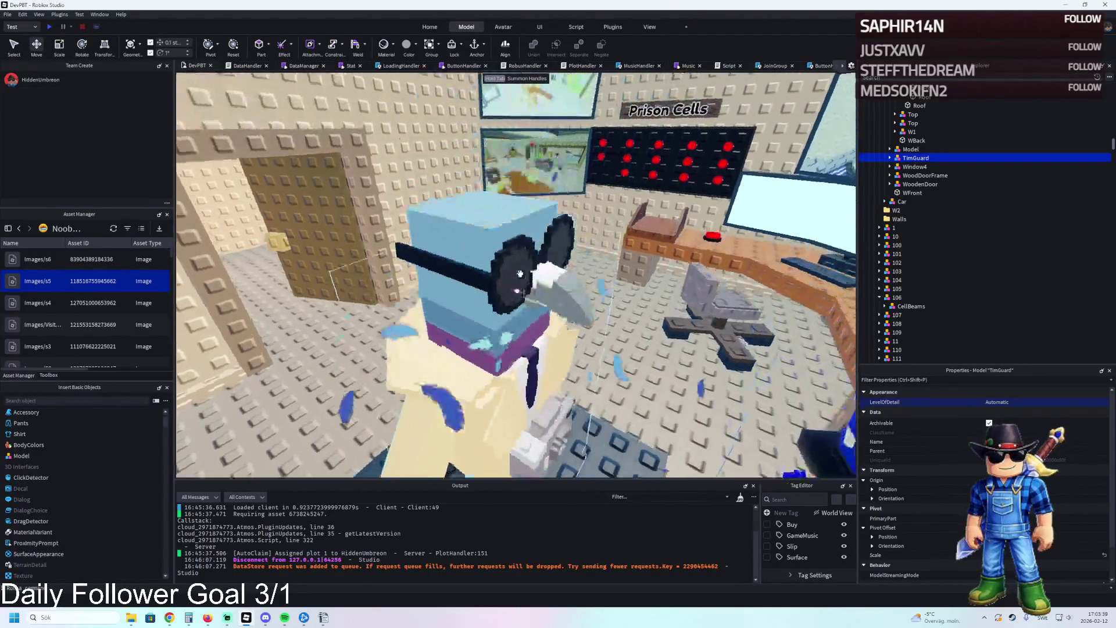
scroll(490, 305, "up", 10)
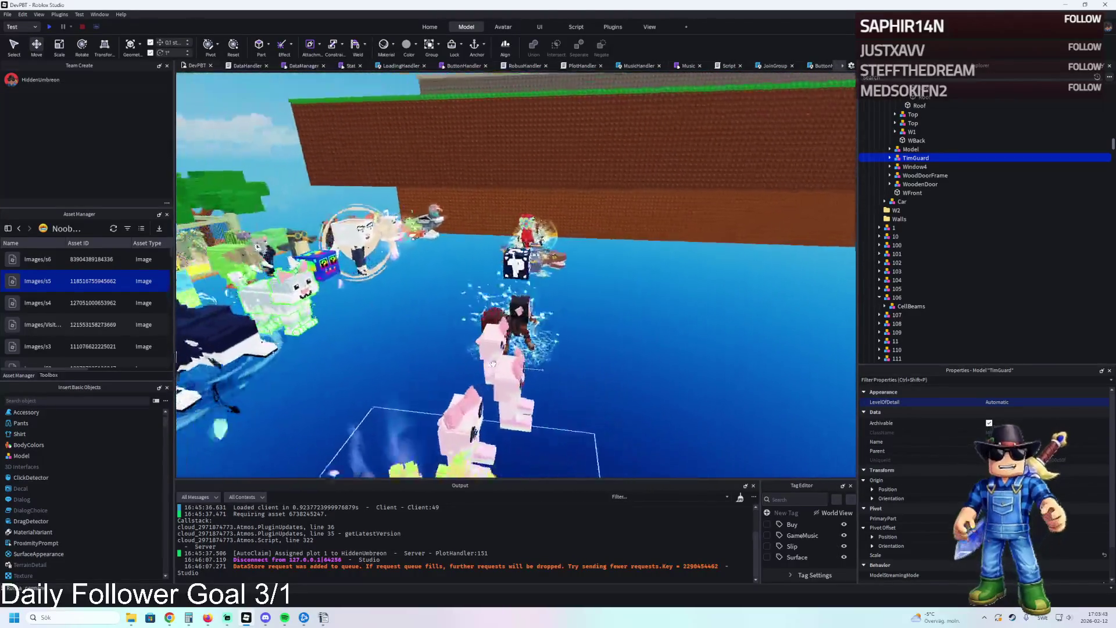
left_click_drag(491, 362, 508, 358)
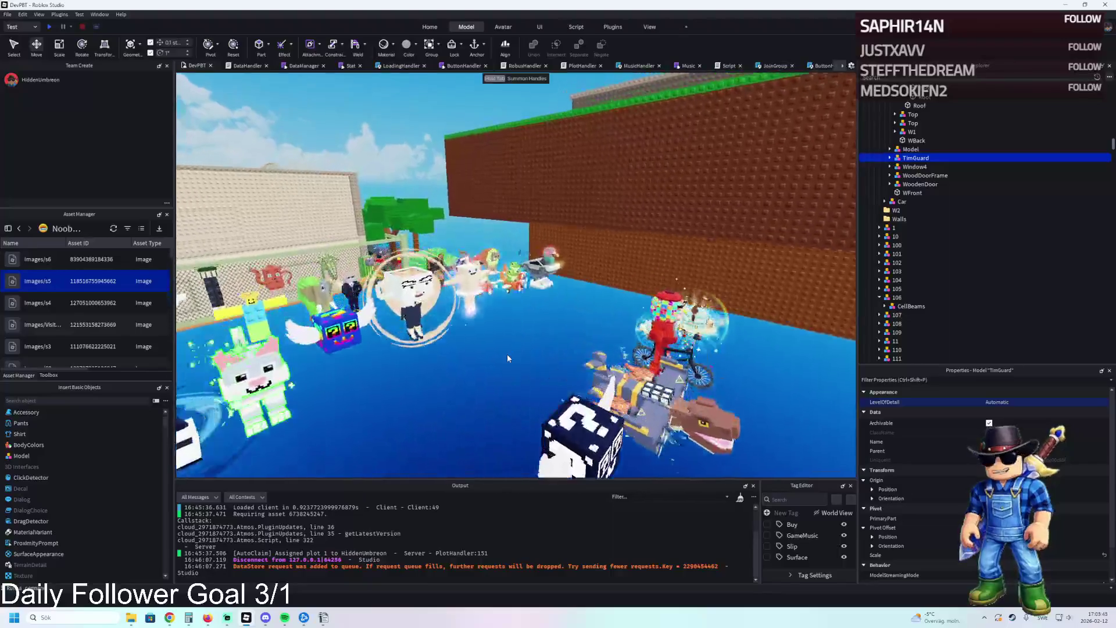
key("Left")
key("Left")
key("Left")
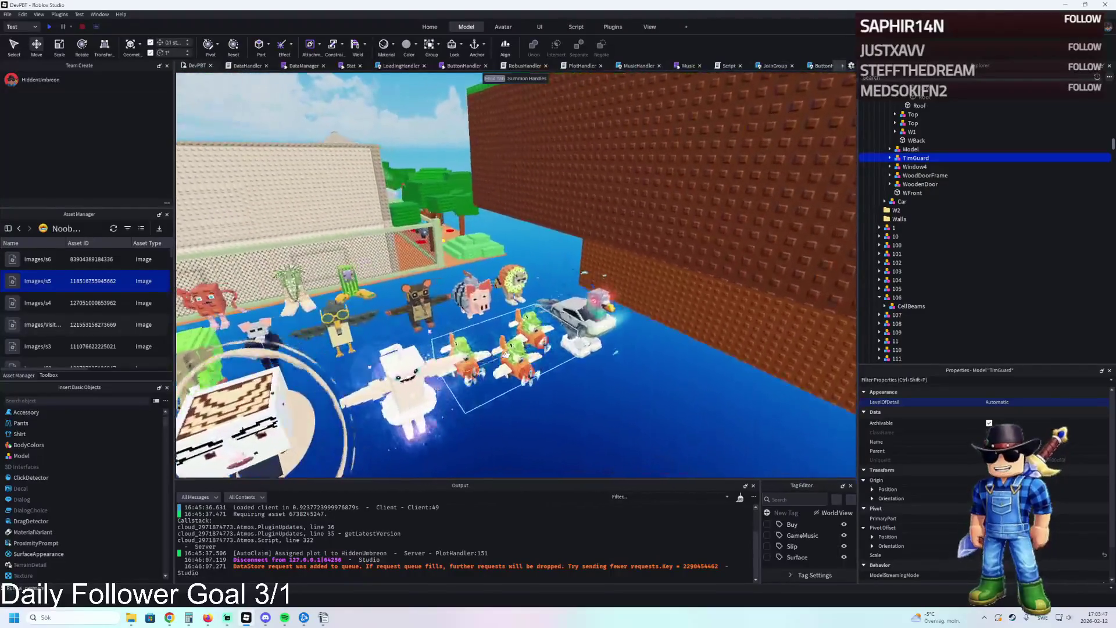
key("Left")
key("Left")
key("Left")
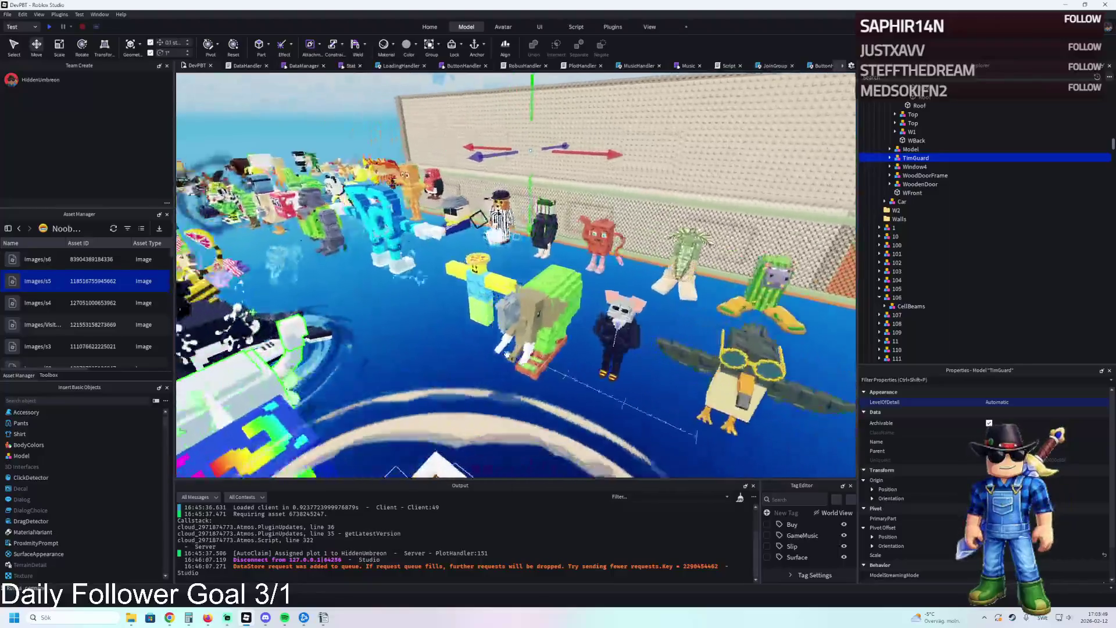
key("Left")
key("Left")
key("Left")
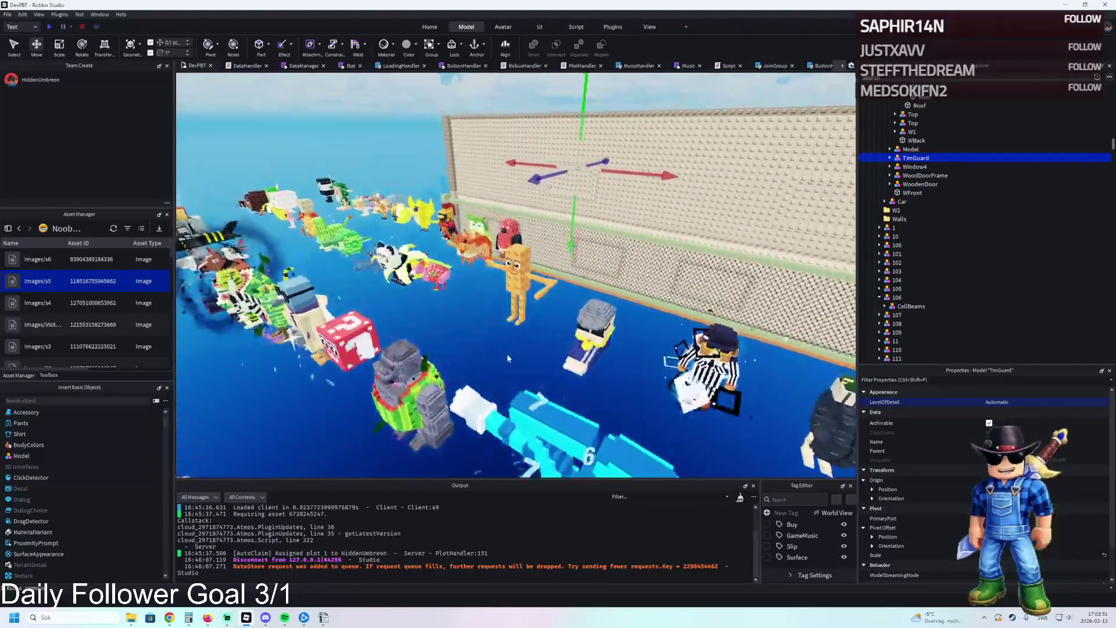
key("Right")
key("Right")
key("Right")
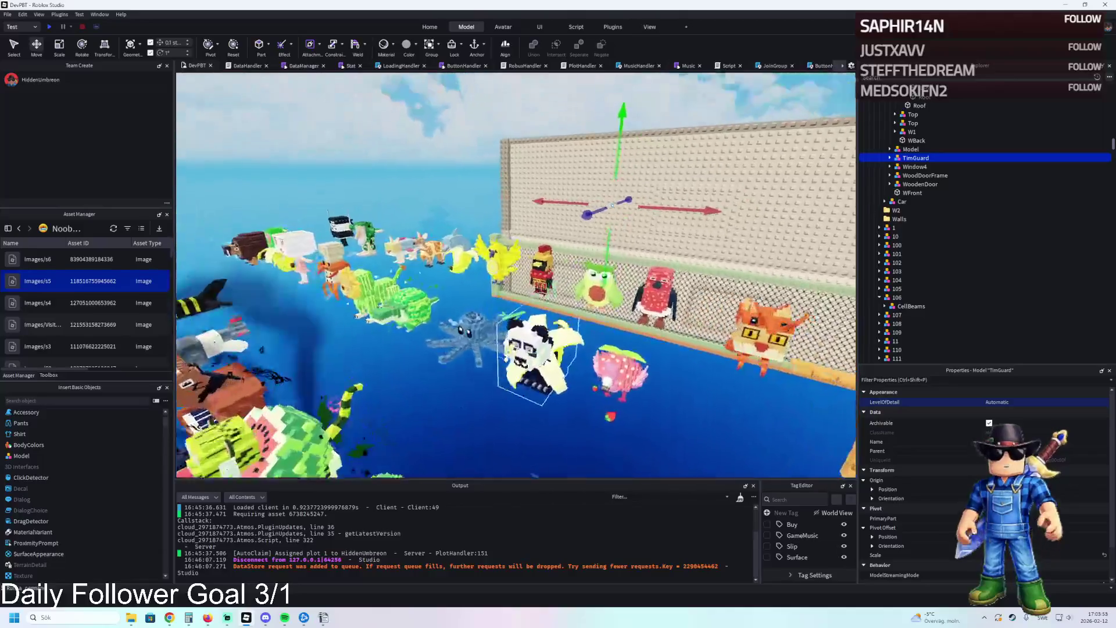
key("Left")
key("Left")
key("Left")
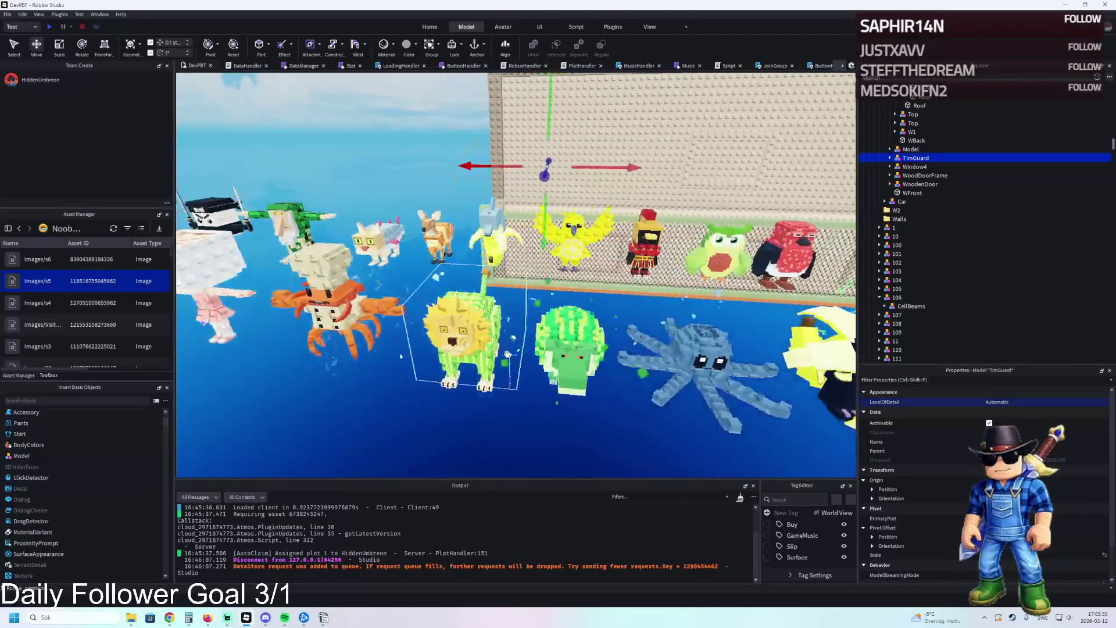
key("Up")
key("Up")
key("Up")
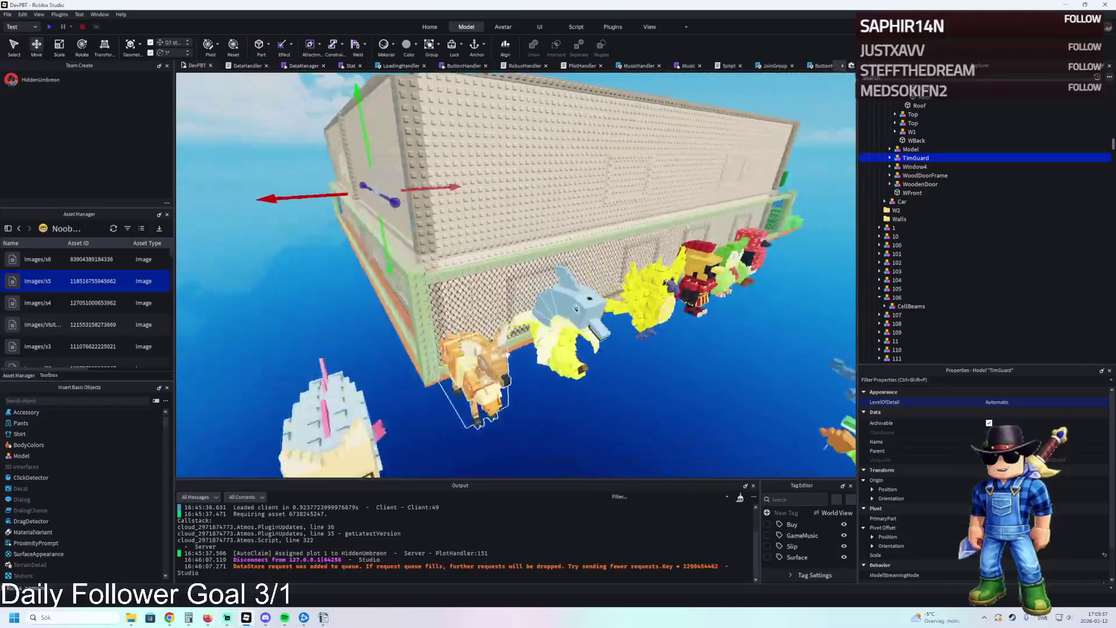
- Duplicate the orange Bambini_Crostini, drag the copy onto the blue mat, and undo the overlapping model
left_click(507, 391)
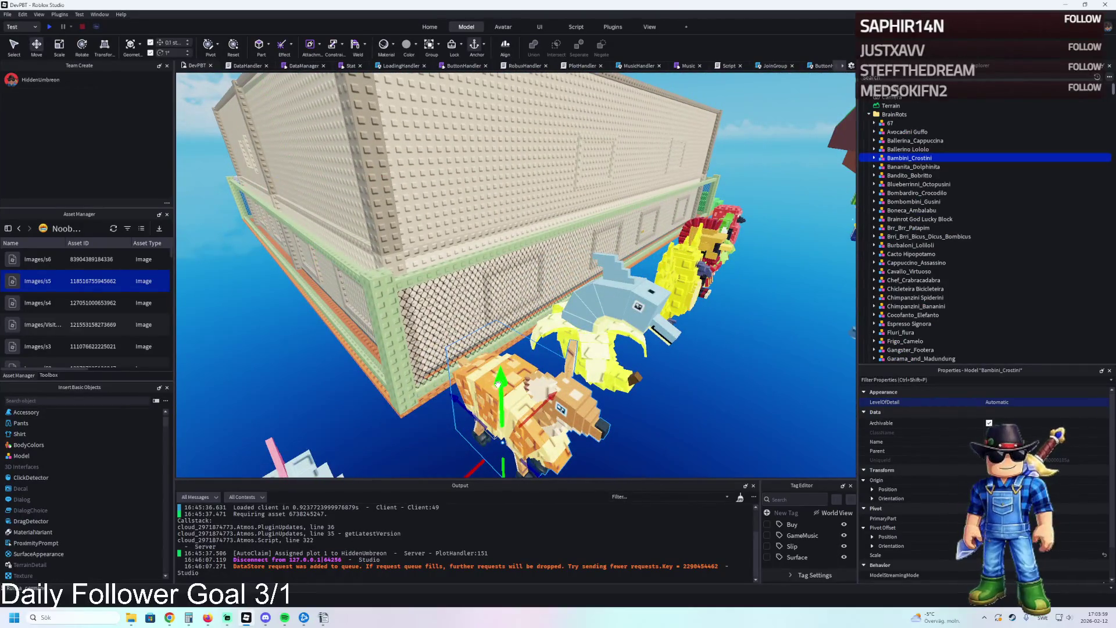
key("Up")
key("Up")
key("Up")
key("ctrl+d")
mouse_move(572, 369)
left_mouse_down()
mouse_move(514, 357)
mouse_move(480, 226)
left_mouse_up()
scroll(513, 356, "up", 10)
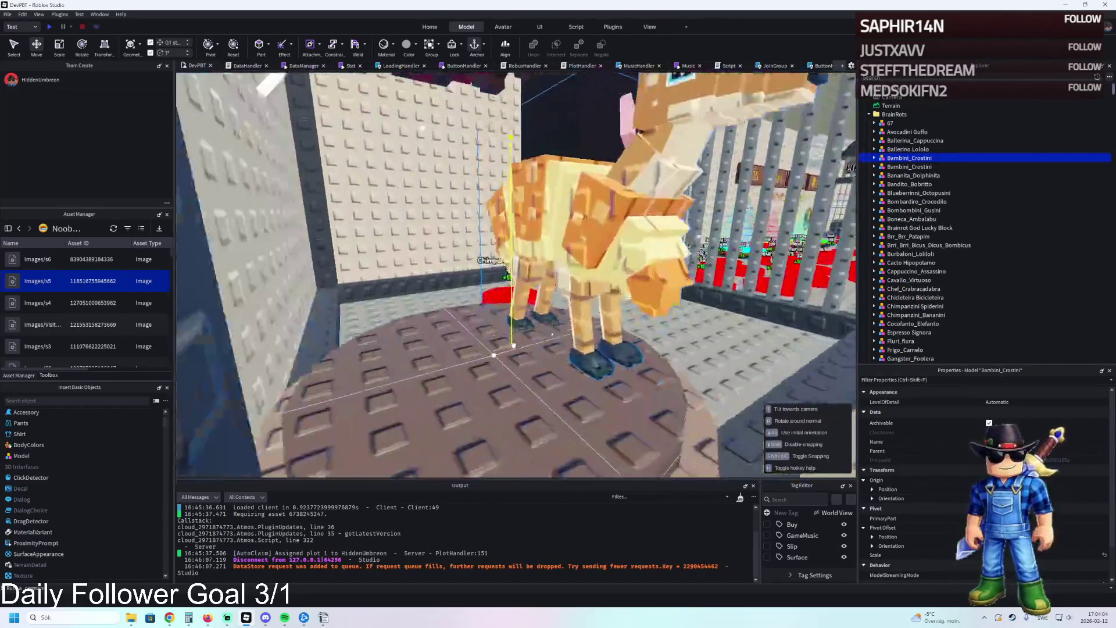
scroll(514, 345, "down", 10)
scroll(480, 226, "up", 3)
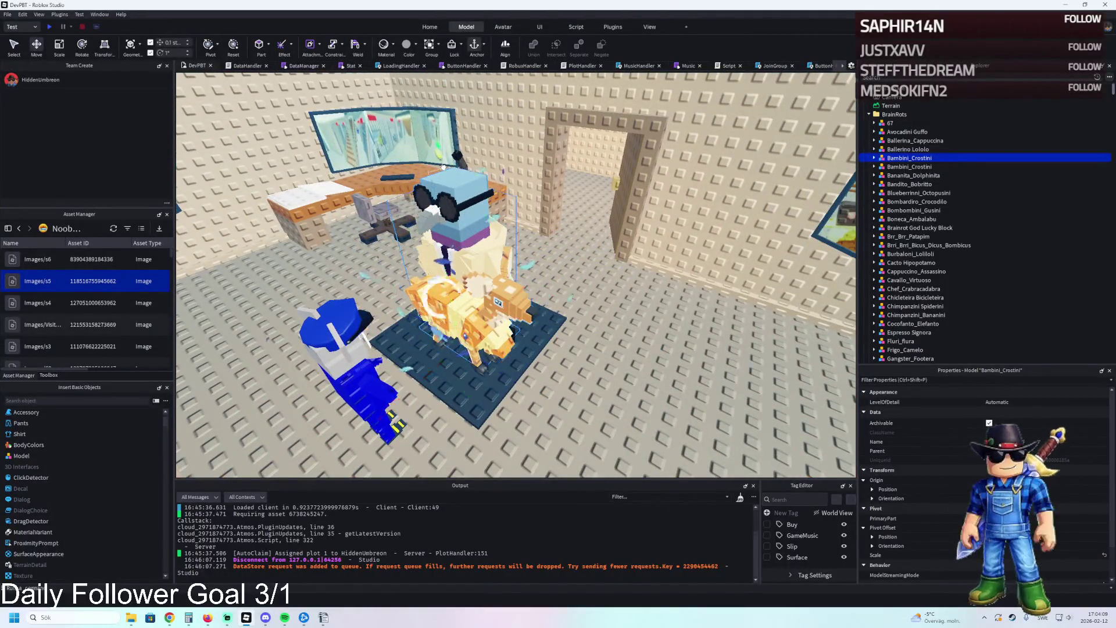
key("ctrl+z")
- Delete the two stray dark parts around the Bambini_Crostini figure
left_click(516, 332)
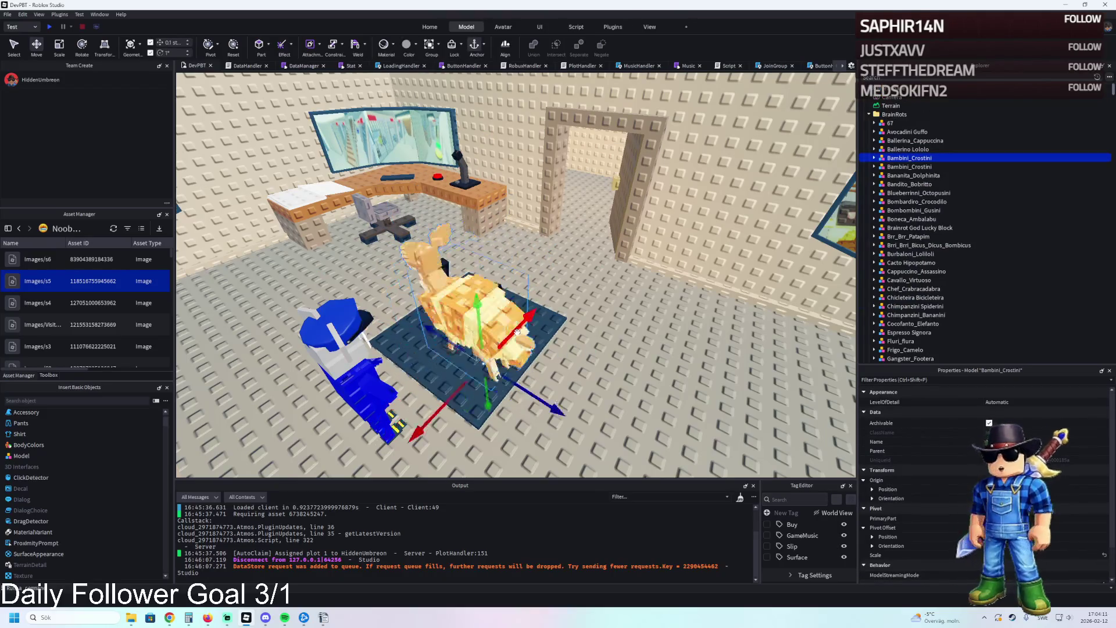
key("d")
key("a")
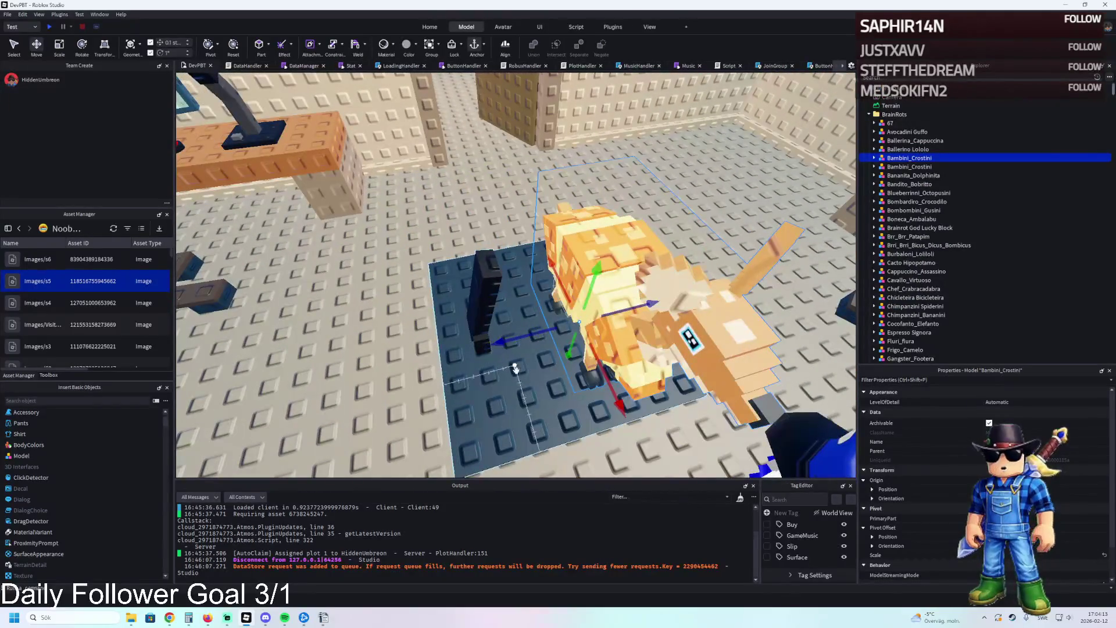
left_click(528, 387)
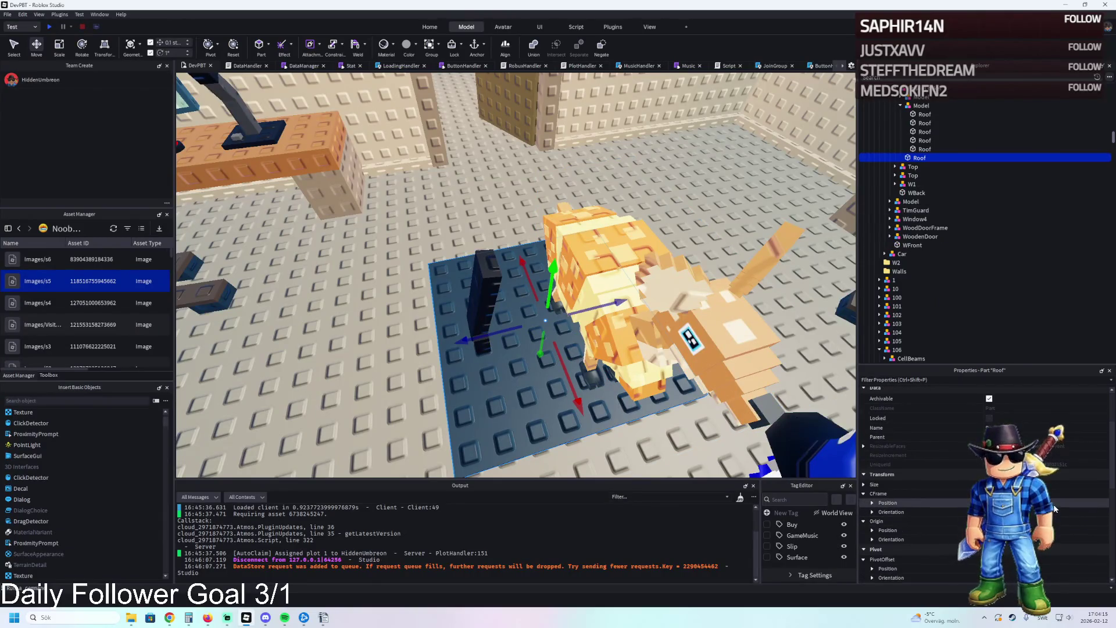
left_click(653, 267)
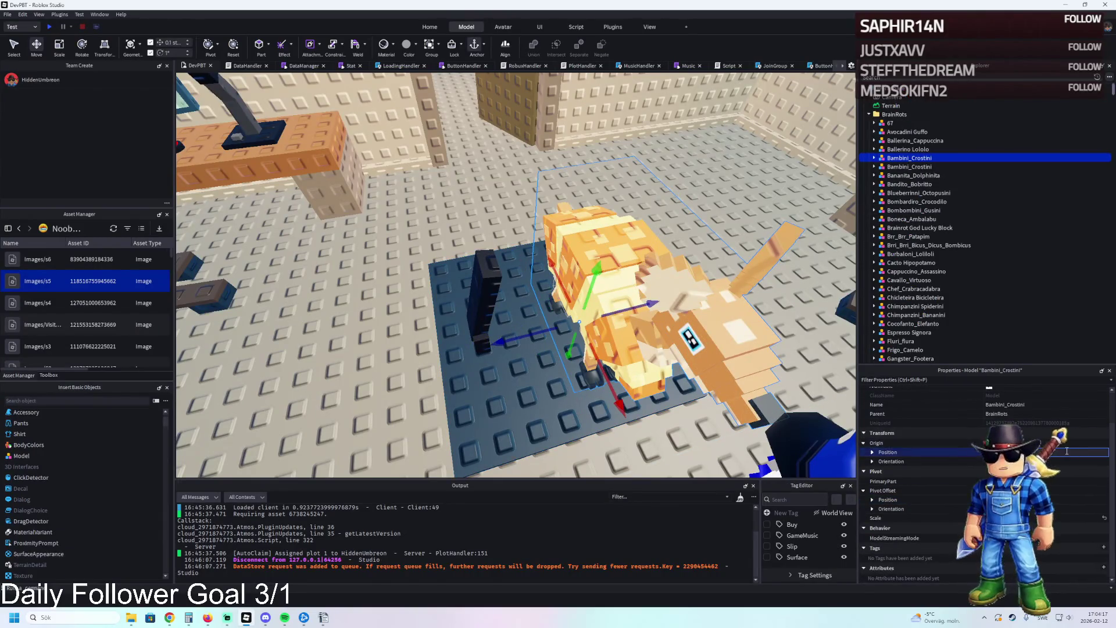
scroll(616, 348, "up", 5)
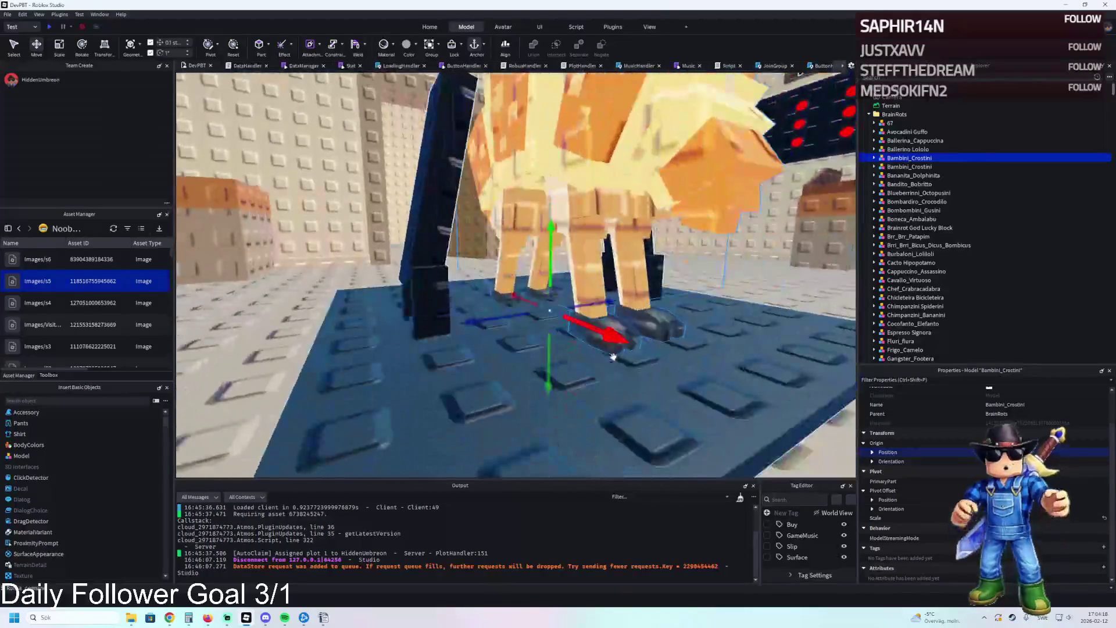
left_click_drag(570, 362, 556, 361)
left_click(574, 250)
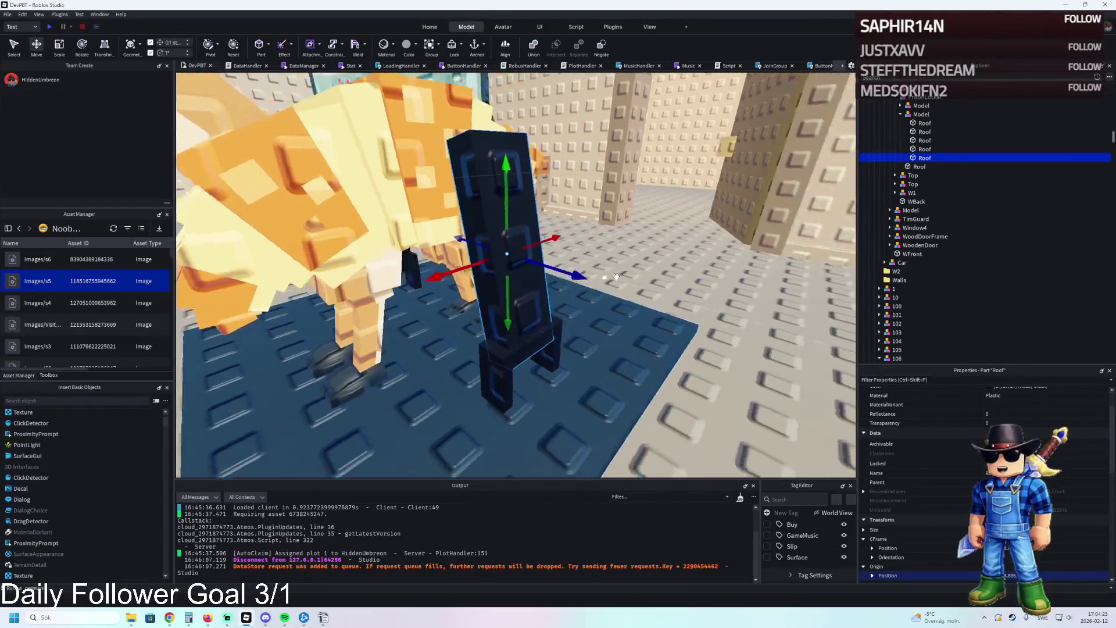
left_click_drag(616, 277, 616, 277)
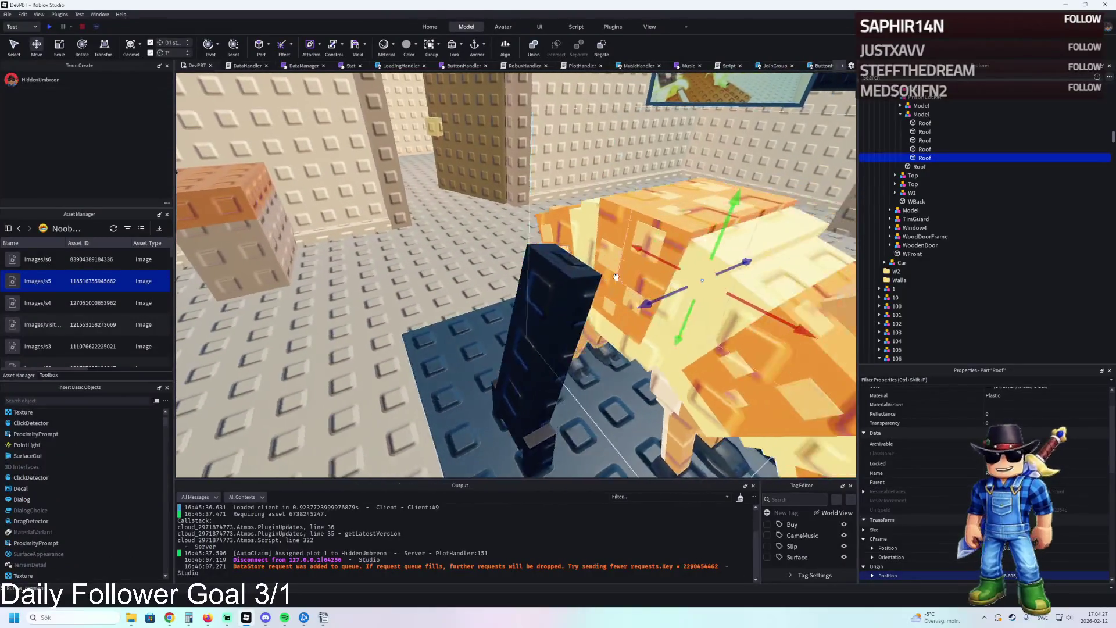
key("Delete")
left_click(523, 386)
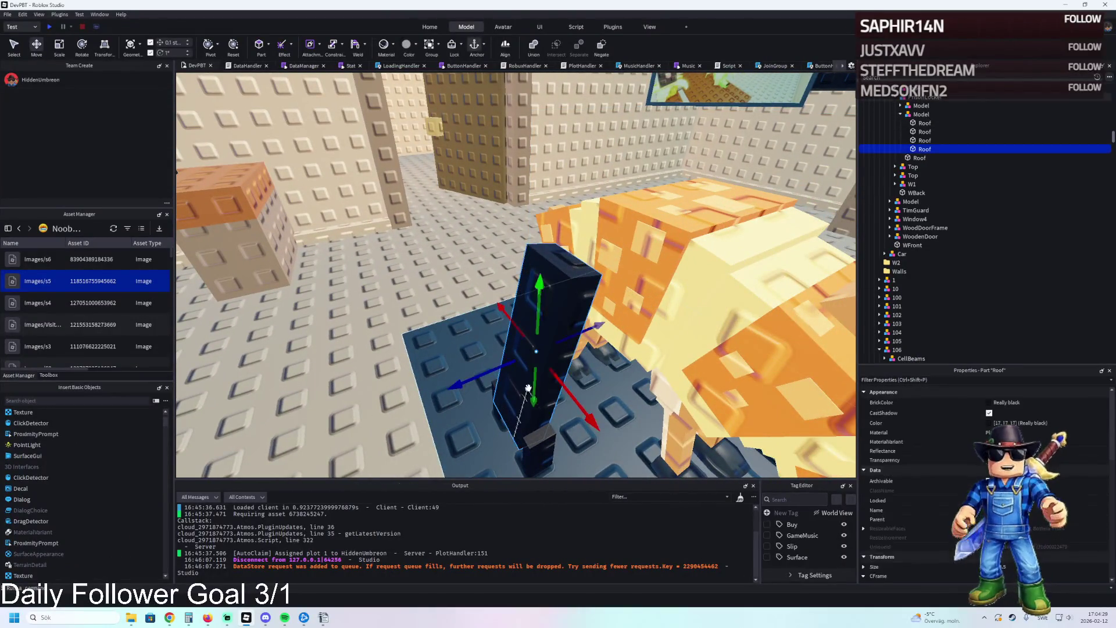
key("Delete")
- Duplicate the remaining dark part and stretch the copy into the frame's top beam
left_click(526, 409)
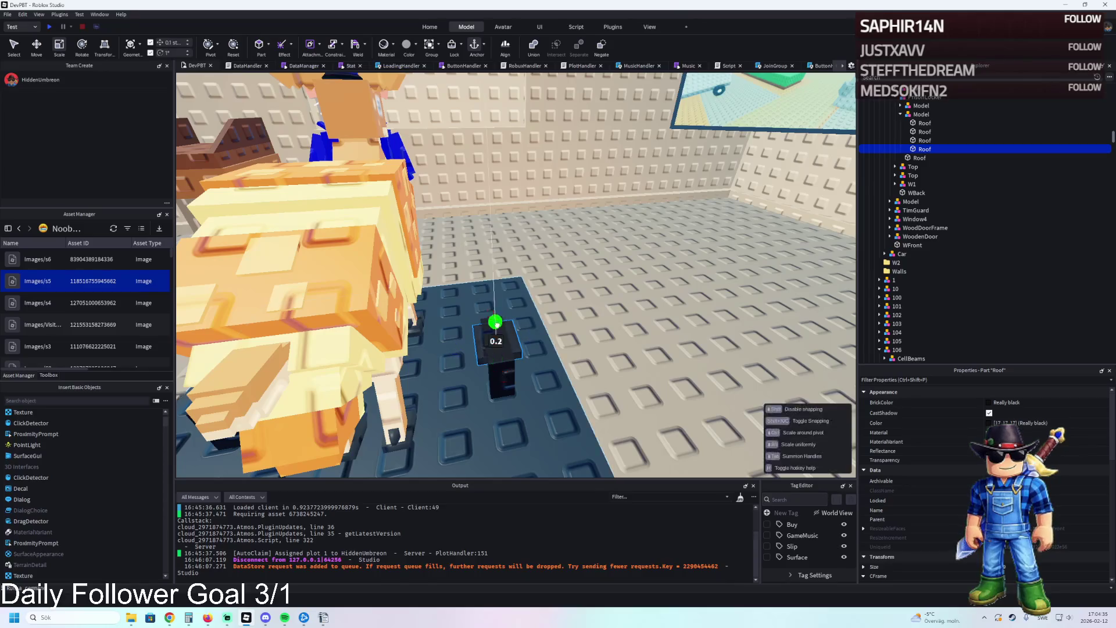
key("ctrl+d")
key("ctrl+2")
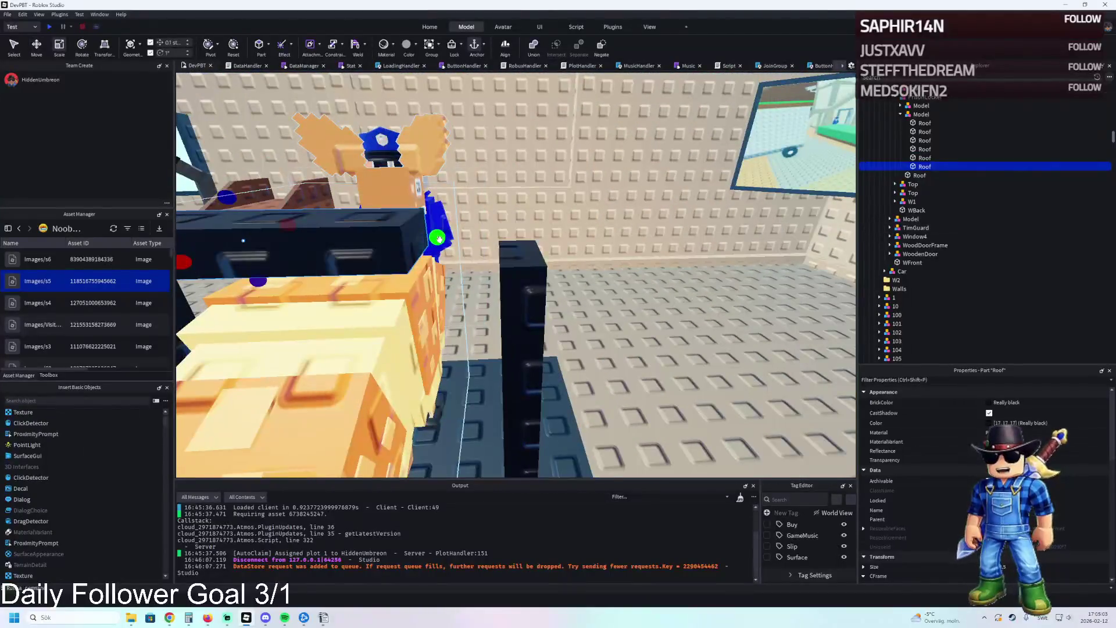
left_click_drag(439, 238, 536, 232)
scroll(562, 232, "up", 5)
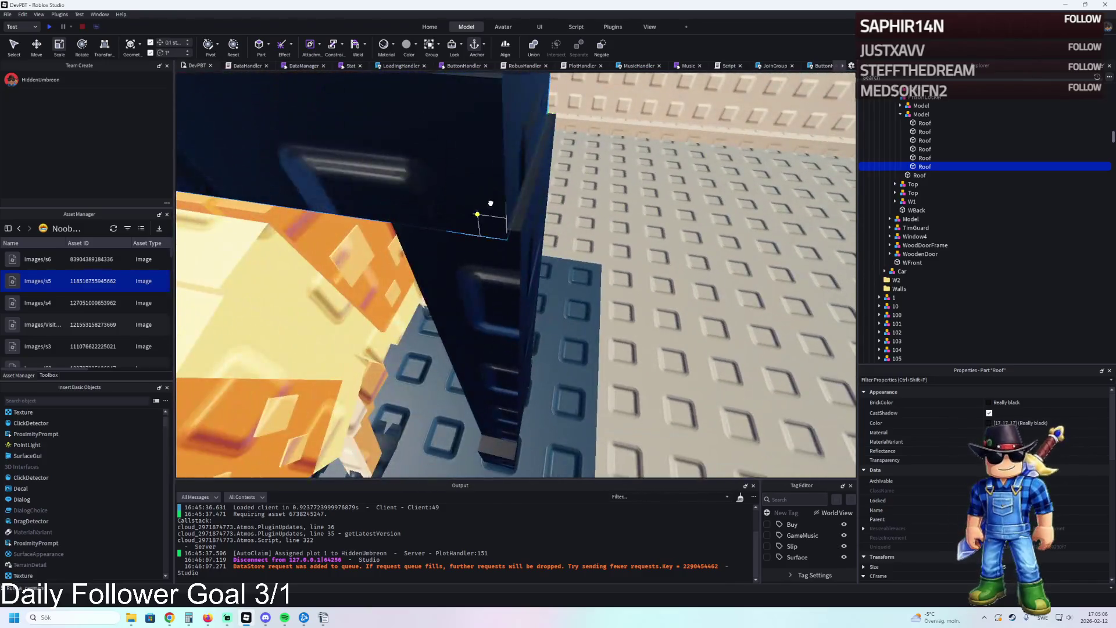
scroll(491, 203, "down", 5)
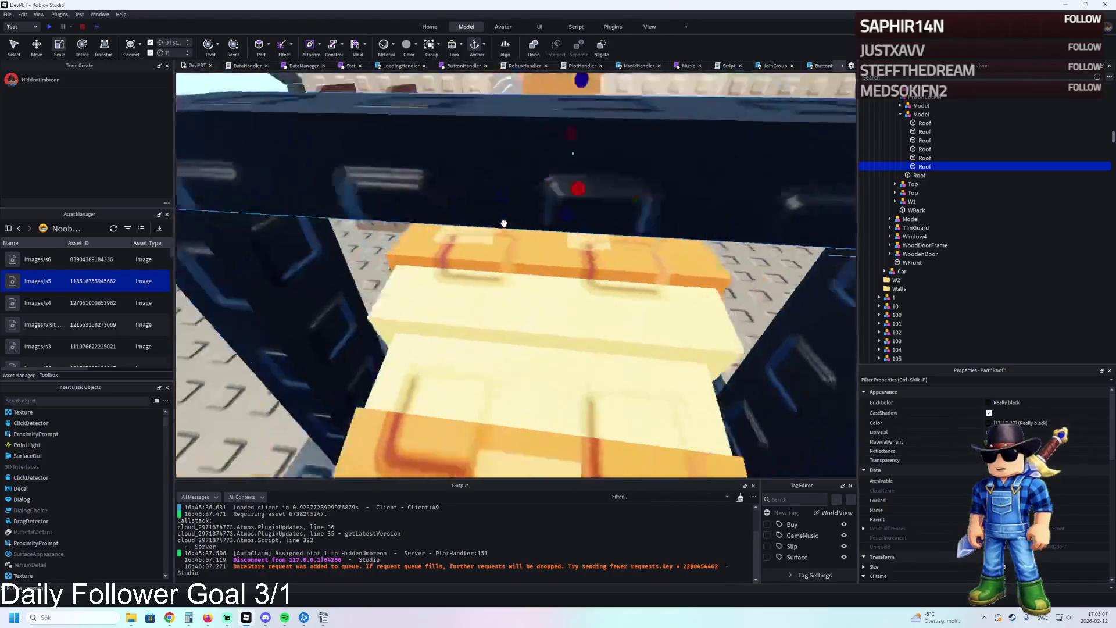
key("f")
scroll(540, 290, "down", 3)
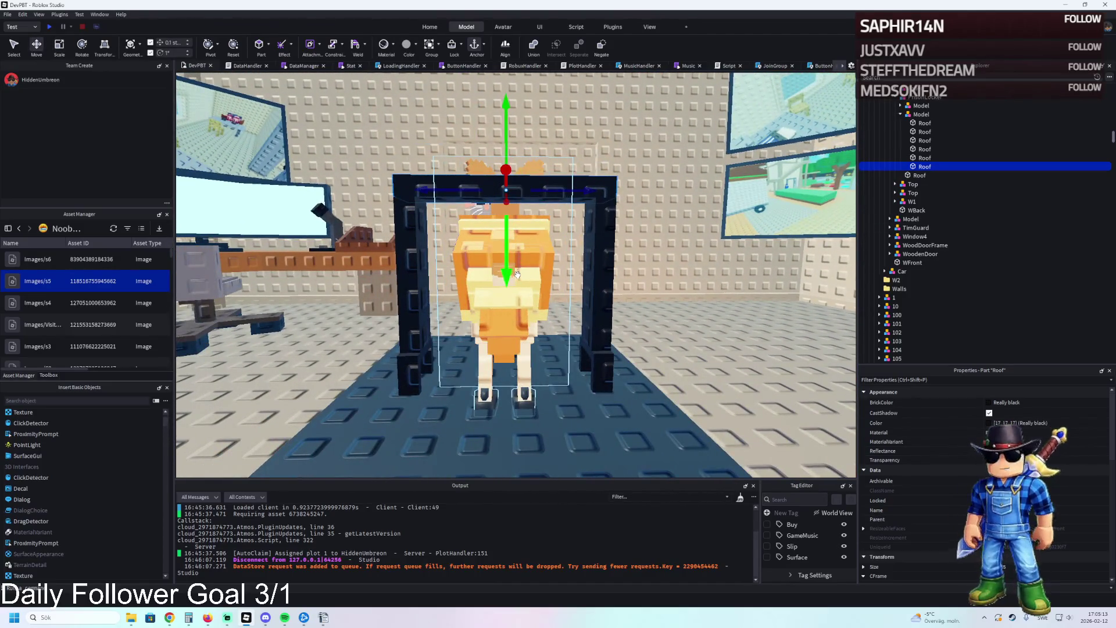
- Slide the dark frame model sideways back and forth until it sits centred on Bambini_Crostini
key("d")
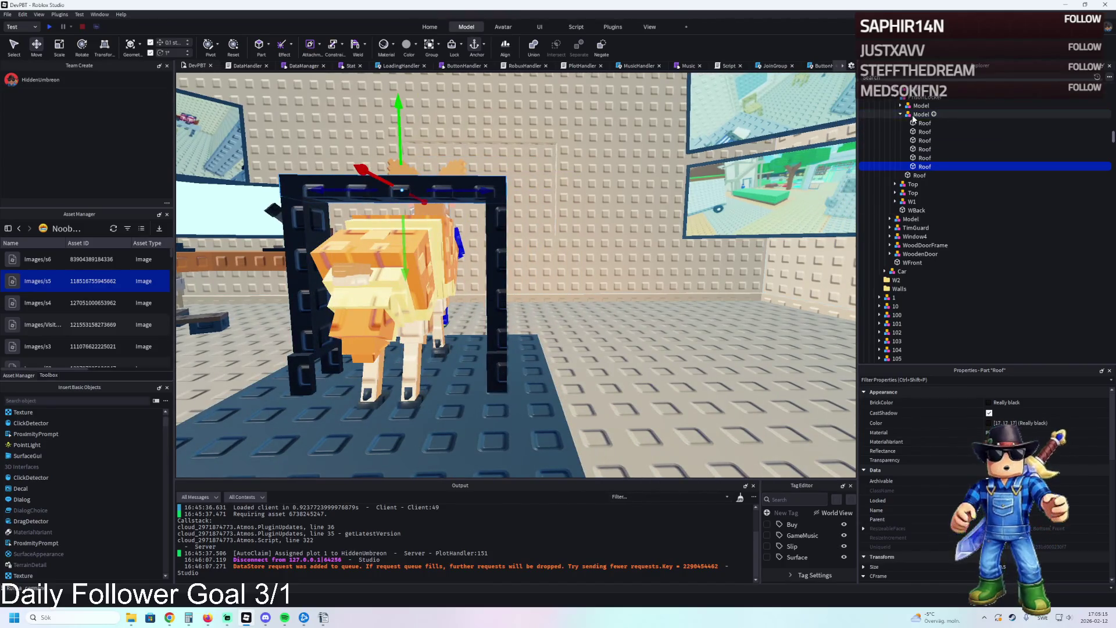
left_click(913, 115)
mouse_move(567, 361)
left_mouse_down()
mouse_move(614, 354)
mouse_move(531, 262)
mouse_move(535, 273)
mouse_move(640, 282)
left_mouse_up()
scroll(613, 355, "up", 5)
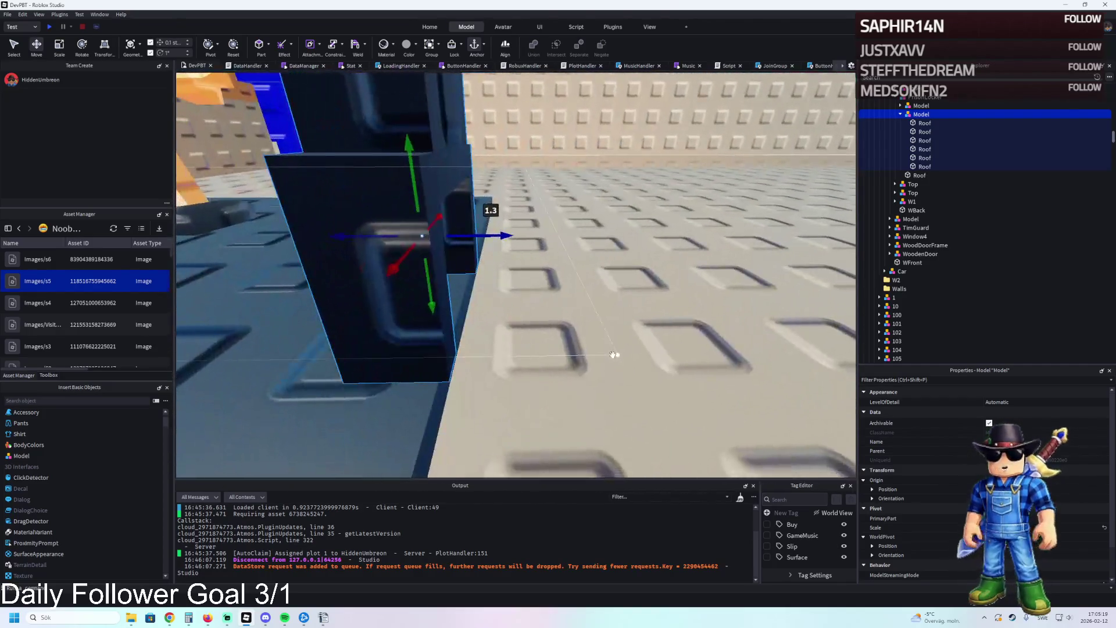
scroll(613, 355, "down", 3)
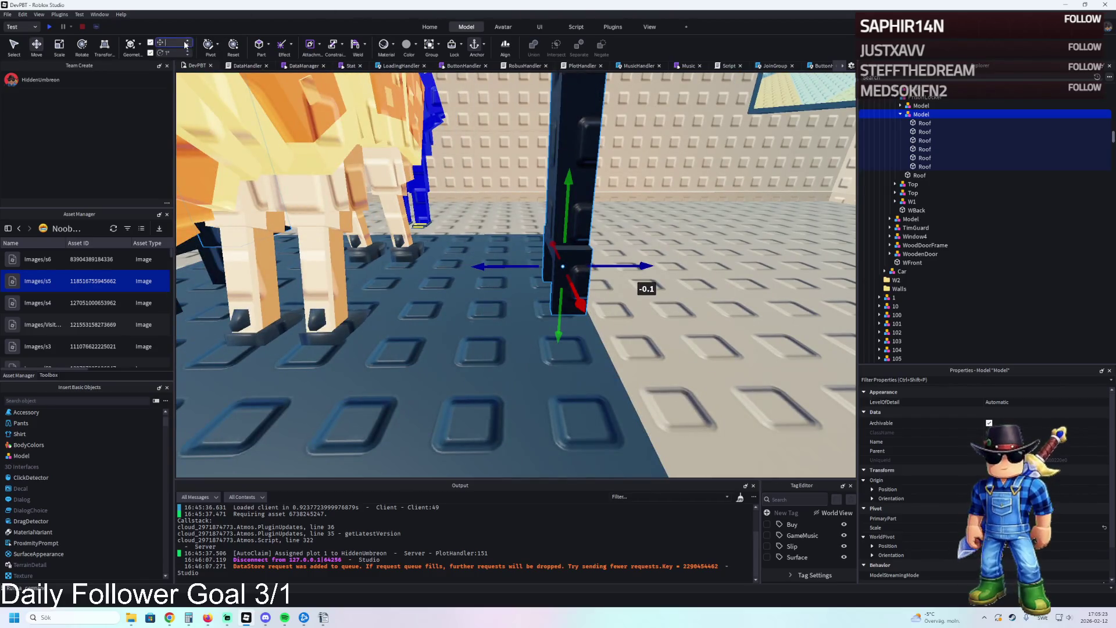
left_click_drag(624, 265, 547, 272)
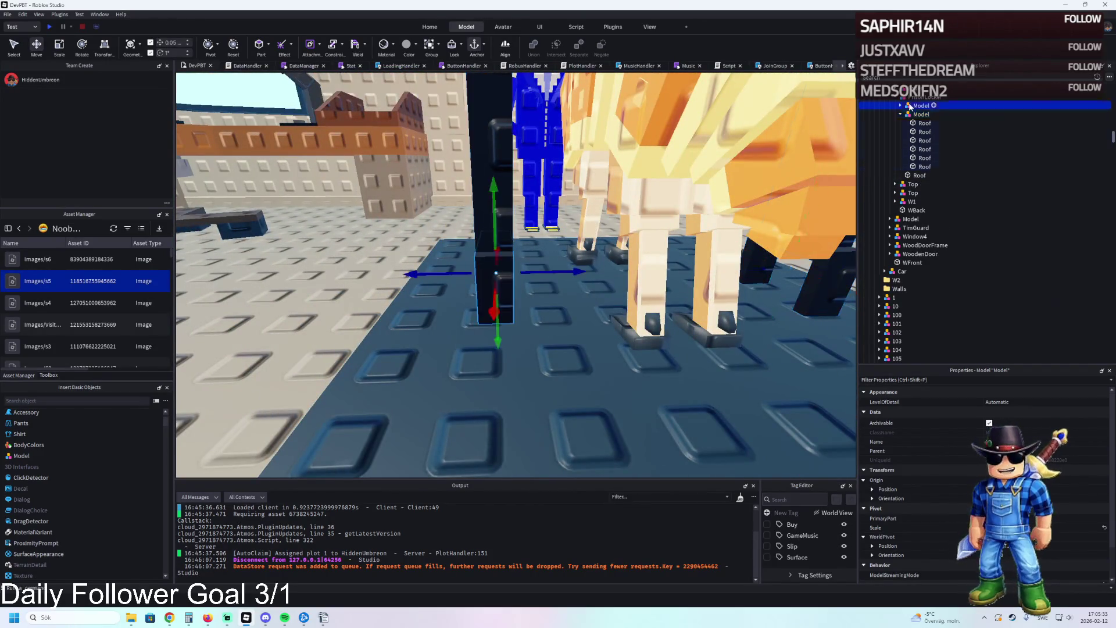
mouse_move(555, 271)
left_mouse_down()
mouse_move(494, 281)
mouse_move(580, 275)
mouse_move(572, 354)
mouse_move(564, 323)
left_mouse_up()
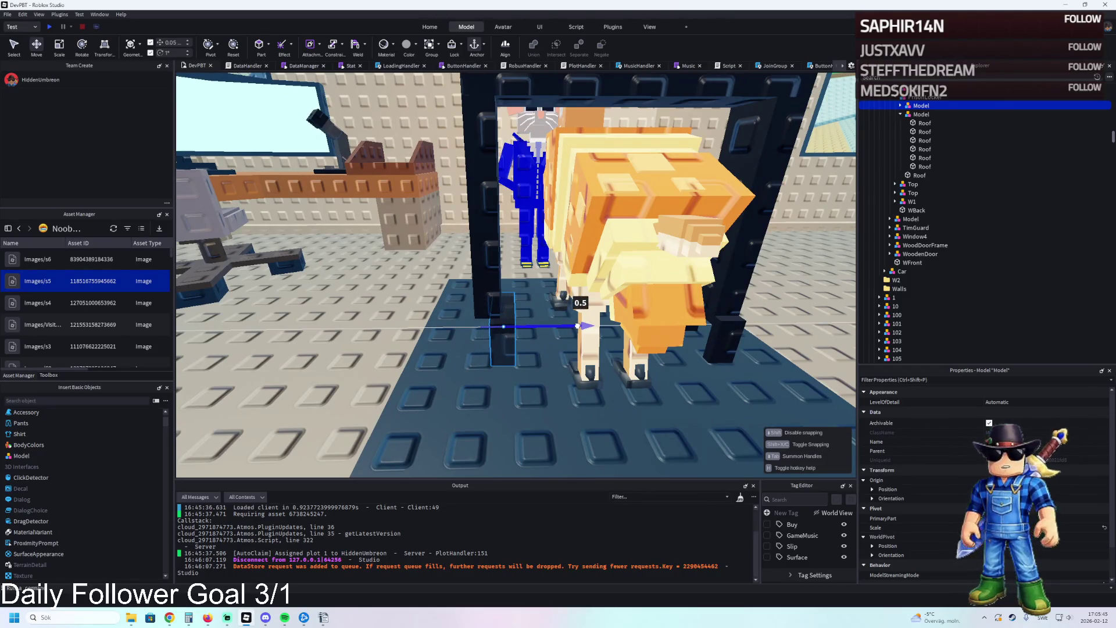
left_click_drag(578, 325, 578, 324)
left_click(915, 114)
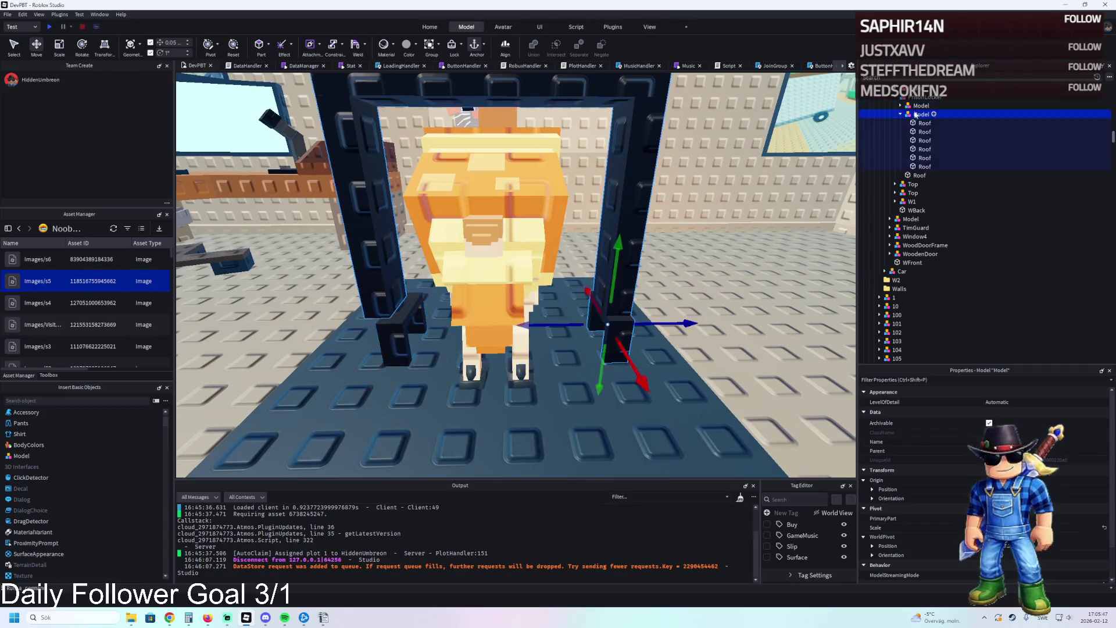
- Shift the frame half a stud left, move a pillar toward the figure, and raise the top beam
left_click_drag(667, 314, 637, 331)
left_click(447, 192)
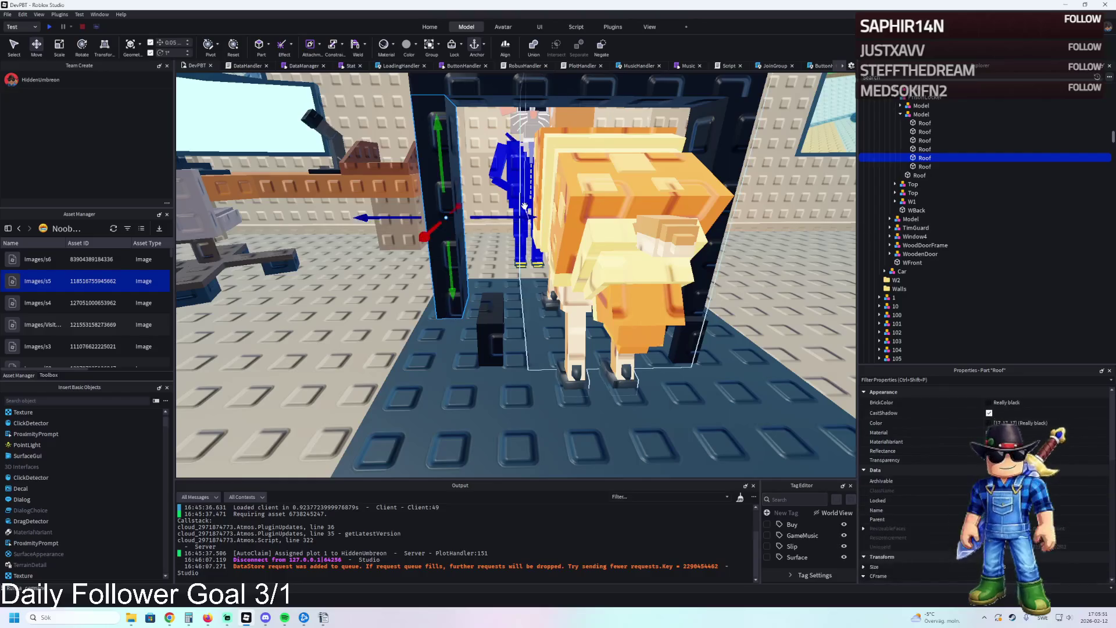
left_click_drag(507, 213, 550, 219)
scroll(550, 218, "up", 5)
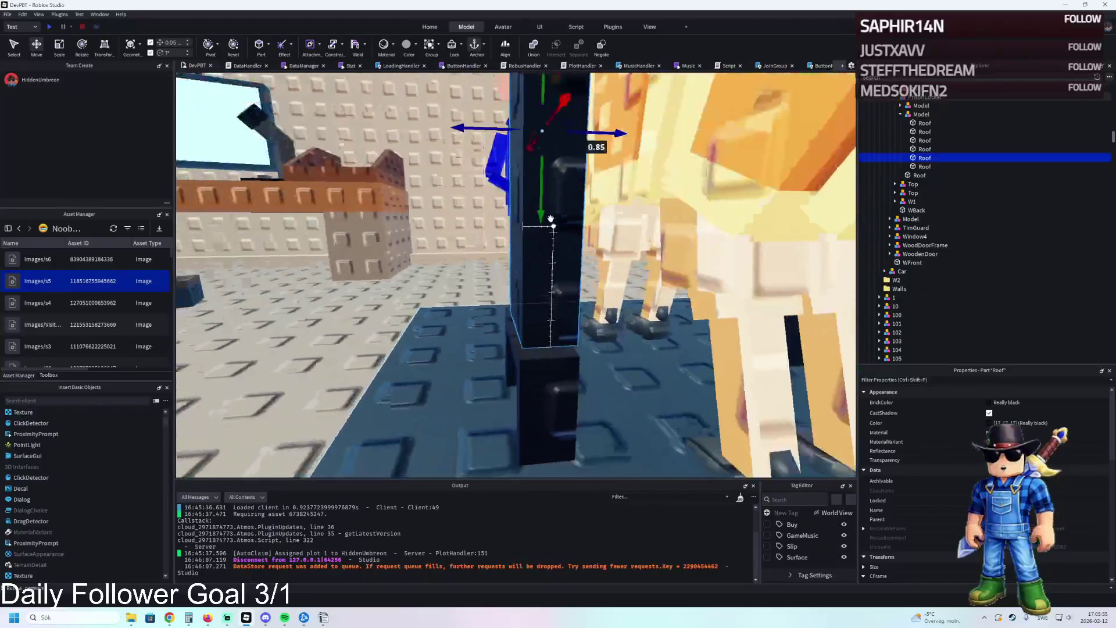
scroll(501, 163, "down", 3)
scroll(482, 171, "up", 6)
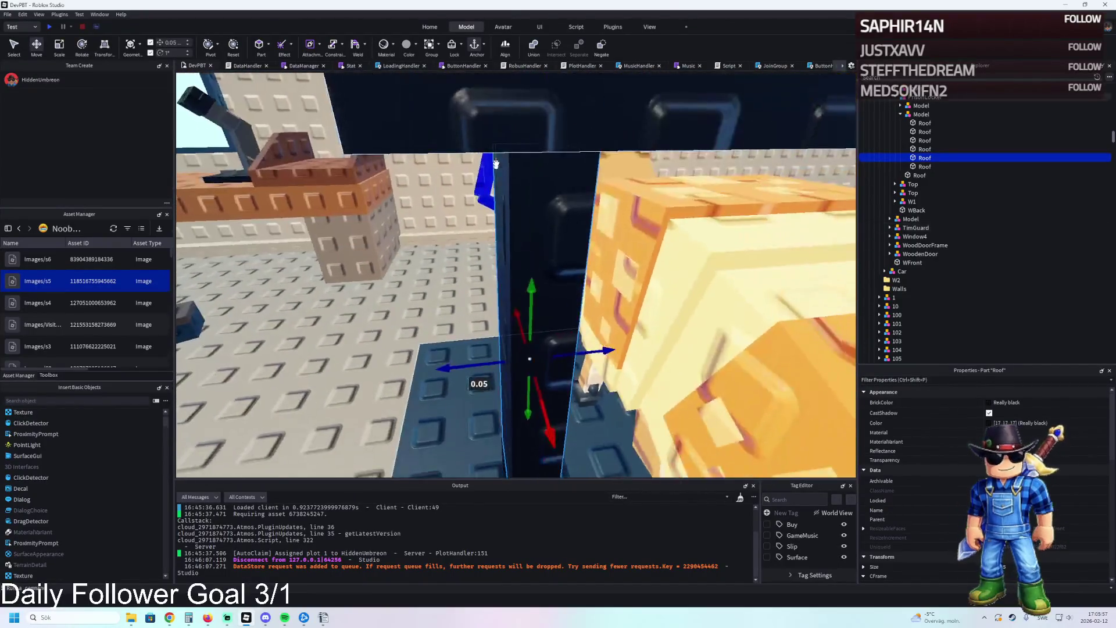
left_click(467, 178)
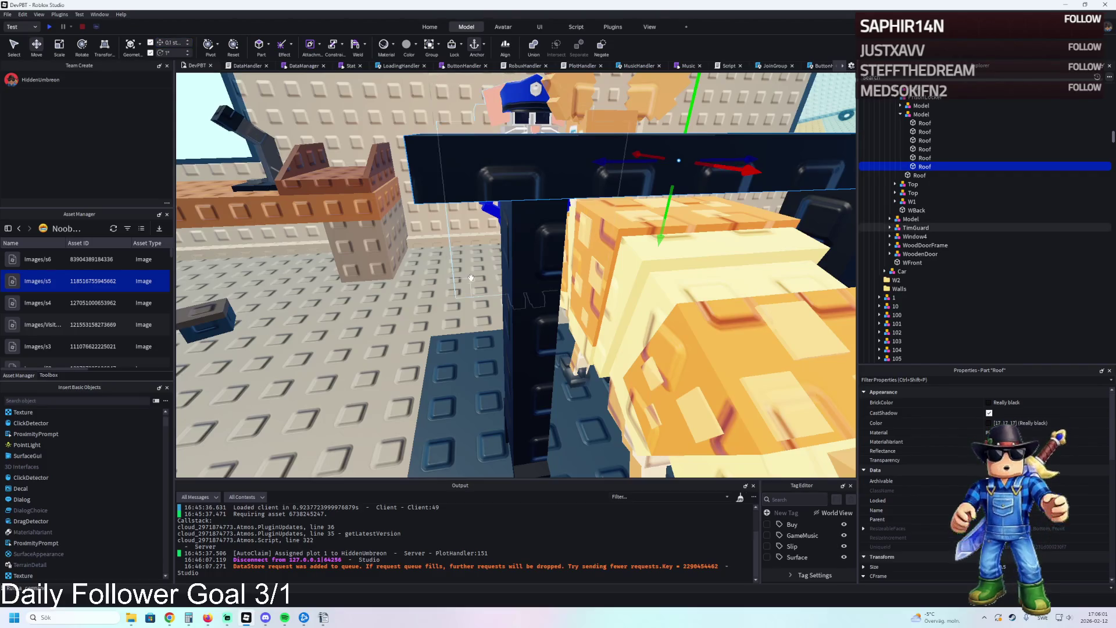
scroll(470, 277, "down", 2)
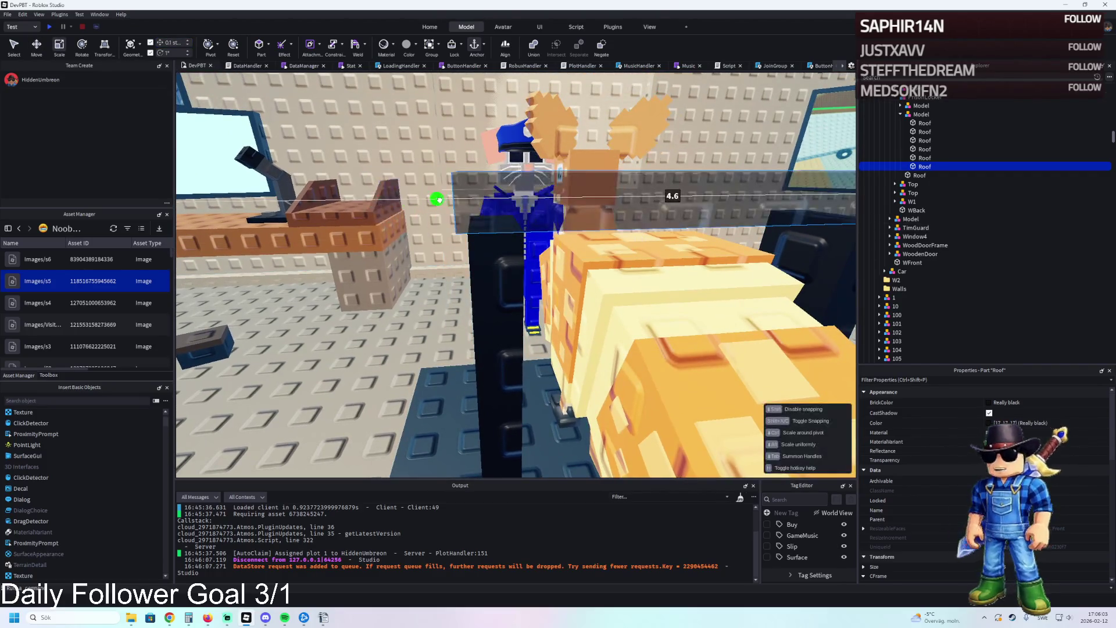
scroll(407, 198, "down", 2)
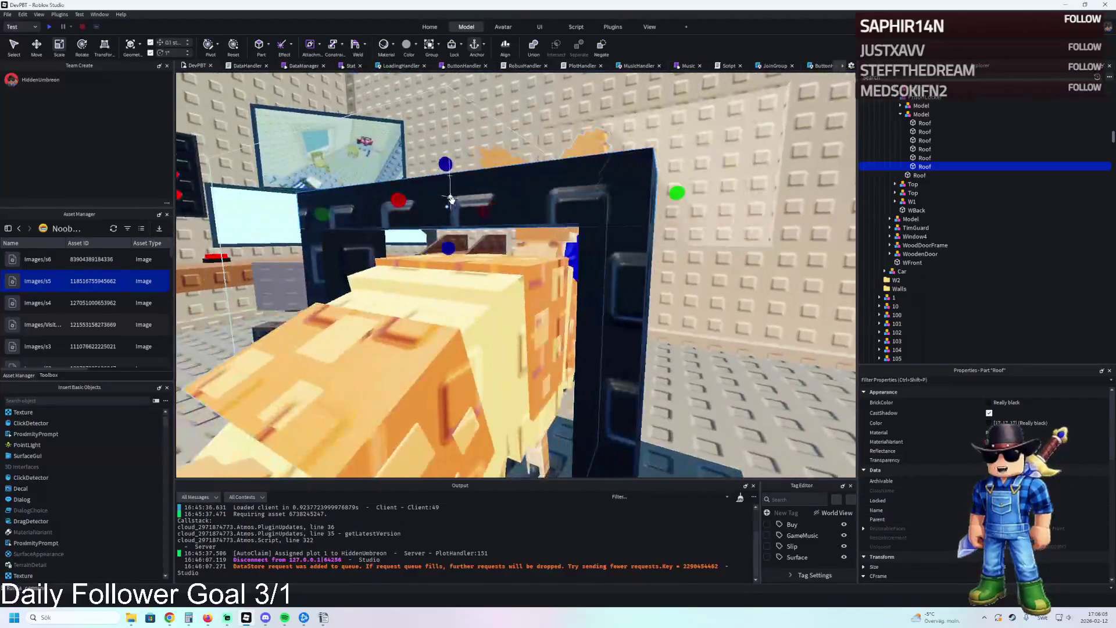
left_click_drag(453, 256, 449, 283)
- Resize one vertical pillar of the frame and lower the next pillar
left_click(580, 216)
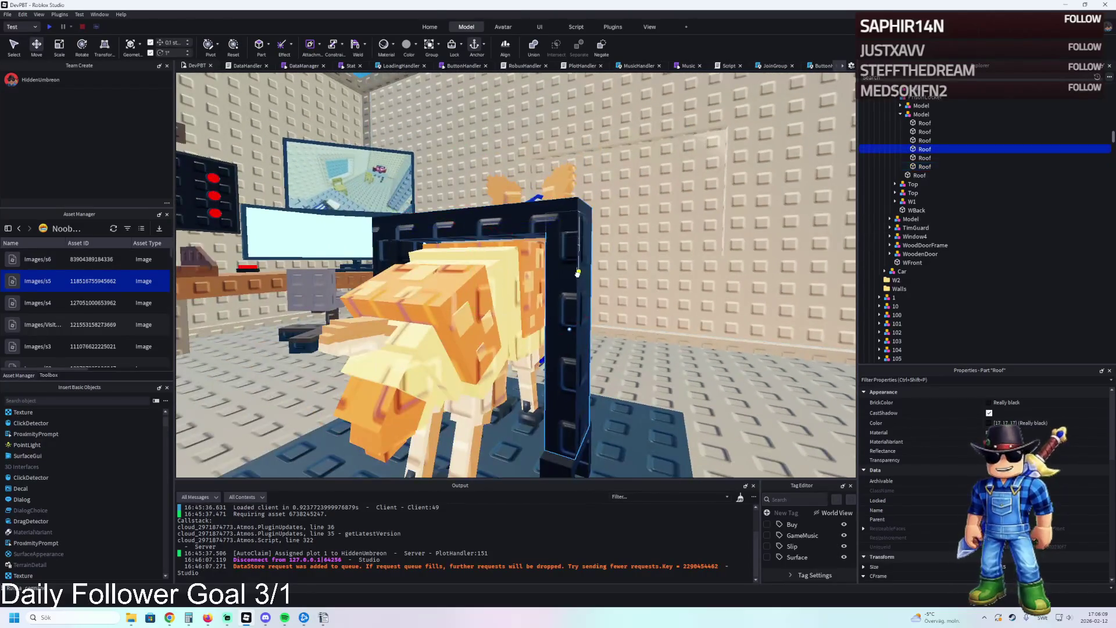
key("ctrl+3")
mouse_move(599, 174)
left_mouse_down()
mouse_move(600, 164)
mouse_move(589, 238)
left_mouse_up()
scroll(588, 233, "up", 3)
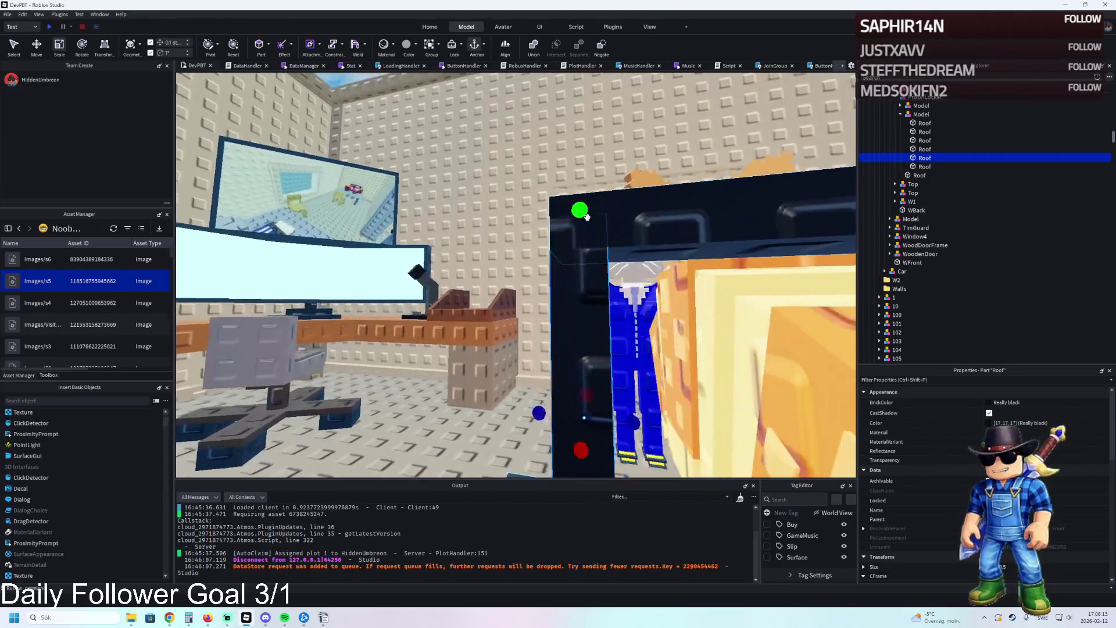
left_click(620, 212)
key("f")
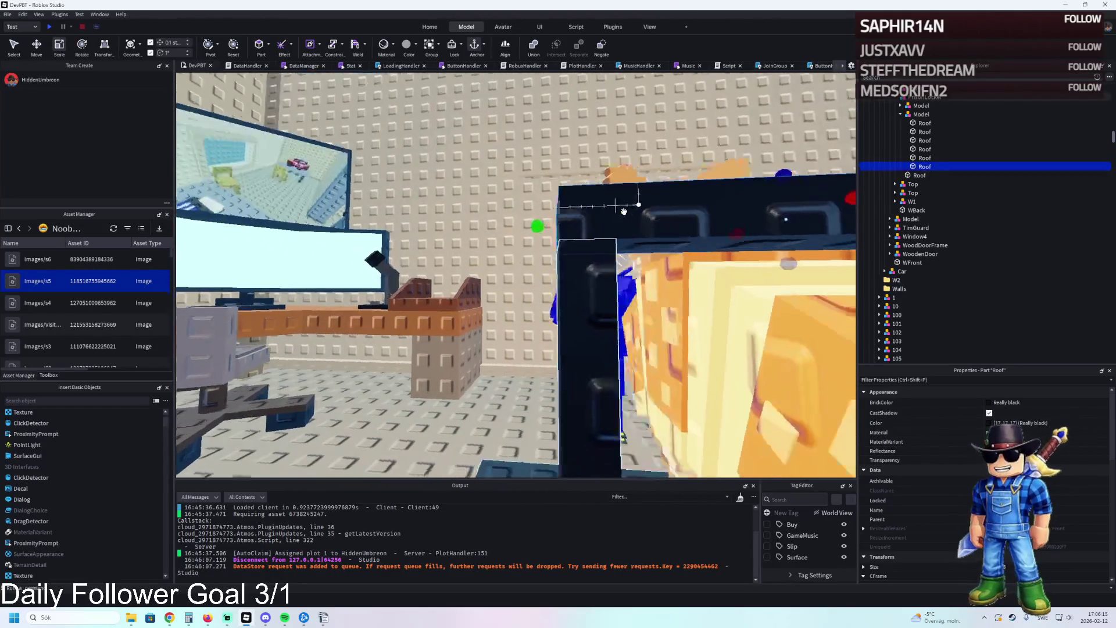
key("ctrl+2")
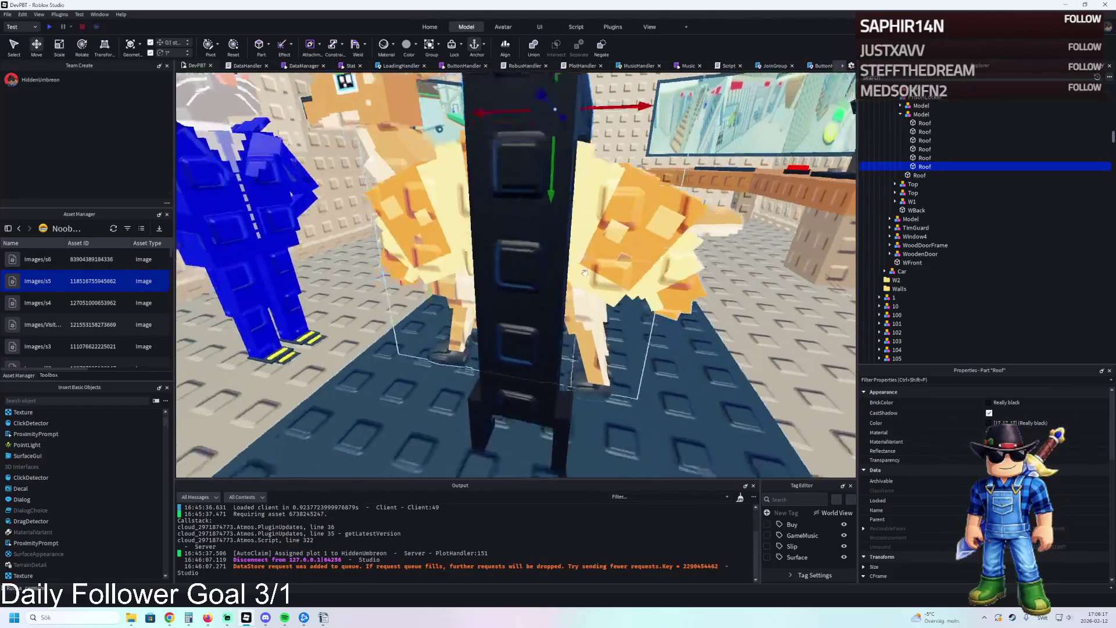
left_click_drag(489, 273, 474, 319)
key("a")
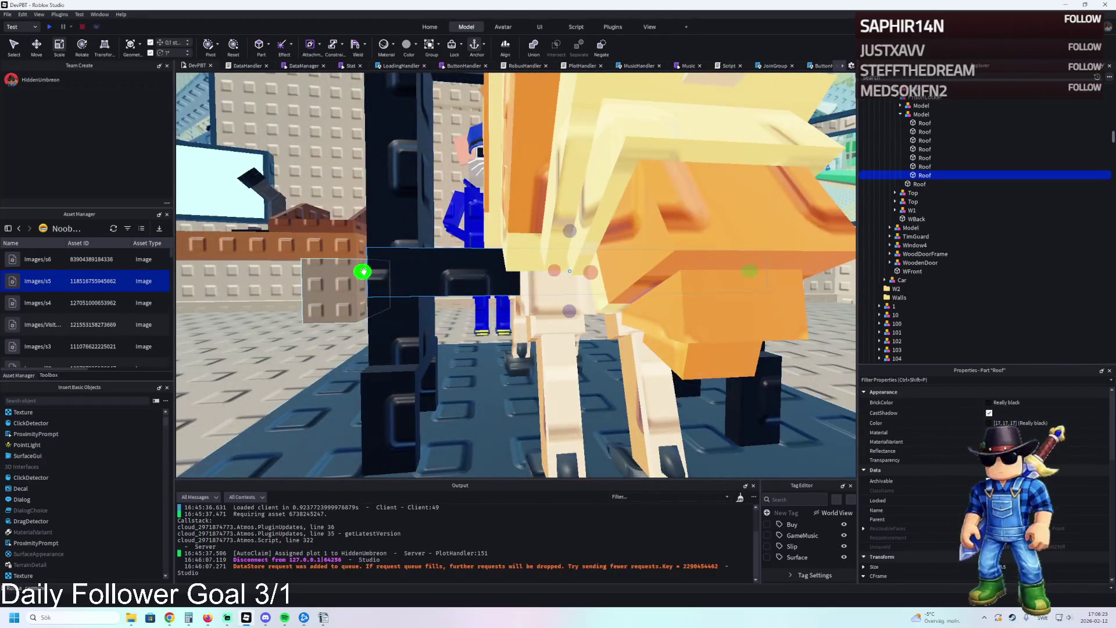
key("a")
key("a")
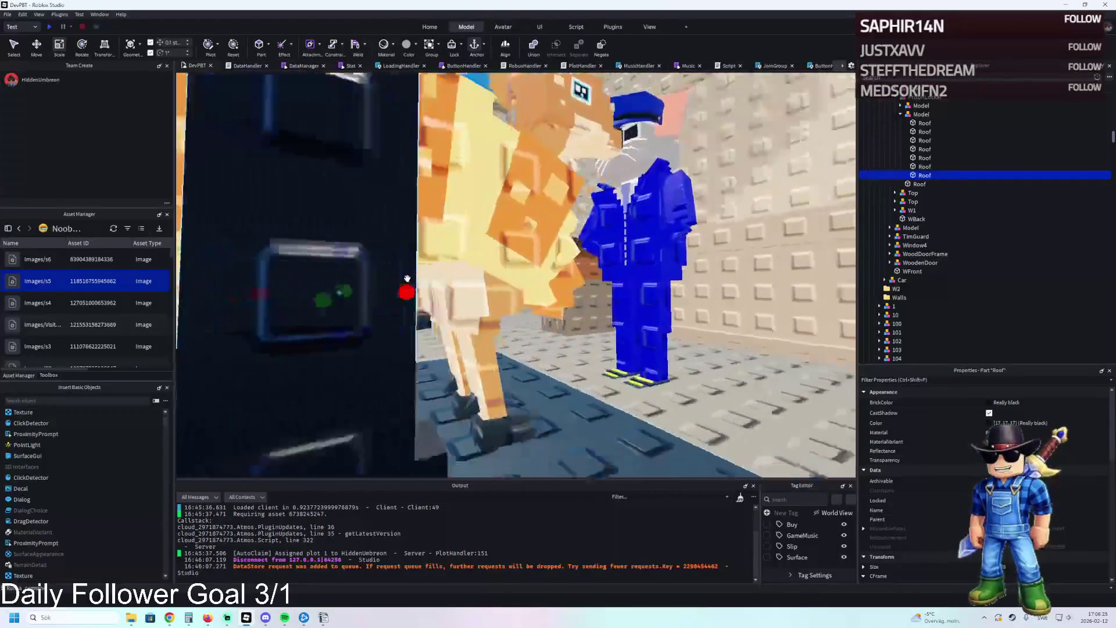
key("a")
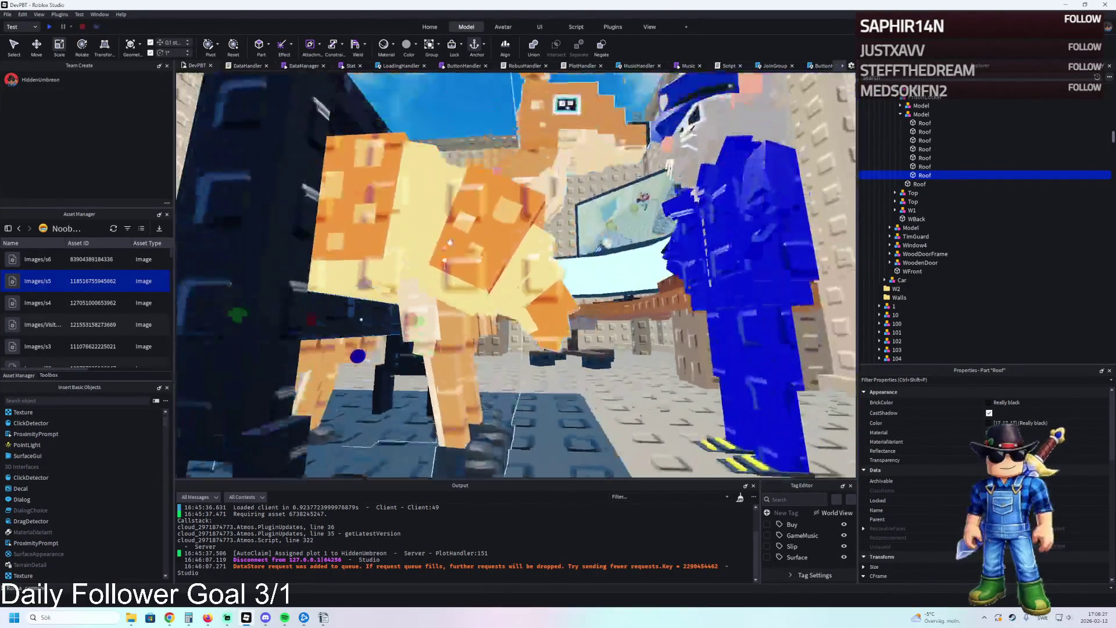
key("a")
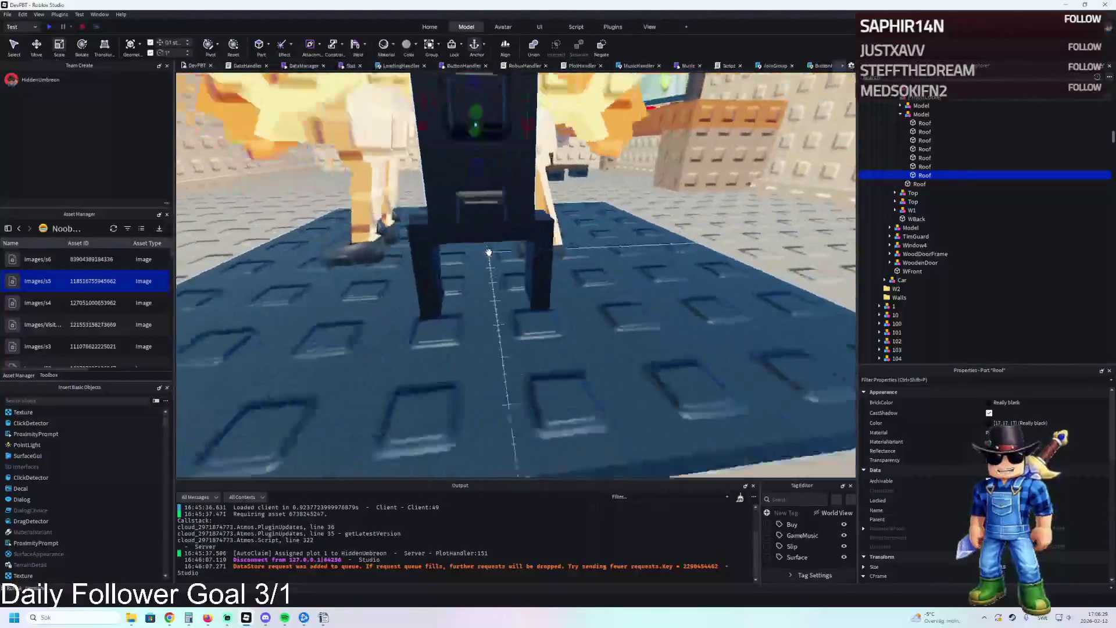
key("a")
key("w")
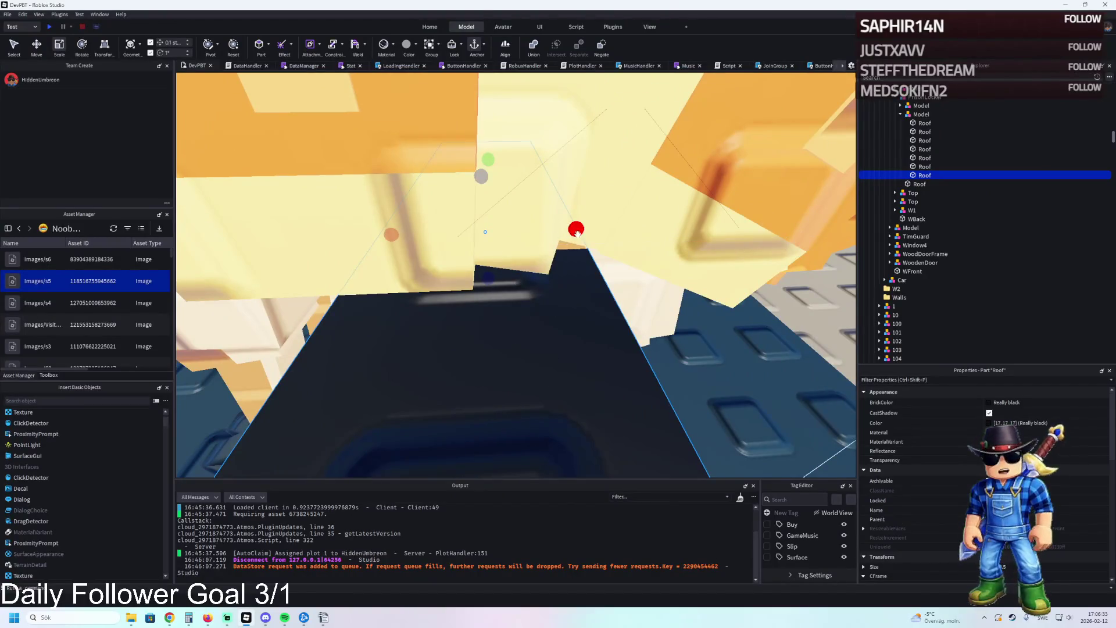
- Stretch the remaining dark frame parts so the posts enclose the dog figure
left_click_drag(568, 237, 555, 231)
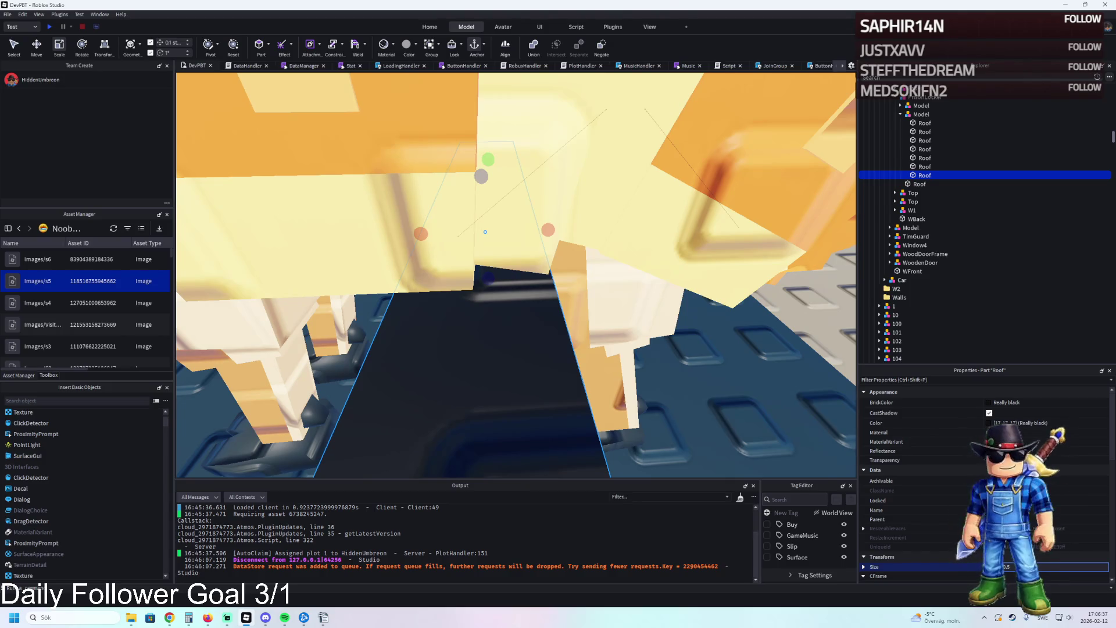
scroll(583, 299, "down", 5)
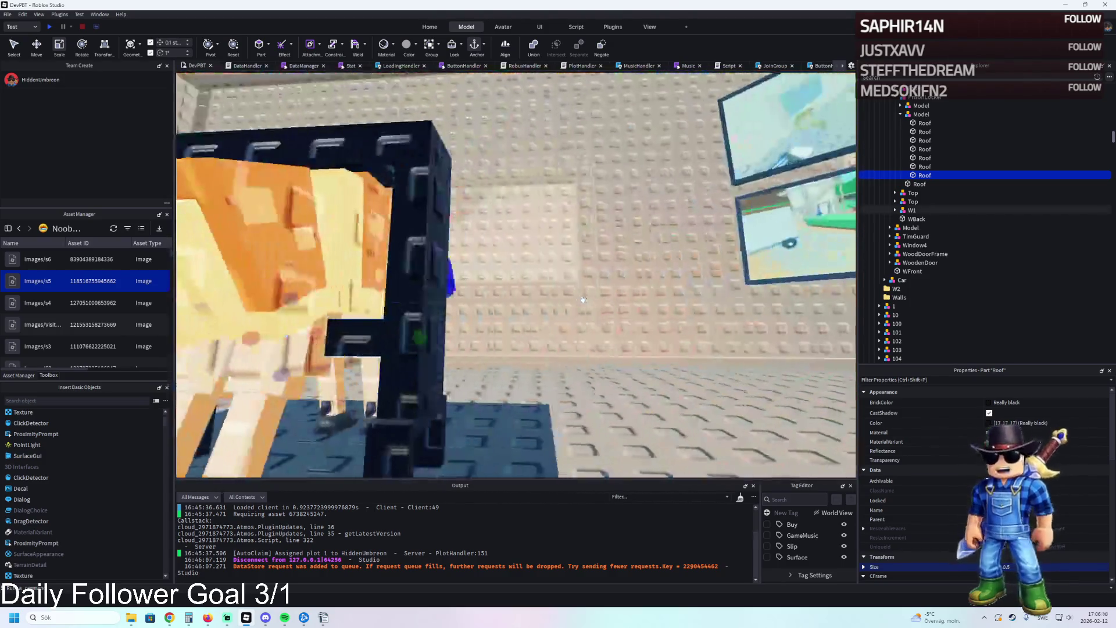
left_click(612, 315)
key("w")
key("w")
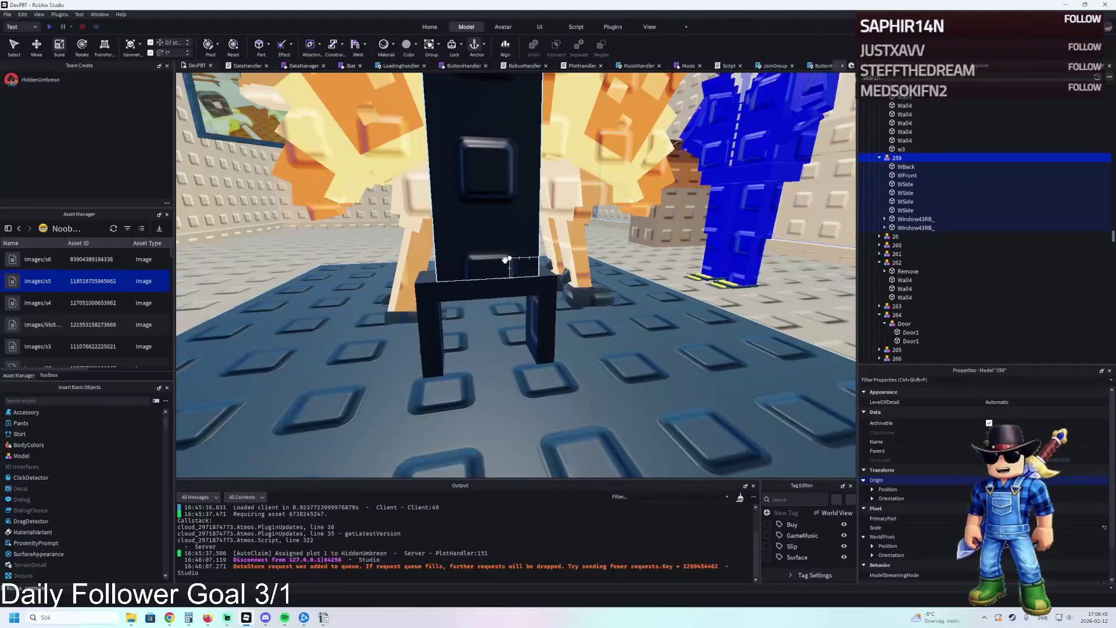
left_click(507, 259)
key("s")
left_click_drag(510, 278, 521, 284)
key("s")
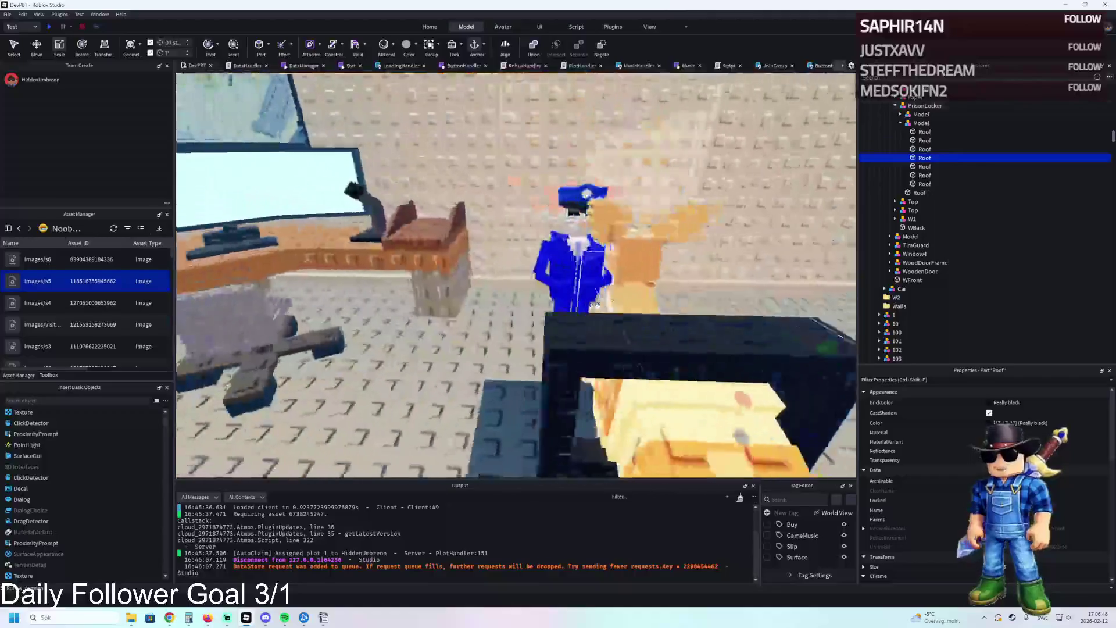
key("w")
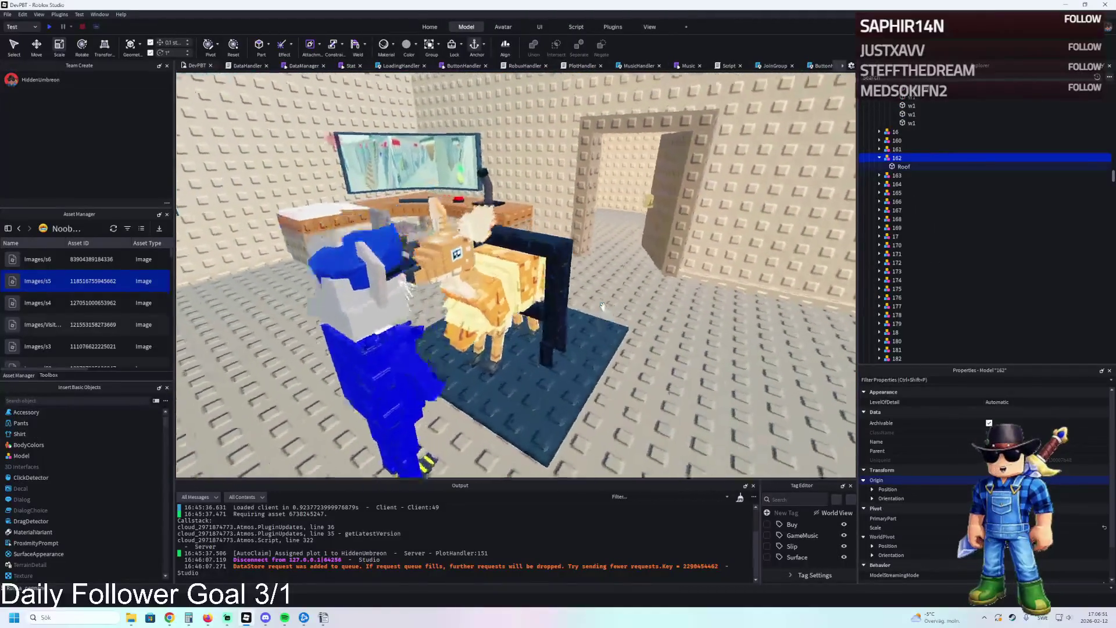
- Colour the selected Roof parts of the frame dark grey, 50, 50, 50
left_click(924, 123)
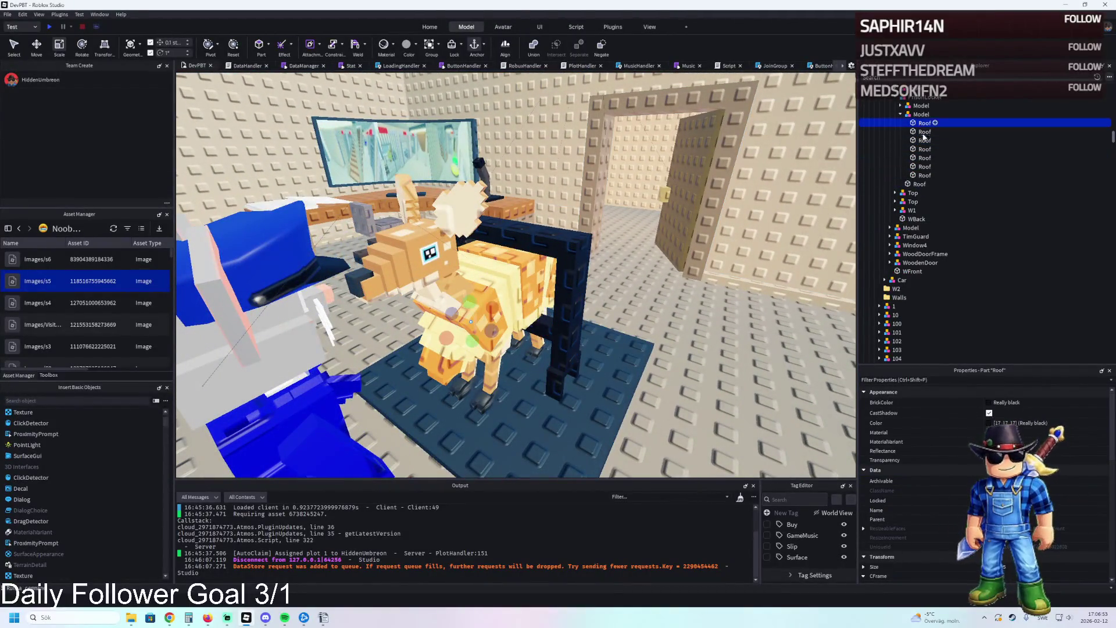
left_click(925, 175, "shift")
left_click(538, 232)
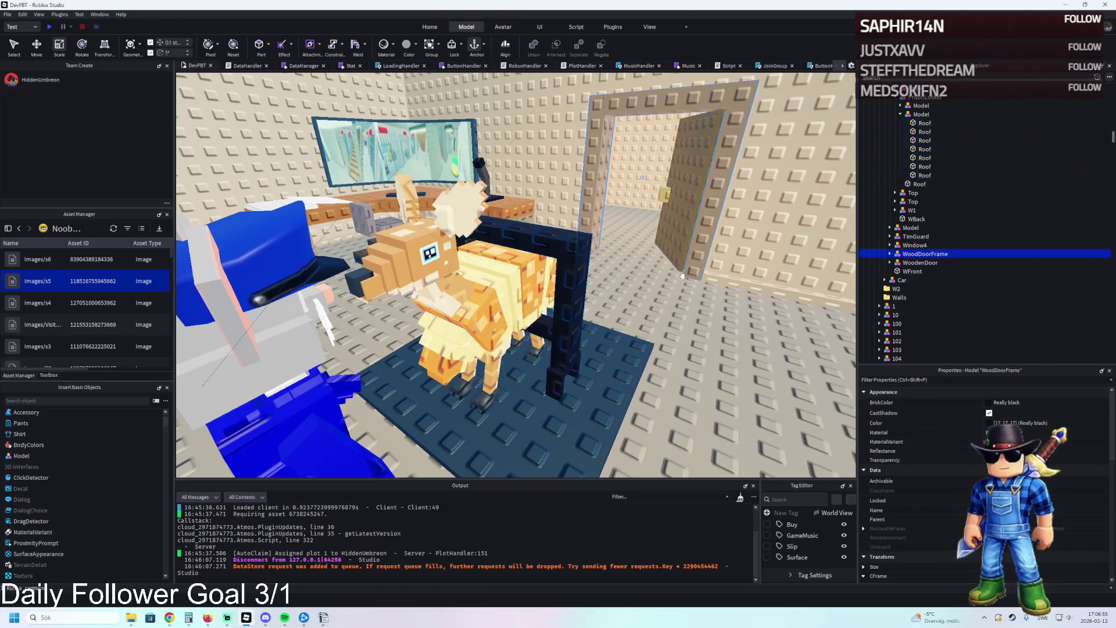
scroll(541, 242, "up", 5)
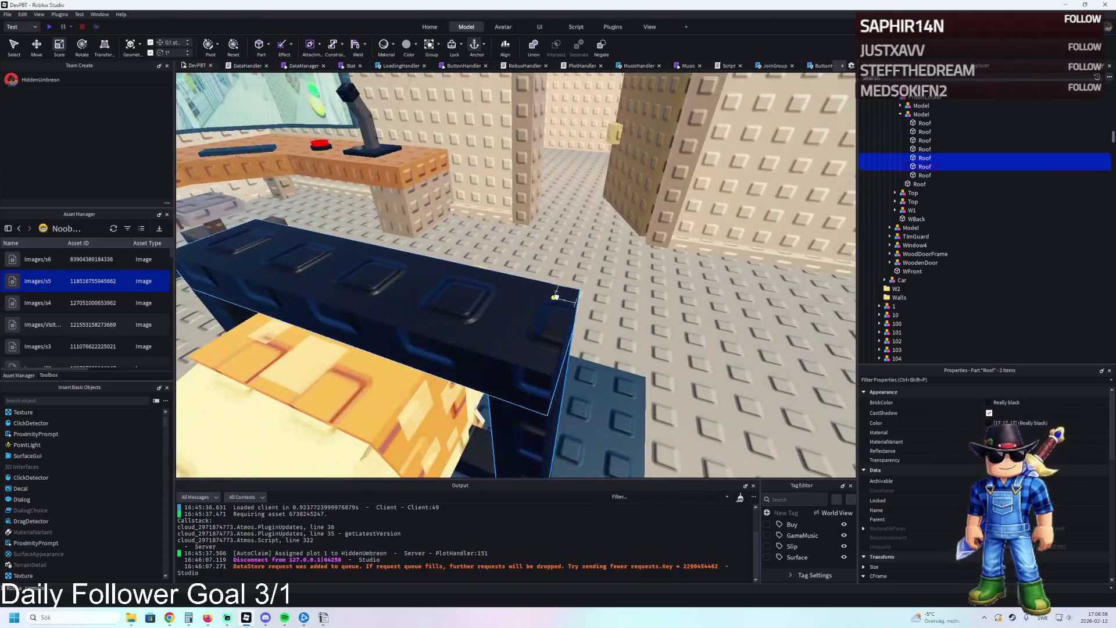
scroll(555, 297, "down", 2)
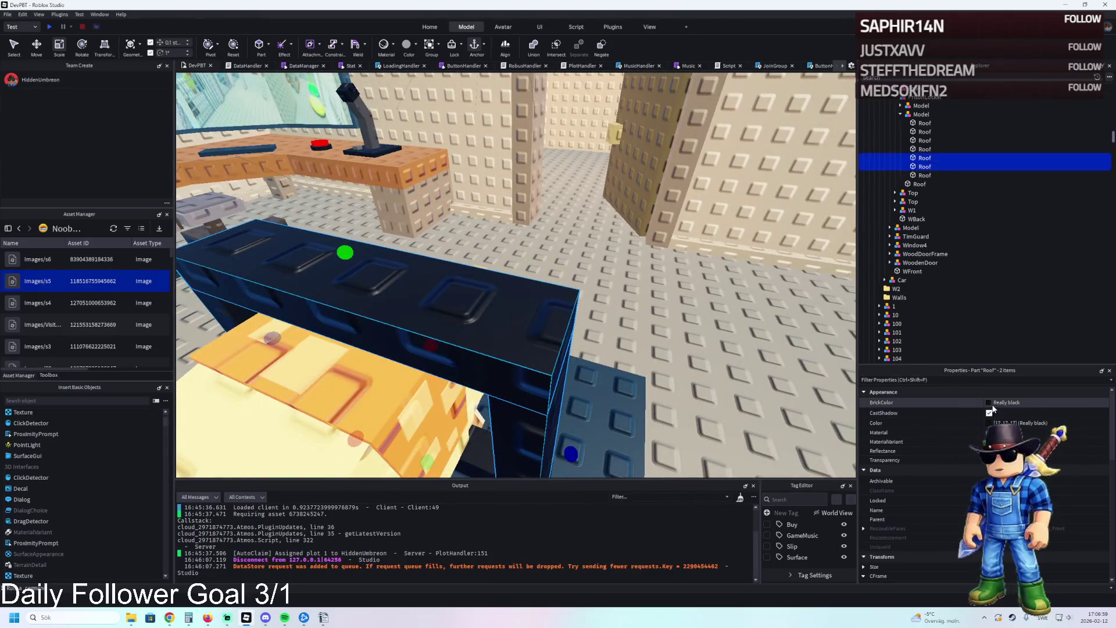
left_click(990, 422)
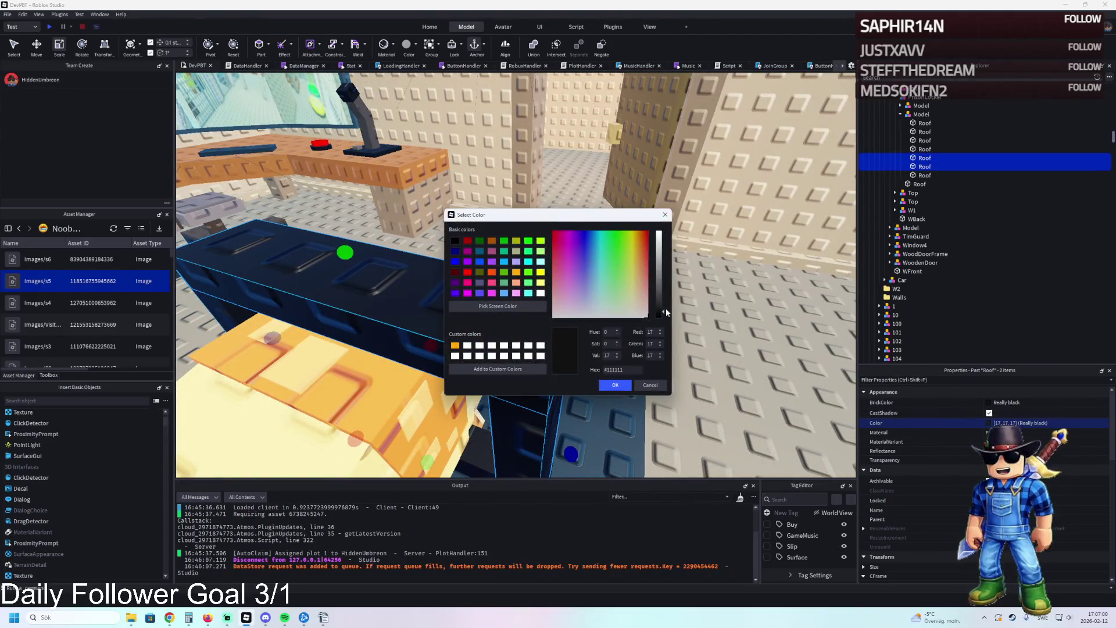
left_click_drag(665, 310, 660, 300)
left_click(614, 386)
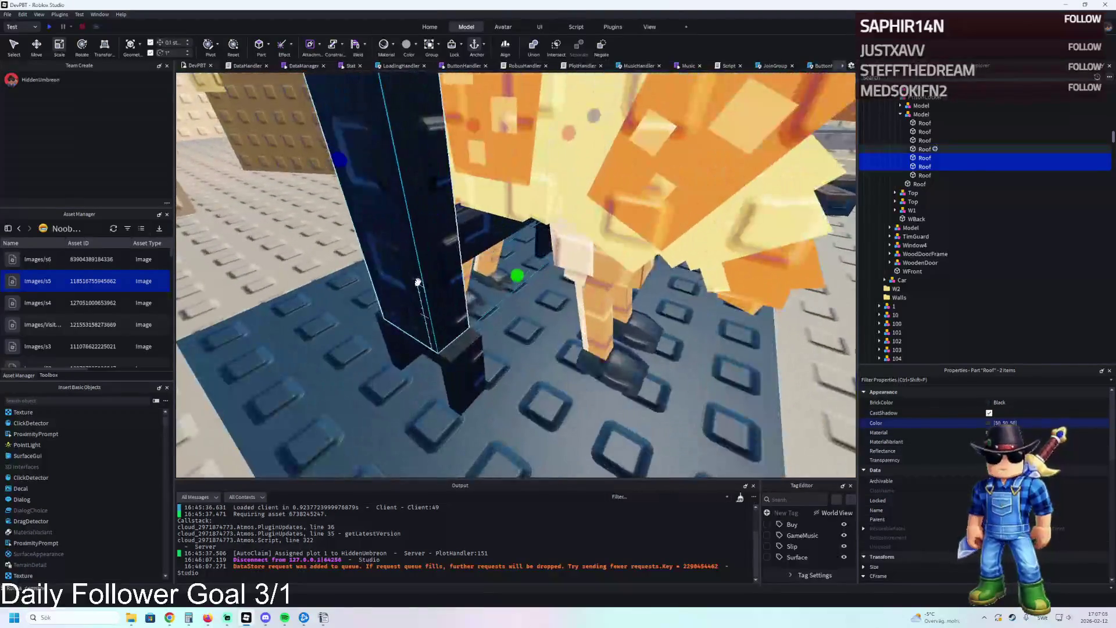
left_click(526, 314)
key("Return")
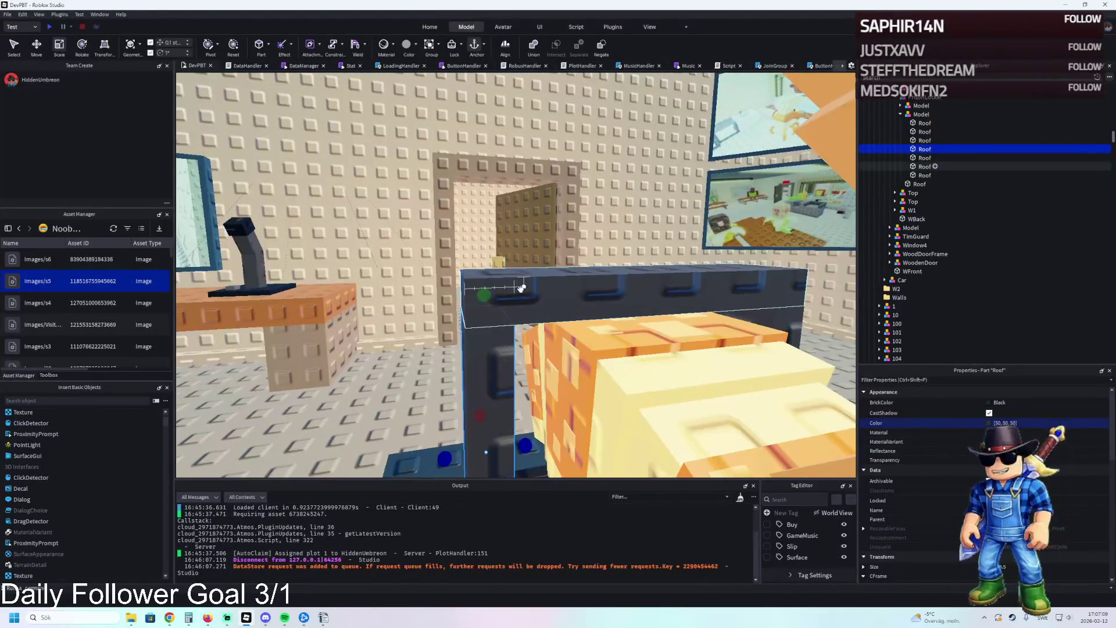
- Duplicate a Roof part, stretch it much wider and move it down 0.2 studs
left_click(521, 288)
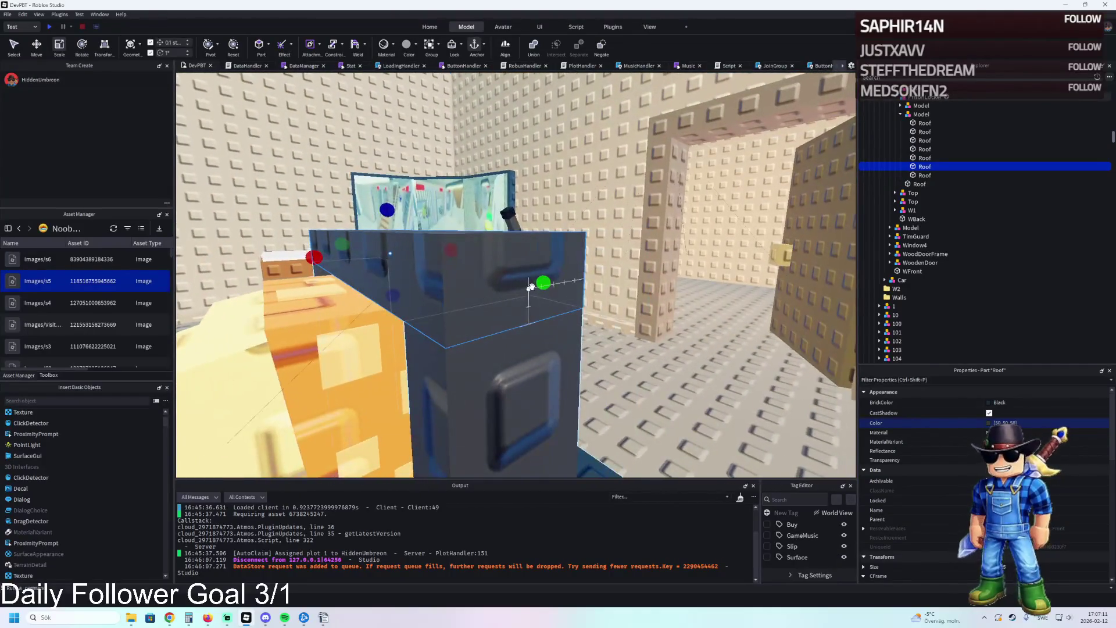
key("ctrl+d")
mouse_move(316, 262)
left_mouse_down()
mouse_move(417, 221)
mouse_move(648, 273)
mouse_move(594, 280)
left_mouse_up()
key("f")
key("ctrl+2")
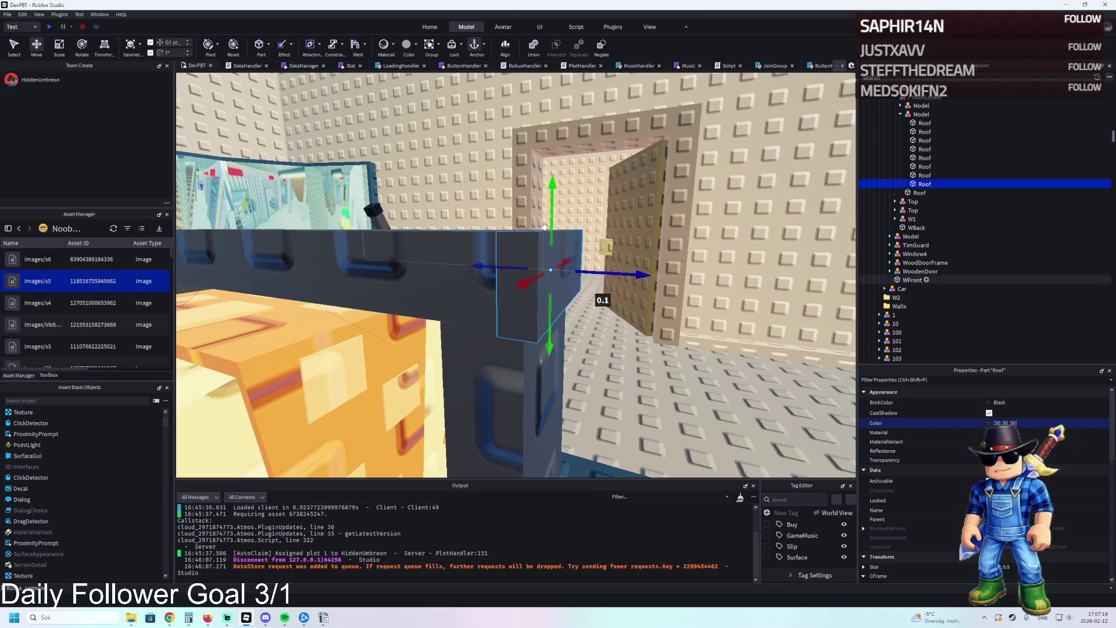
mouse_move(551, 236)
left_mouse_down()
mouse_move(551, 294)
mouse_move(558, 256)
left_mouse_up()
scroll(561, 253, "up", 3)
right_click(547, 168)
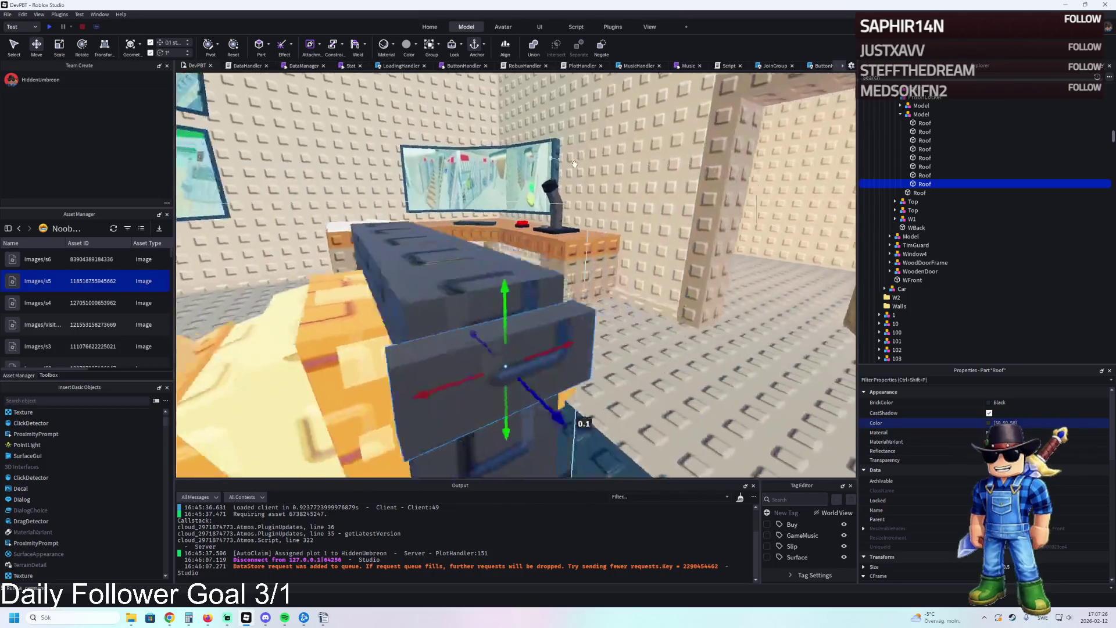
right_click(574, 164)
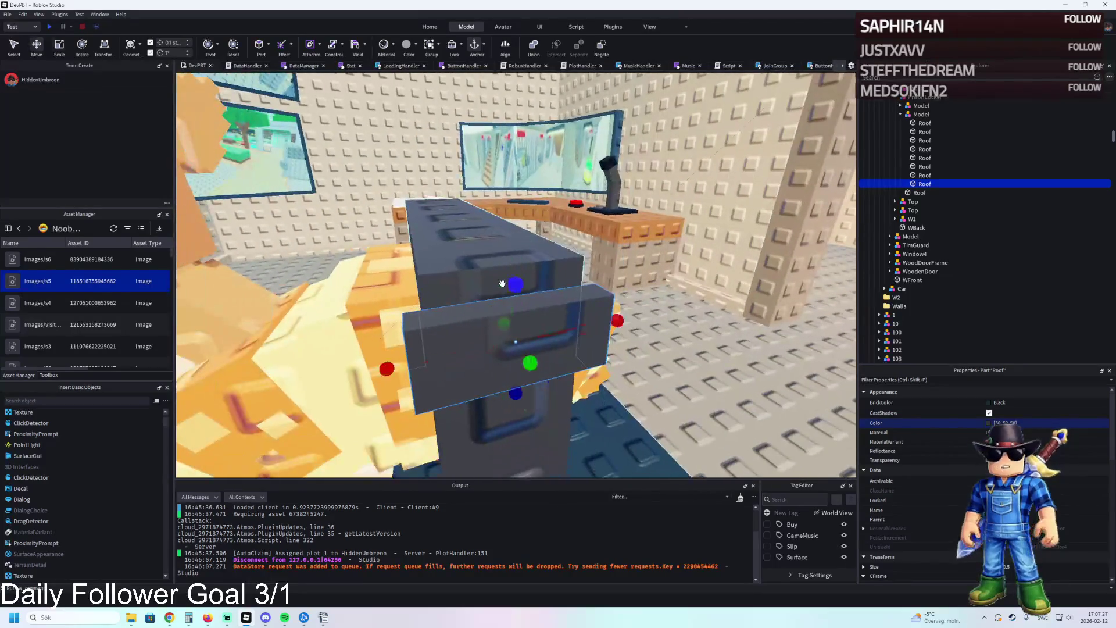
- Shrink the Roof part to 0.8 and make it Black, darkened to 24, 24, 24
left_click_drag(520, 256, 520, 259)
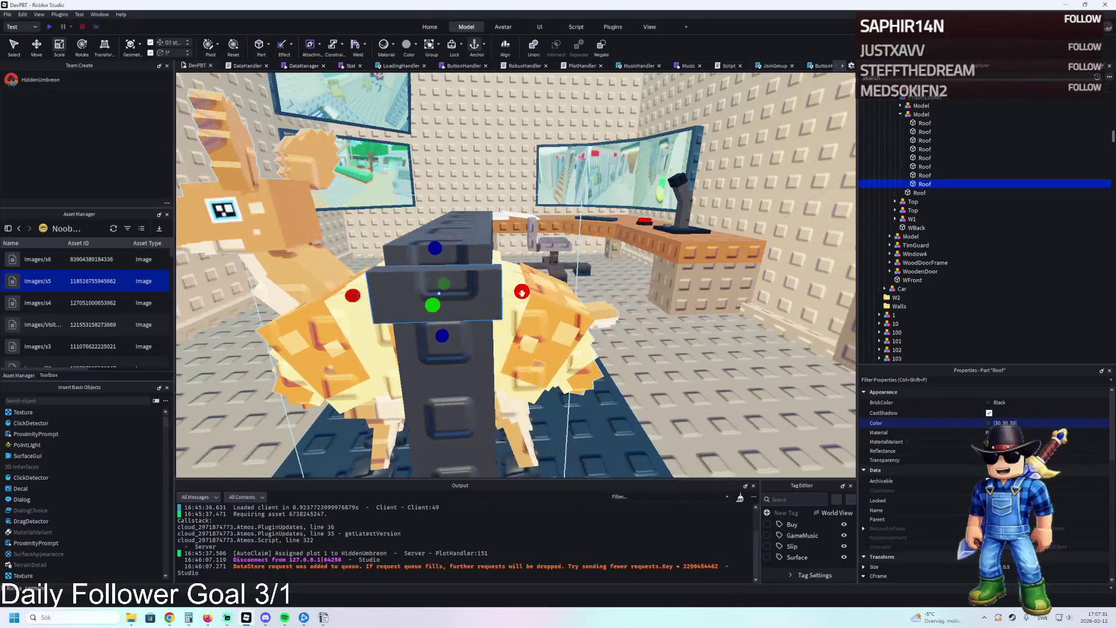
left_click_drag(508, 289, 492, 292)
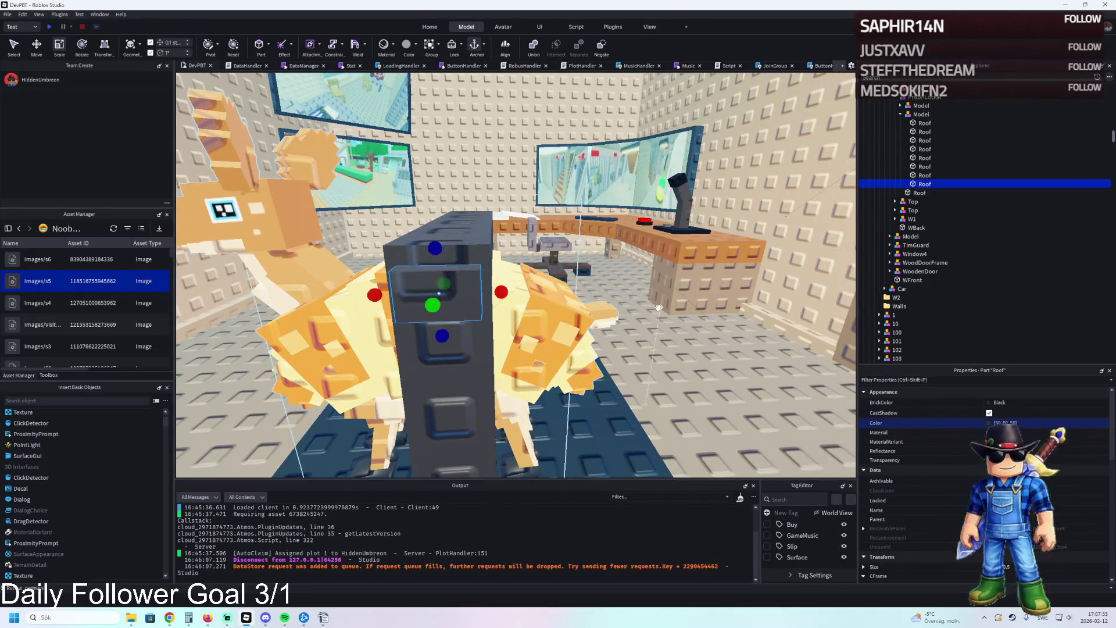
left_click(996, 402)
left_click(882, 555)
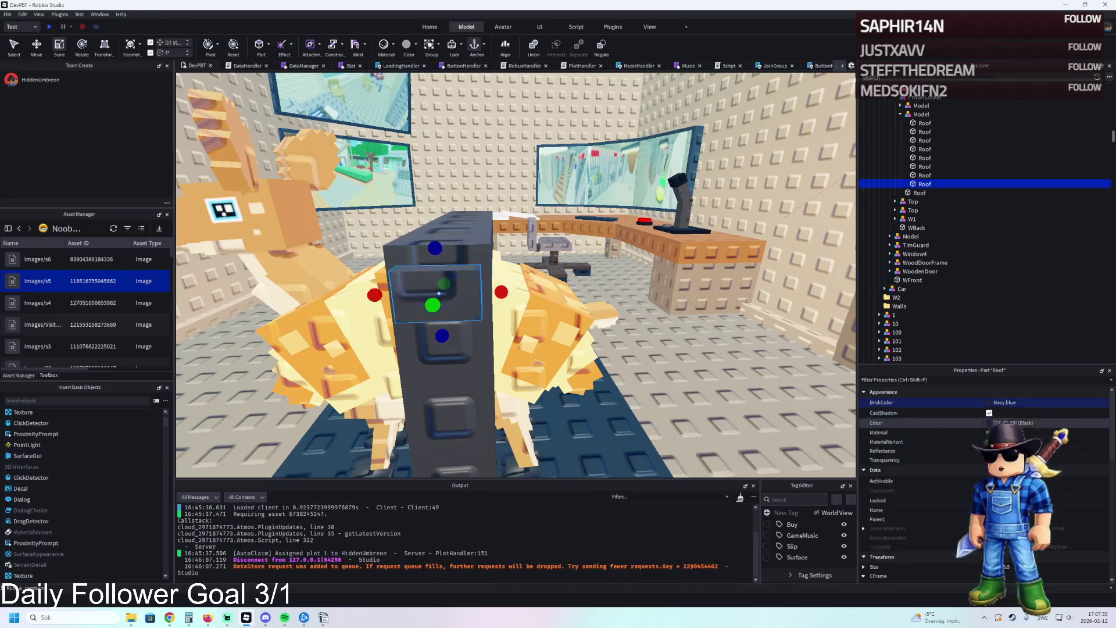
left_click(999, 422)
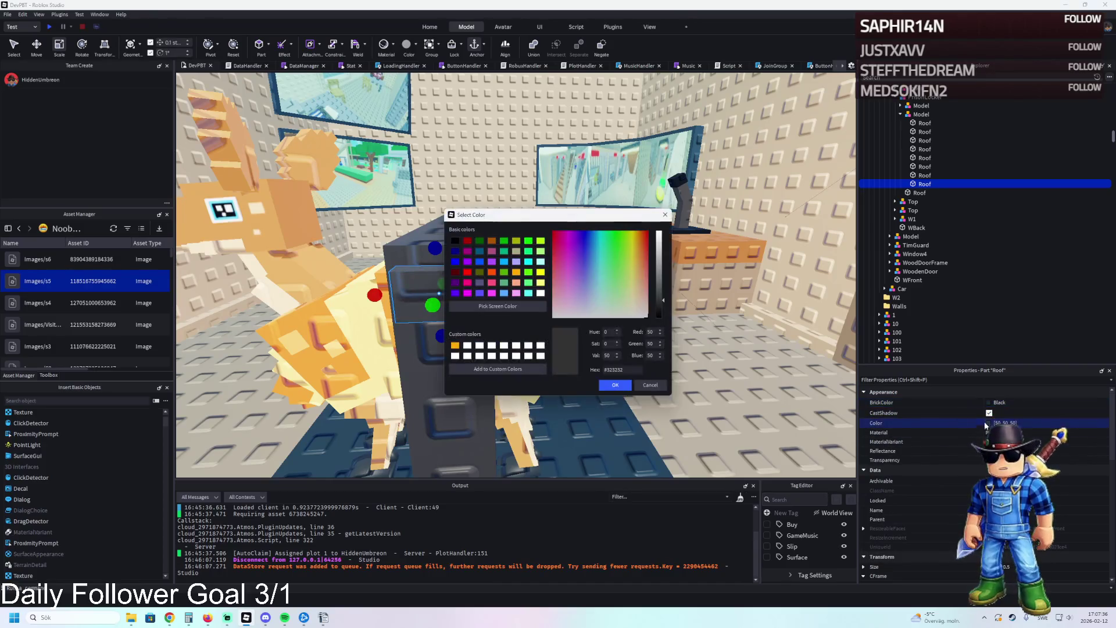
left_click(659, 309)
left_click(614, 384)
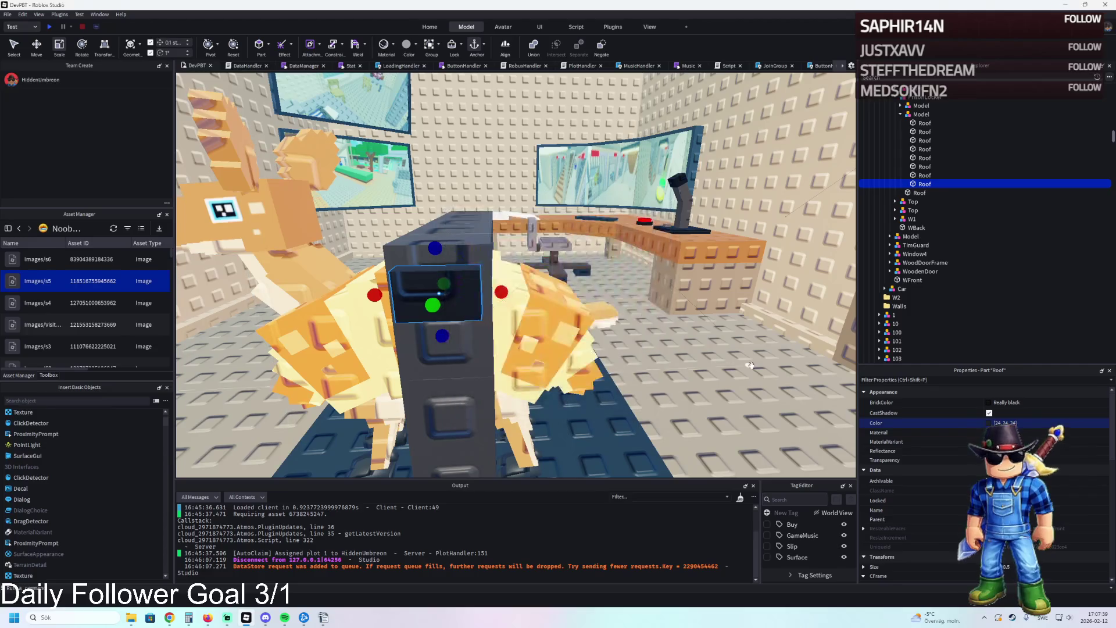
- Stretch the small frame block up 0.5, nudge it ±0.3 studs and resize it to 0.4
scroll(749, 365, "up", 5)
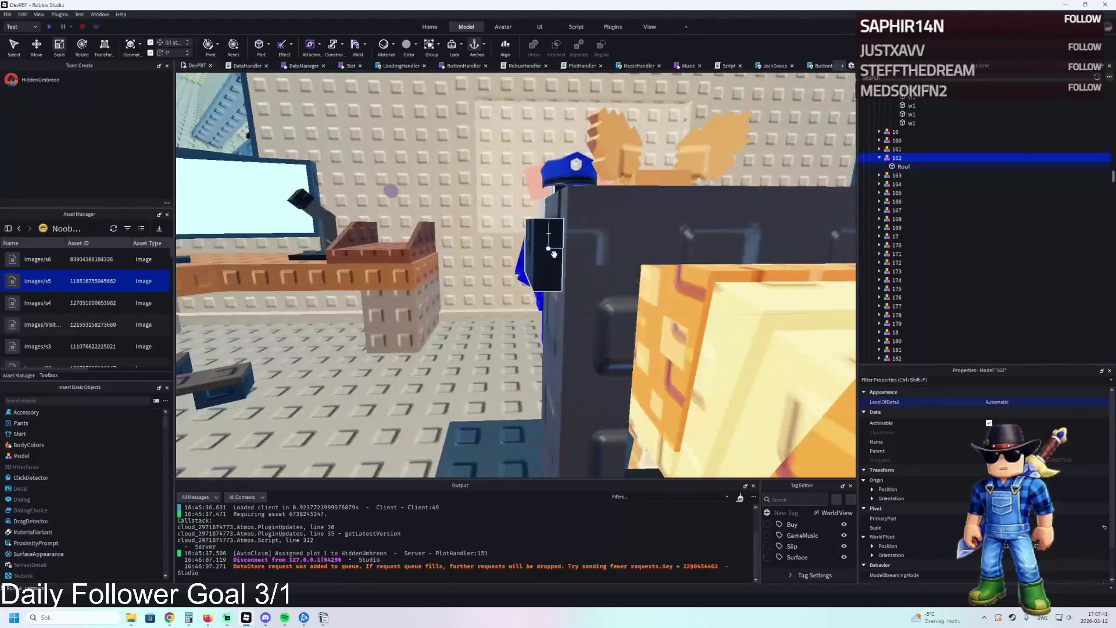
left_click(541, 256)
left_click_drag(541, 198, 550, 203)
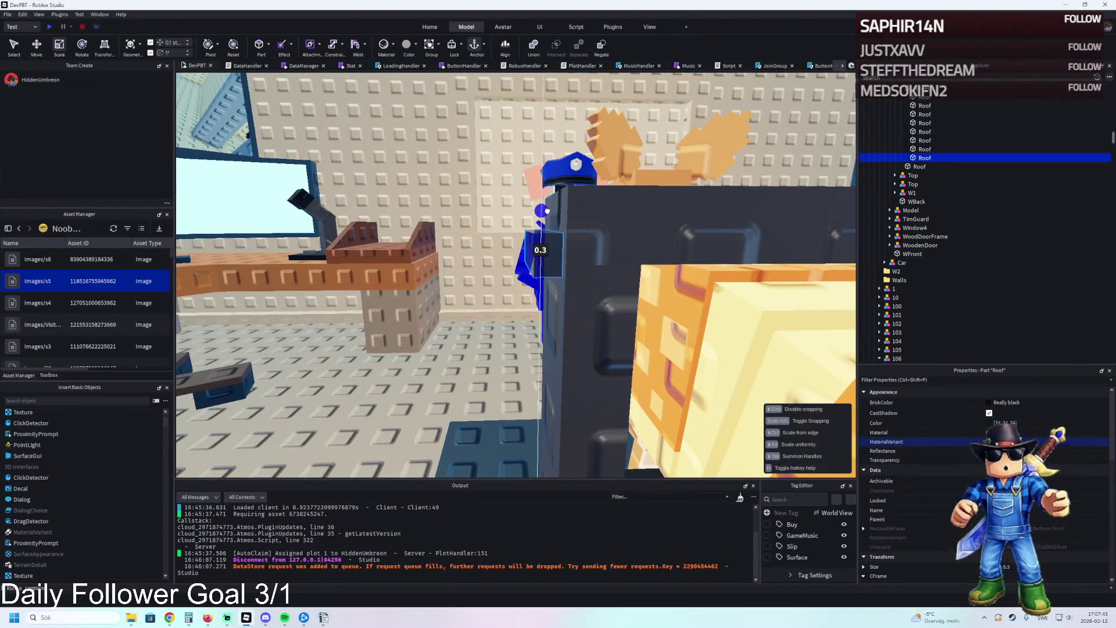
scroll(607, 237, "up", 3)
key("f")
key("ctrl+2")
left_click_drag(486, 337, 488, 183)
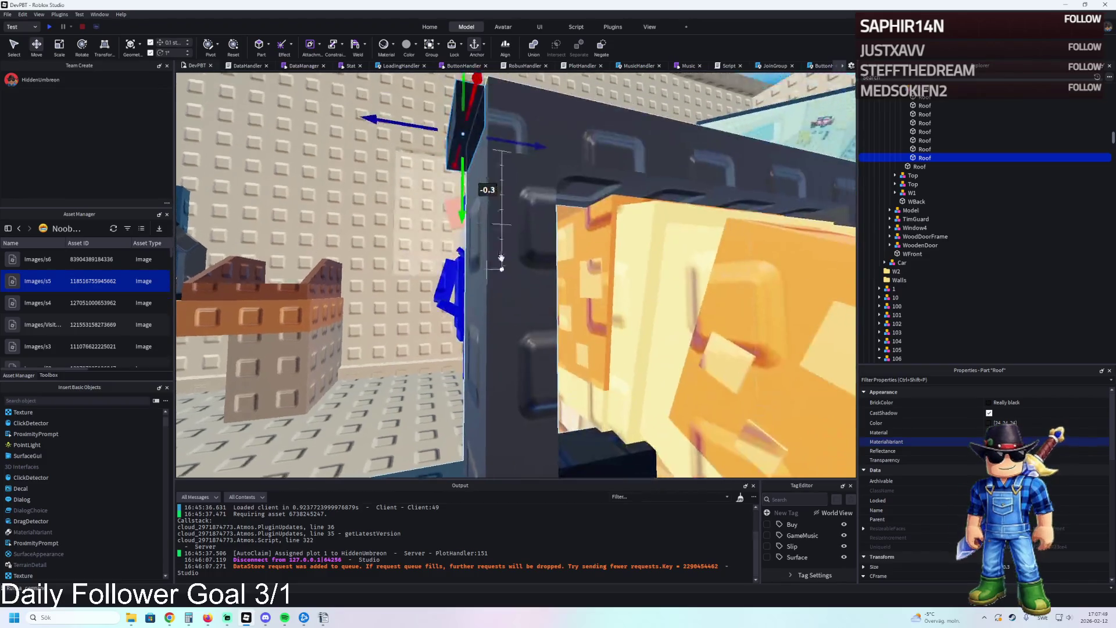
key("ctrl+3")
key("ctrl+2")
left_click_drag(463, 293, 463, 294)
left_click_drag(459, 335, 459, 336)
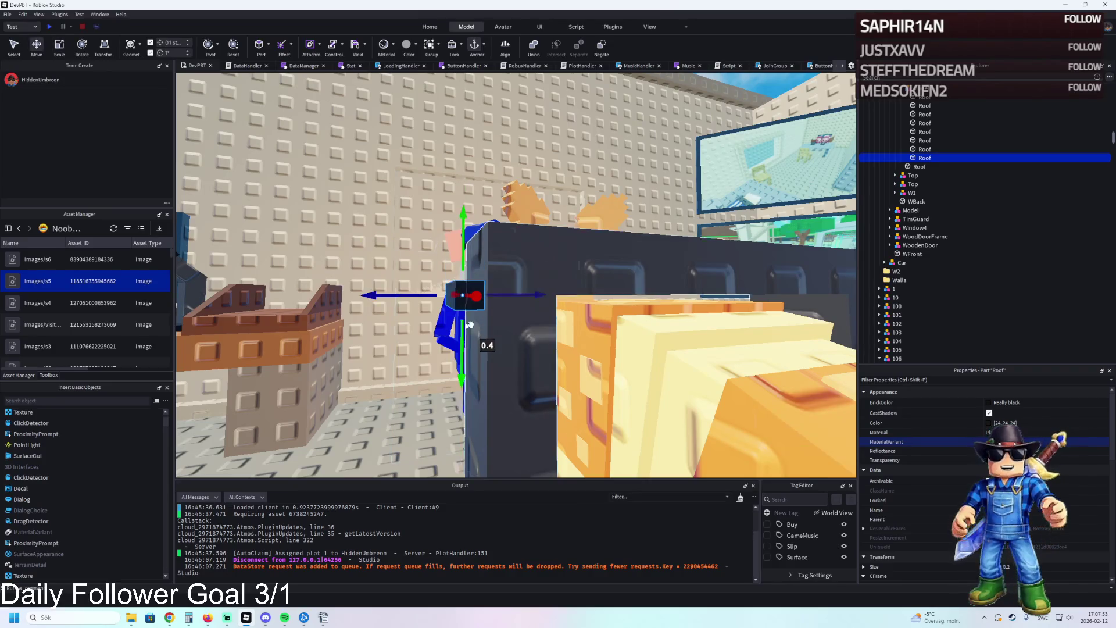
key("ctrl+3")
left_click_drag(462, 273, 463, 251)
left_click(463, 251)
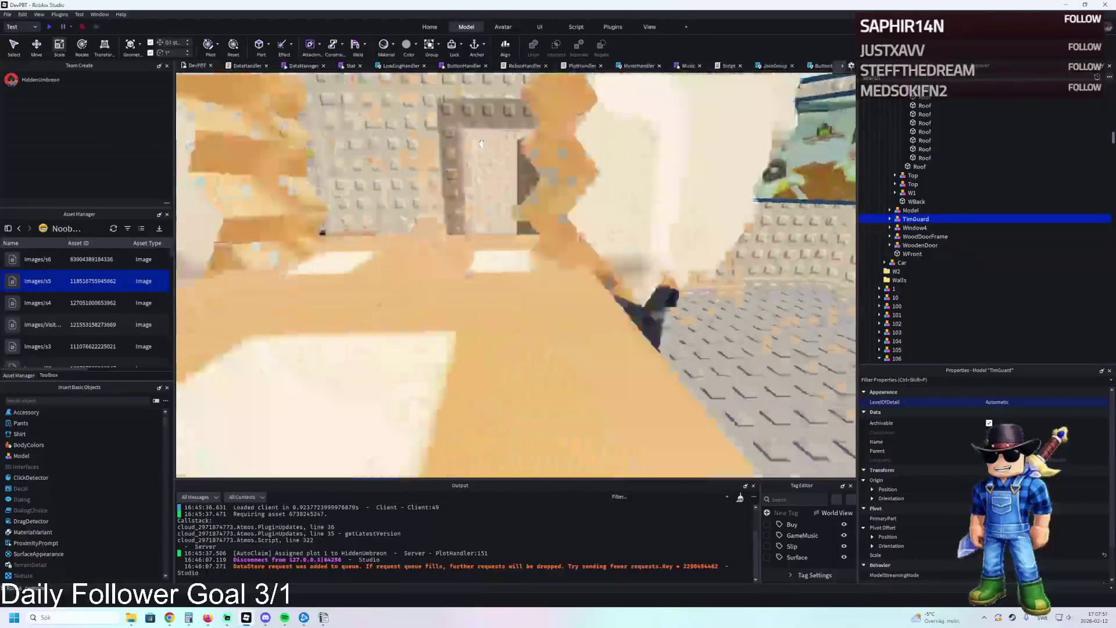
key("s")
key("s")
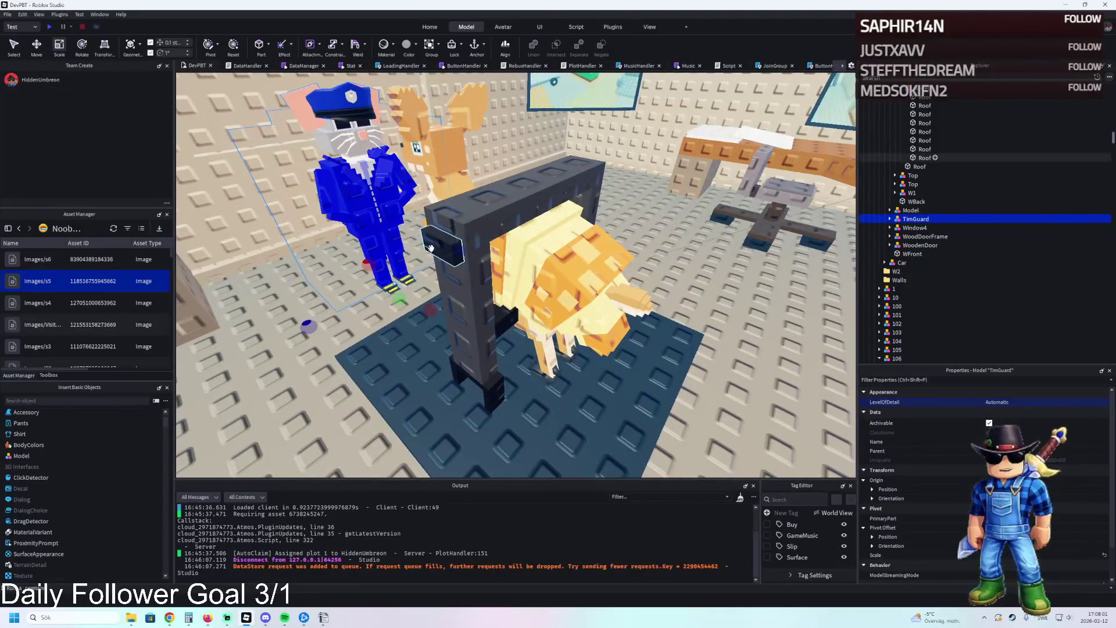
- Move the dark frame block 4.7 studs deep, trim its height 0.7 and resize the upper block 0.7
left_click(430, 250)
key("ctrl+2")
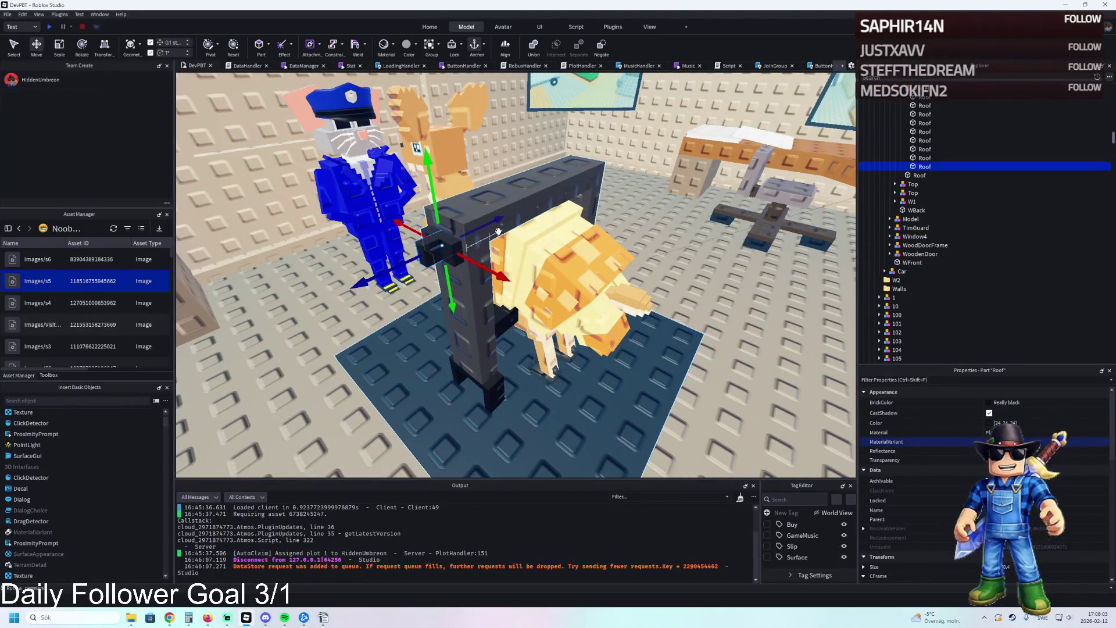
mouse_move(401, 235)
left_mouse_down()
mouse_move(388, 244)
mouse_move(474, 171)
mouse_move(553, 275)
mouse_move(567, 274)
left_mouse_up()
key("ctrl+3")
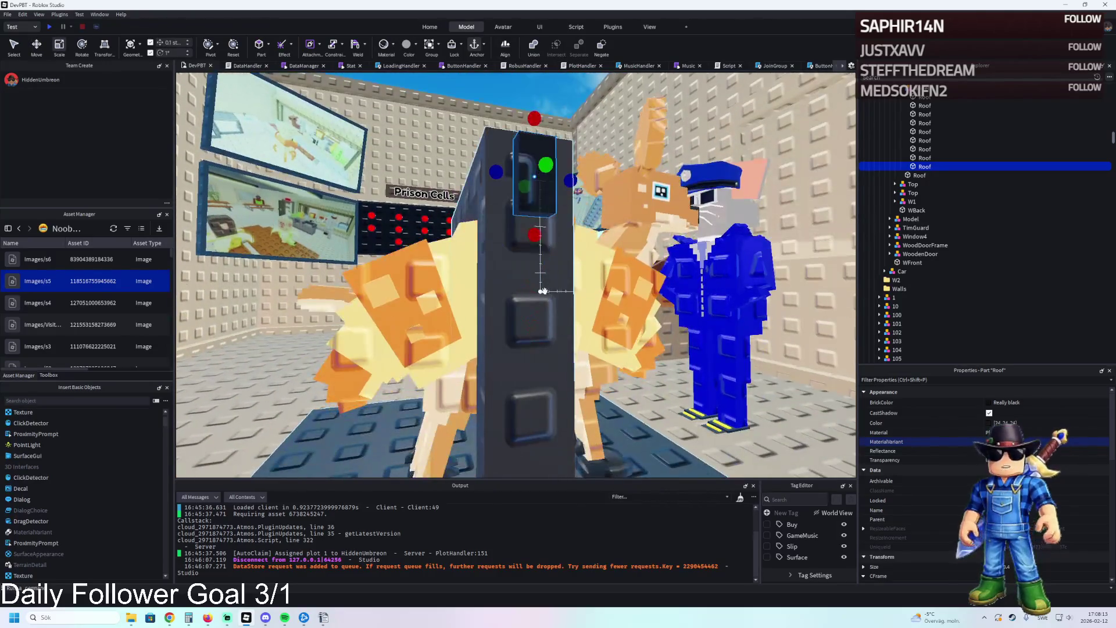
left_click_drag(535, 235, 535, 265)
left_click_drag(498, 187, 478, 186)
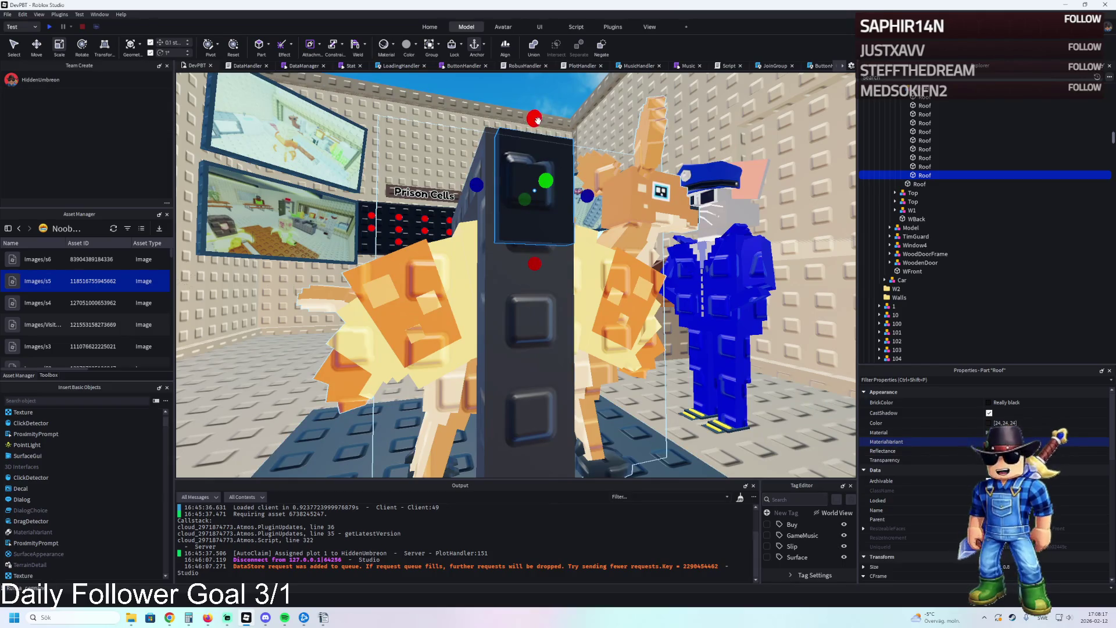
left_click_drag(537, 119, 533, 160)
left_click(525, 188)
left_click_drag(535, 219, 535, 224)
- Nudge Bambini_Crostini about 0.4 studs along X to centre it in the frame
left_click(581, 186)
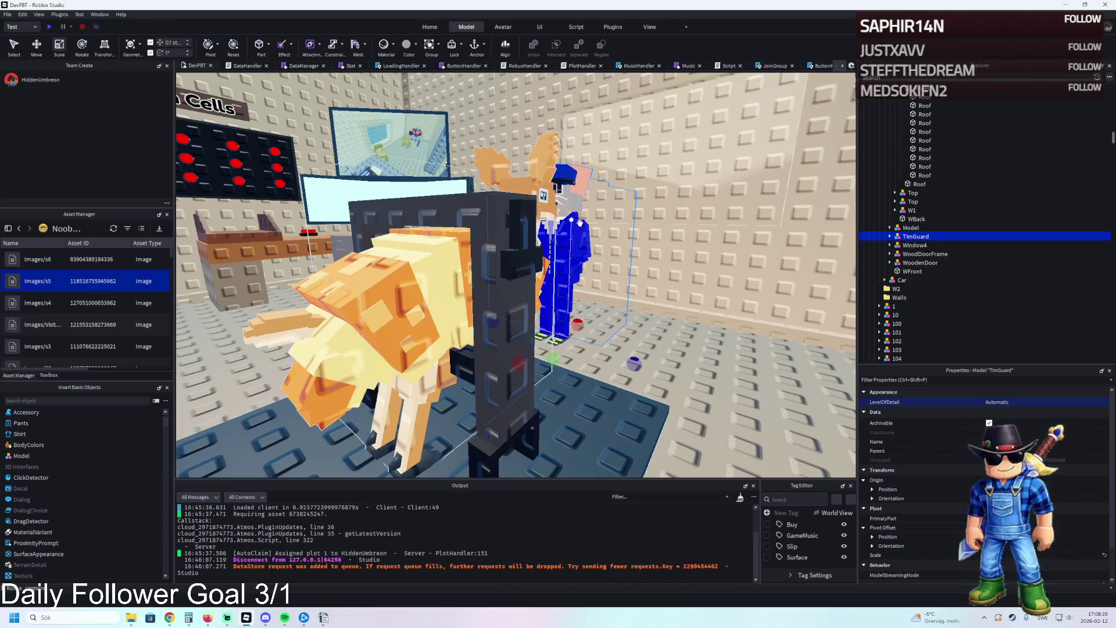
left_click(515, 207)
key("d")
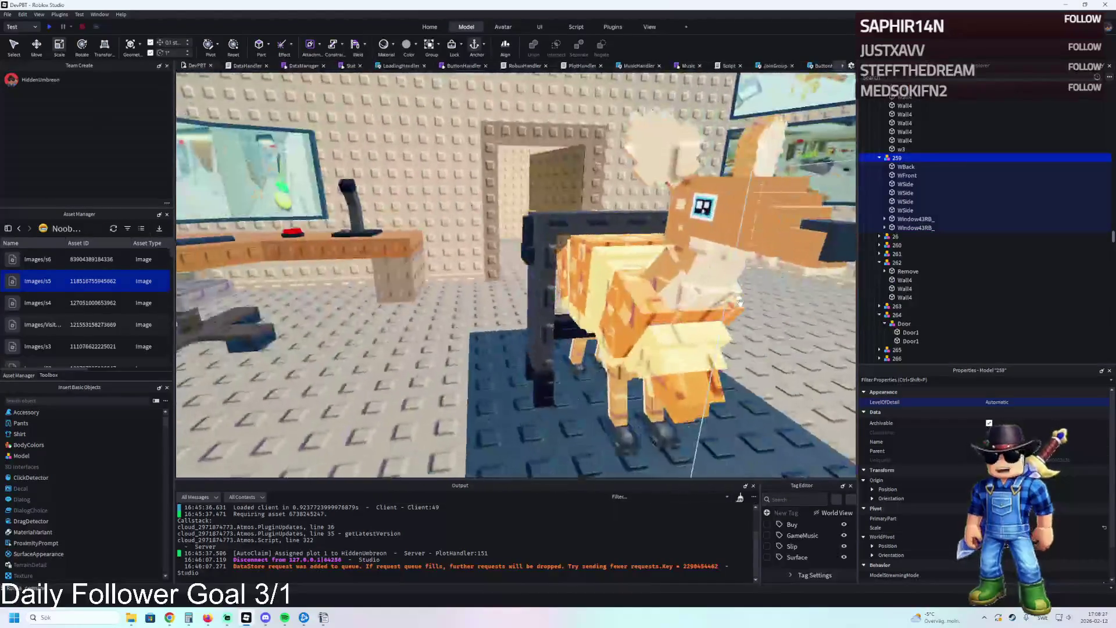
key("d")
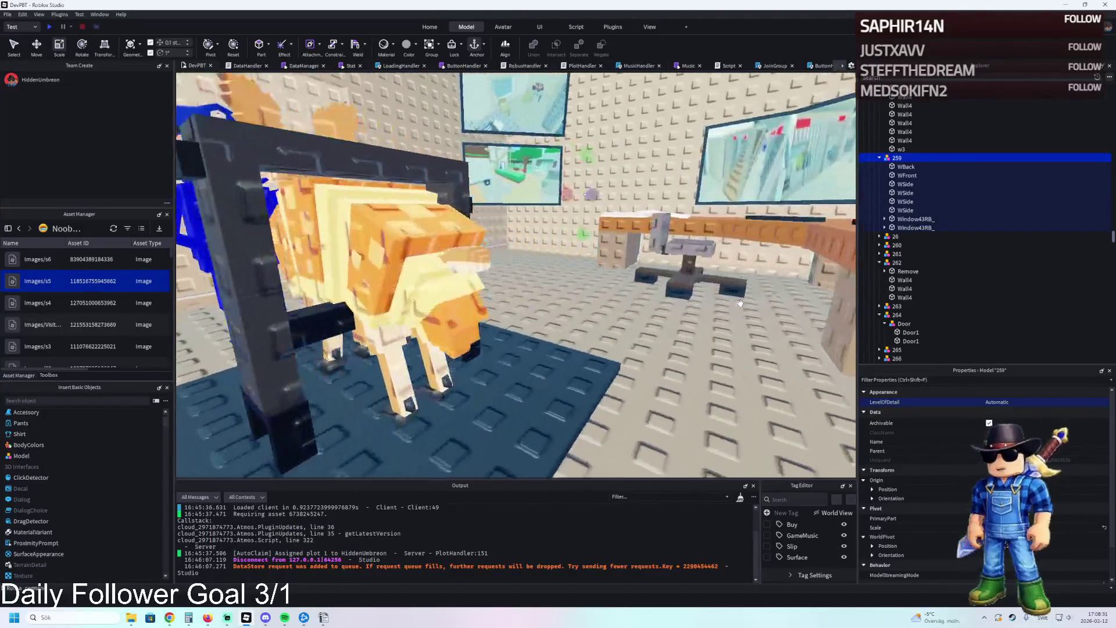
left_click(548, 234)
key("d")
key("ctrl+2")
left_click_drag(650, 377, 666, 372)
left_click(664, 370)
scroll(665, 370, "down", 10)
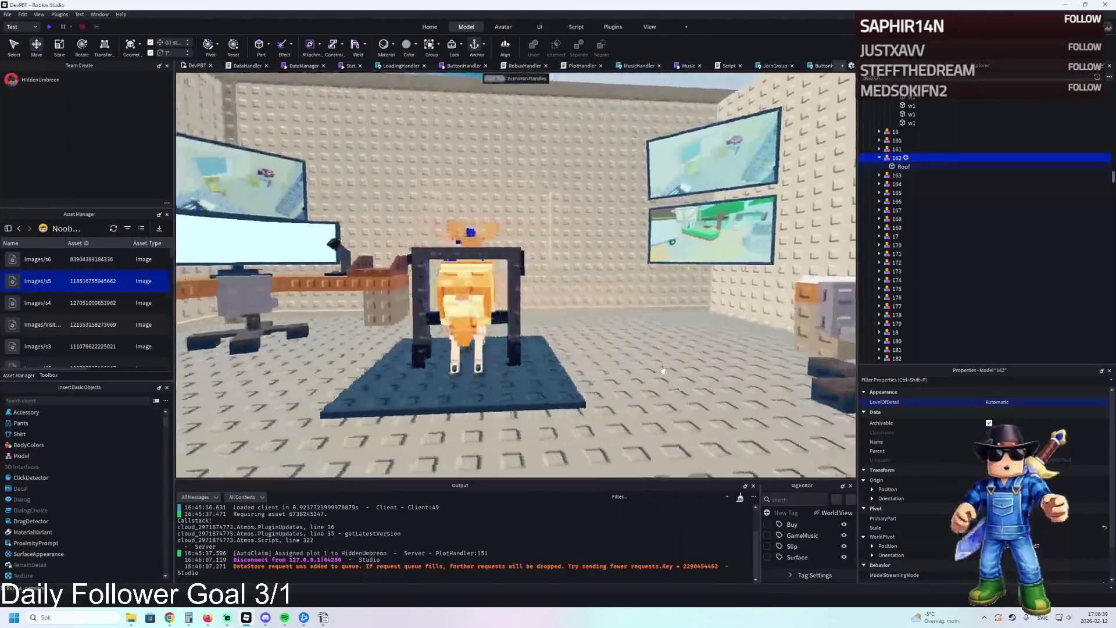
- Select the frame's dark pillar and stretch it leftward into a wide box
left_click(529, 341)
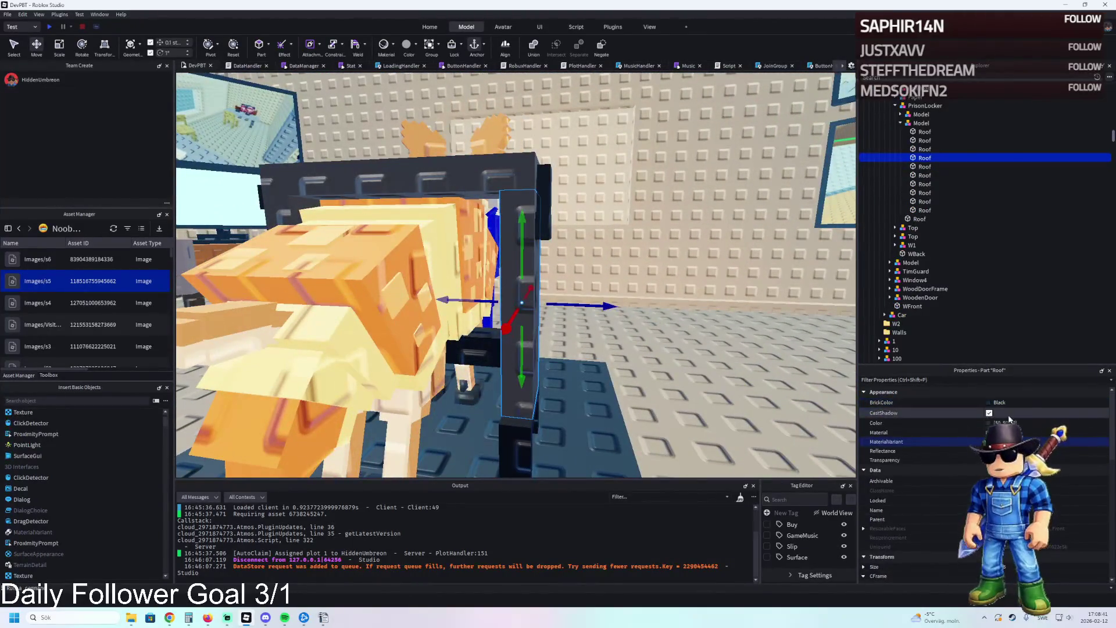
scroll(591, 356, "up", 5)
scroll(592, 356, "down", 5)
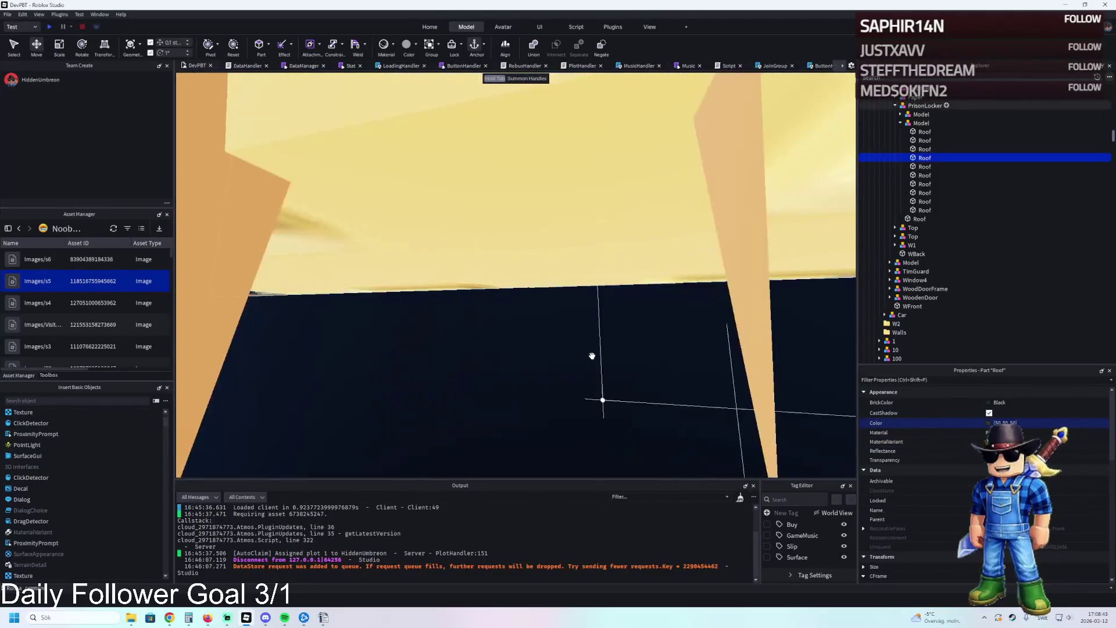
left_click(579, 346)
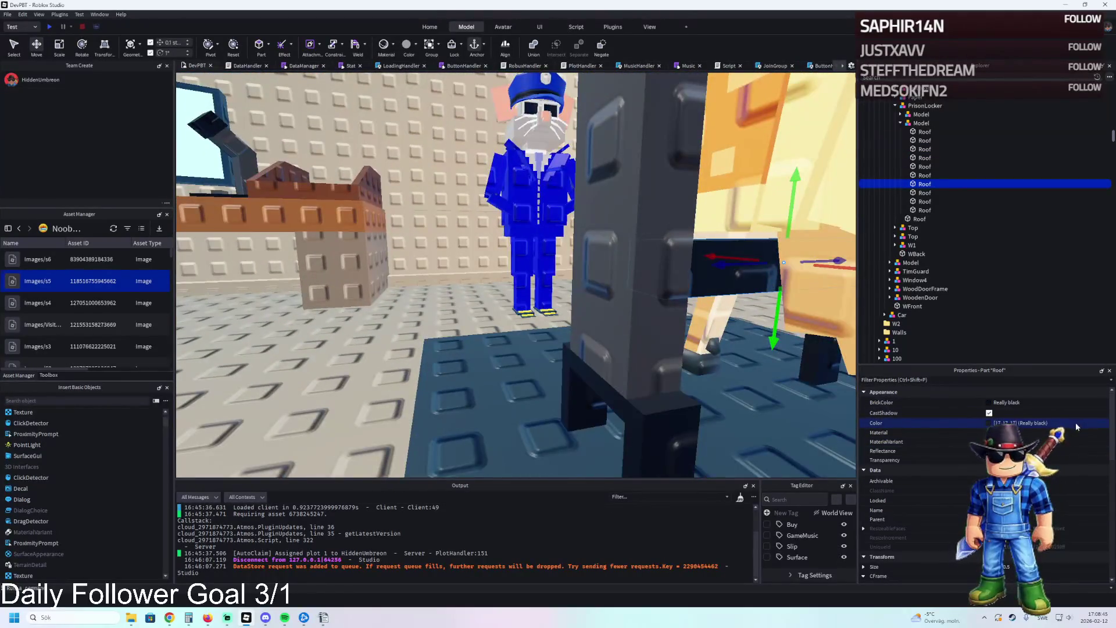
left_click(915, 271)
key("f")
key("w")
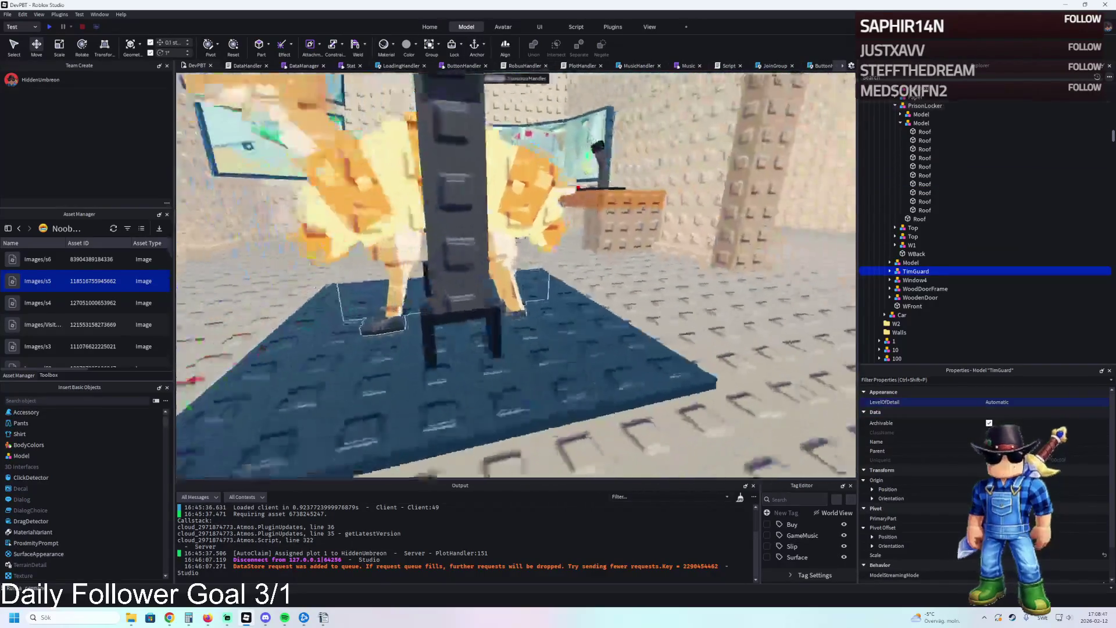
scroll(518, 277, "up", 4)
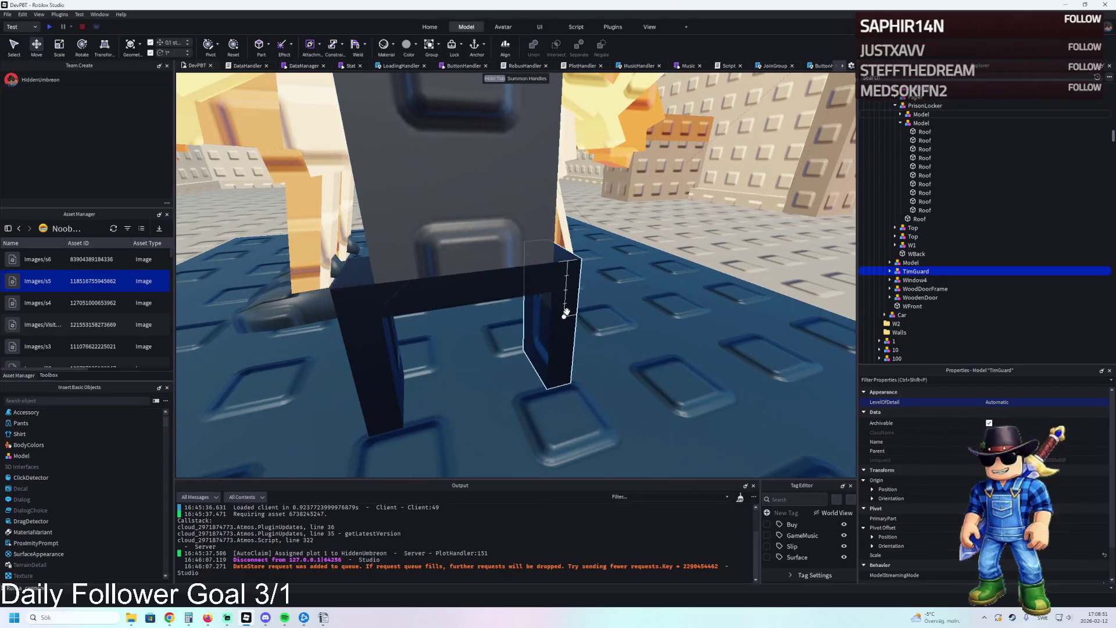
left_click(565, 312)
left_click(426, 297)
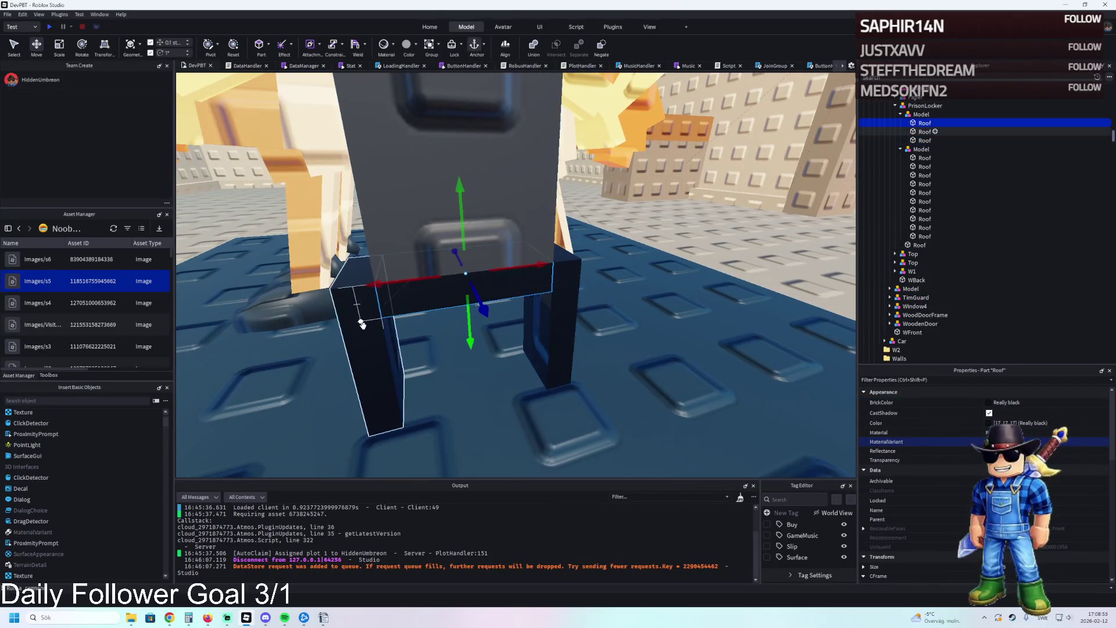
left_click(565, 302)
key("ctrl+3")
left_click_drag(526, 317, 343, 347)
- Undo the unwanted frame-part changes and resize a remaining frame part by 0.5
key("ctrl+z")
key("ctrl+z")
key("ctrl+z")
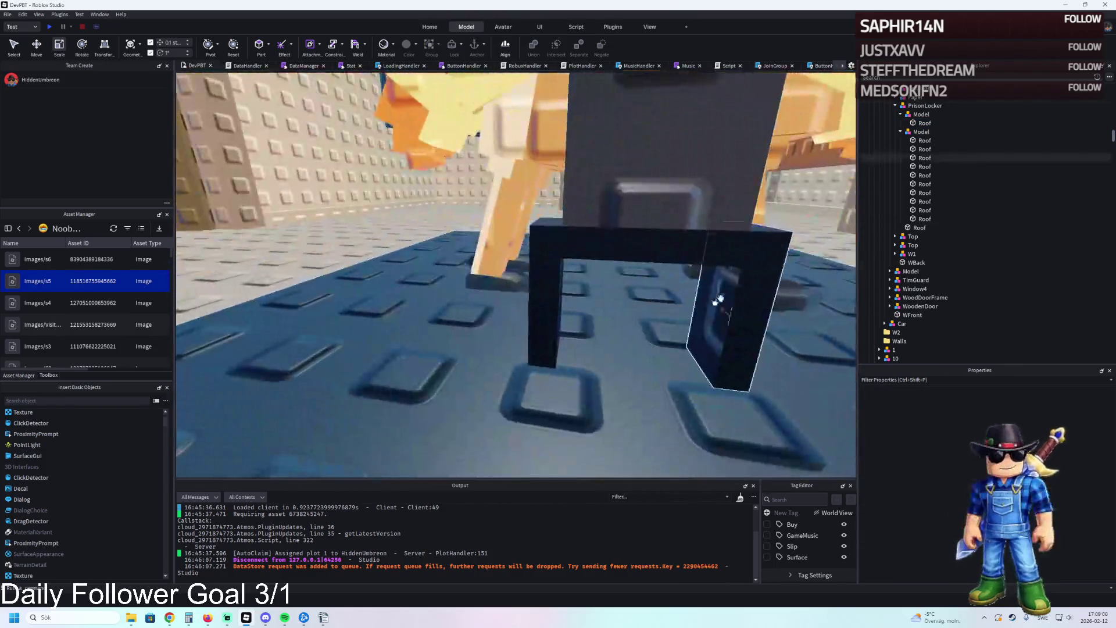
left_click(726, 301)
key("ctrl+z")
key("ctrl+z")
key("ctrl+z")
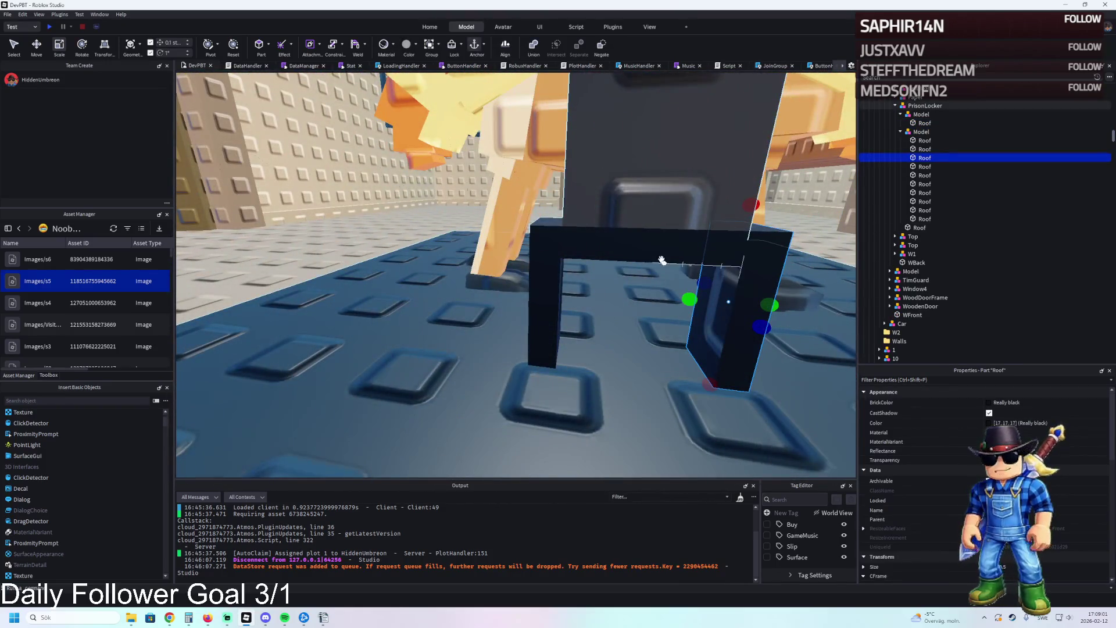
left_click(737, 293)
left_click_drag(698, 304, 521, 299)
key("ctrl+z")
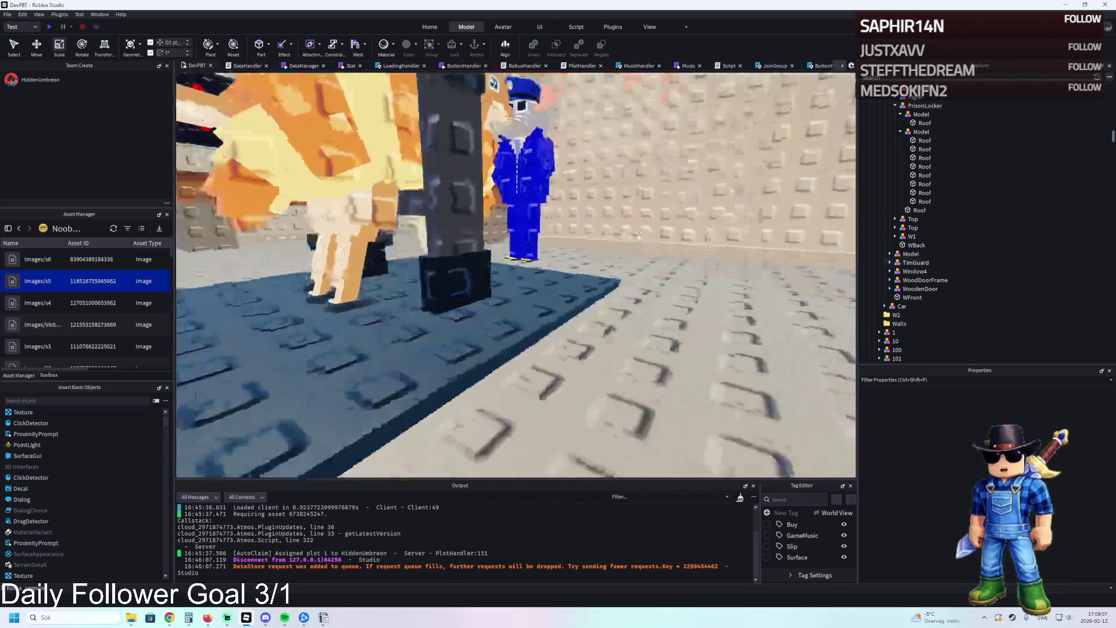
left_click(503, 258)
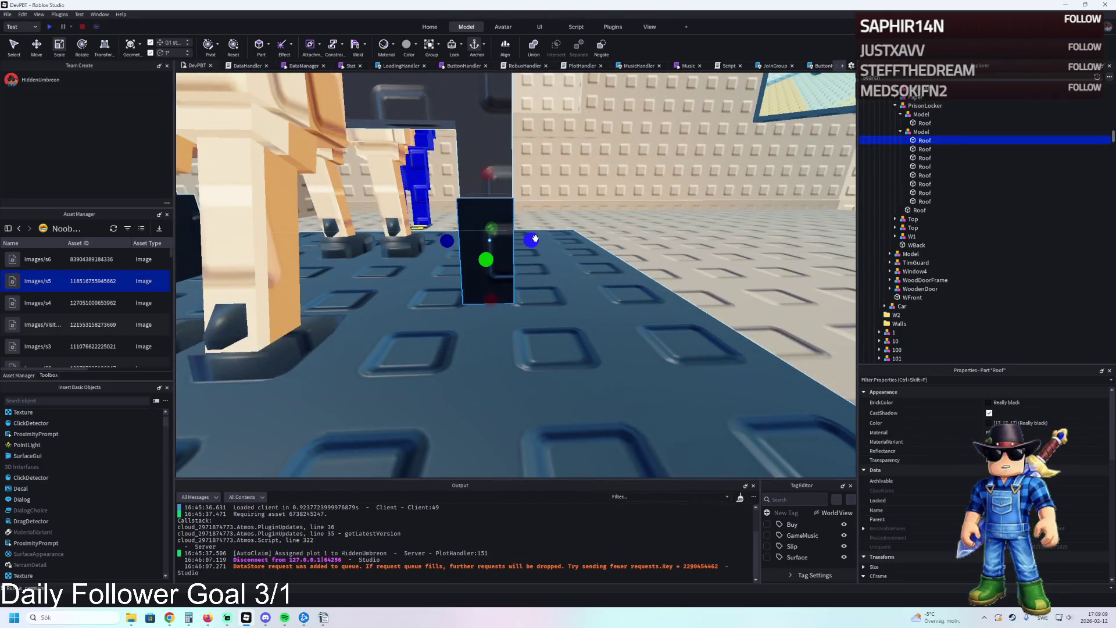
left_click_drag(531, 239, 537, 238)
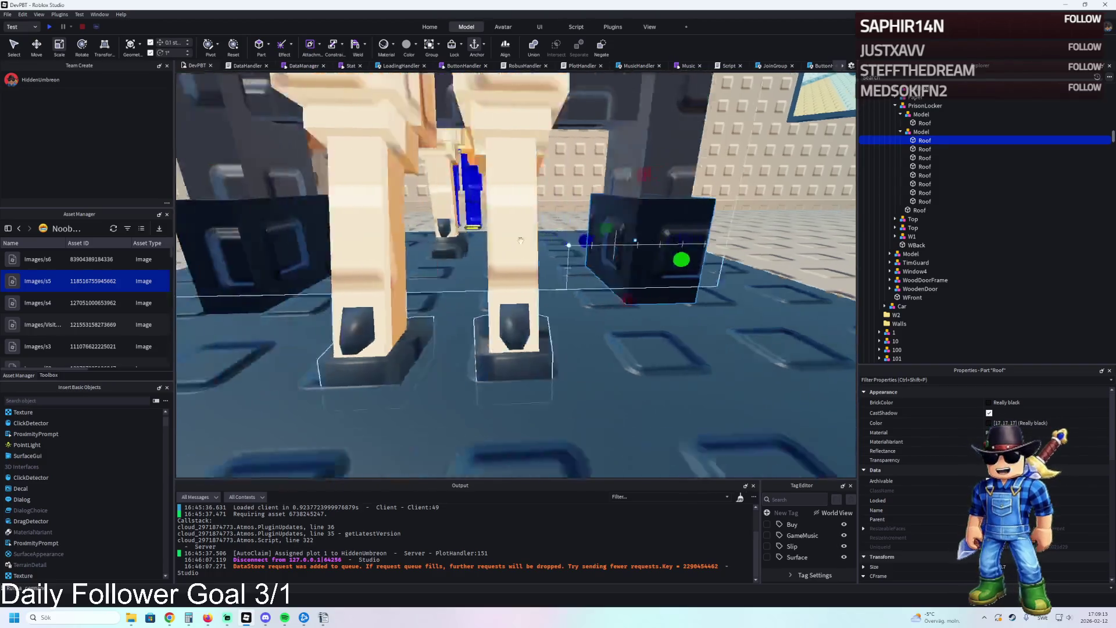
left_click(523, 240)
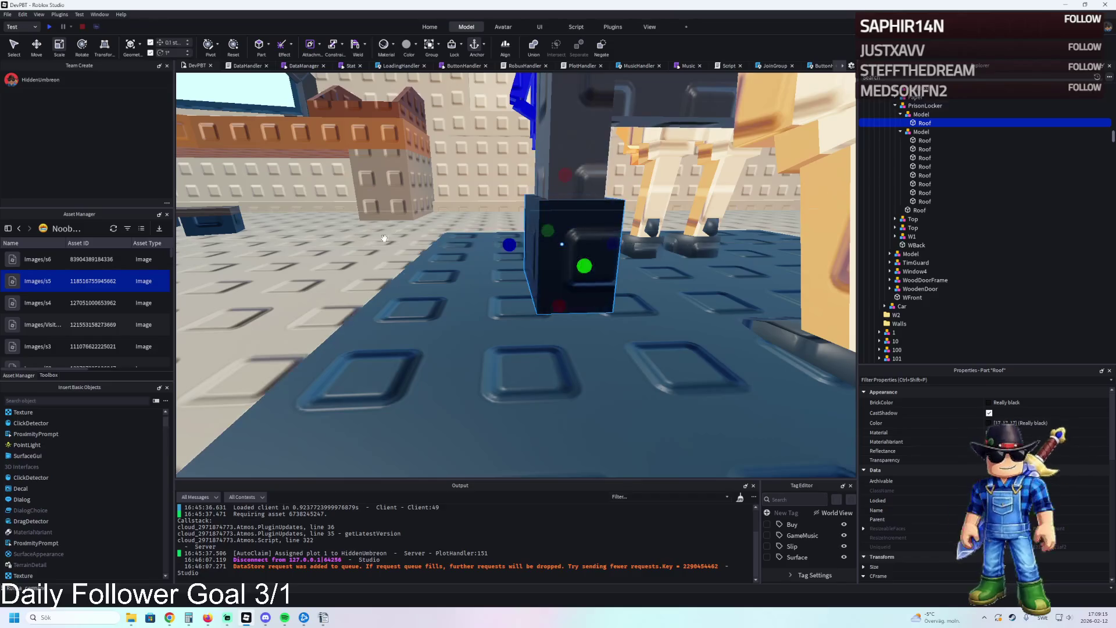
left_click(385, 238)
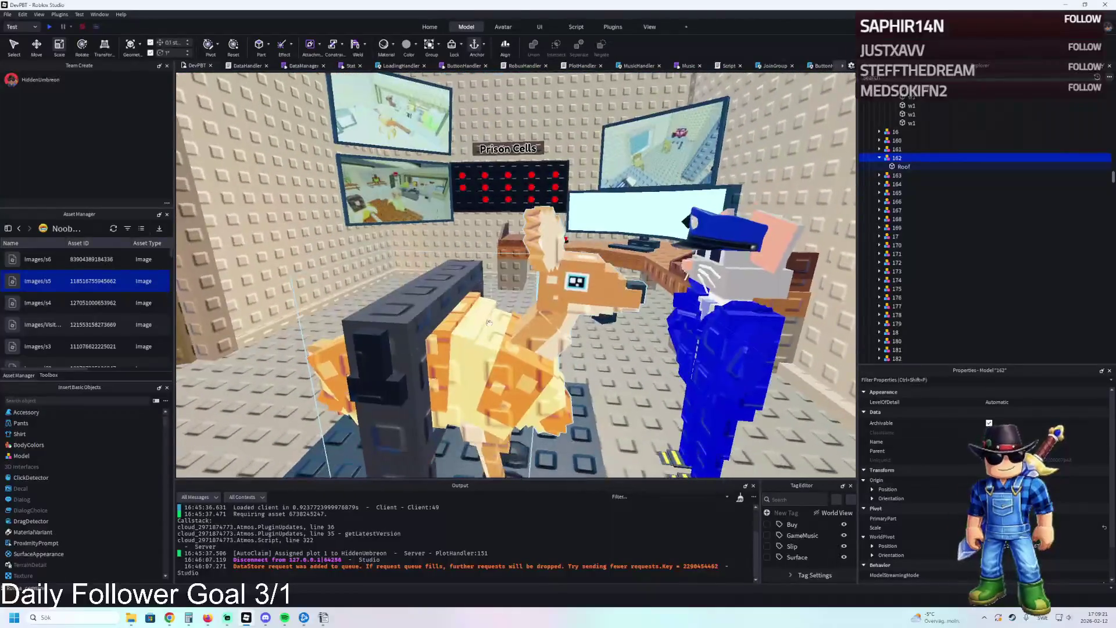
left_click(488, 323)
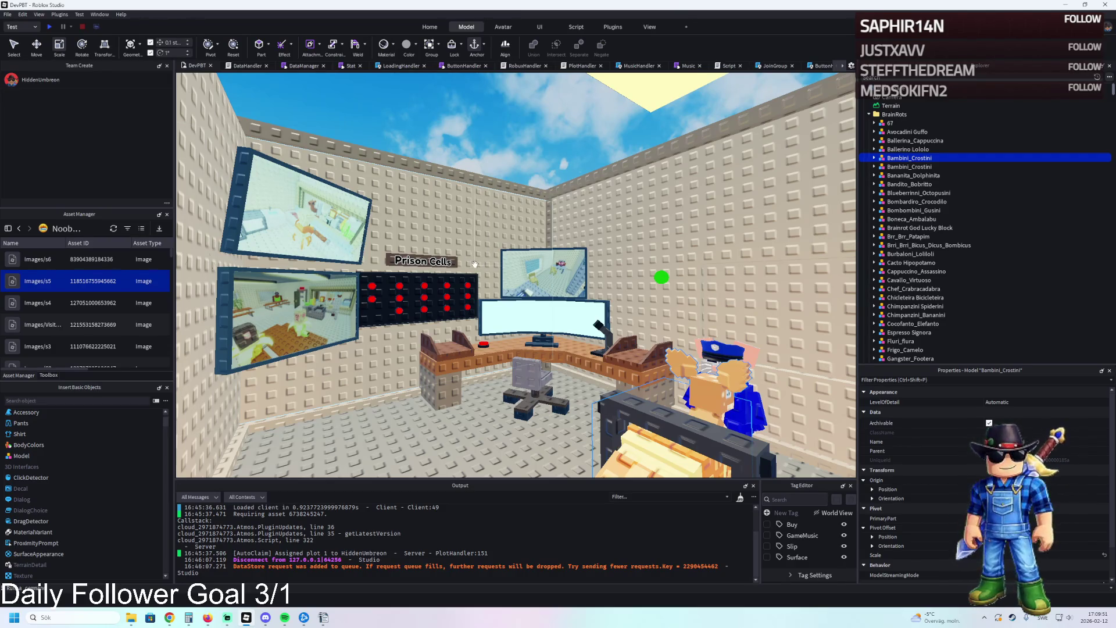
- Fly up to the desk and click its red button
key("w")
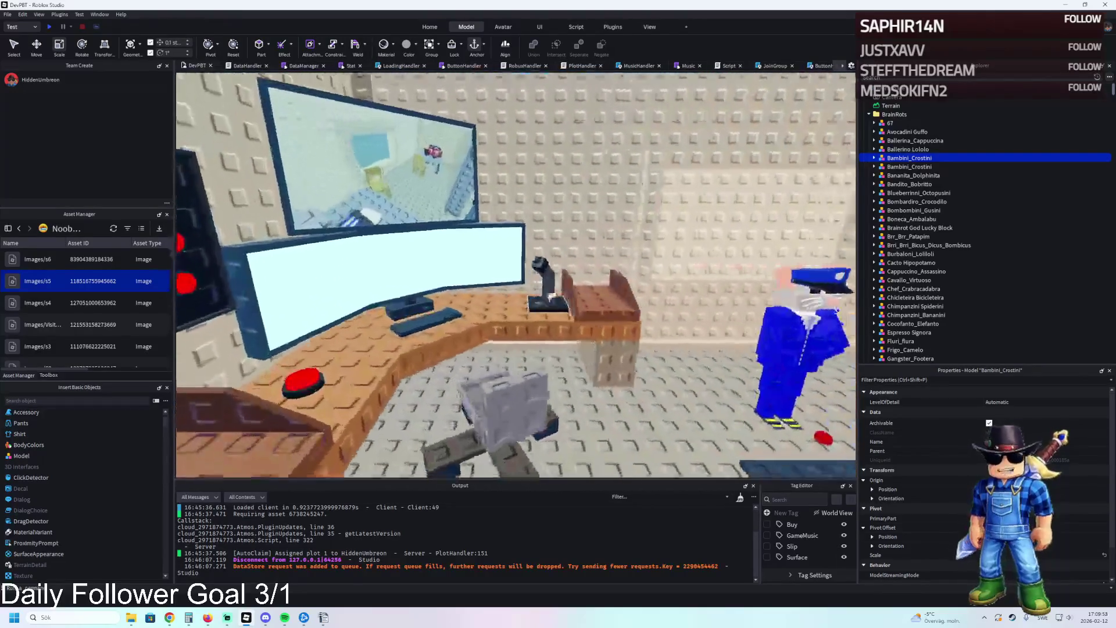
key("w")
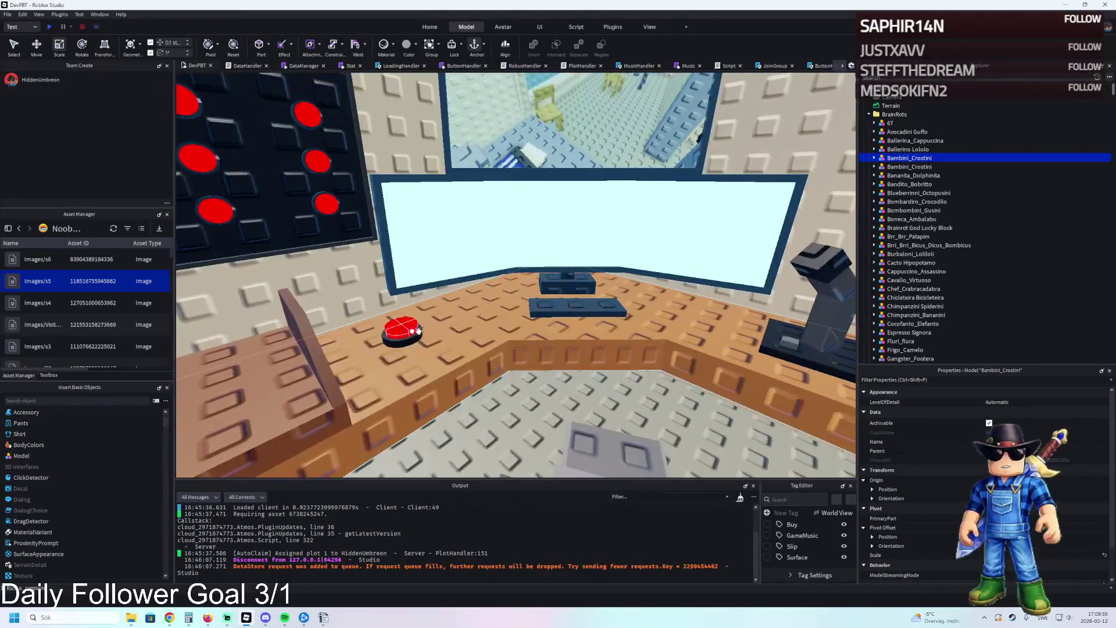
left_click(405, 330)
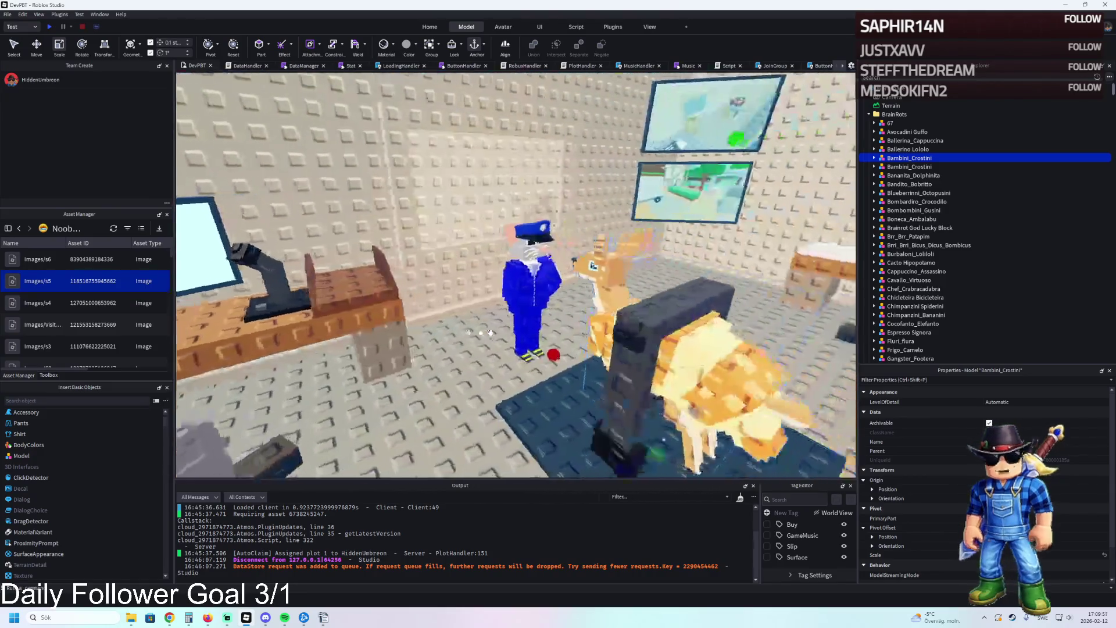
- Focus on the PrisonLocker, then nudge TimGuard about -0.5 studs along X
key("ctrl+2")
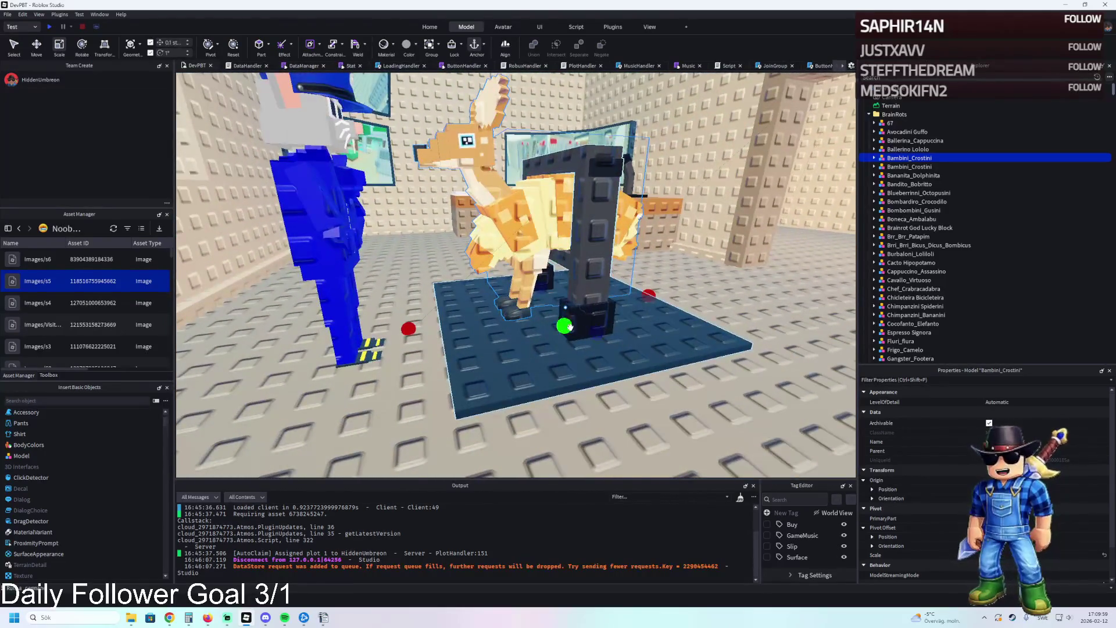
left_click(637, 294)
key("f")
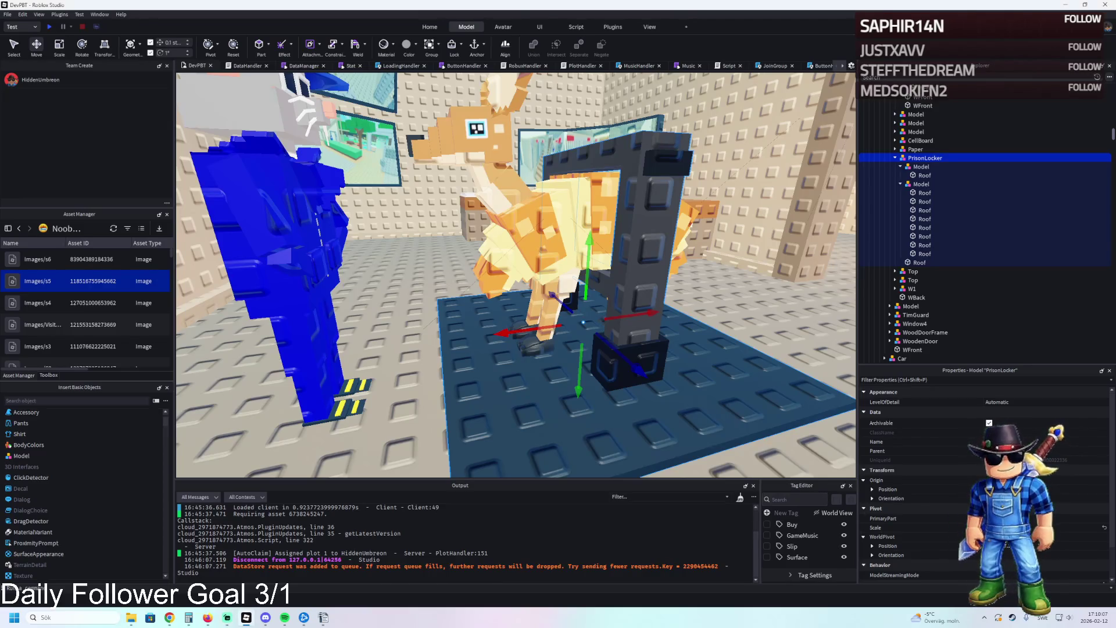
key("a")
key("d")
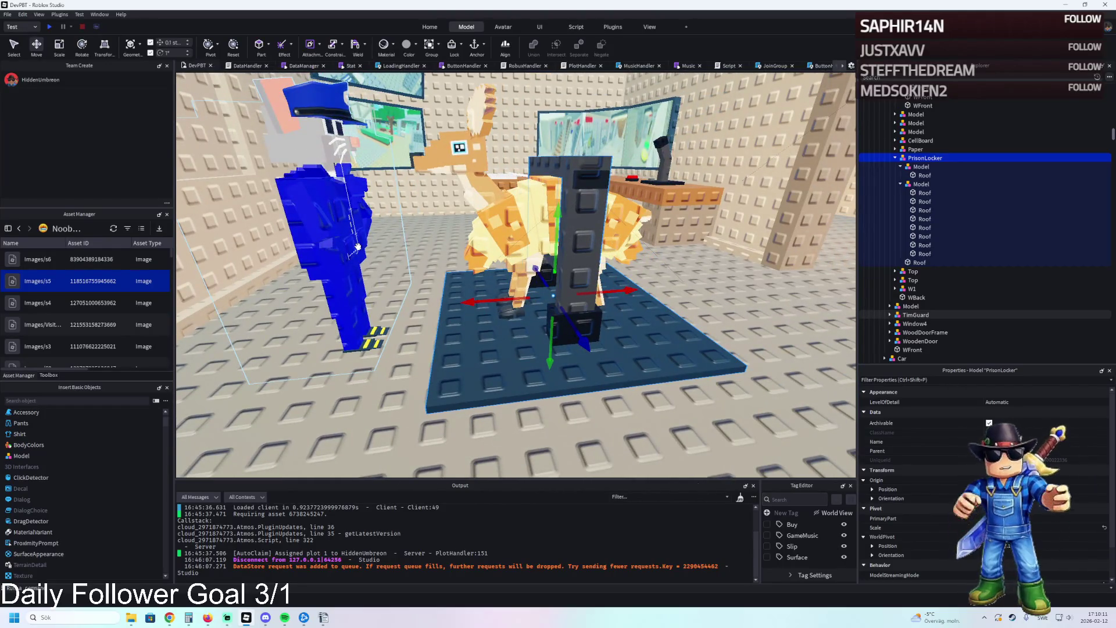
key("w")
left_click(504, 312)
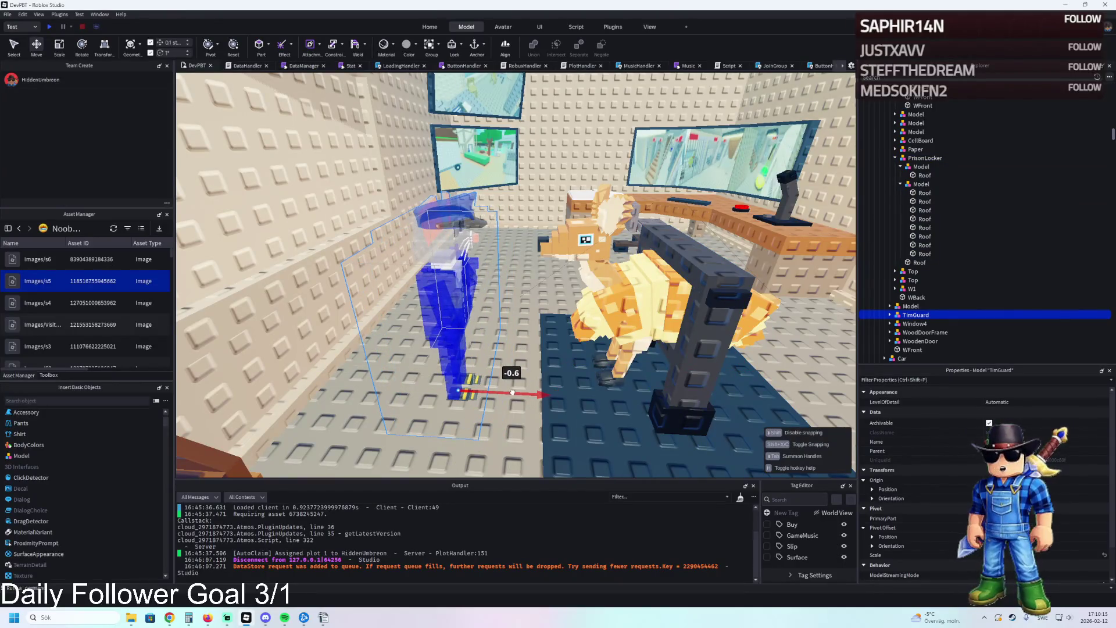
left_click_drag(512, 392, 515, 394)
right_click(660, 389)
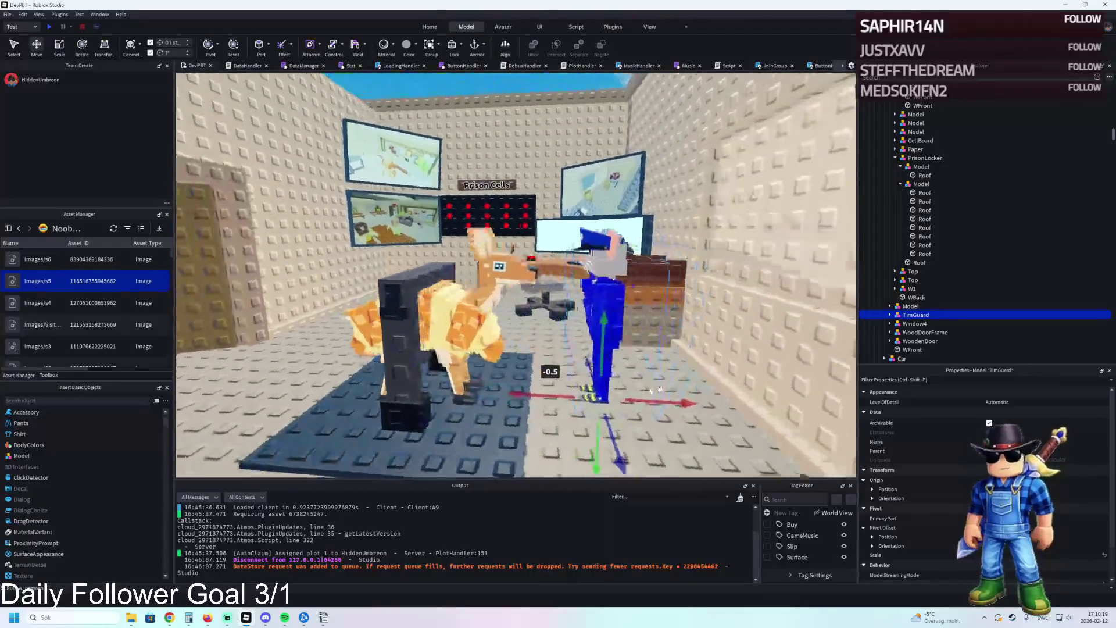
left_click(425, 321)
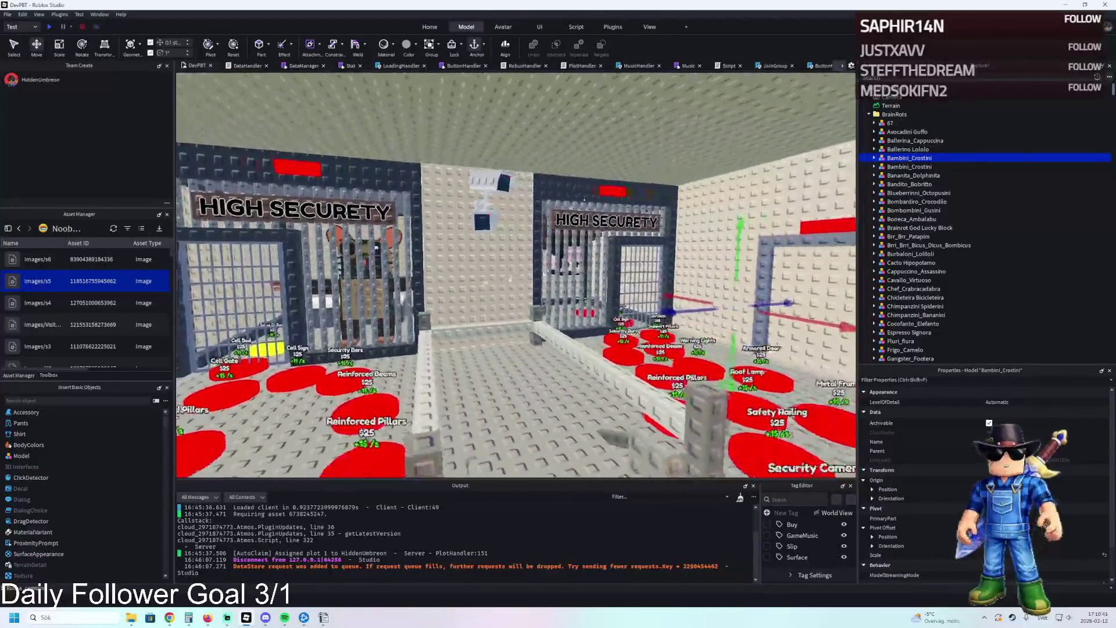
- Fly the camera from the prison cells back through the Control Room doorway to the framed figure
key("w")
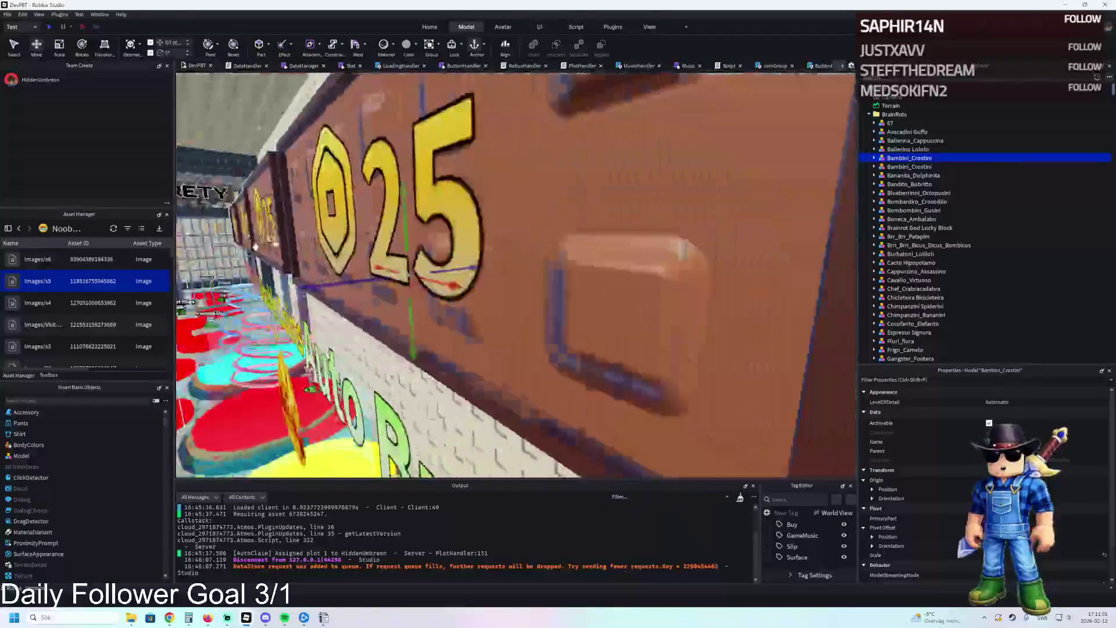
scroll(242, 246, "up", 5)
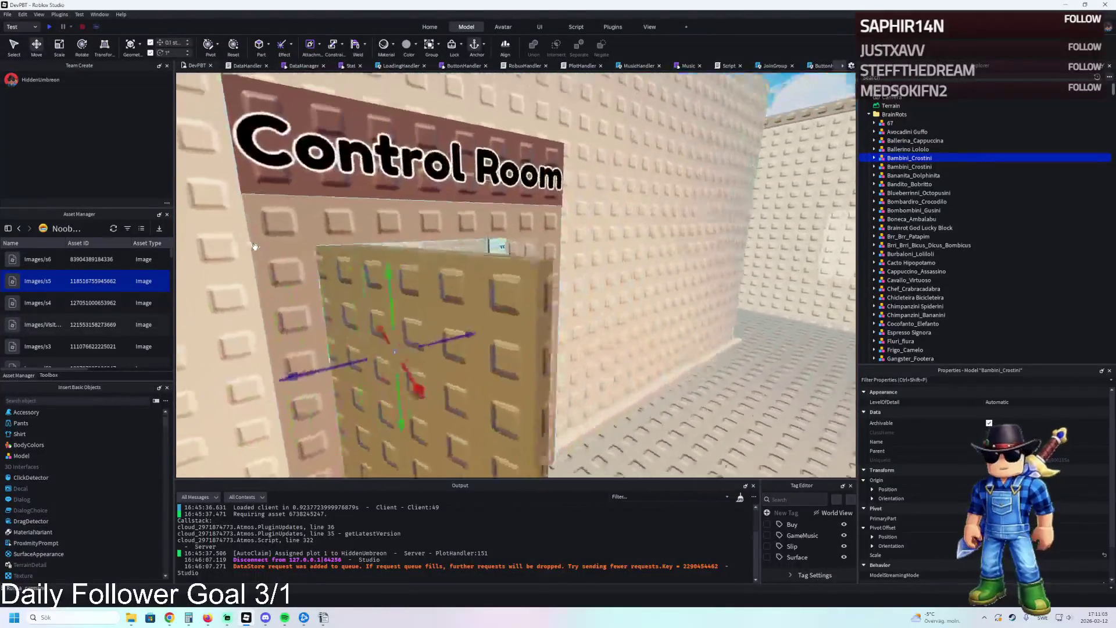
scroll(256, 247, "up", 5)
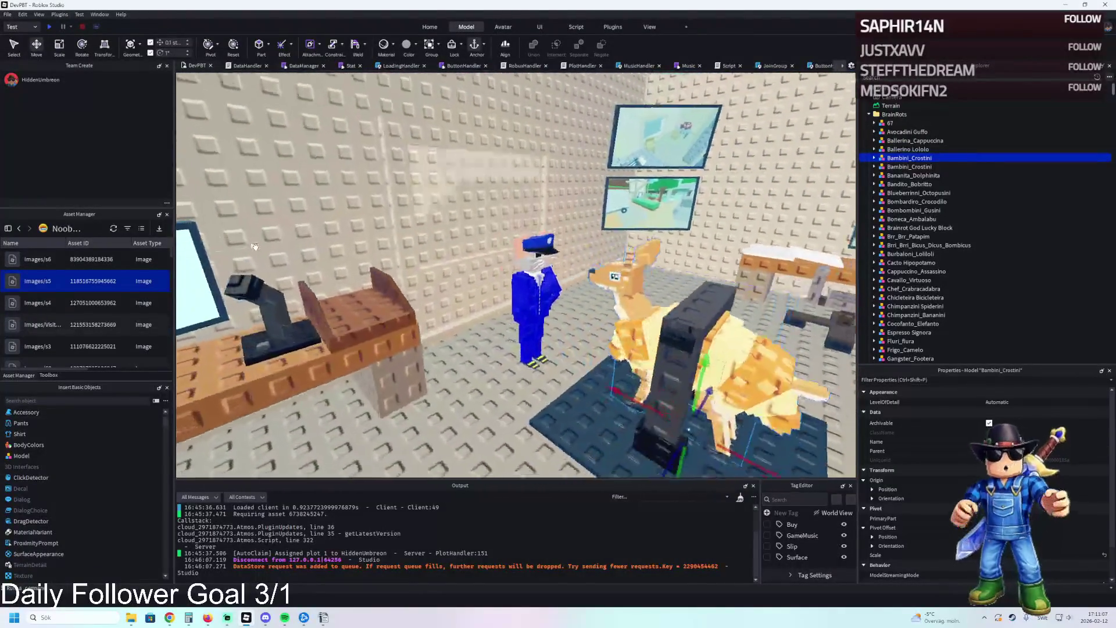
scroll(254, 246, "up", 6)
scroll(255, 247, "down", 5)
key("w")
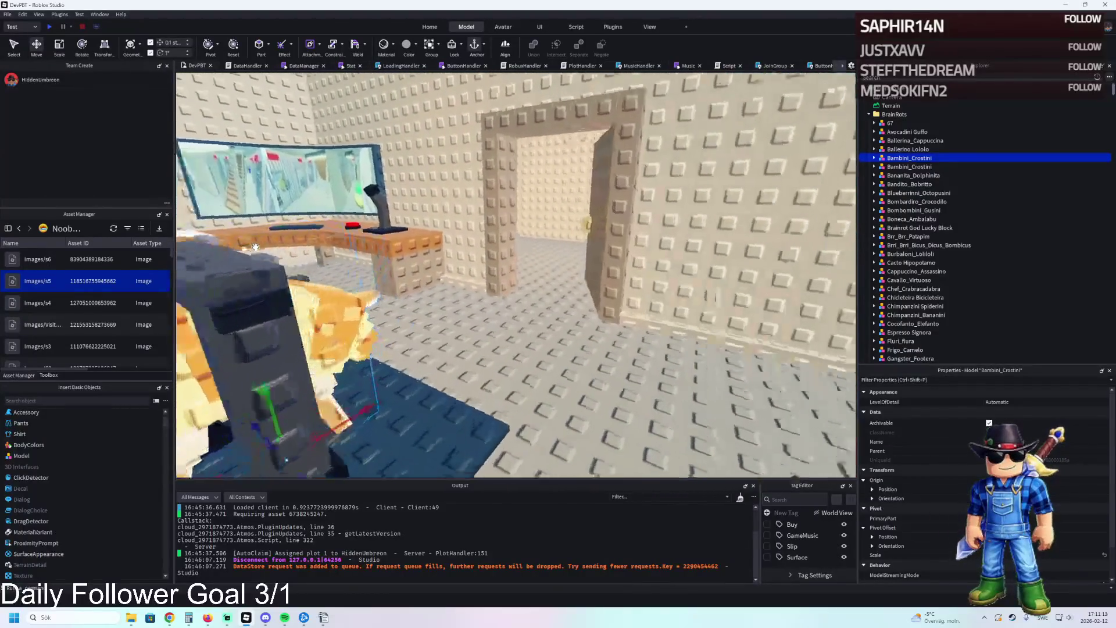
key("s")
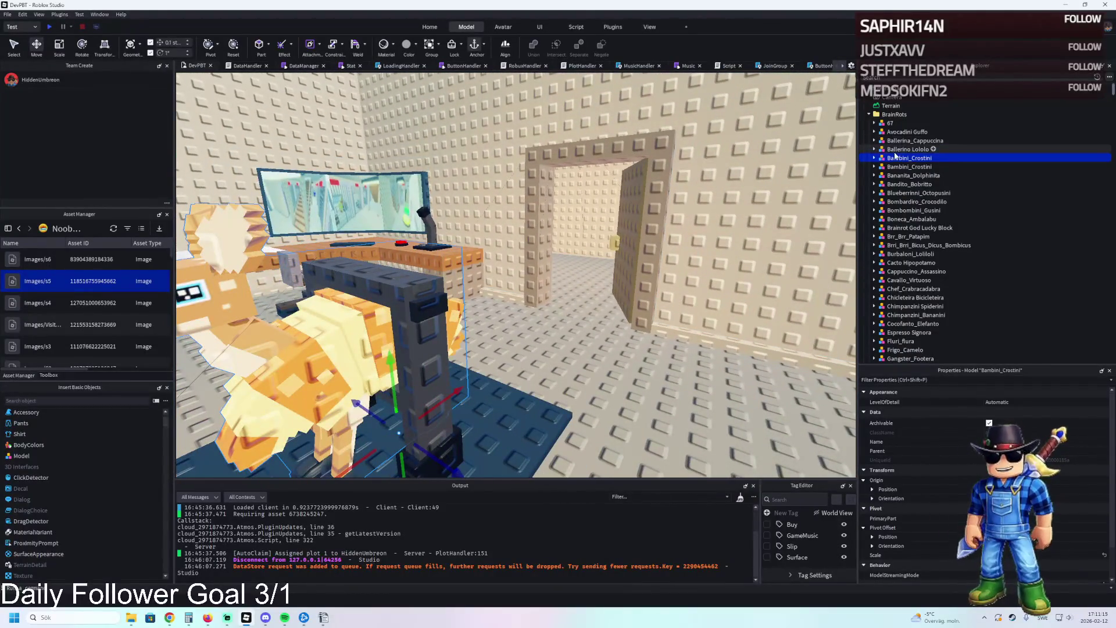
- Inspect the PrisonLocker and W1 models in the Explorer, focusing the view on W1
left_click(525, 424)
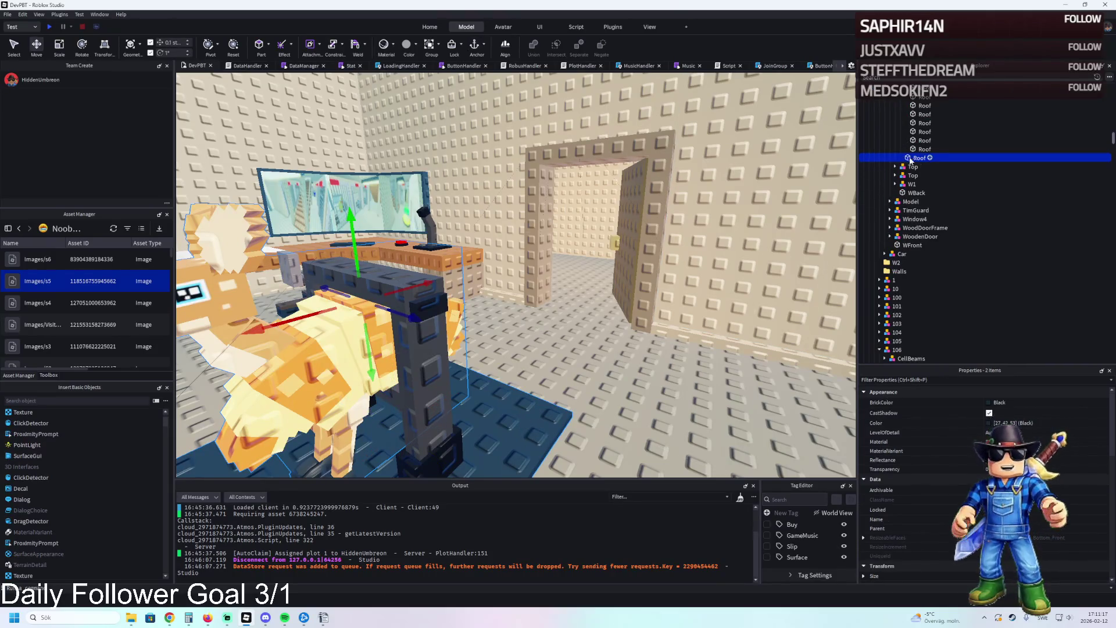
scroll(919, 161, "up", 2)
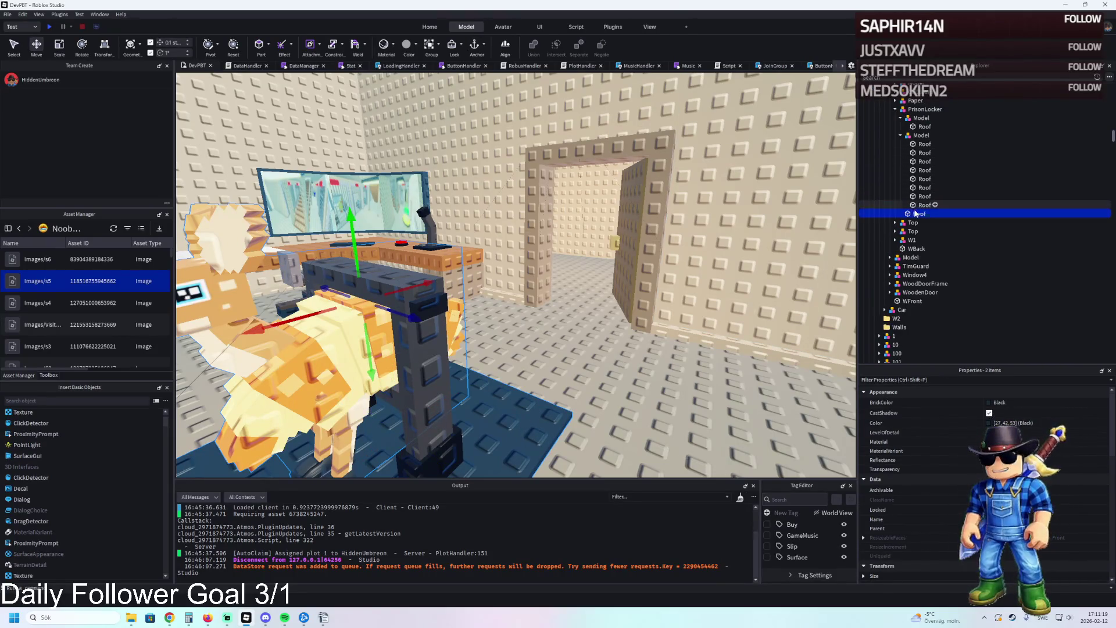
left_click(901, 102)
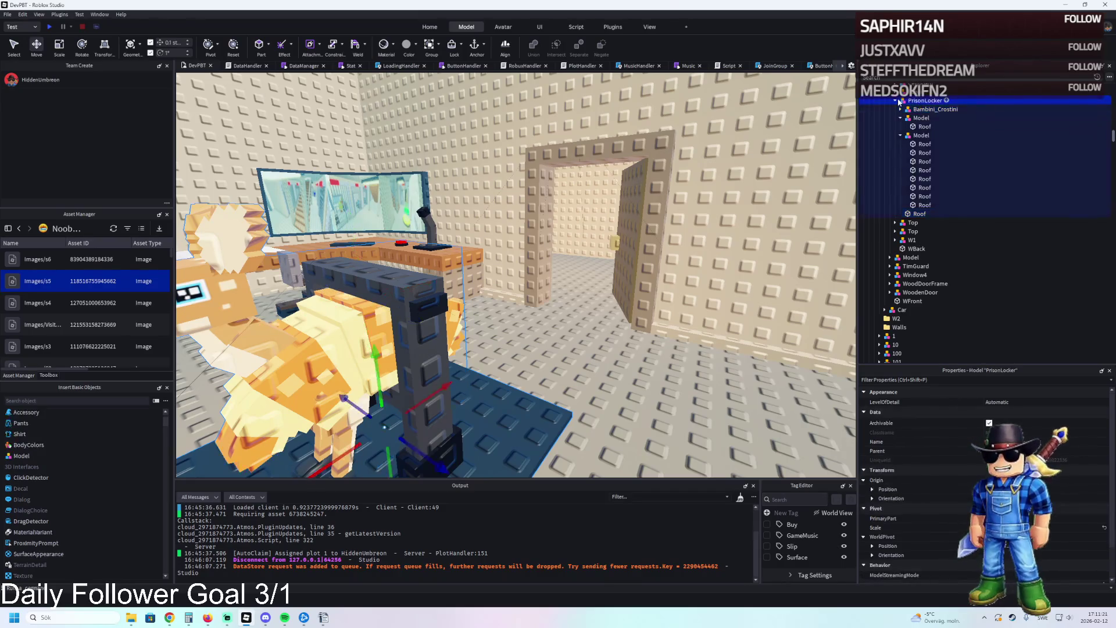
left_click(895, 100)
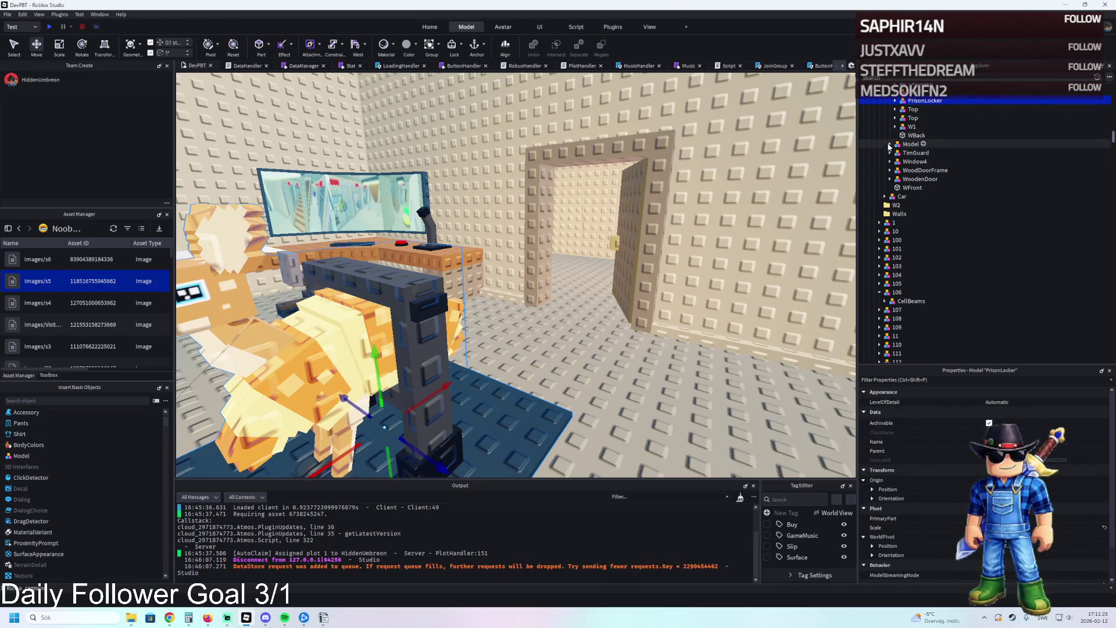
left_click(889, 128)
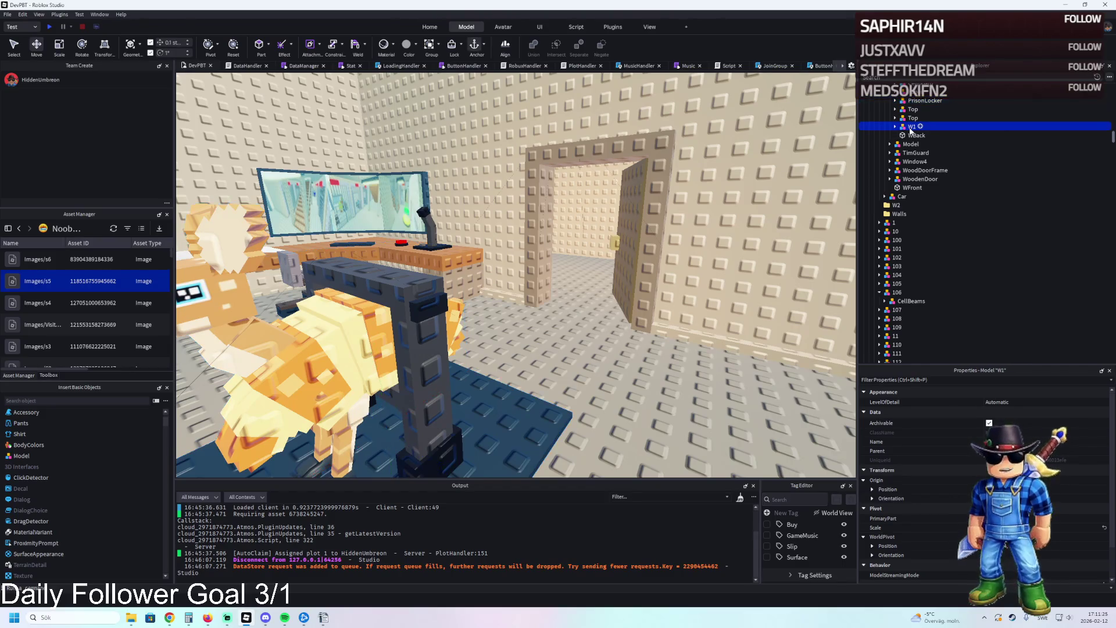
key("f")
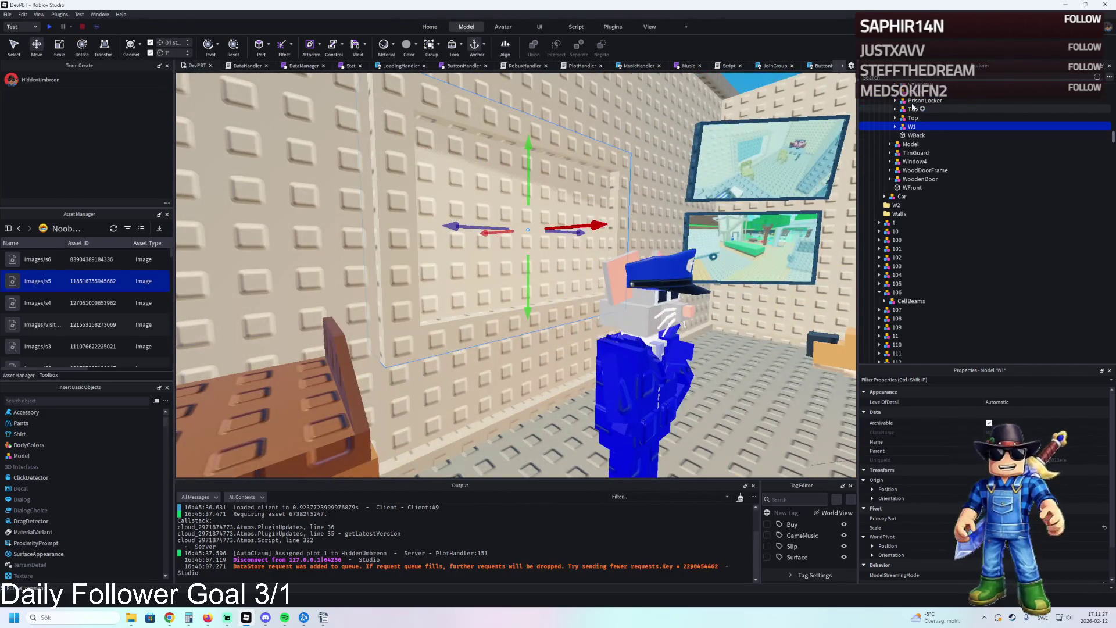
key("Left")
key("Left")
- Reposition the Prison folder and drag TemplatePlot into ReplicatedStorage
scroll(939, 124, "up", 3)
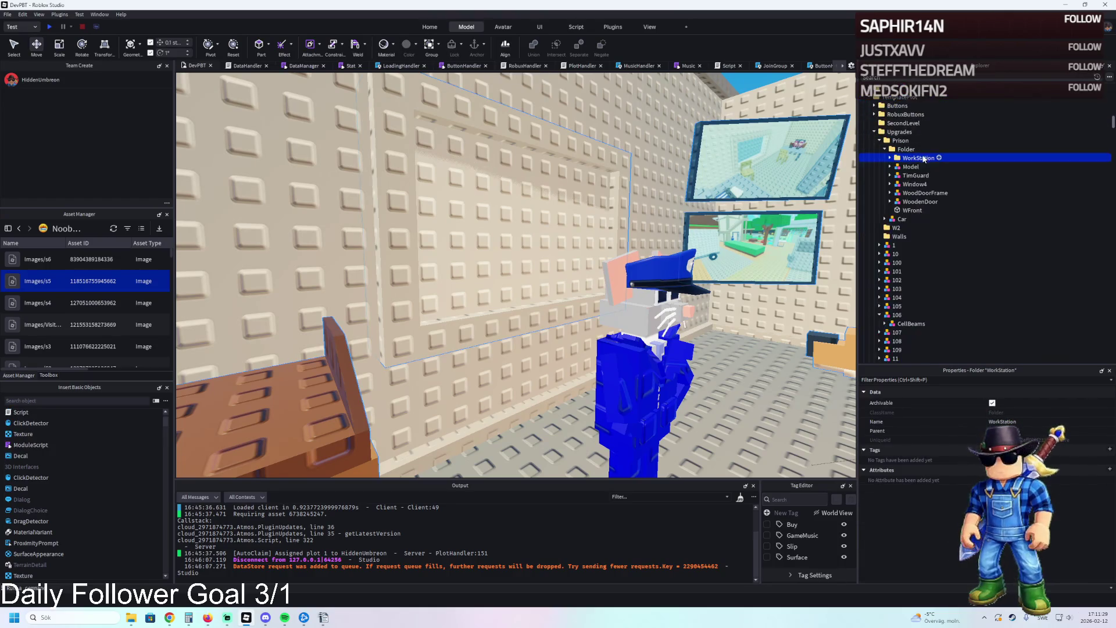
left_click(879, 140)
mouse_move(900, 141)
left_mouse_down()
mouse_move(898, 169)
mouse_move(930, 132)
left_mouse_up()
scroll(935, 134, "up", 10)
left_click(892, 97)
left_click_drag(894, 176, 892, 237)
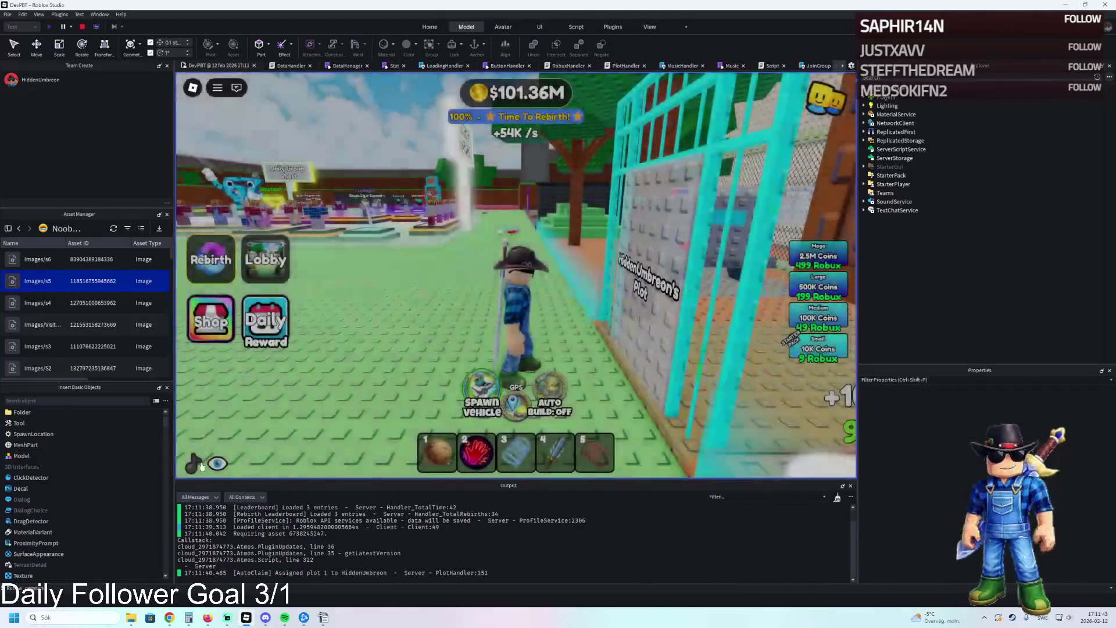
- Walk the character through the plot, cage gate and stairs into the Highly Toxic glass cell
key("w")
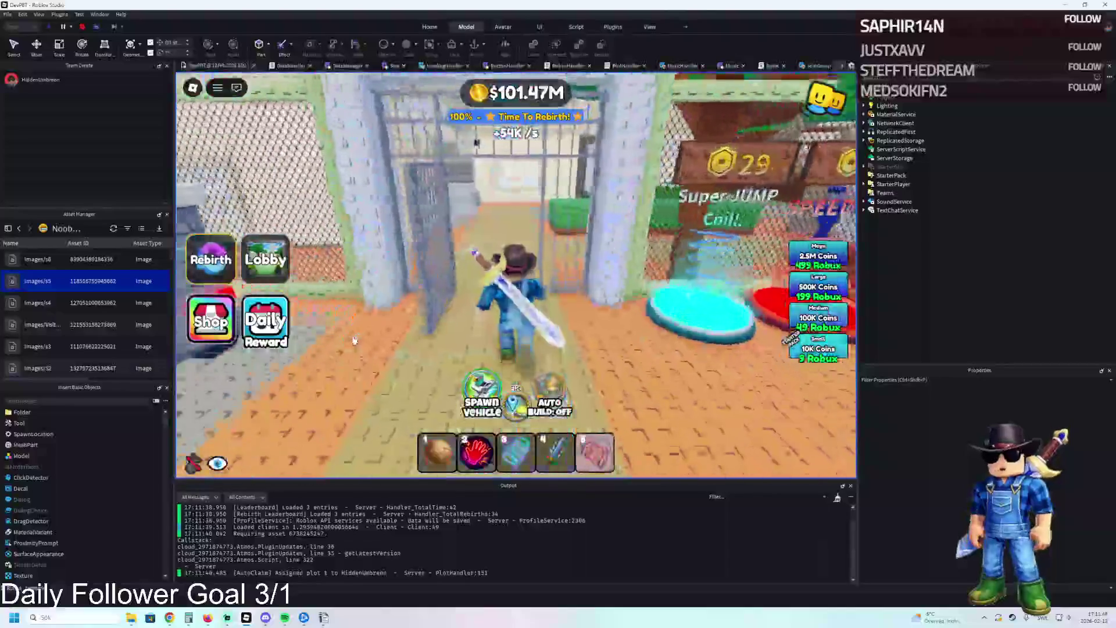
key("w")
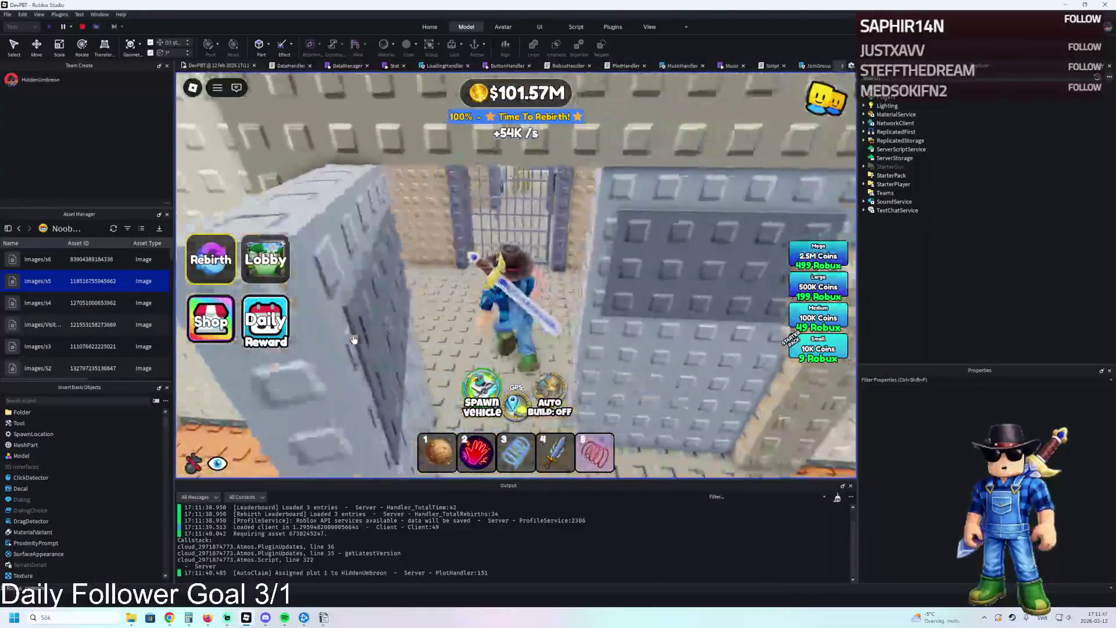
key("w")
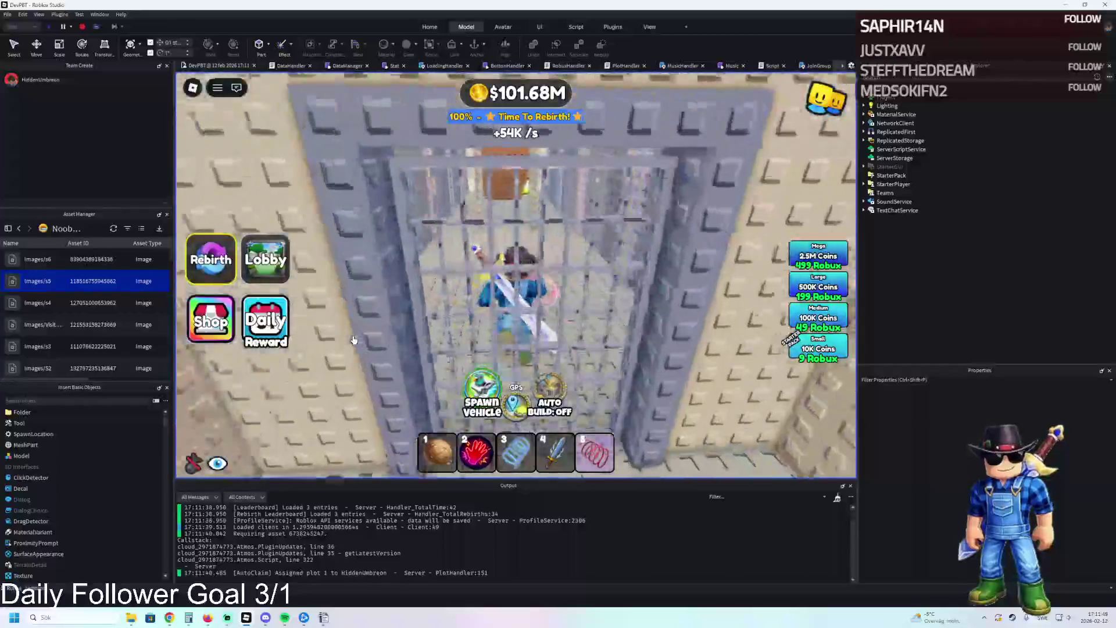
key("w")
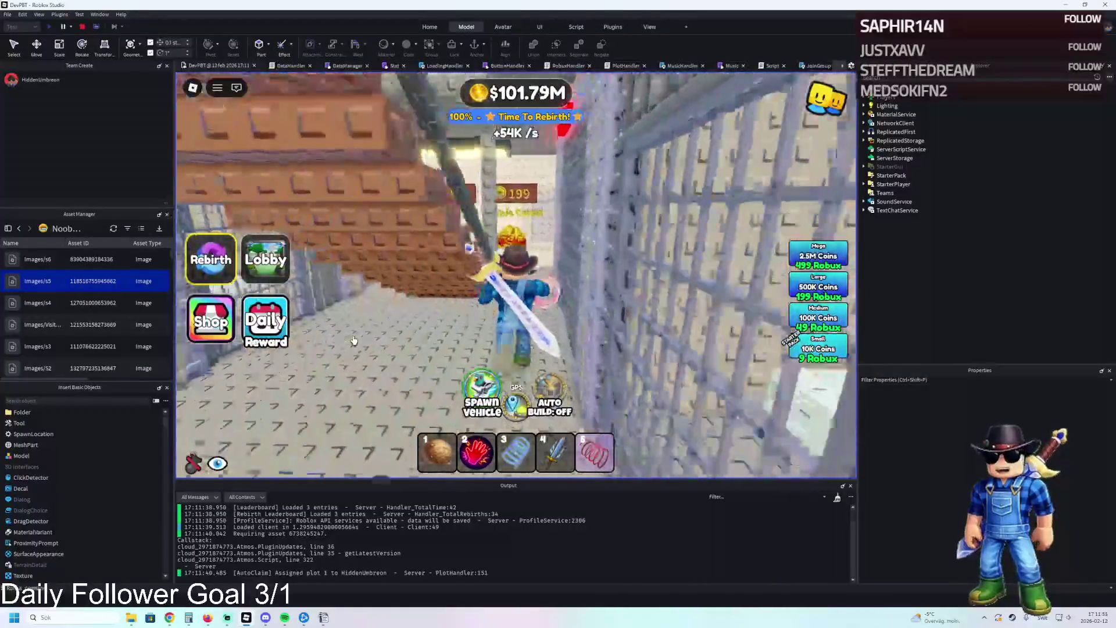
key("w")
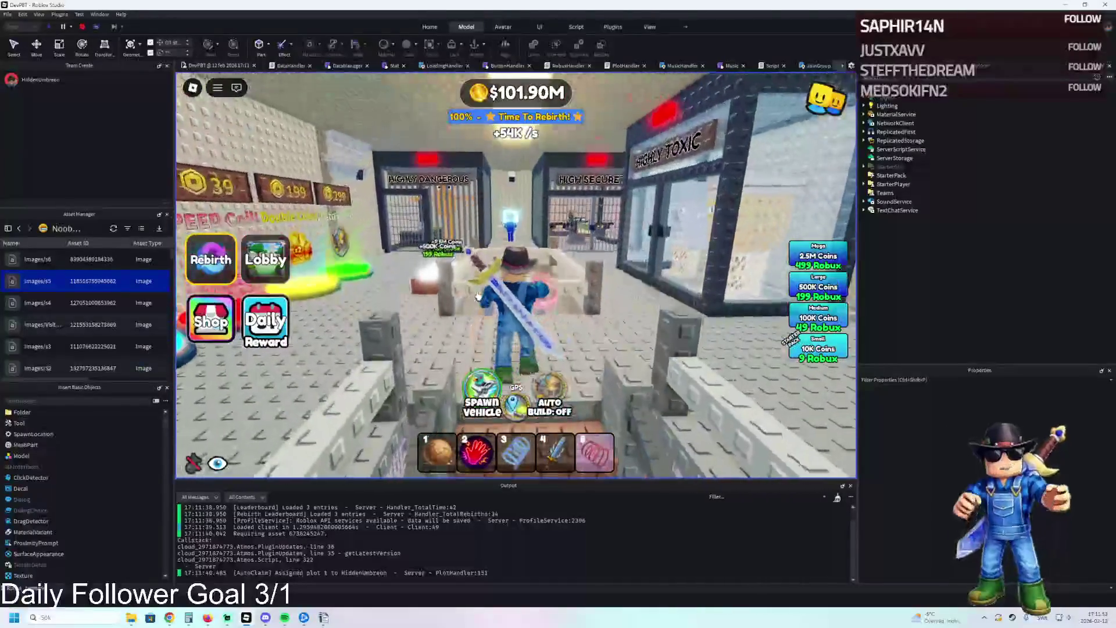
key("w")
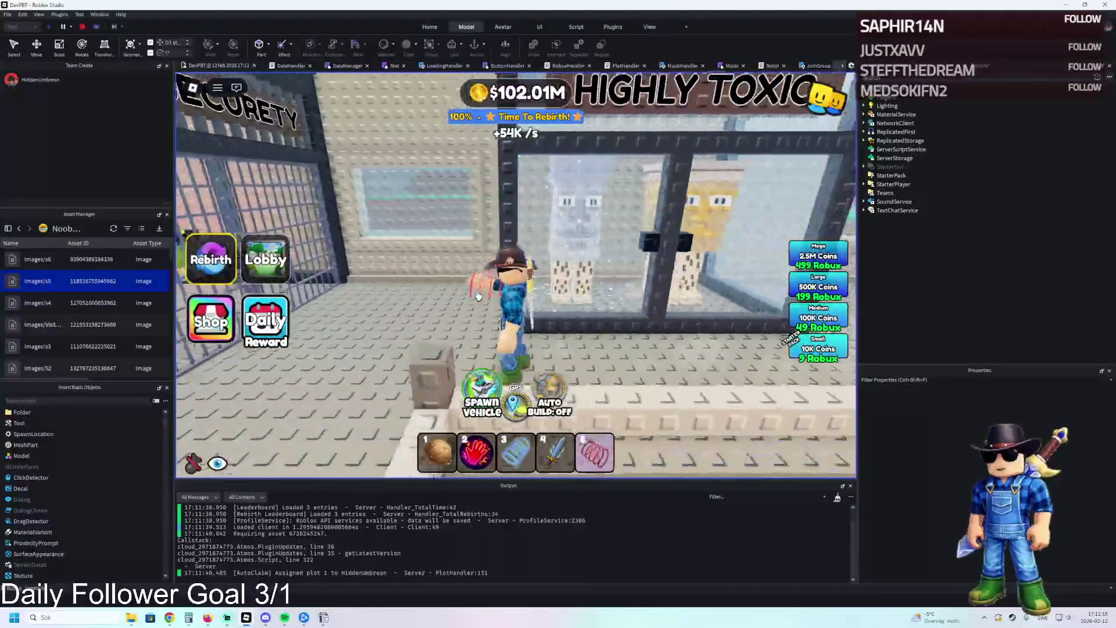
key("w")
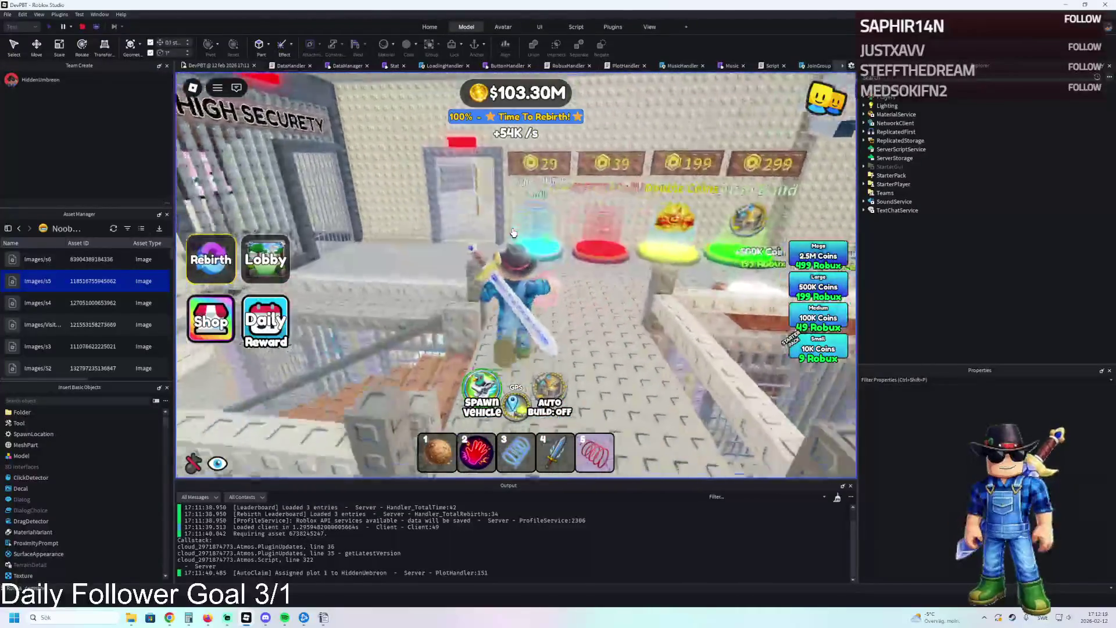
- Walk into the Control Room, sit in the desk chair and zoom to first person on the monitors
key("s")
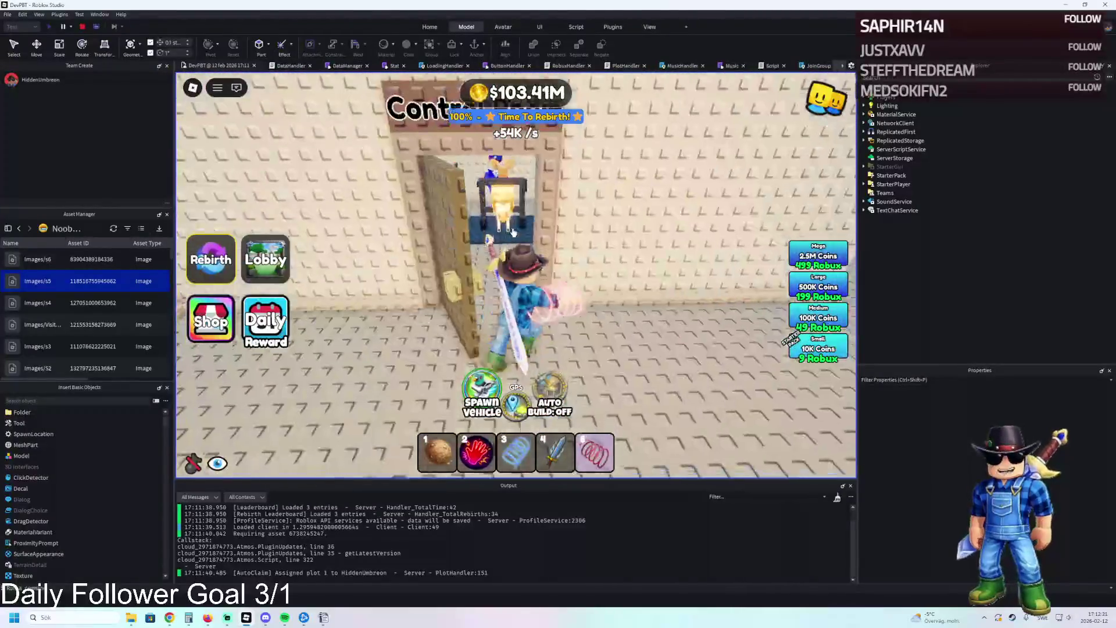
key("w")
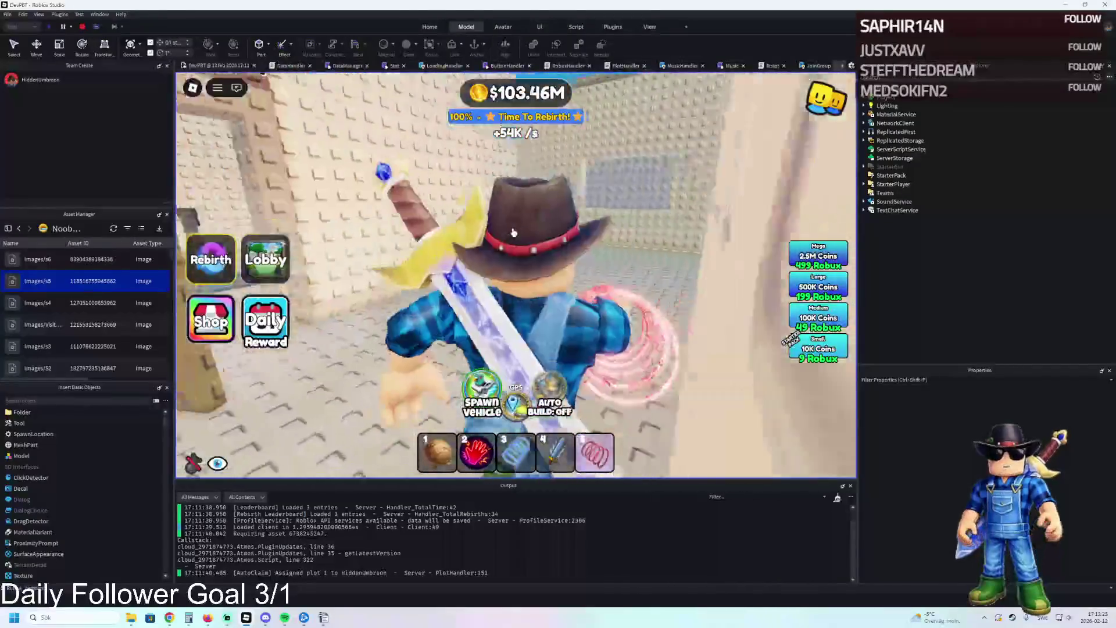
key("w")
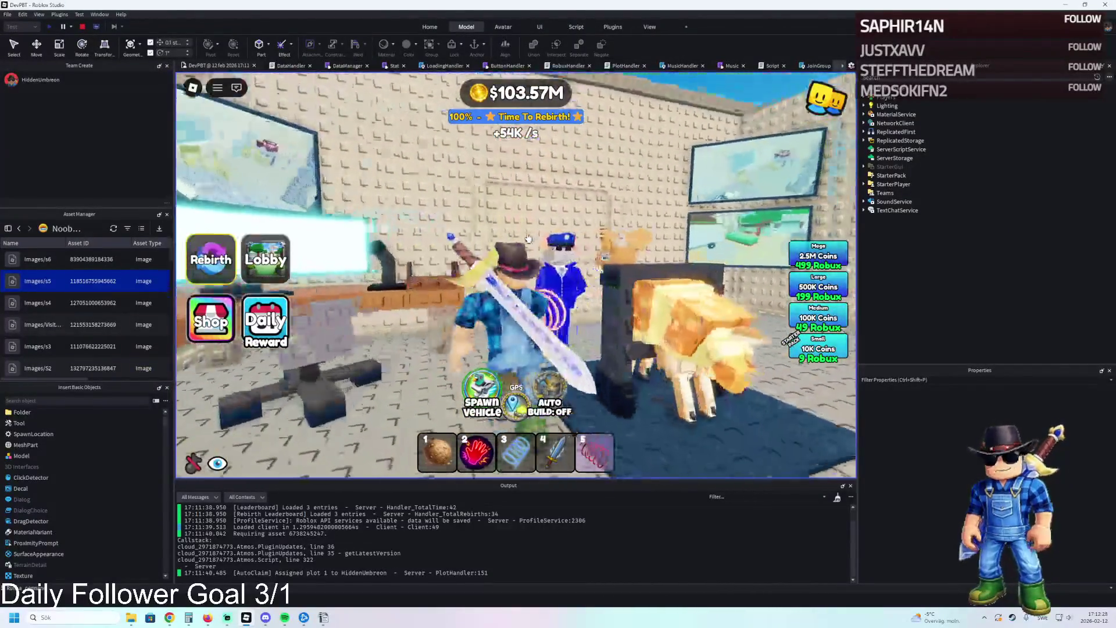
key("s")
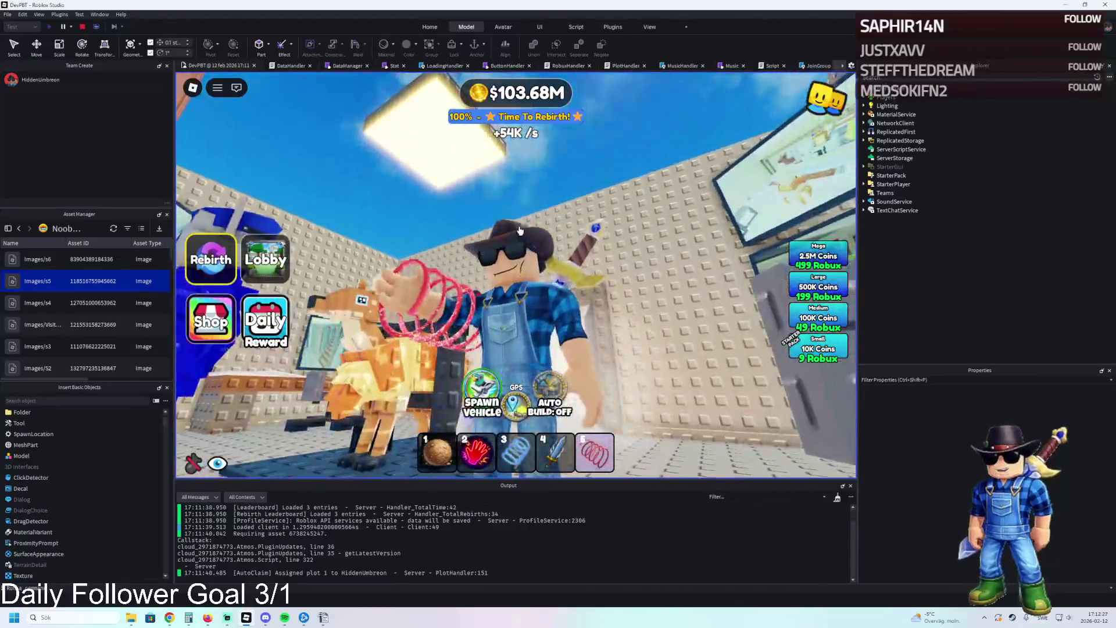
key("w")
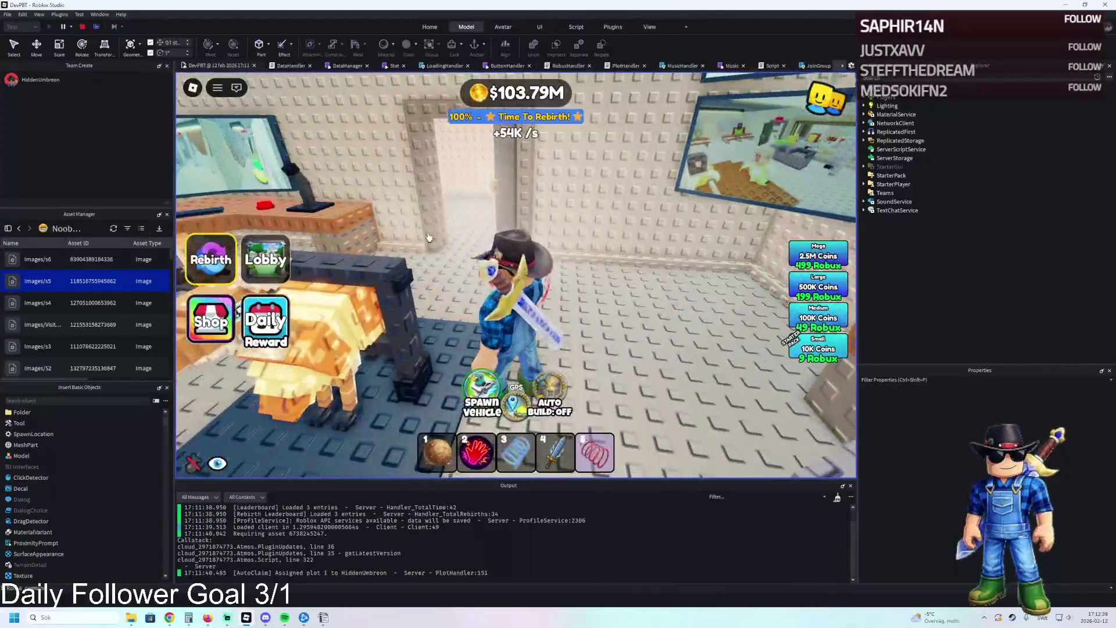
key("w")
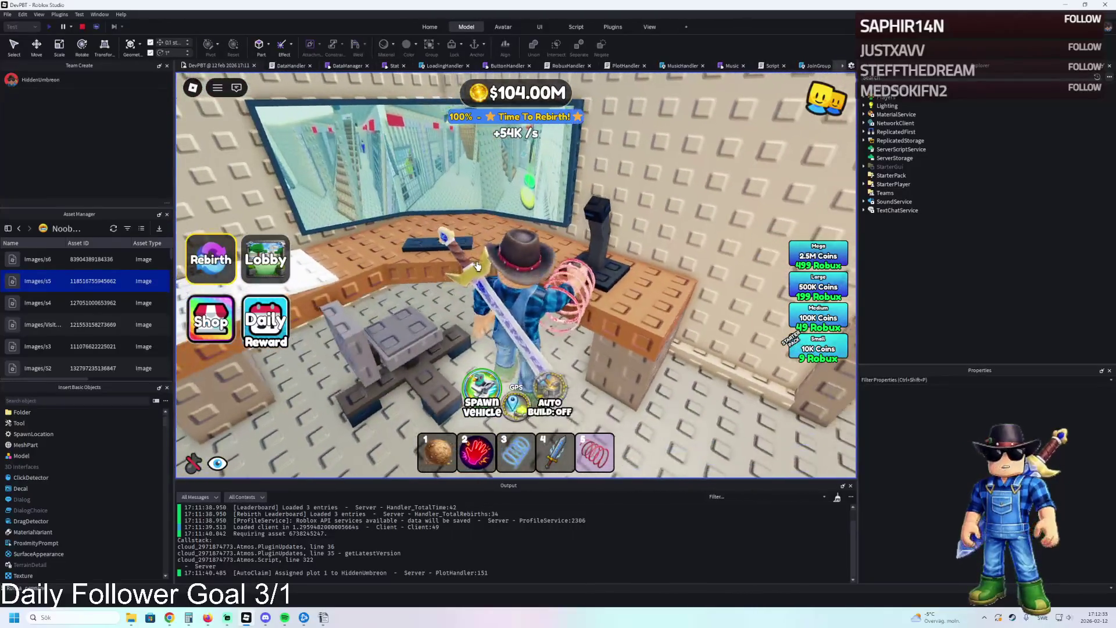
scroll(471, 266, "up", 5)
scroll(470, 266, "up", 2)
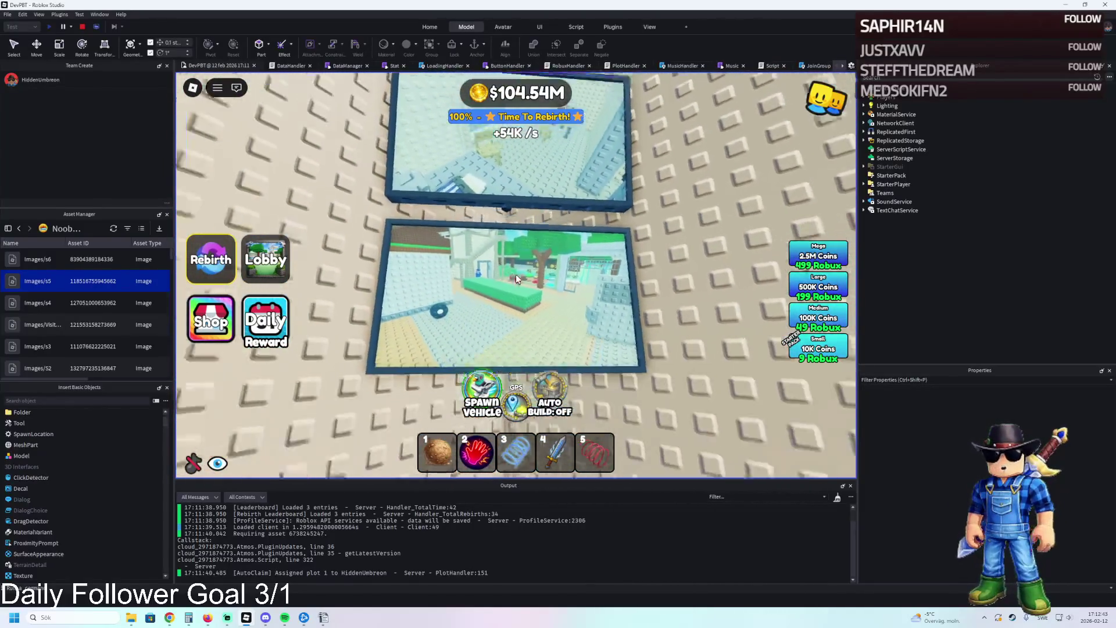
scroll(516, 280, "down", 1)
scroll(515, 280, "up", 2)
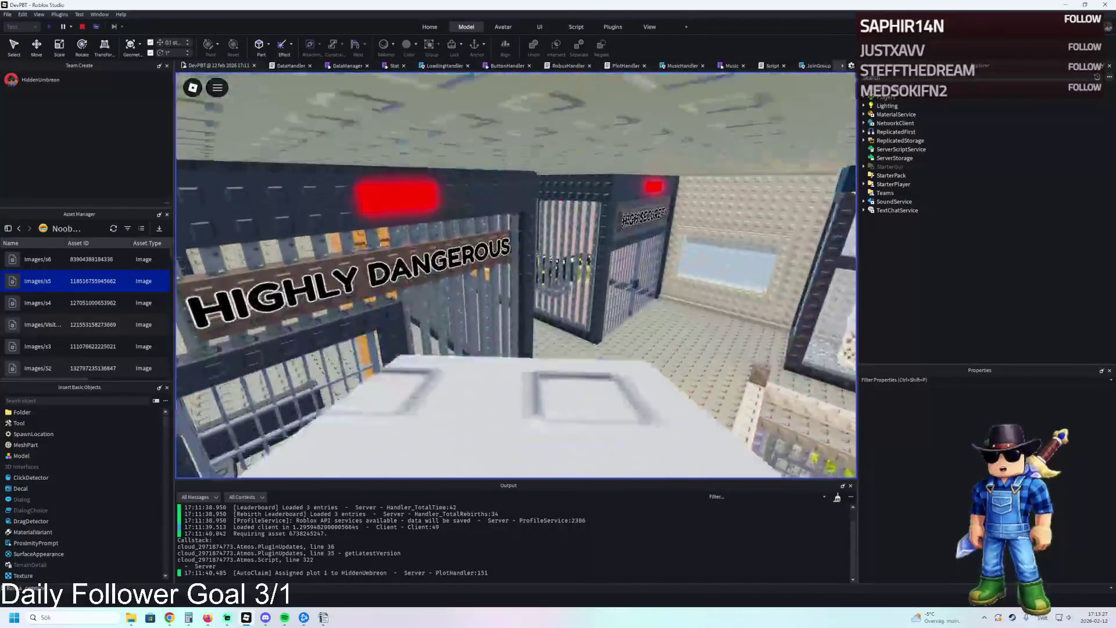
- Walk past the Highly Toxic cell back to the control room desk, monitor and red button
key("w")
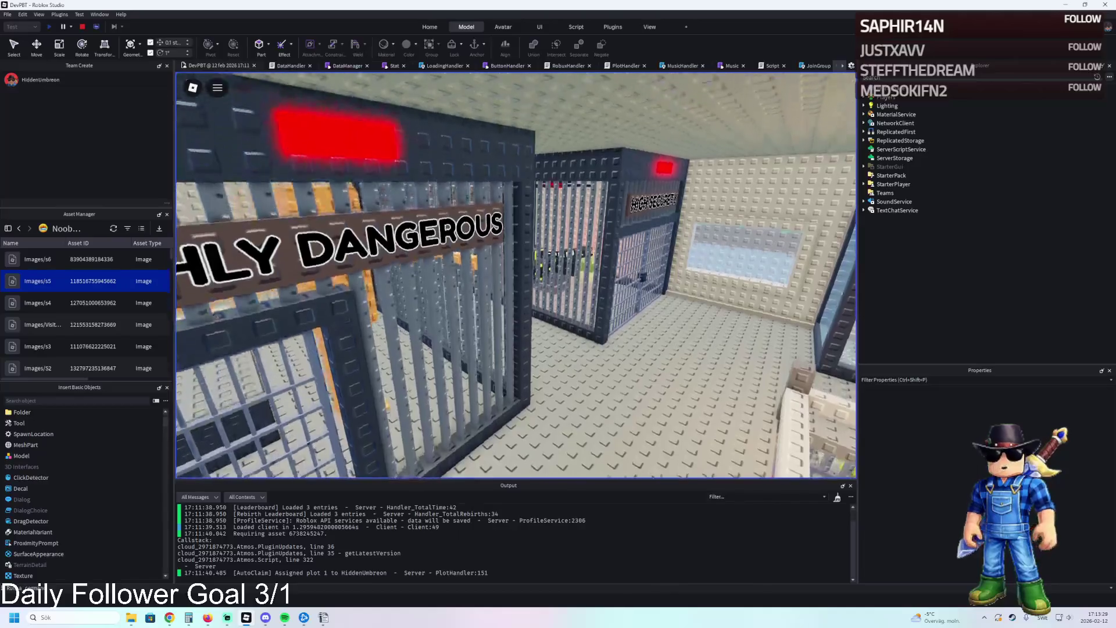
key("w")
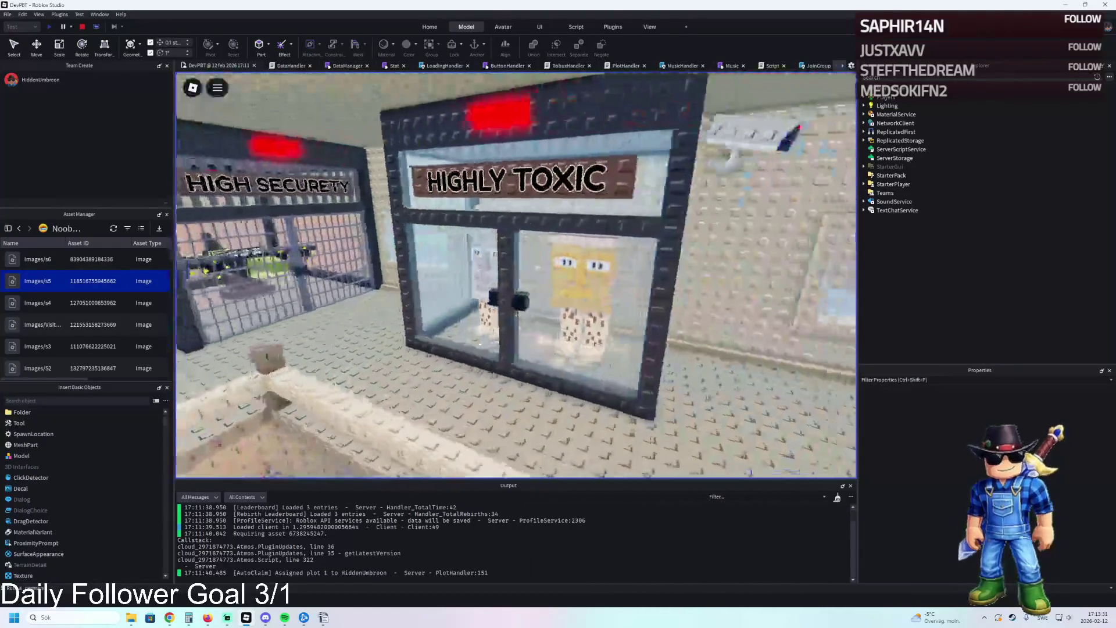
key("w")
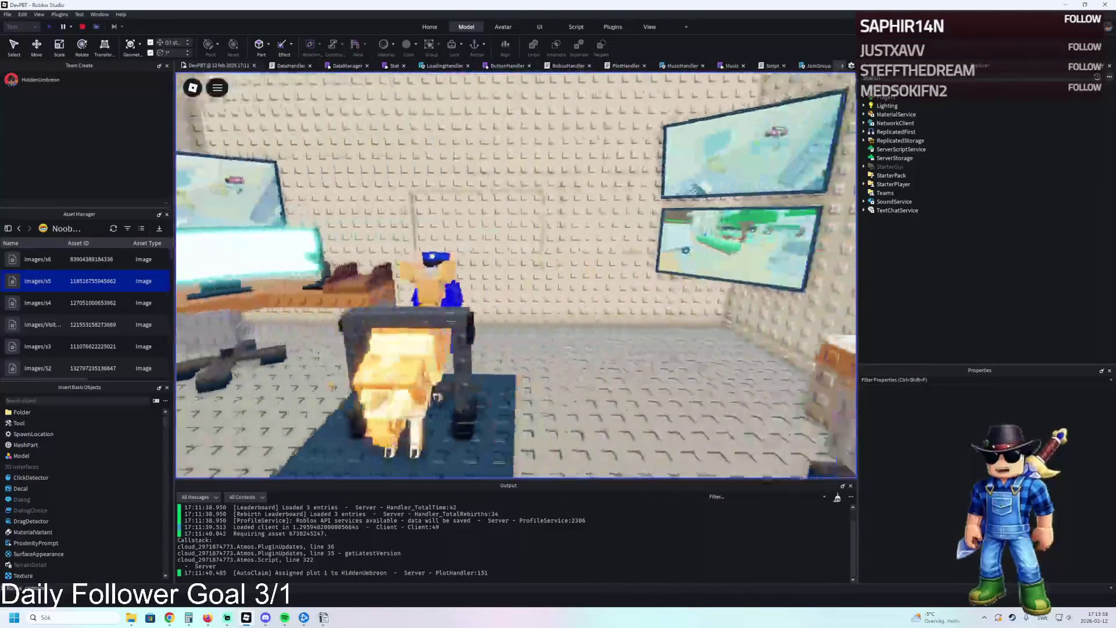
key("w")
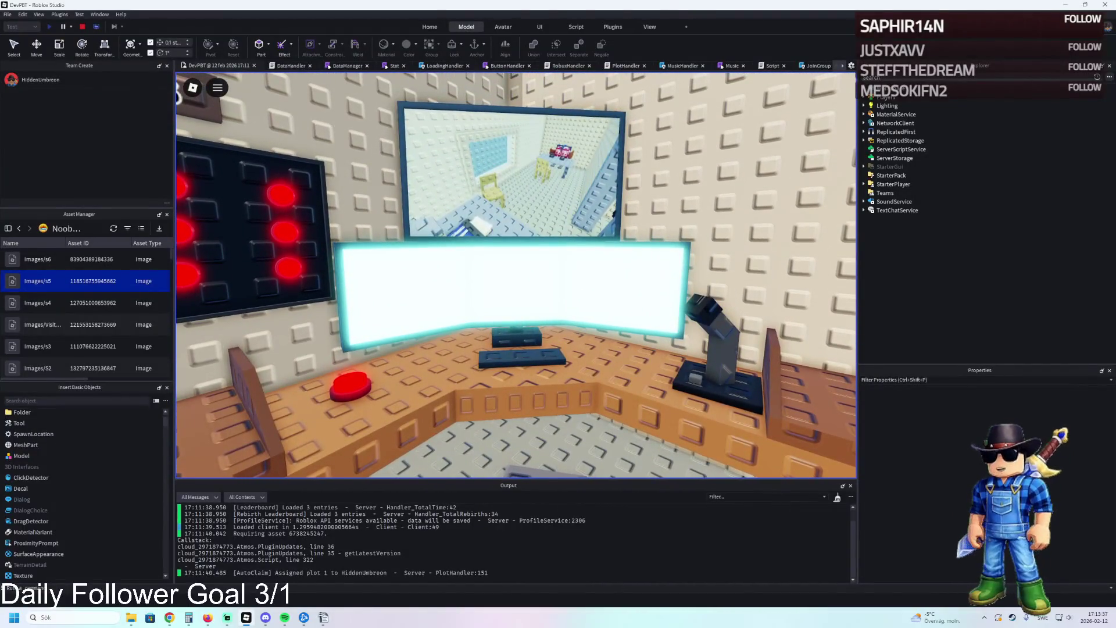
key("w")
key("w")
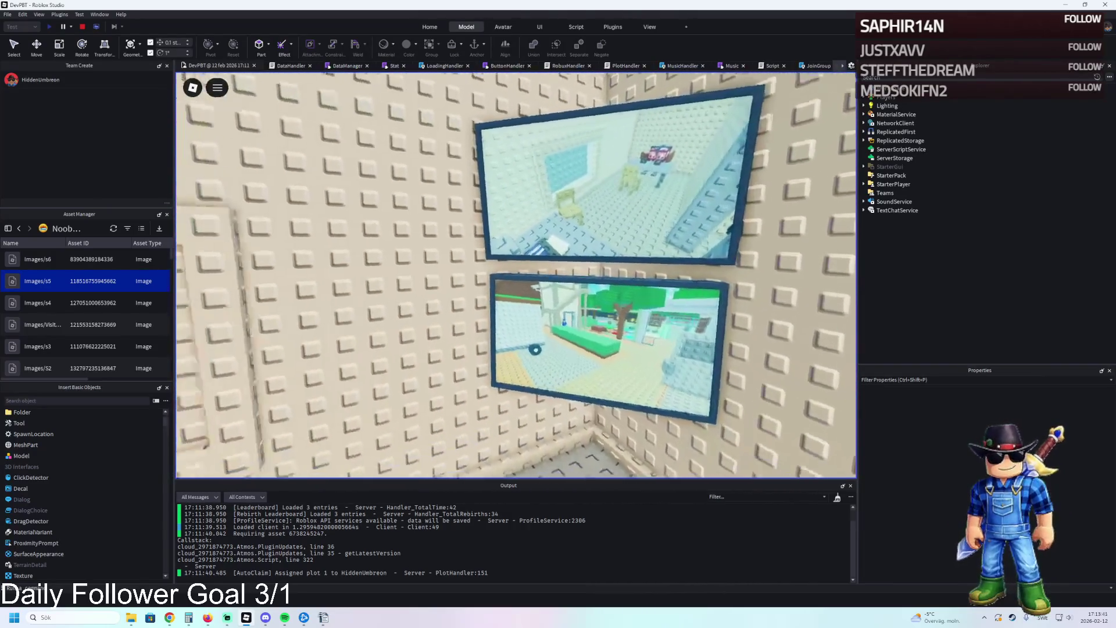
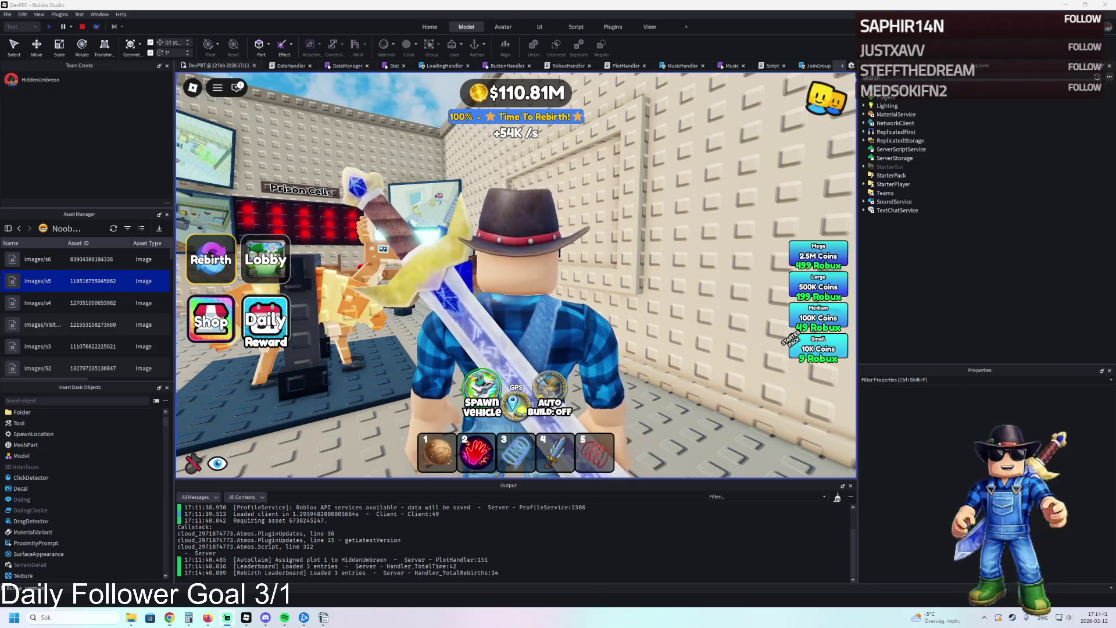
- Inspect the red-light wall and frame each Prison Cells sign part and the wall group
right_click(448, 302)
key("w")
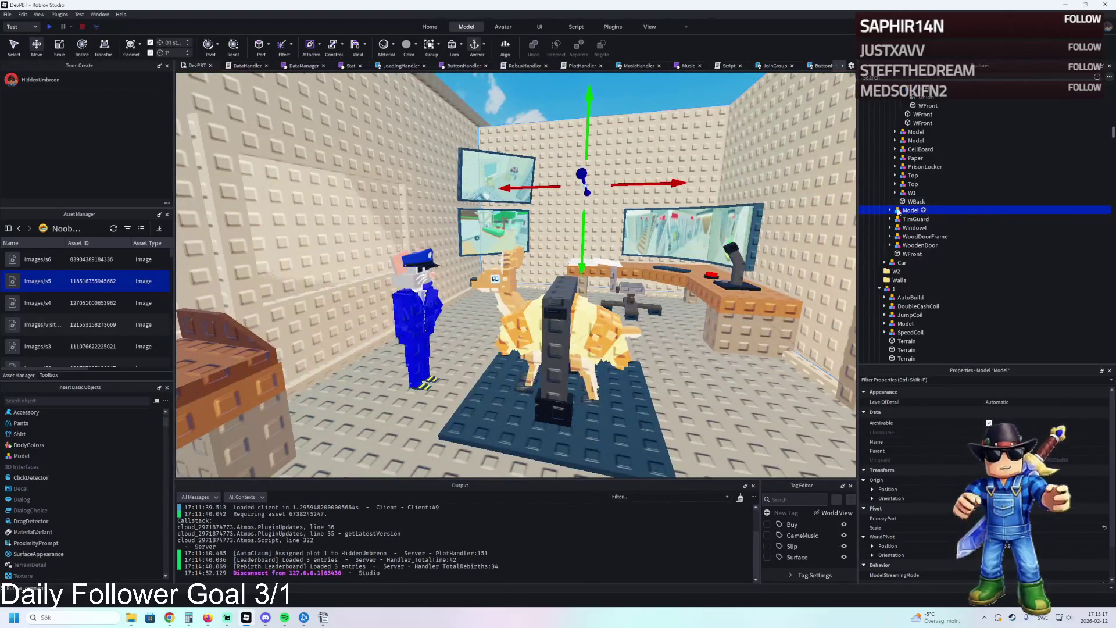
left_click(889, 210)
left_click(904, 221)
key("f")
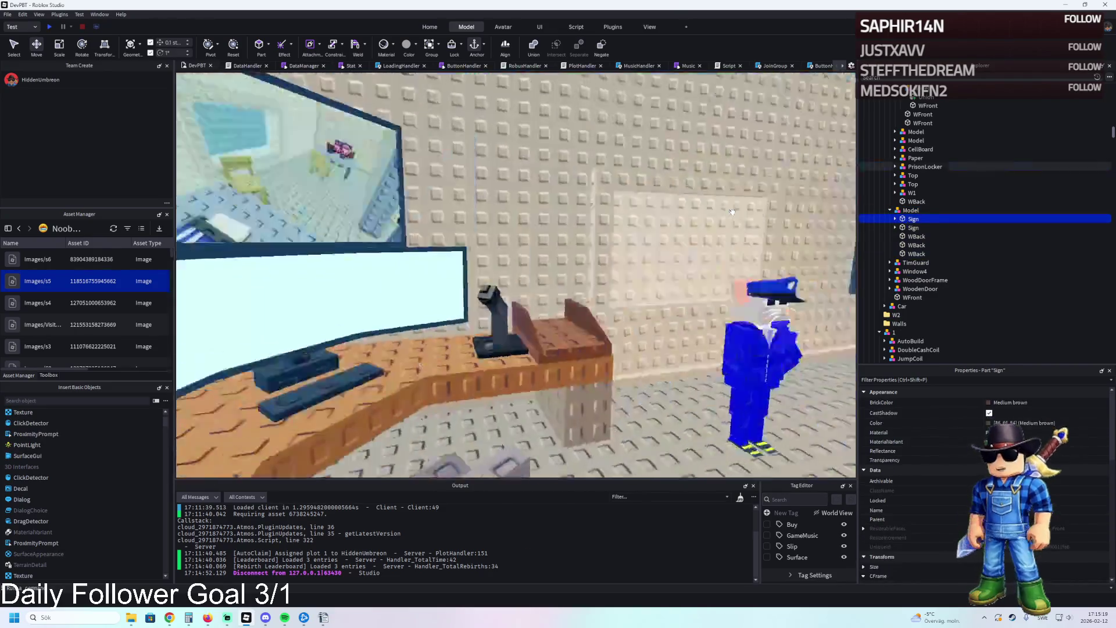
left_click(914, 227)
key("f")
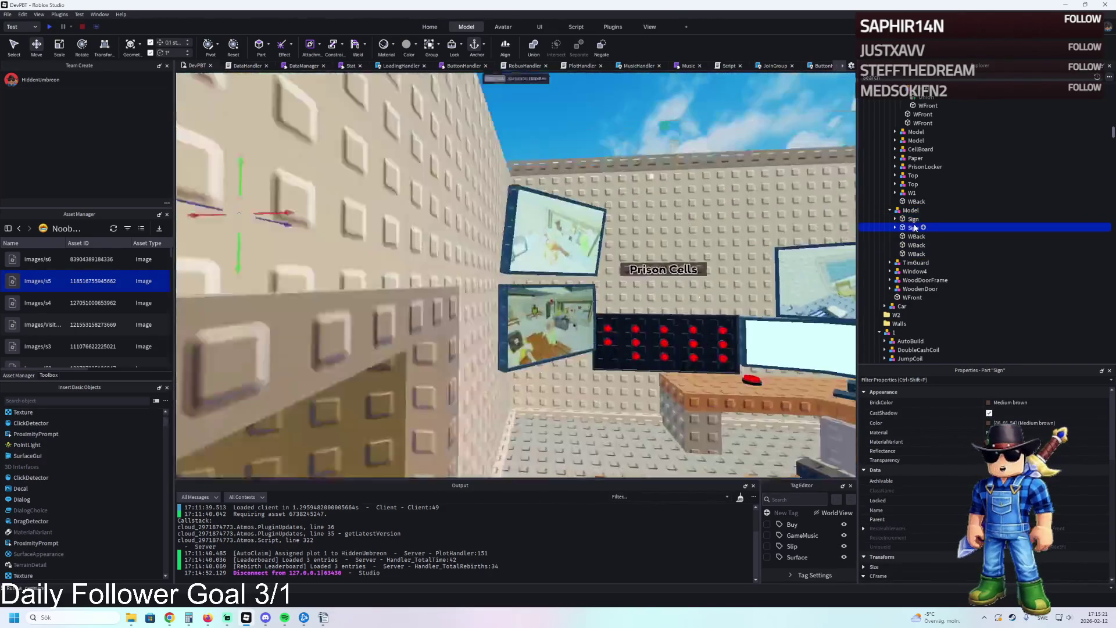
key("Down")
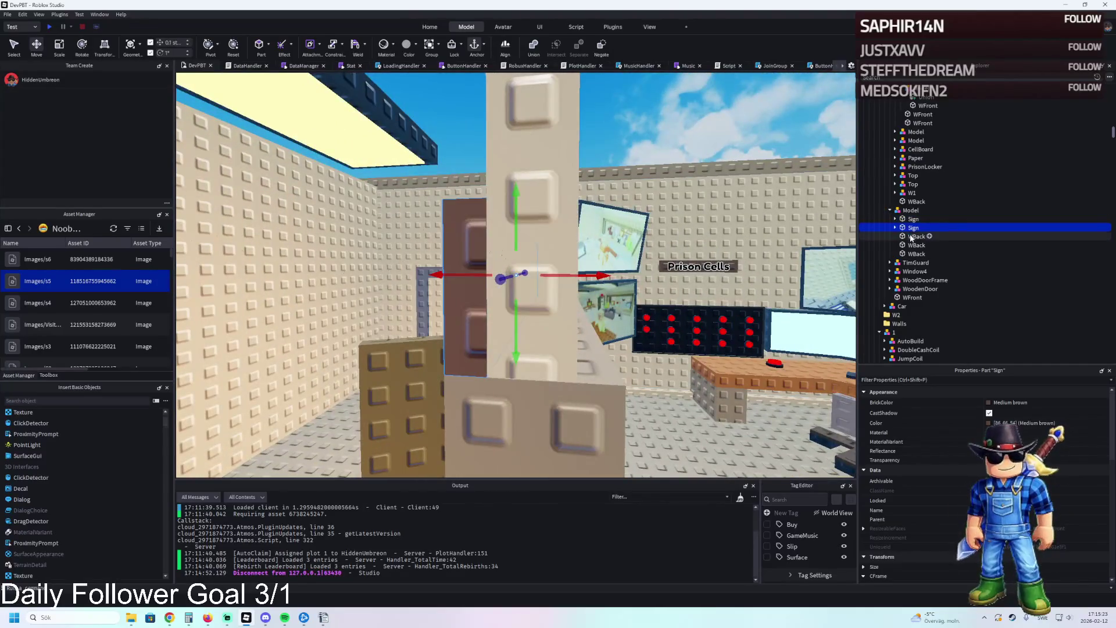
key("f")
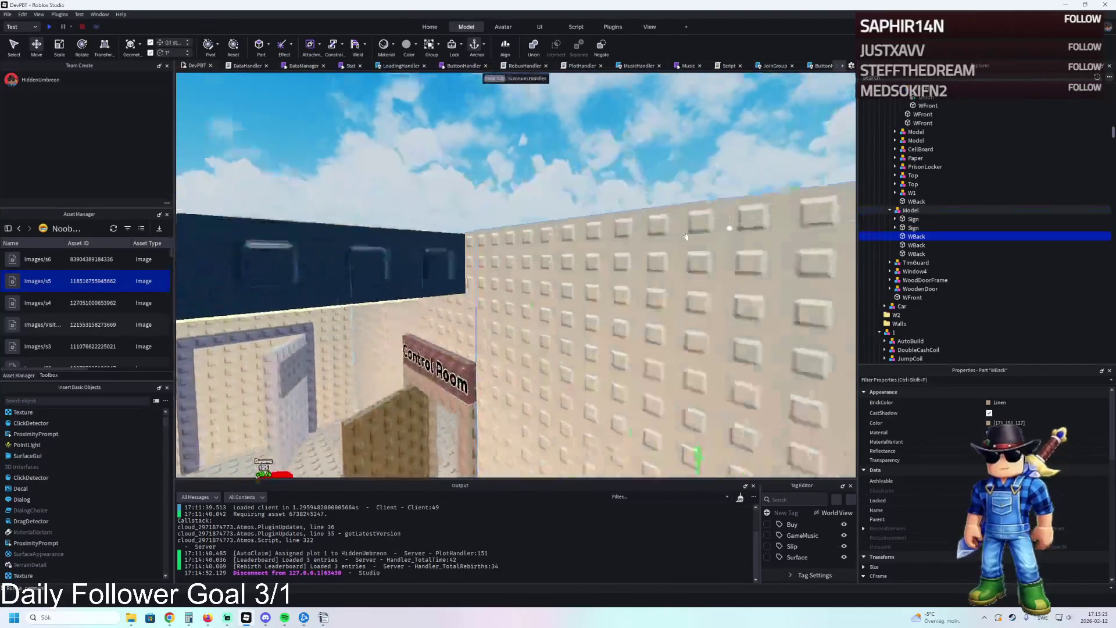
key("Left")
key("f")
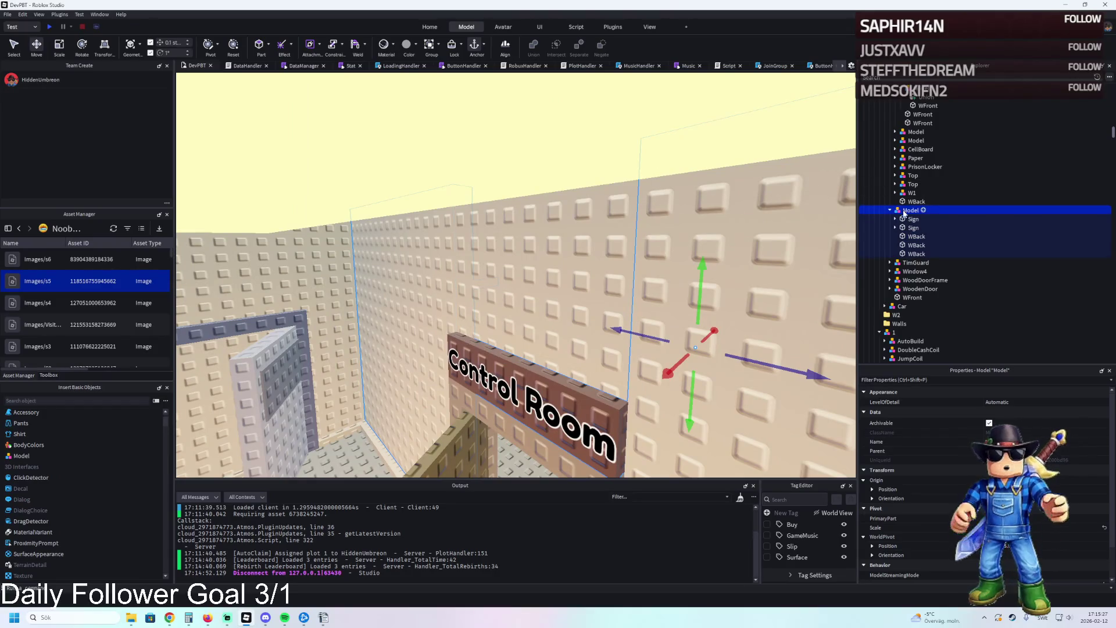
- Move both sign parts out of the group under W1 and lower the sign 2.7 studs
left_click(913, 218)
left_click(913, 228, "shift")
left_click_drag(913, 227, 915, 196)
left_click(904, 203)
key("f")
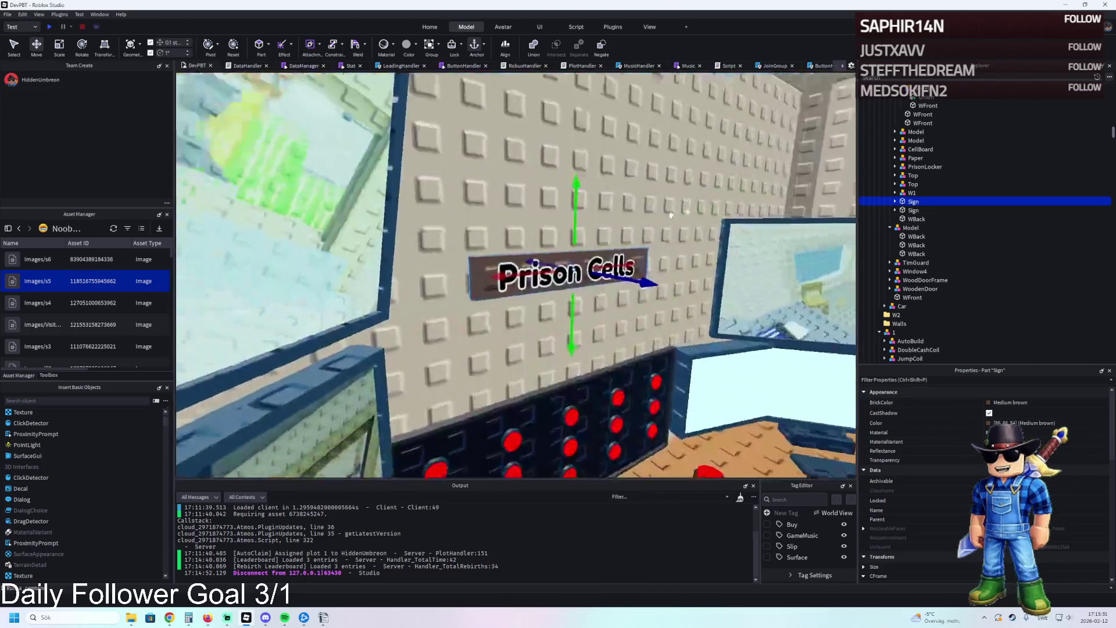
left_click_drag(532, 180, 535, 243)
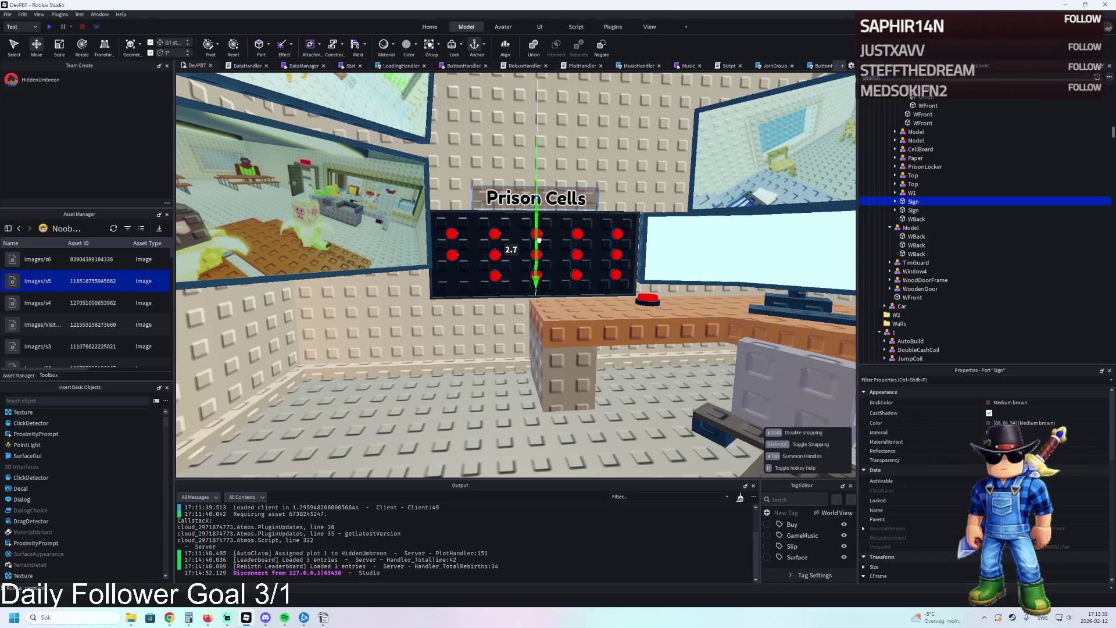
- Raise the sign and CellBoard together, then seat the sign just above the board
scroll(538, 239, "up", 3)
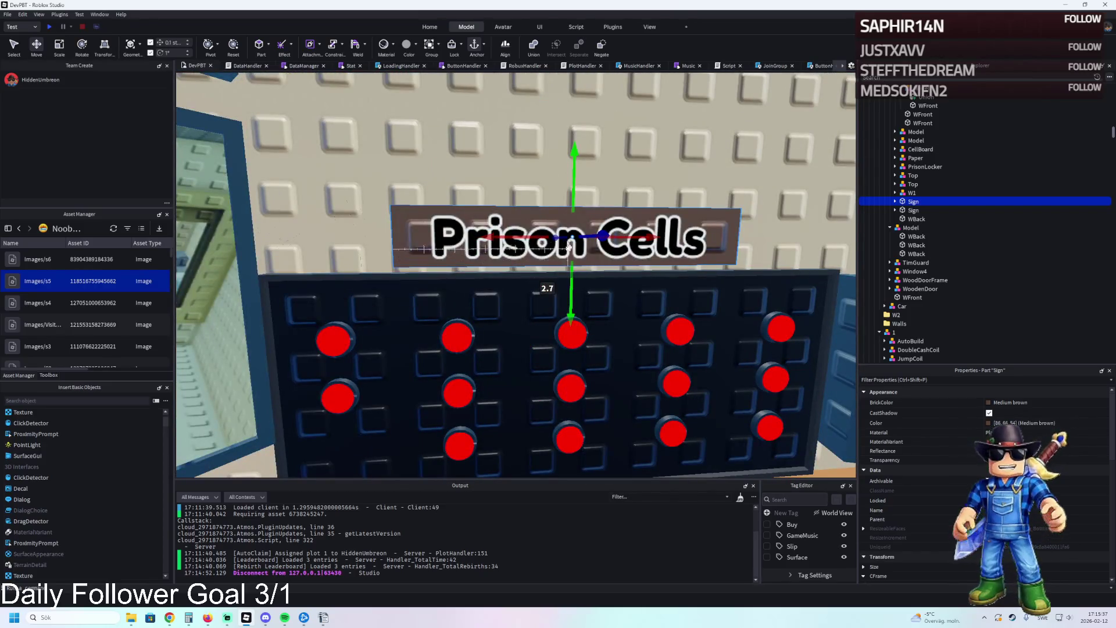
left_click(555, 294, "ctrl")
left_click_drag(571, 283, 605, 241)
left_click(634, 205)
left_click_drag(575, 177, 576, 148)
scroll(618, 149, "down", 5)
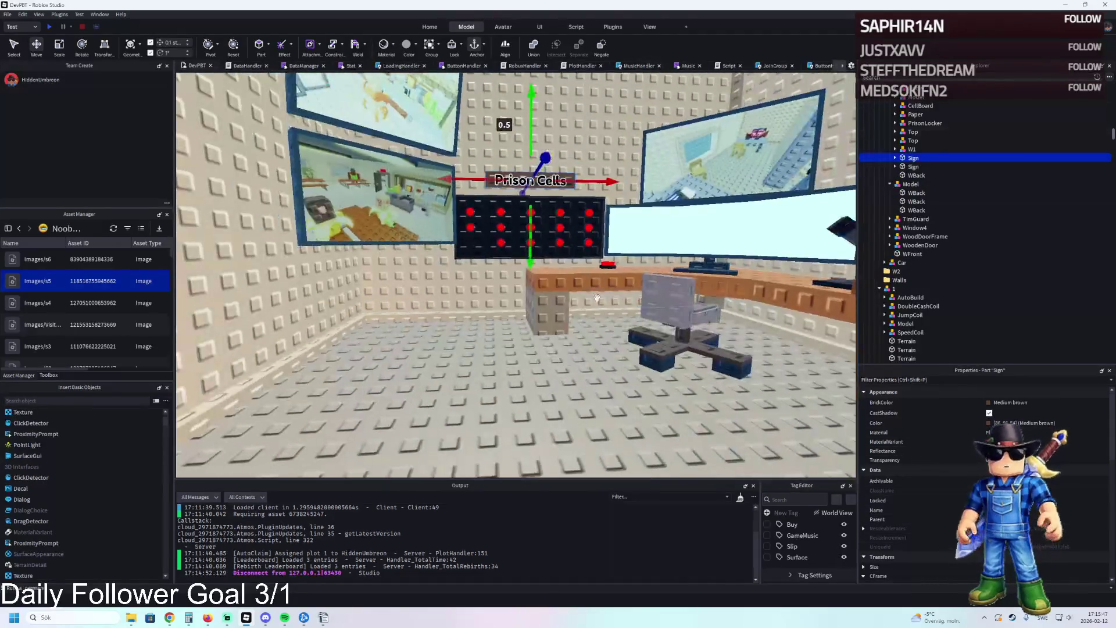
left_click(618, 149)
scroll(562, 320, "up", 5)
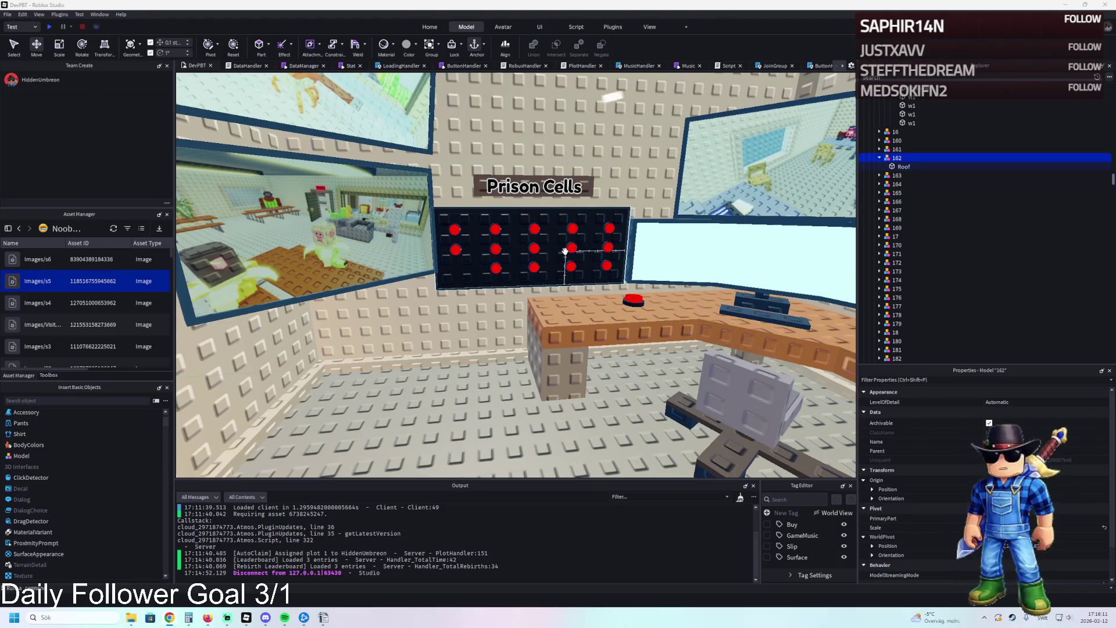
key("w")
key("w")
key("w")
key("d")
key("d")
key("w")
key("w")
key("w")
key("s")
key("s")
key("s")
key("s")
key("s")
key("s")
key("a")
key("a")
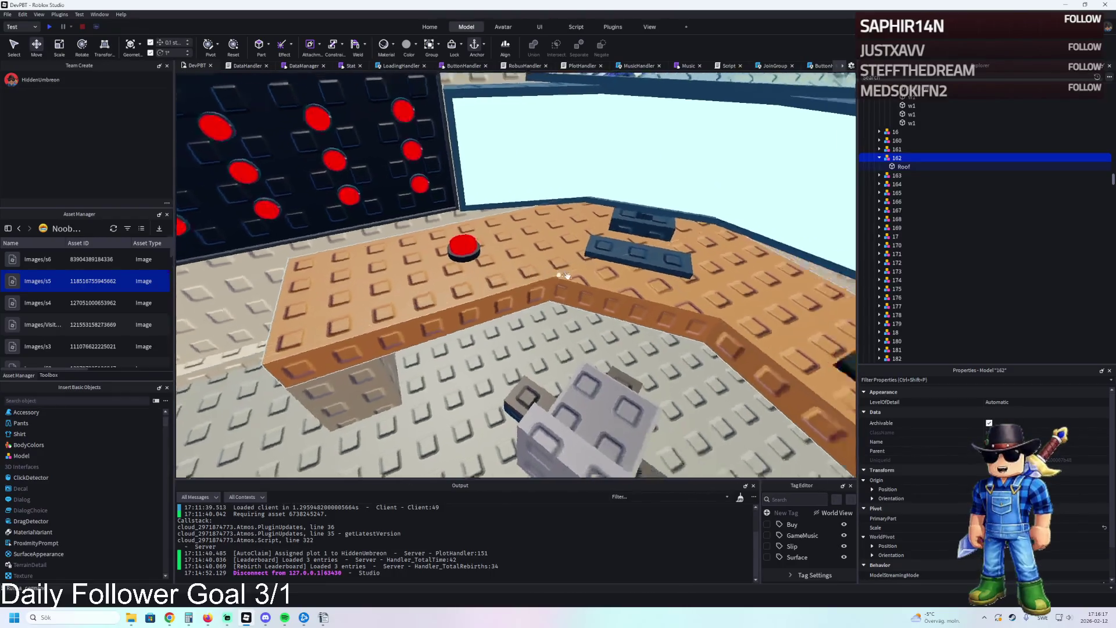
key("s")
key("s")
key("e")
key("e")
key("e")
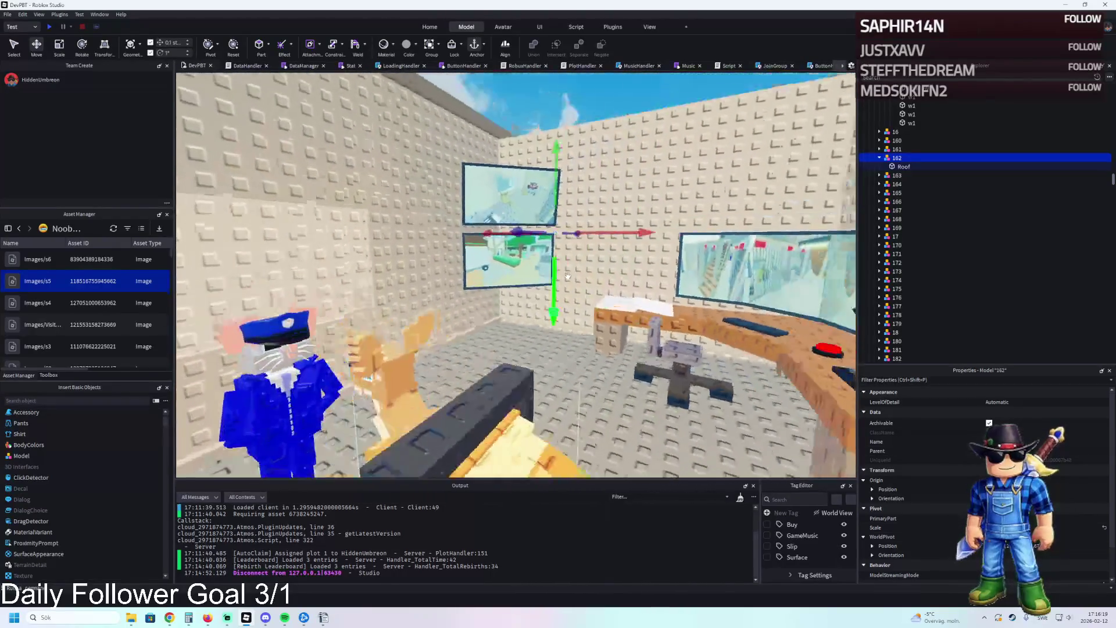
key("w")
key("w")
key("q")
key("q")
key("q")
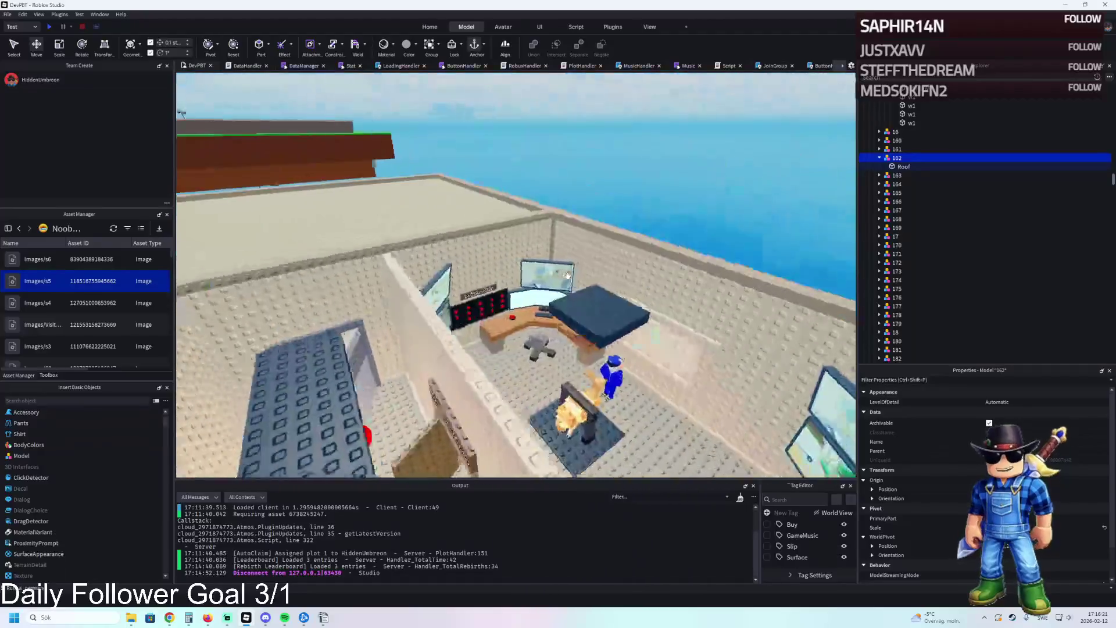
left_click(568, 276)
key("e")
key("e")
key("s")
key("s")
key("s")
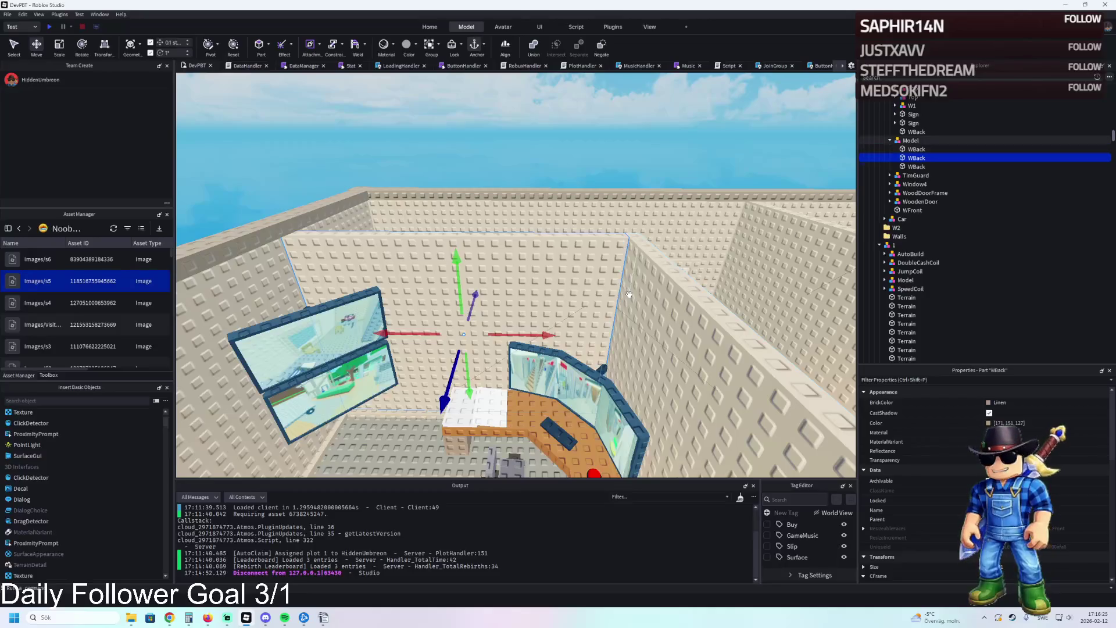
- Look down on the back wall from above, duplicate it and resize the copy
key("e")
key("e")
key("e")
key("w")
key("w")
key("e")
key("e")
key("w")
key("w")
key("a")
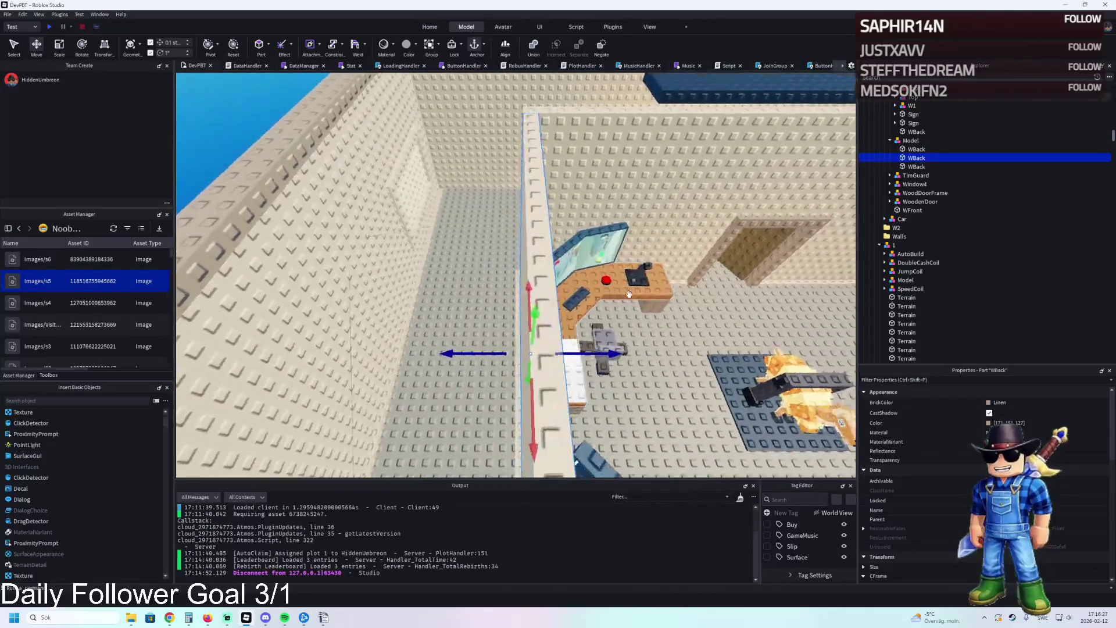
key("ctrl+d")
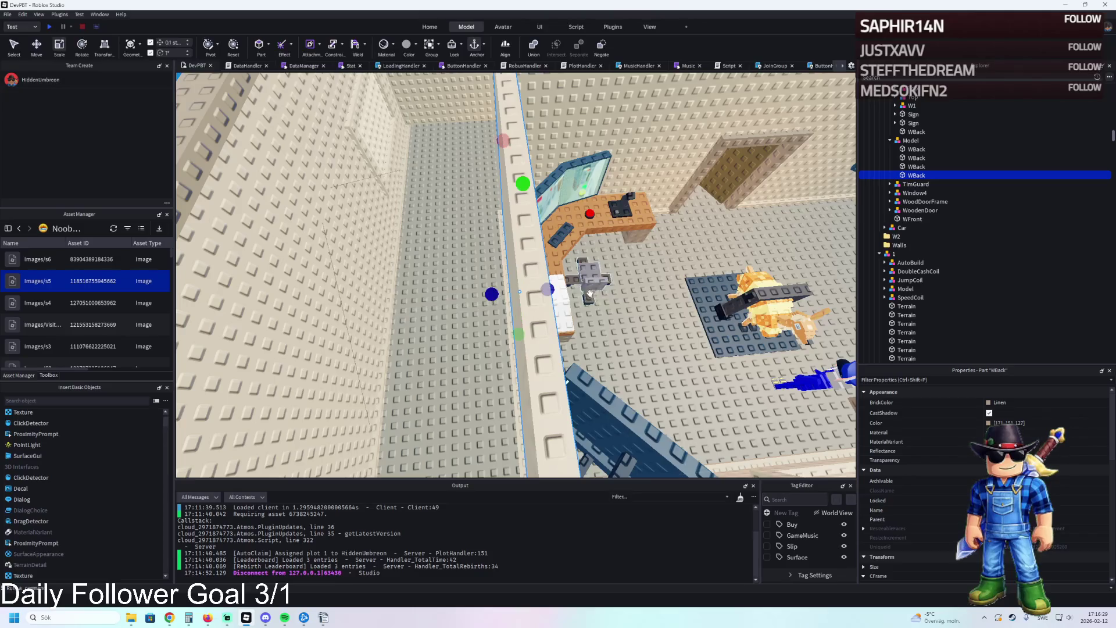
left_click_drag(549, 295, 503, 289)
- Recolour the second back wall copy dark taupe (#544a3e) with the colour picker
left_click(498, 290)
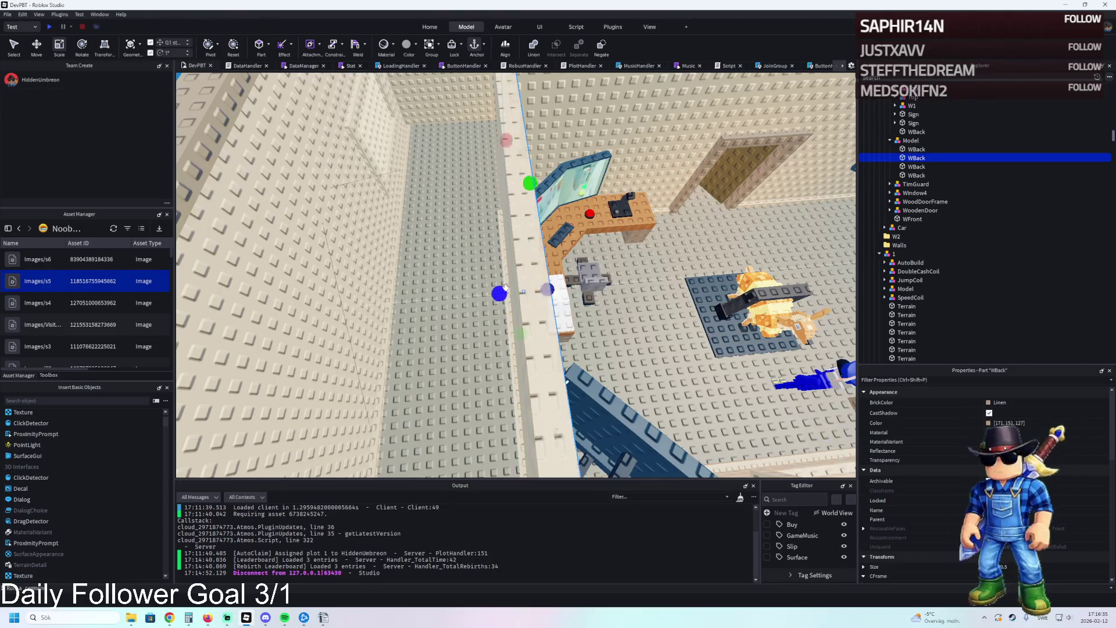
scroll(504, 289, "up", 5)
left_click(988, 402)
left_click(988, 422)
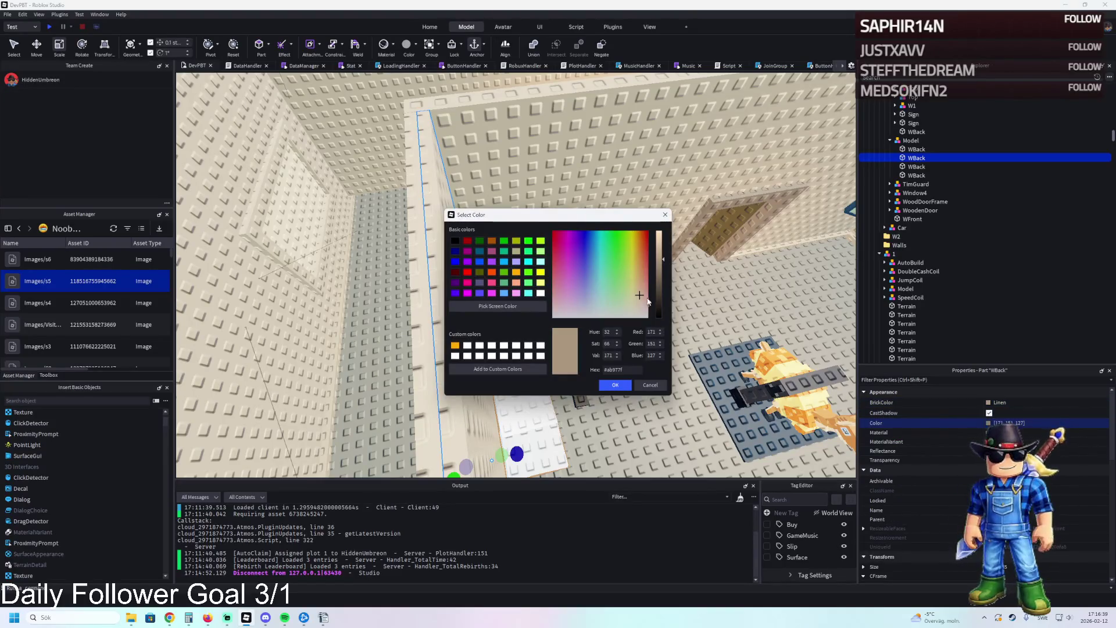
left_click_drag(660, 271, 666, 287)
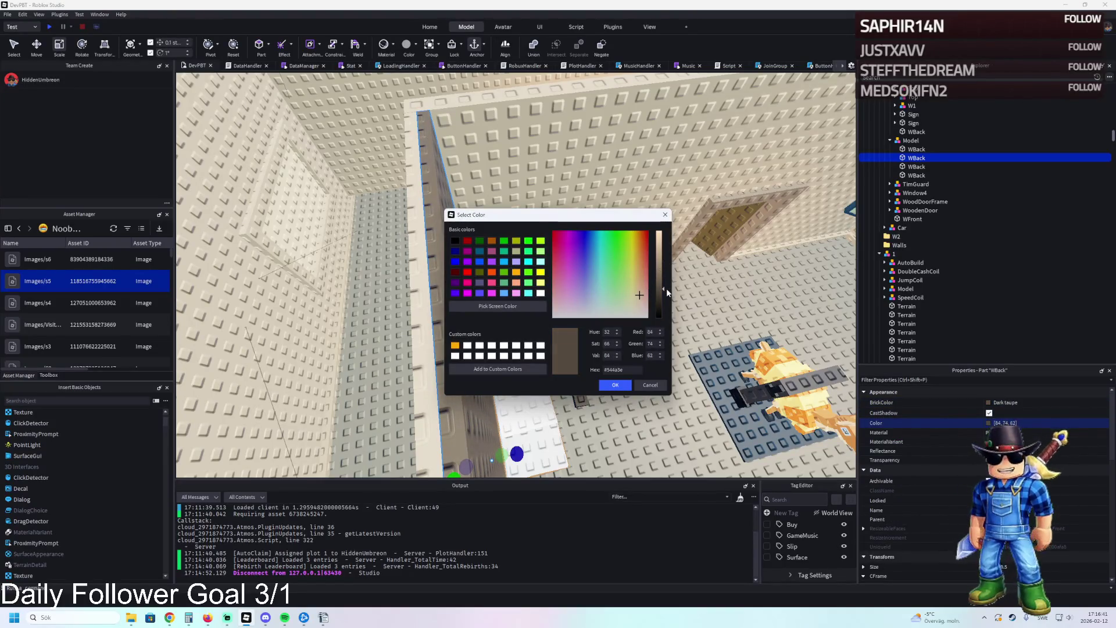
left_click(615, 384)
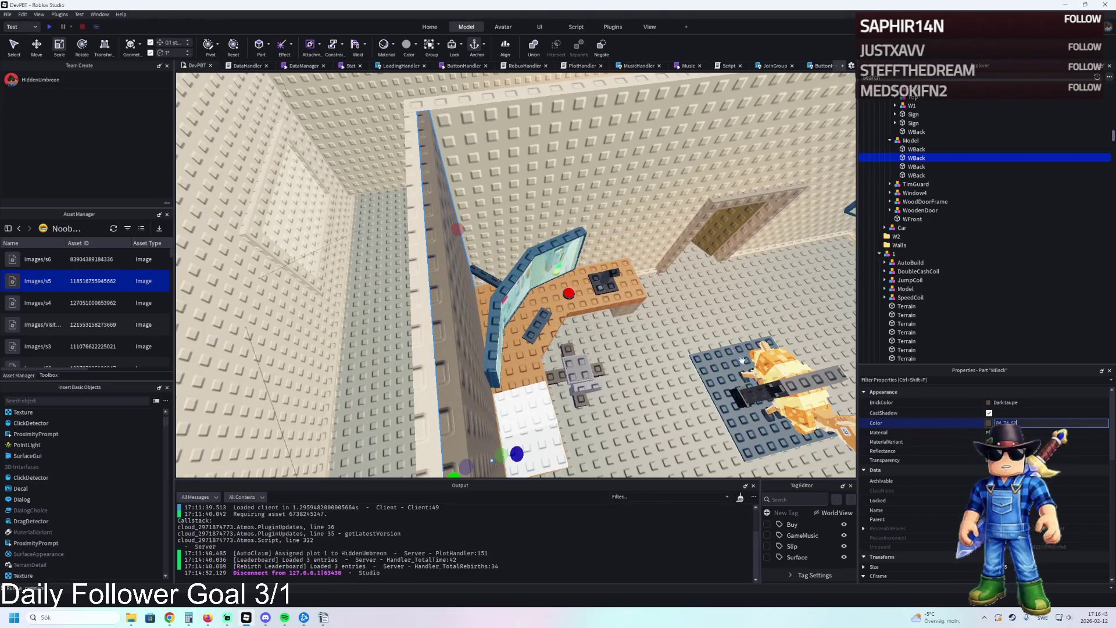
scroll(534, 317, "down", 5)
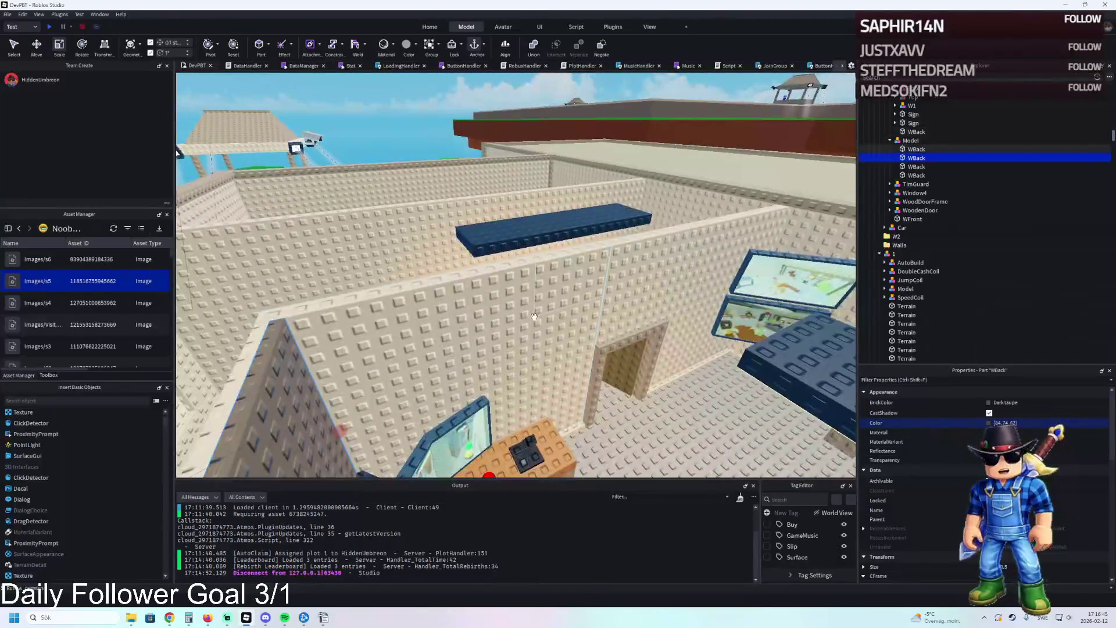
- Scale a white wall copy by 0.7, then thin it to 0.5 as a slim panel
left_click(534, 317)
key("f")
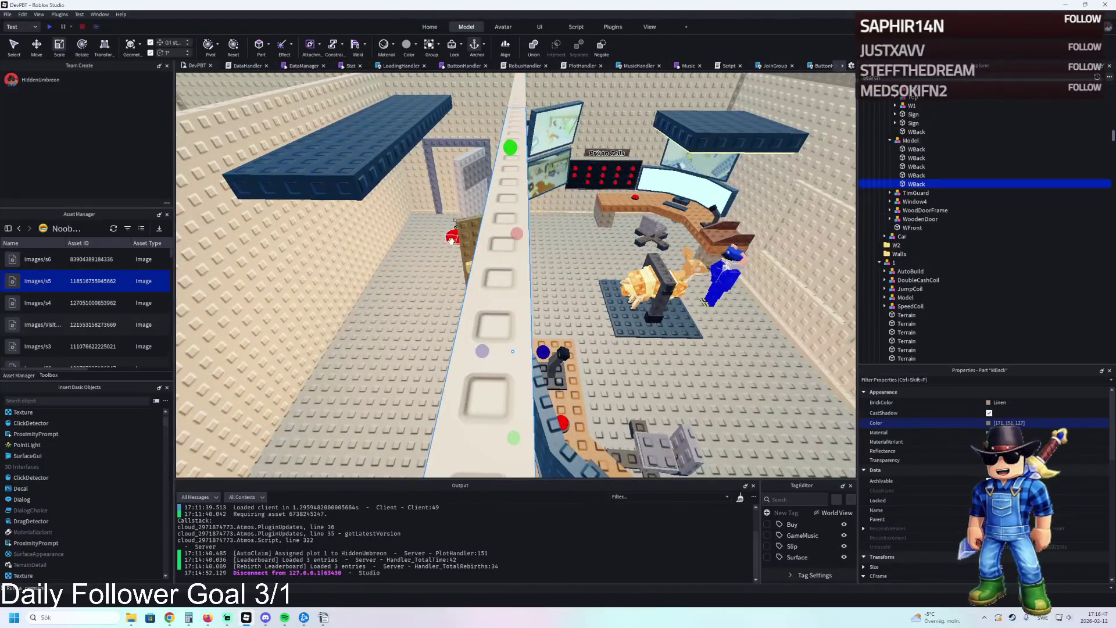
left_click_drag(481, 351, 491, 350)
left_click_drag(522, 237, 514, 252)
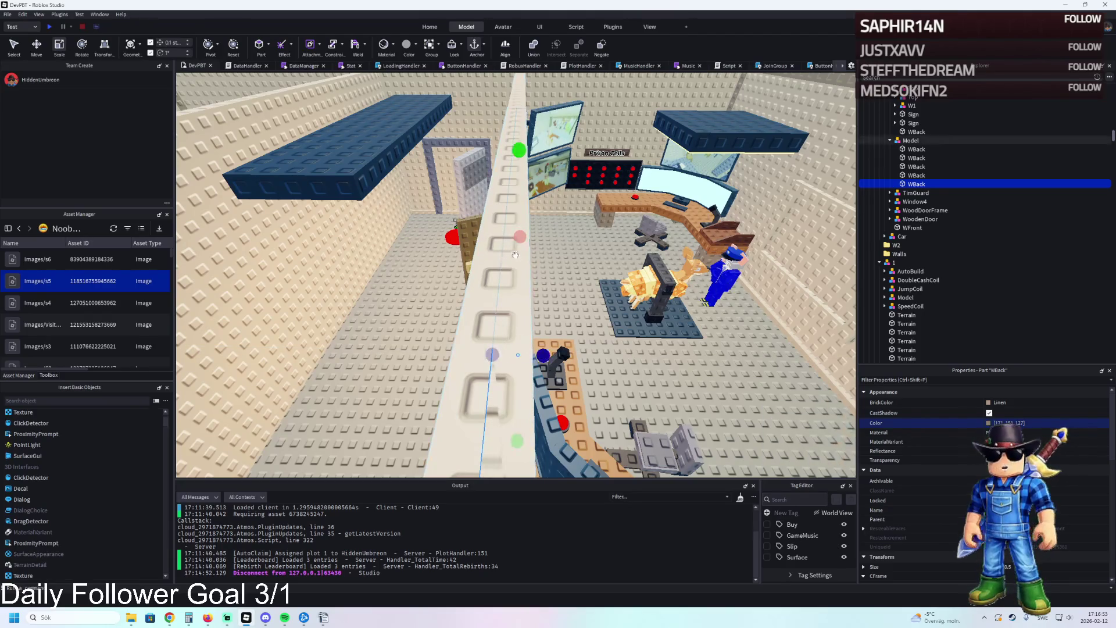
left_click_drag(541, 354, 542, 349)
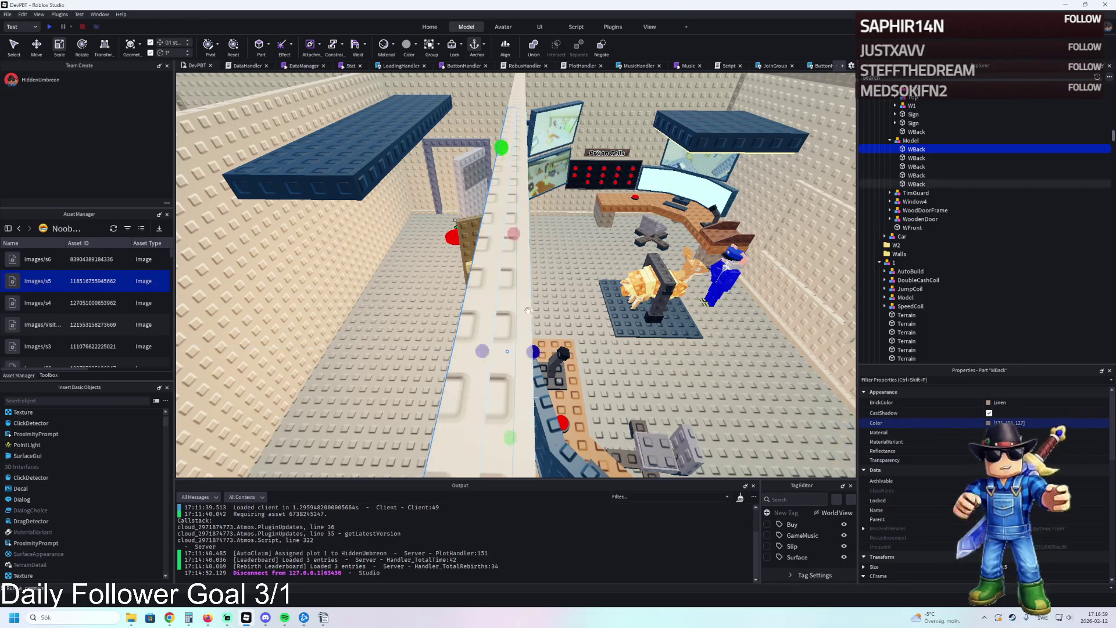
- Stretch the white wall along its length and resize the wall copy above by 0.5 studs
left_click(528, 312)
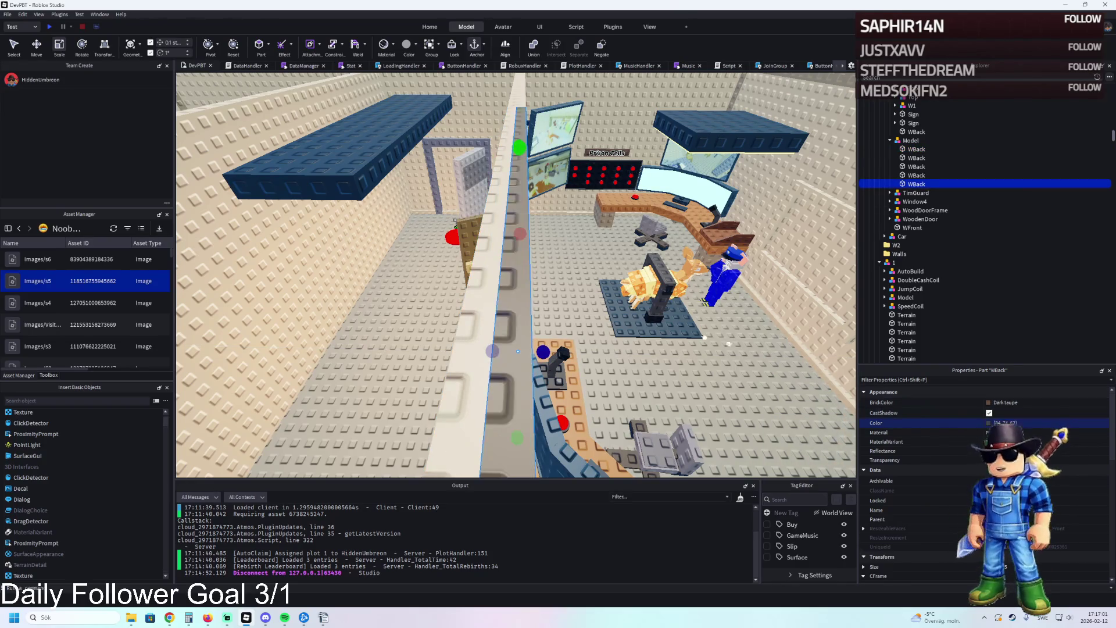
scroll(517, 351, "up", 10)
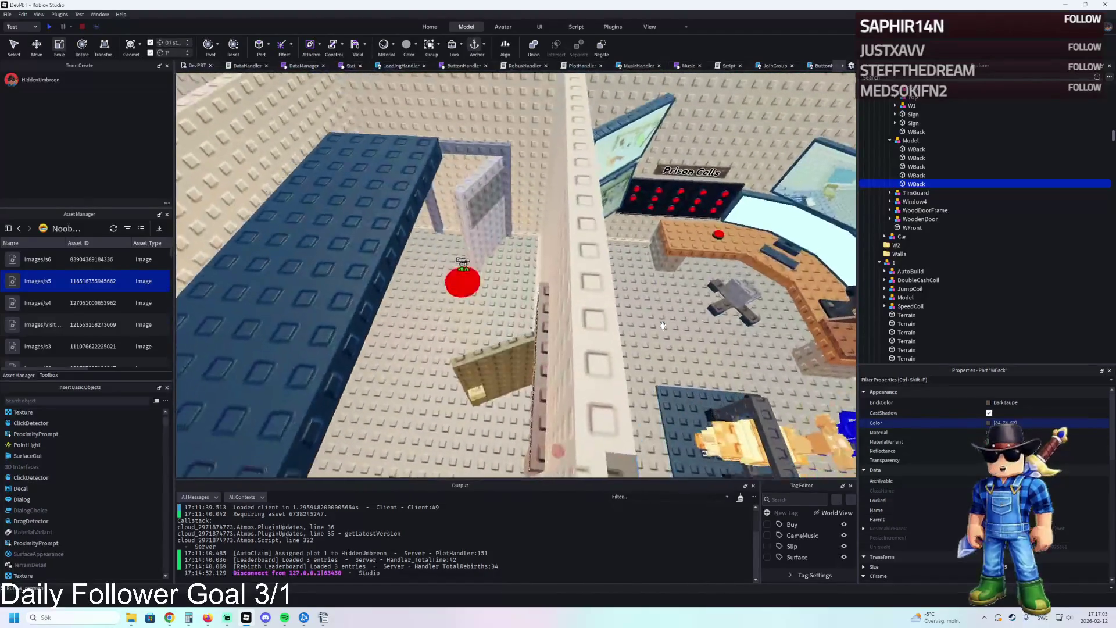
left_click(590, 326)
left_click_drag(597, 340, 590, 305)
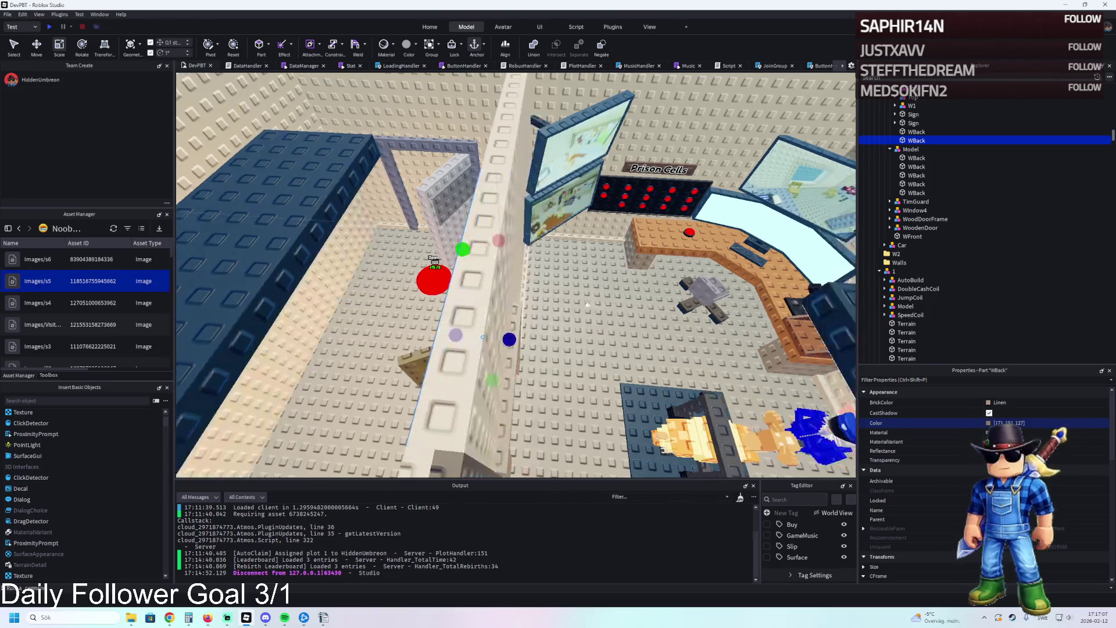
left_click(479, 290)
left_click_drag(455, 335, 469, 340)
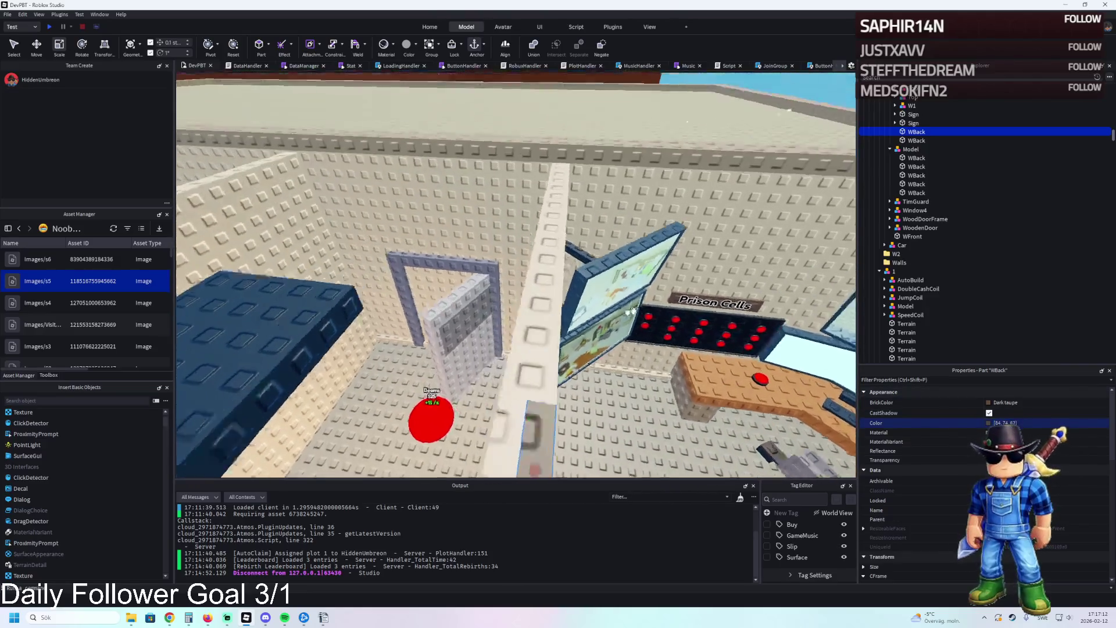
- Duplicate a back wall piece and make another back wall piece Dark taupe
left_click(533, 319)
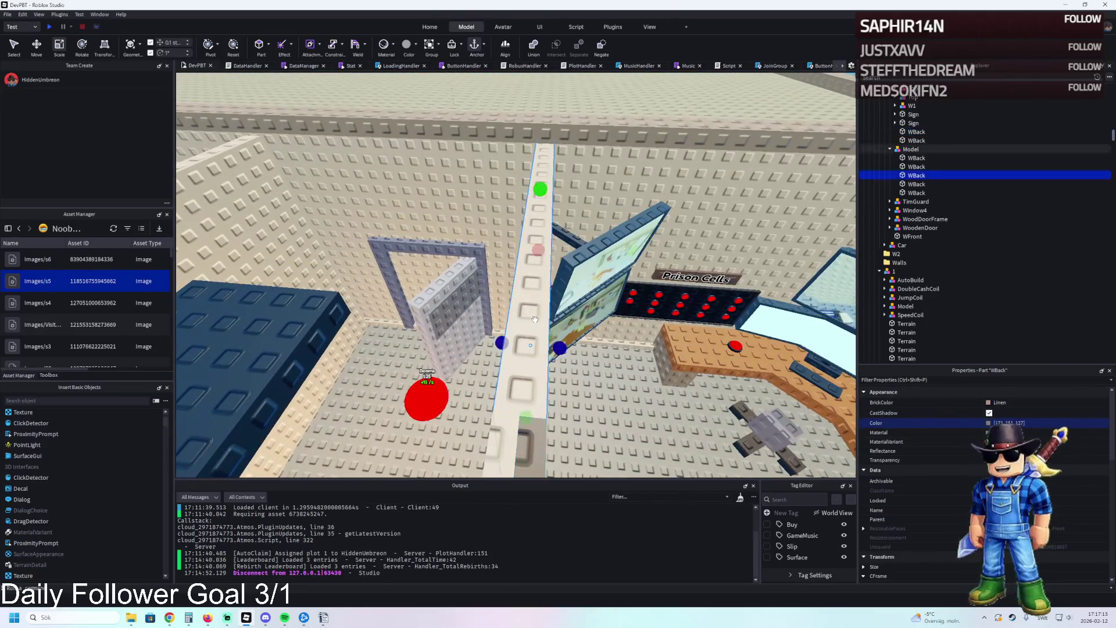
key("ctrl+d")
left_click(533, 385)
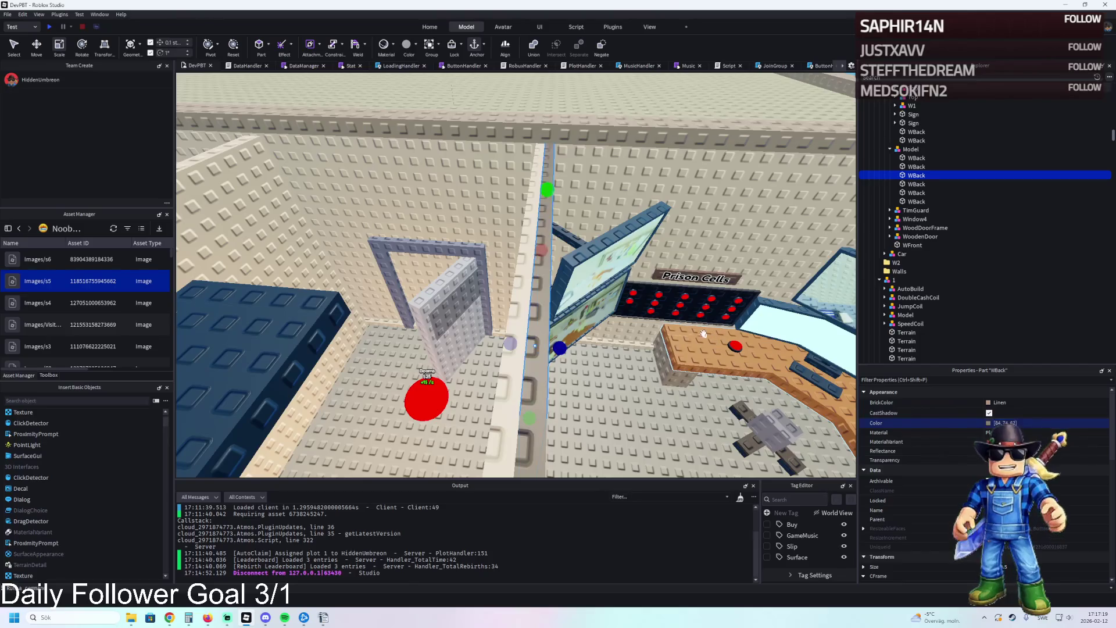
key("w")
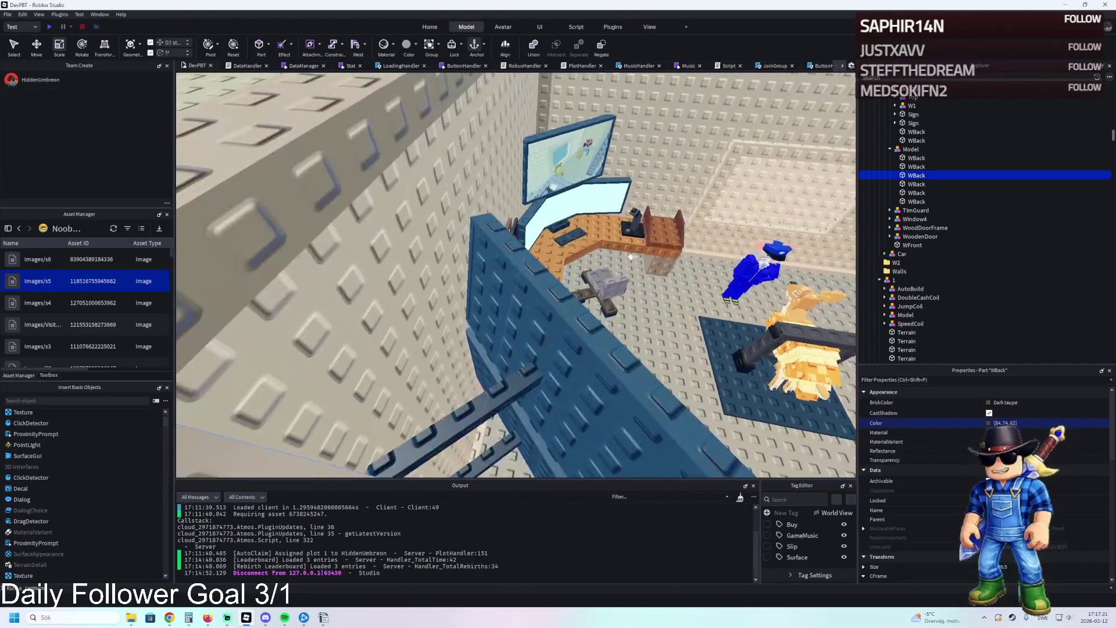
- Duplicate Wall4 beside the desk and stretch the copy to a new size
left_click(432, 261)
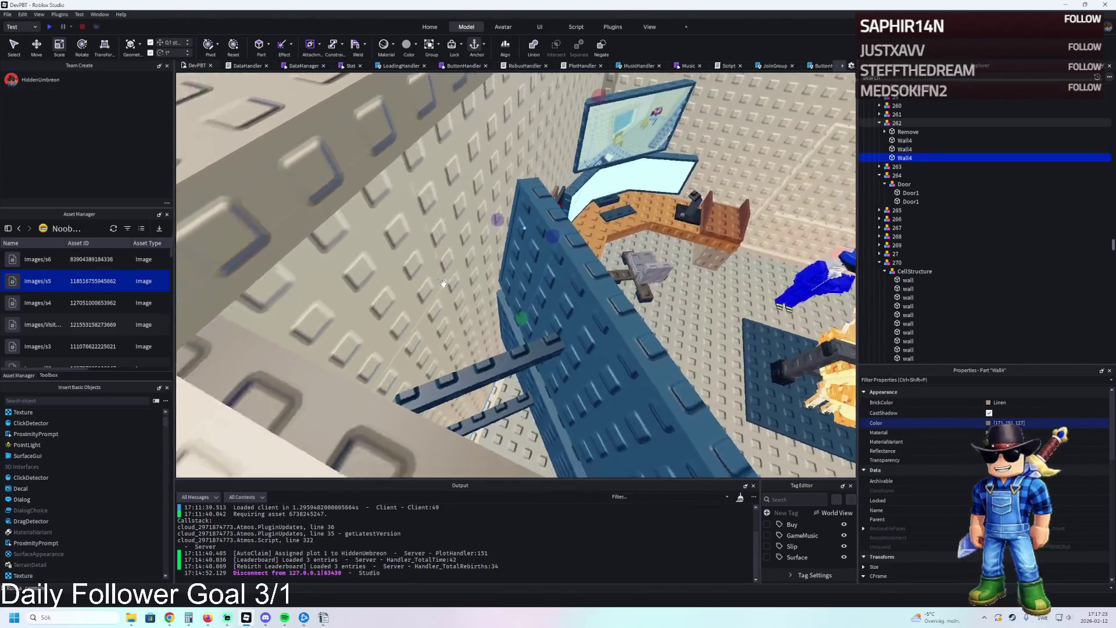
key("w")
key("w")
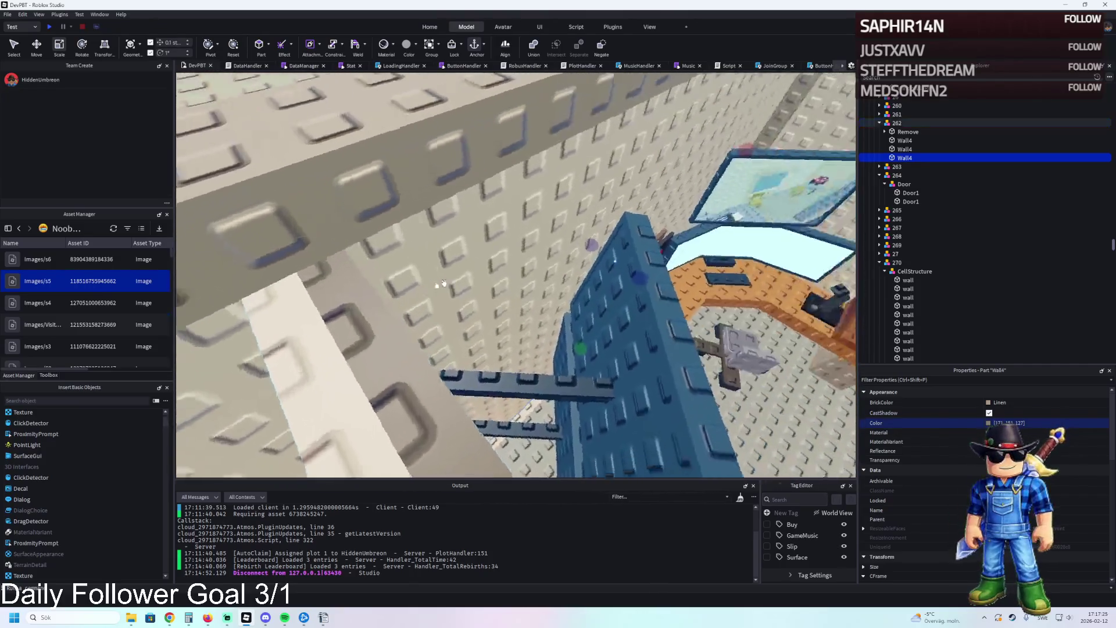
key("s")
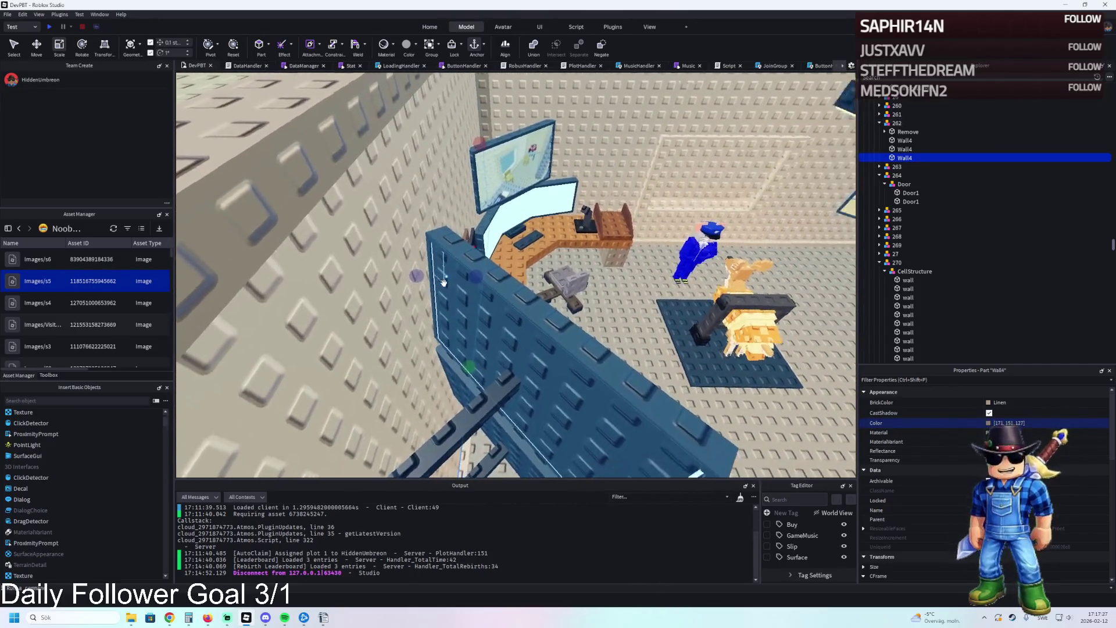
key("s")
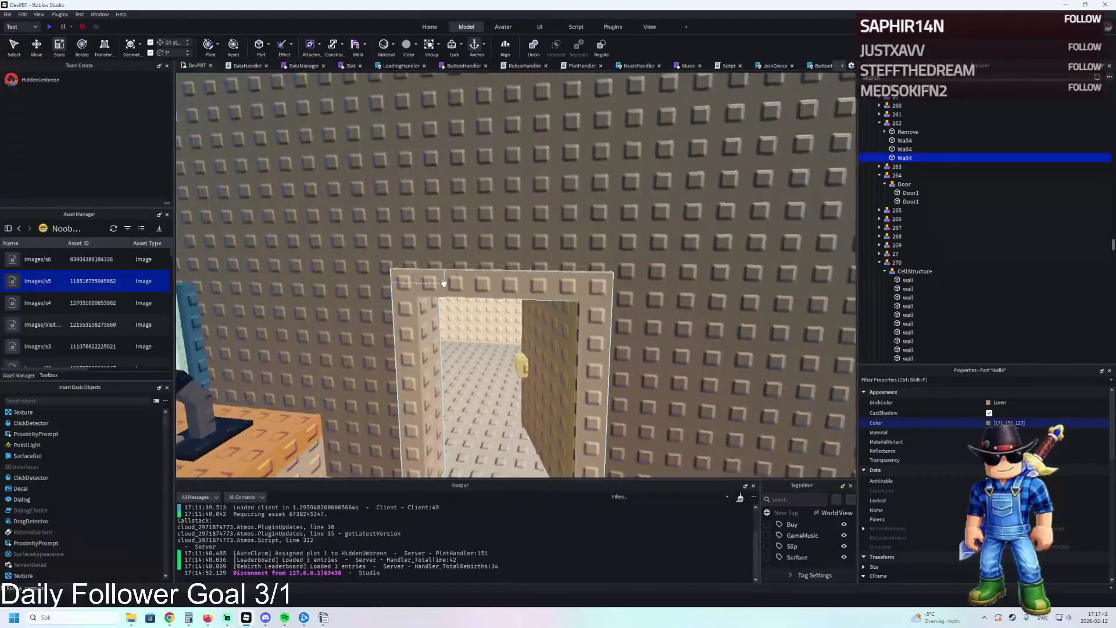
key("a")
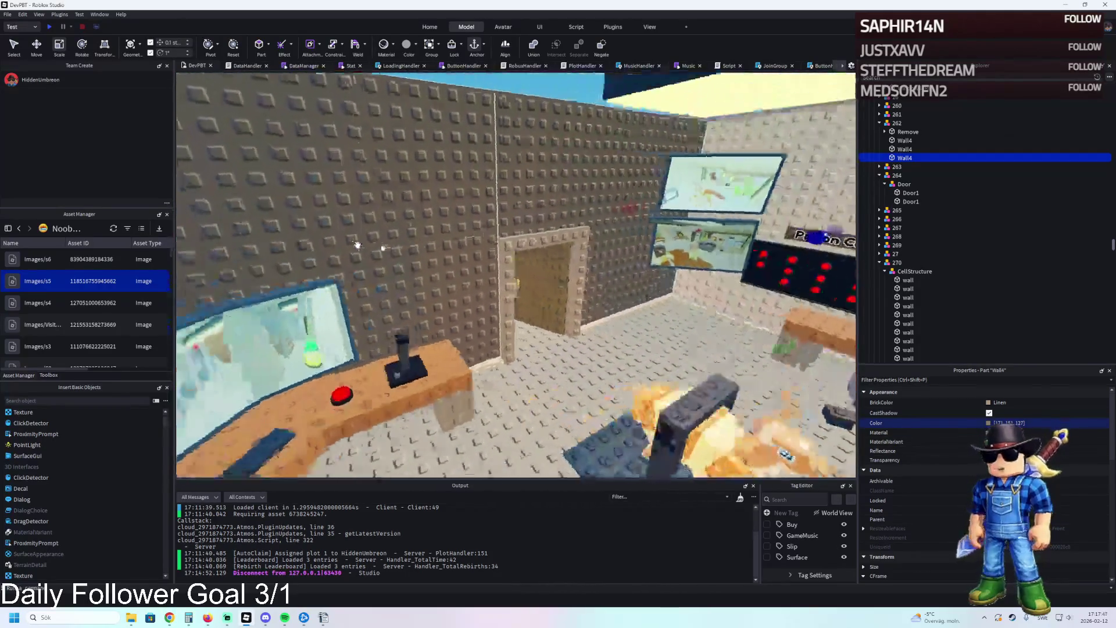
key("e")
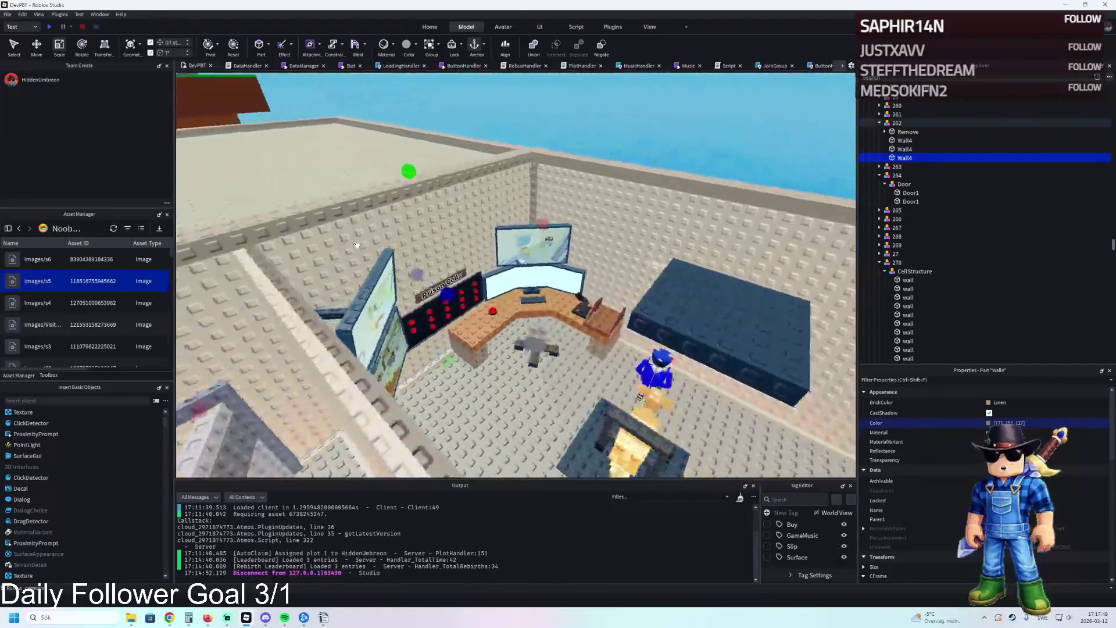
key("q")
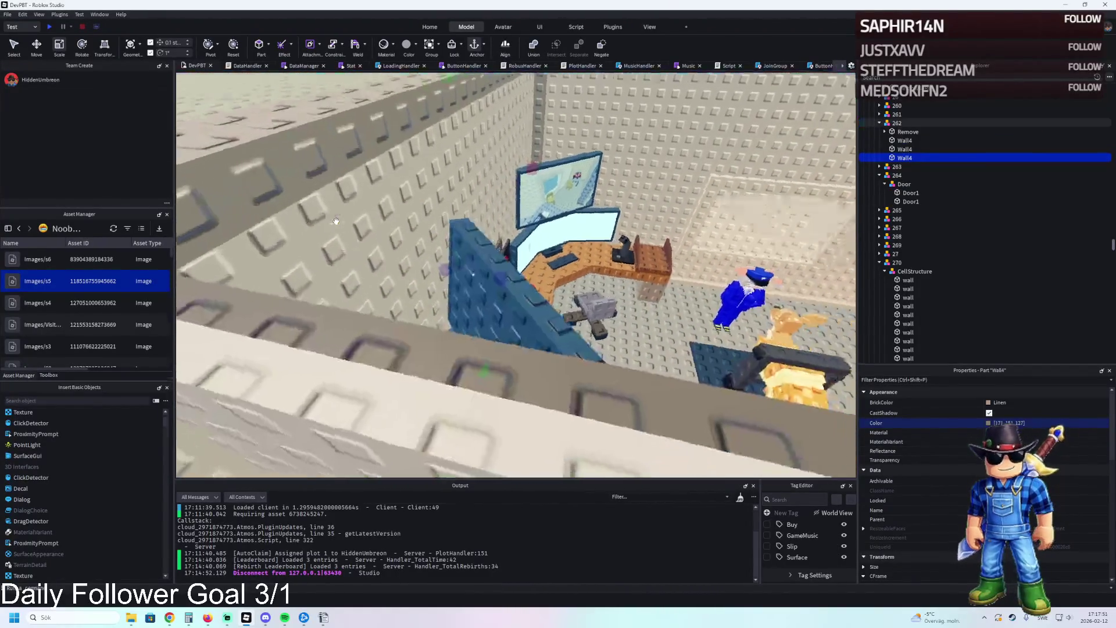
key("q")
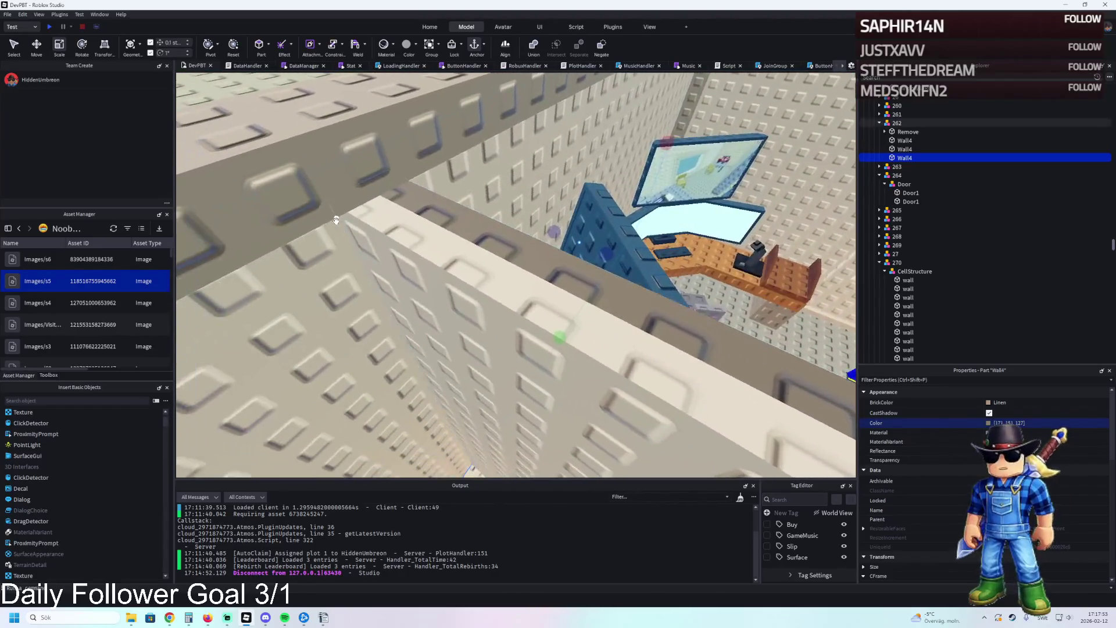
key("q")
key("ctrl+d")
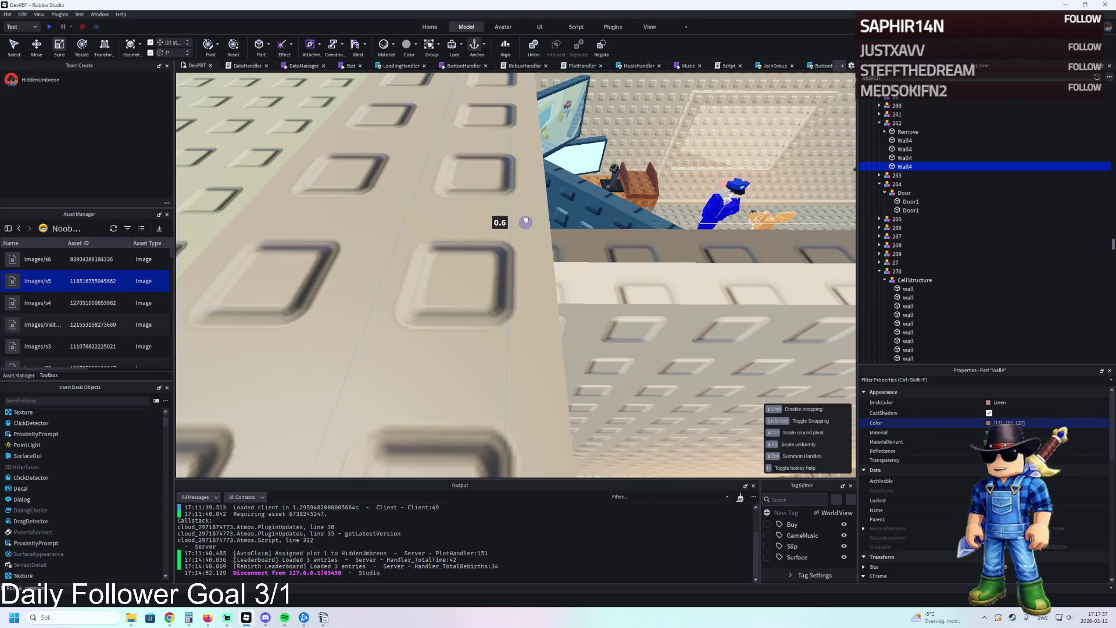
scroll(523, 221, "down", 5)
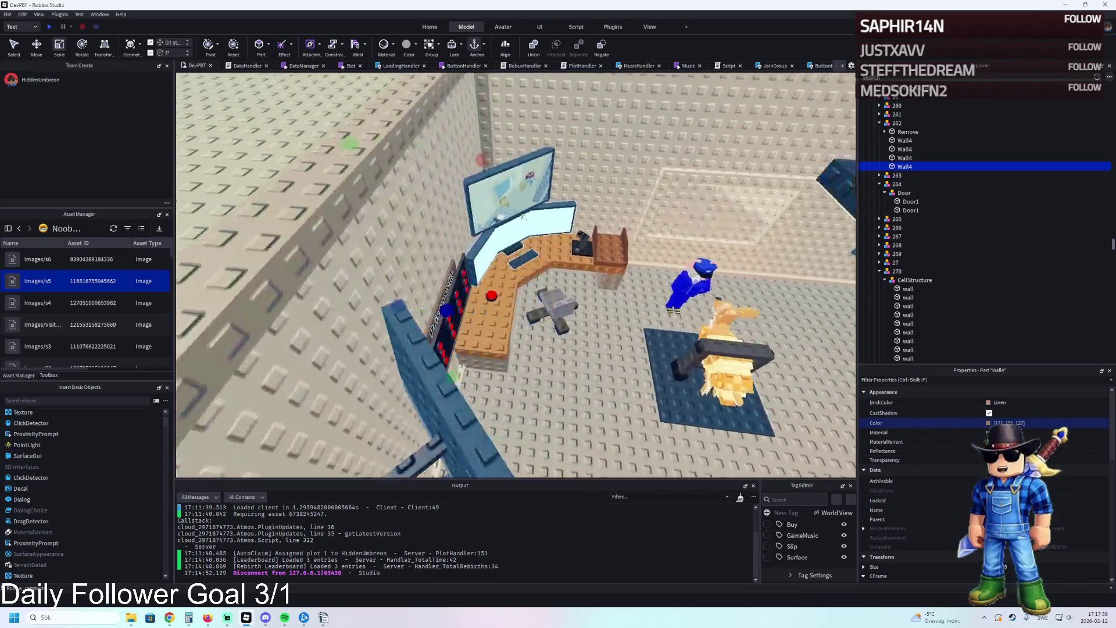
left_click_drag(405, 299, 415, 301)
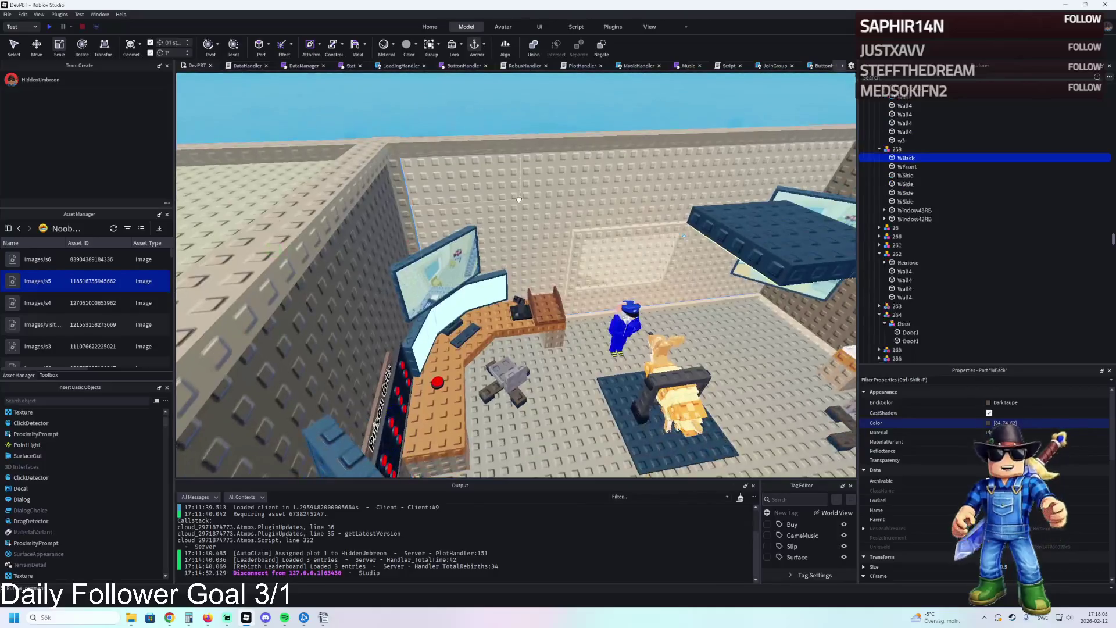
- Duplicate a back wall and give the copy Dark taupe BrickColor
left_click(521, 198)
key("ctrl+d")
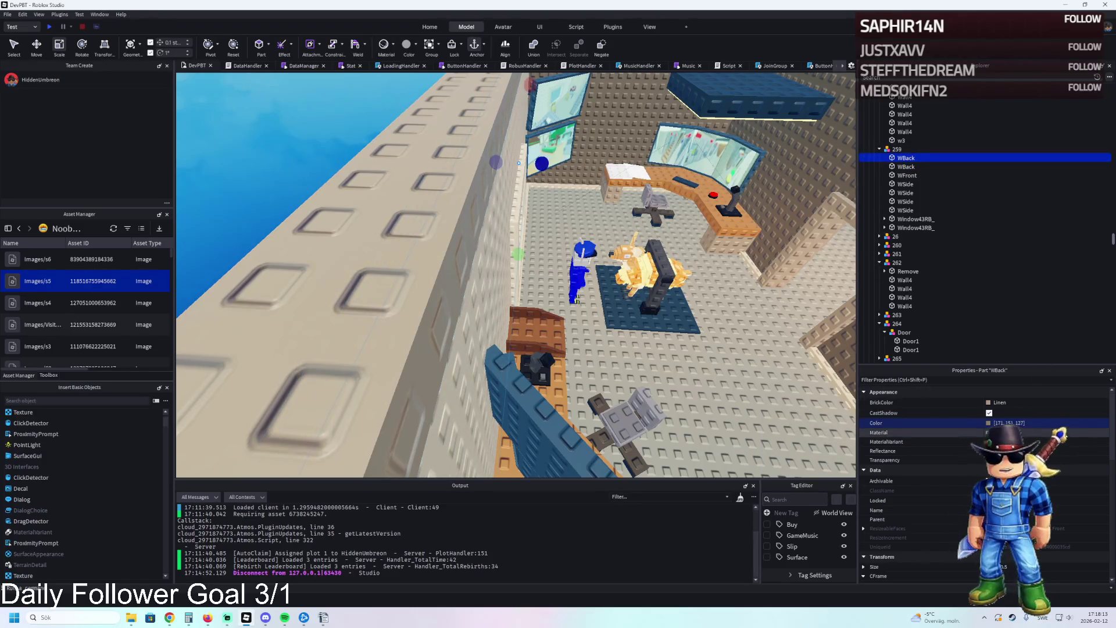
key("Return")
key("f")
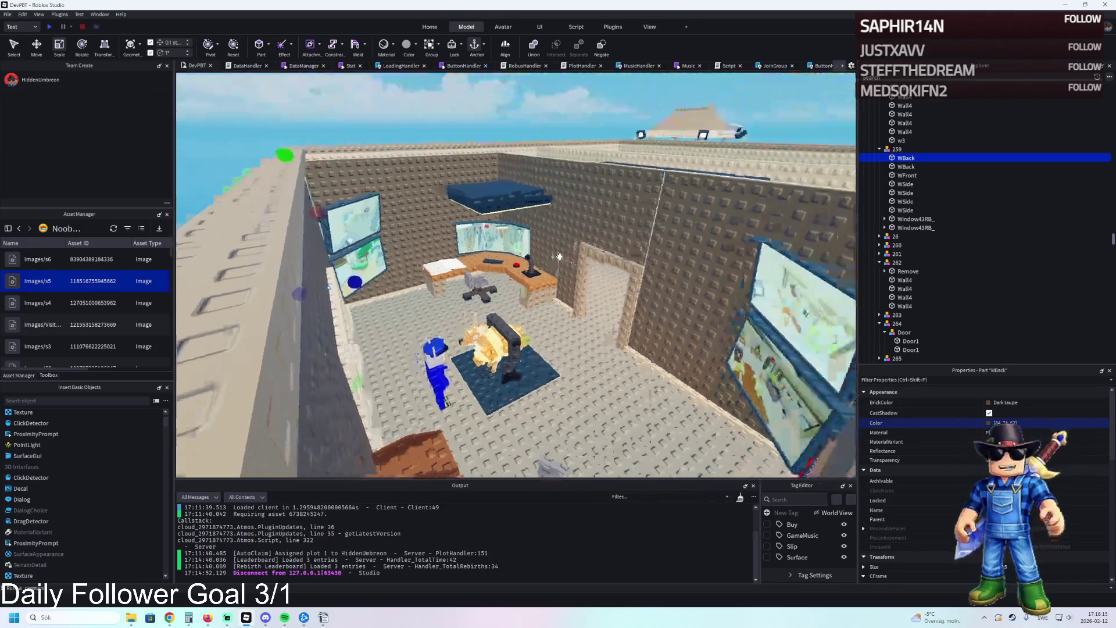
key("s")
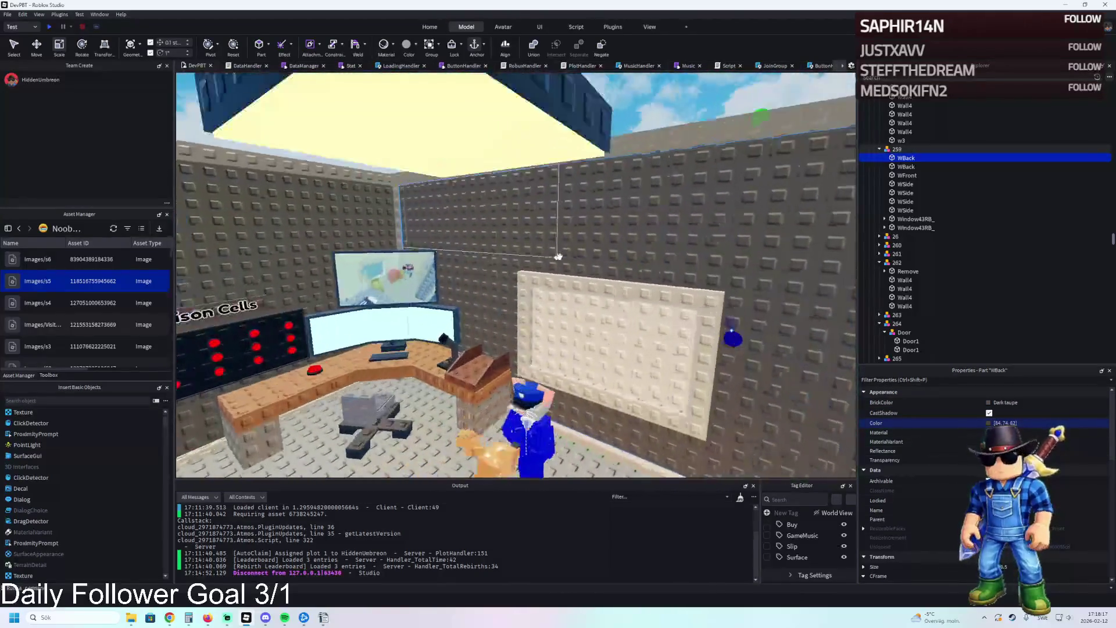
key("s")
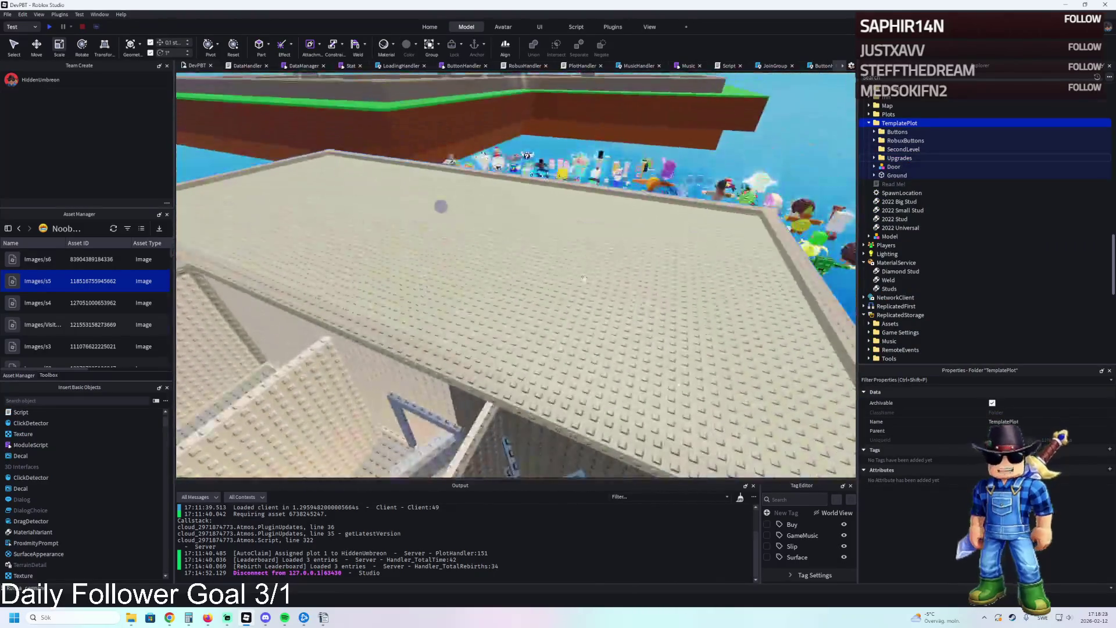
- Slide the Roof along one axis to sit over the control room
left_click(608, 263)
key("a")
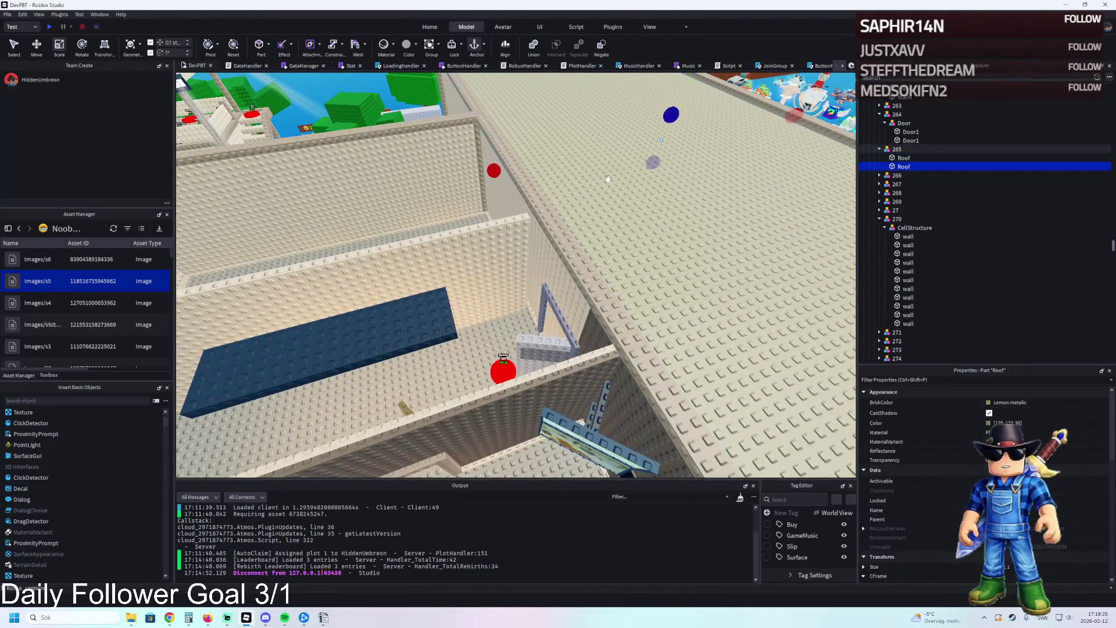
key("w")
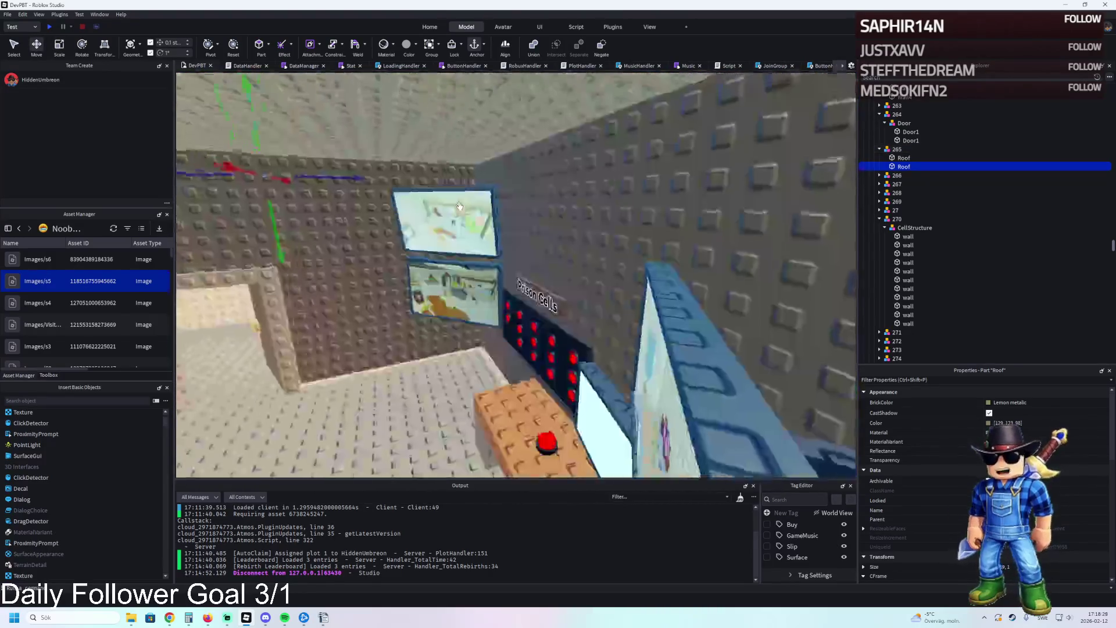
key("w")
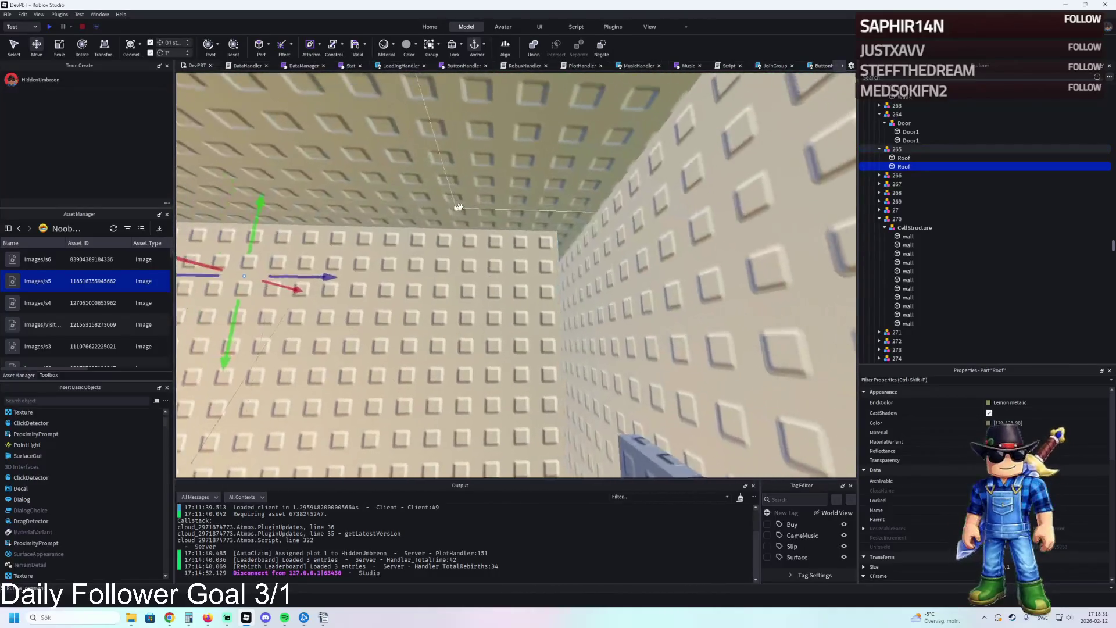
key("a")
left_click_drag(418, 256, 394, 271)
key("d")
key("s")
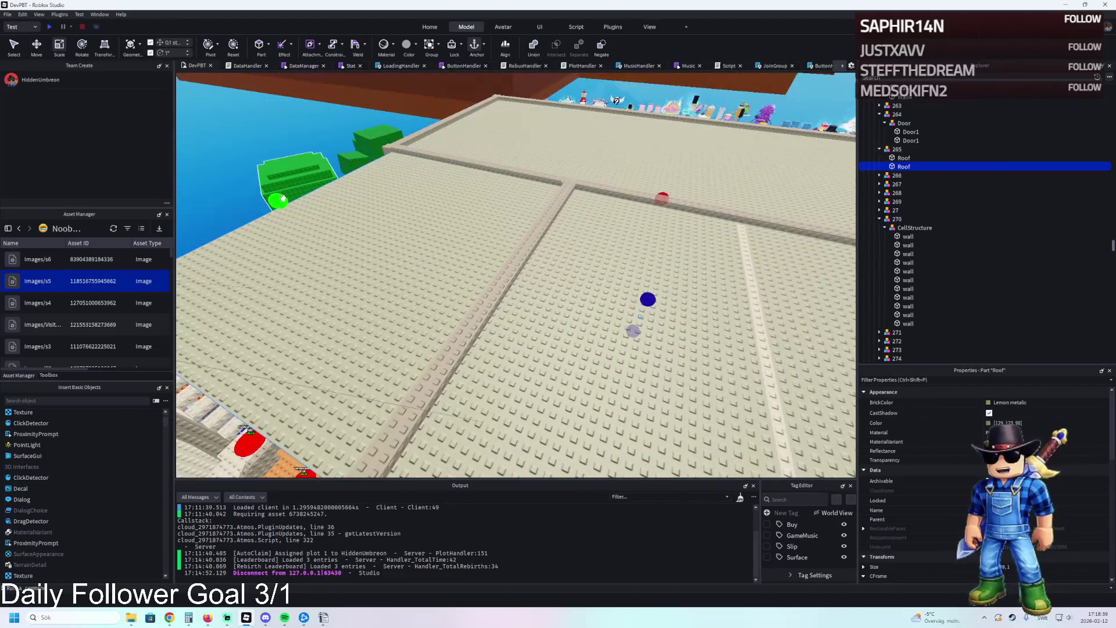
- Look around the room's walls and floor, then select the prison parts folder
key("w")
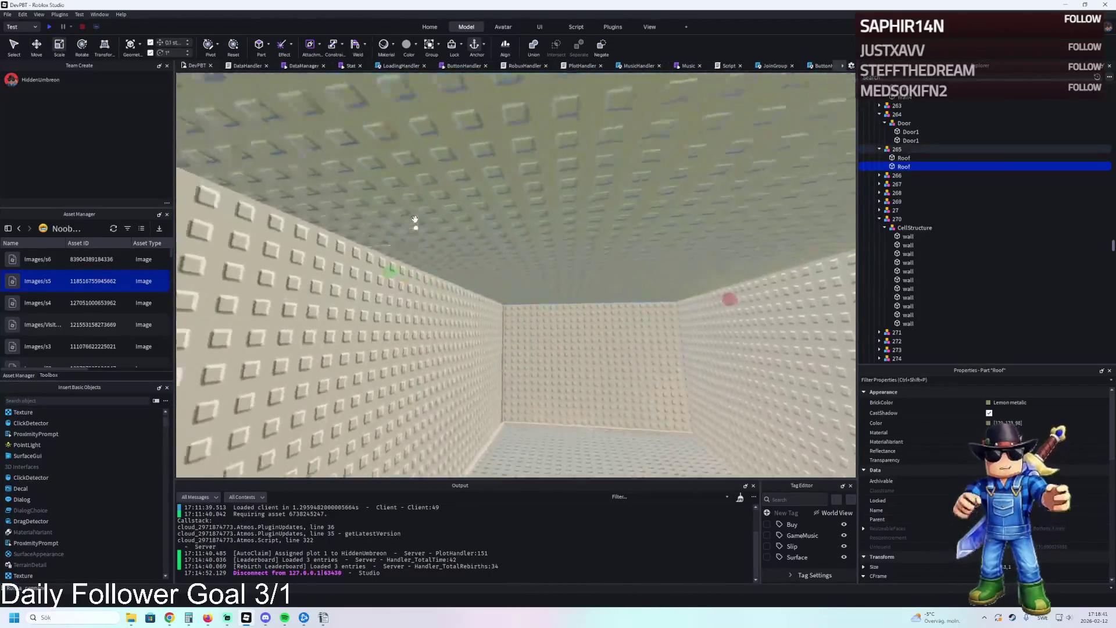
key("a")
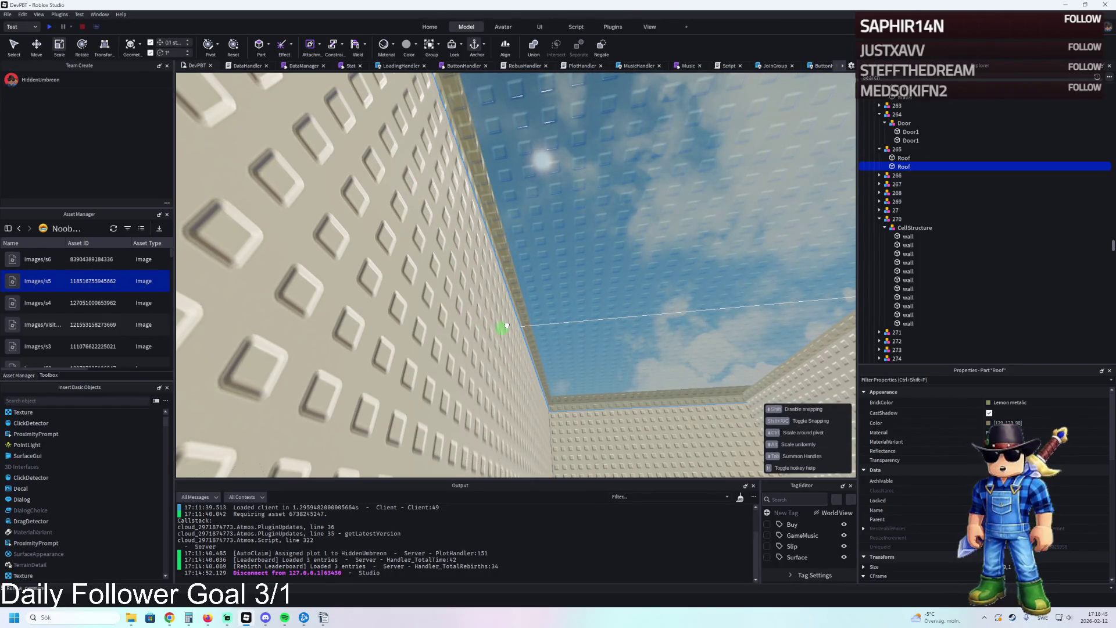
mouse_move(505, 327)
left_mouse_down()
mouse_move(481, 309)
mouse_move(452, 359)
left_mouse_up()
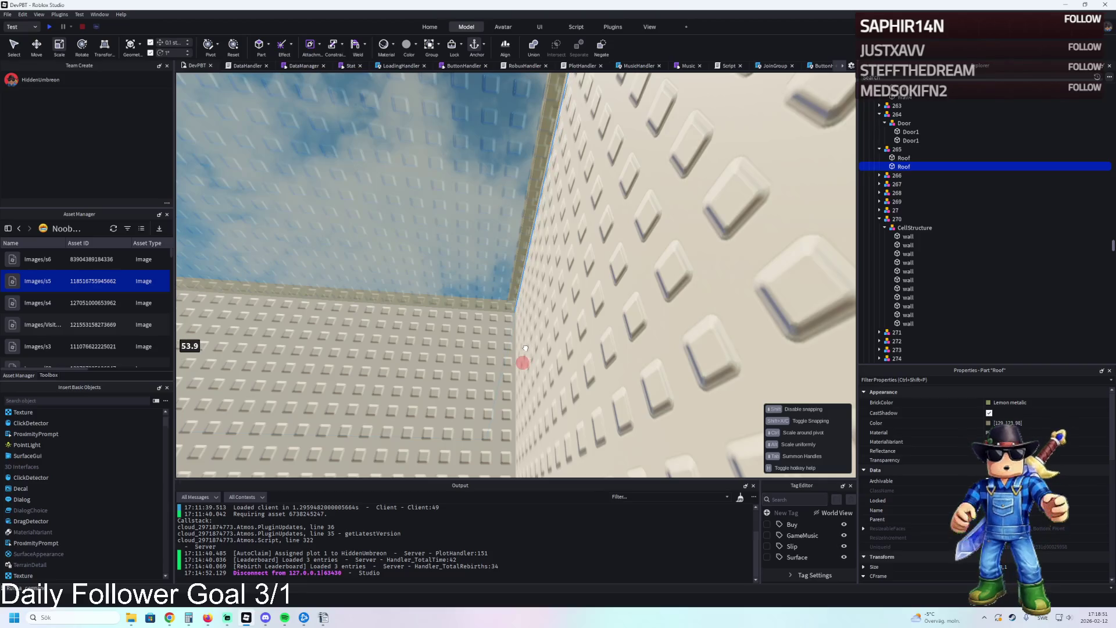
left_click_drag(526, 347, 526, 347)
left_click_drag(580, 315, 580, 314)
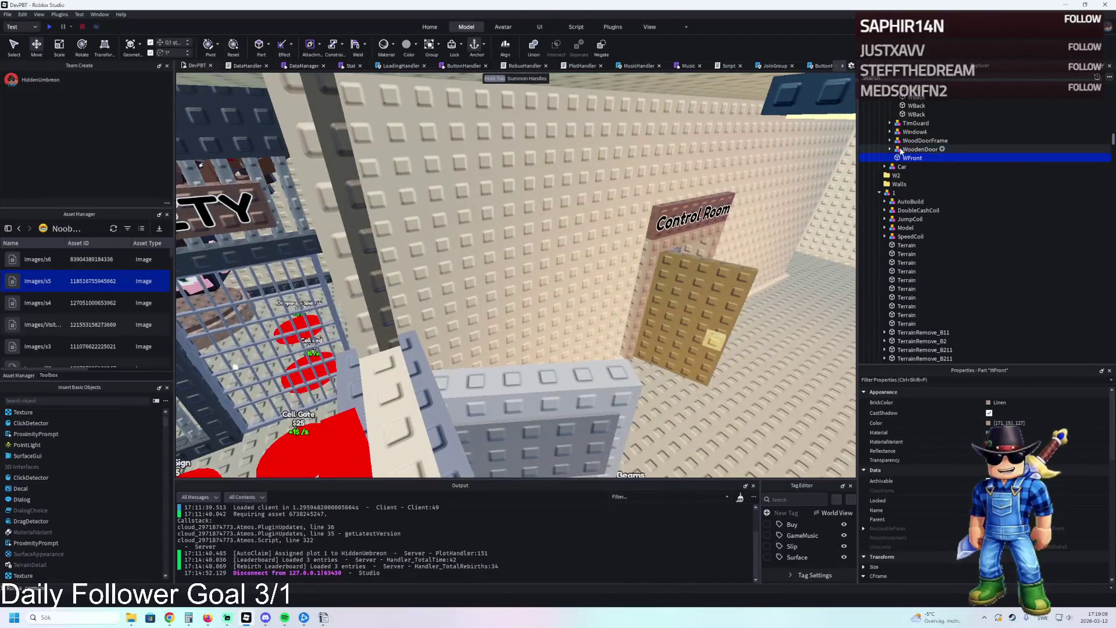
left_click(926, 158)
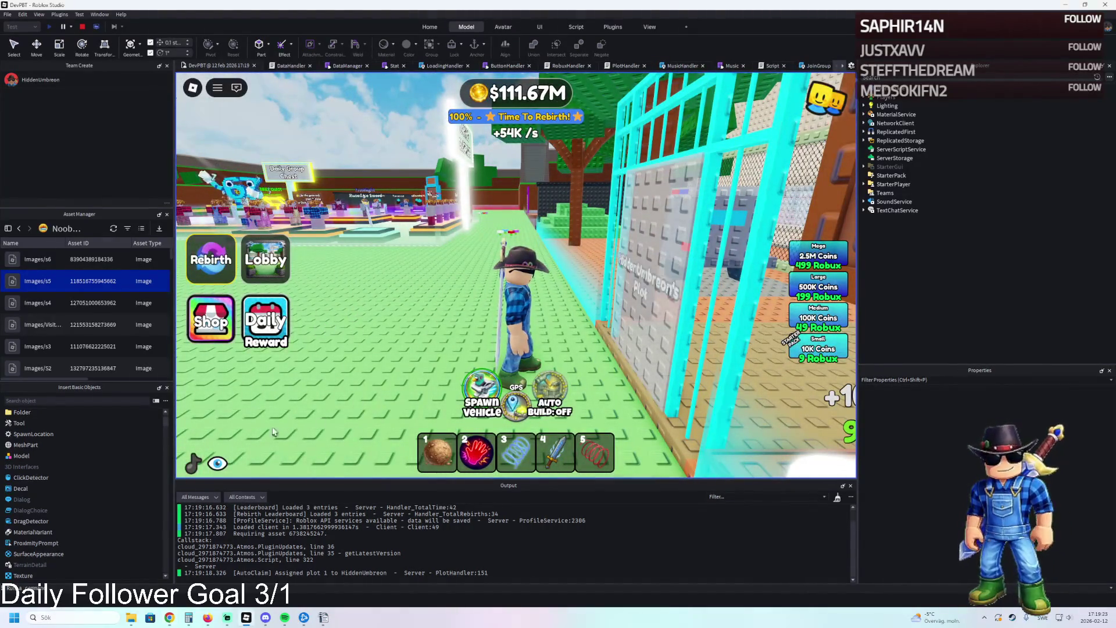
- Walk the character through the ENTRANCE cage, along the cell corridor and upstairs
key("d")
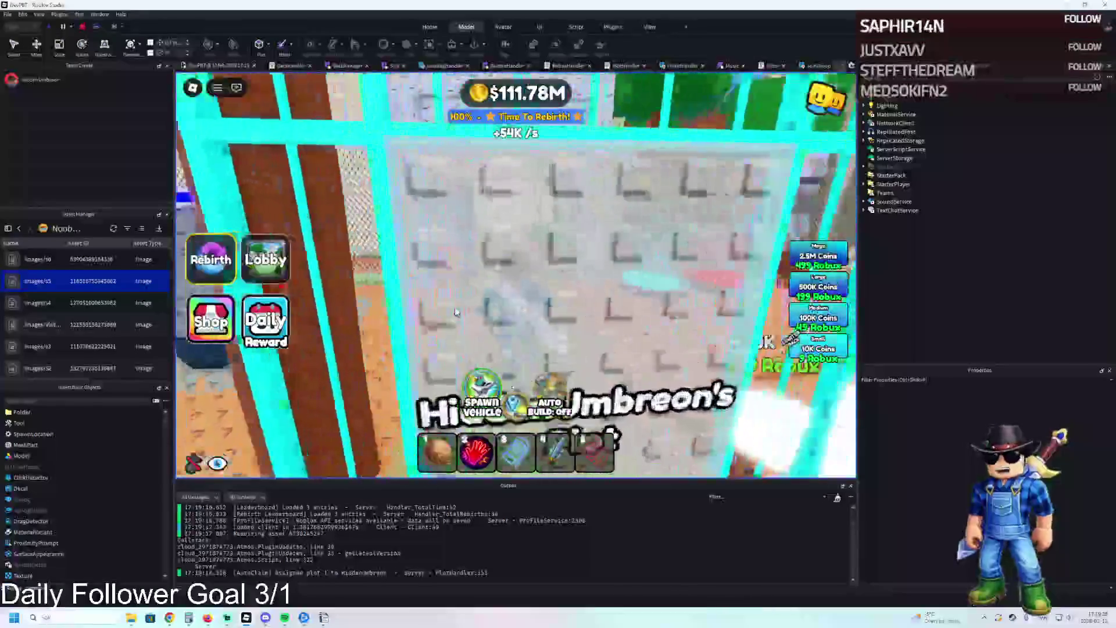
key("w")
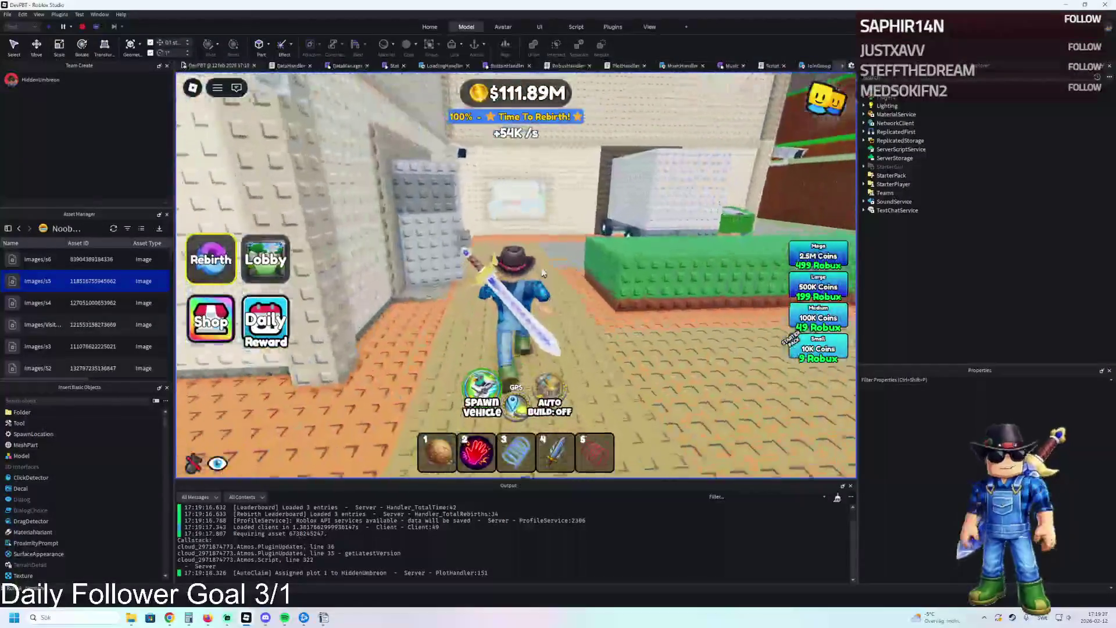
key("s")
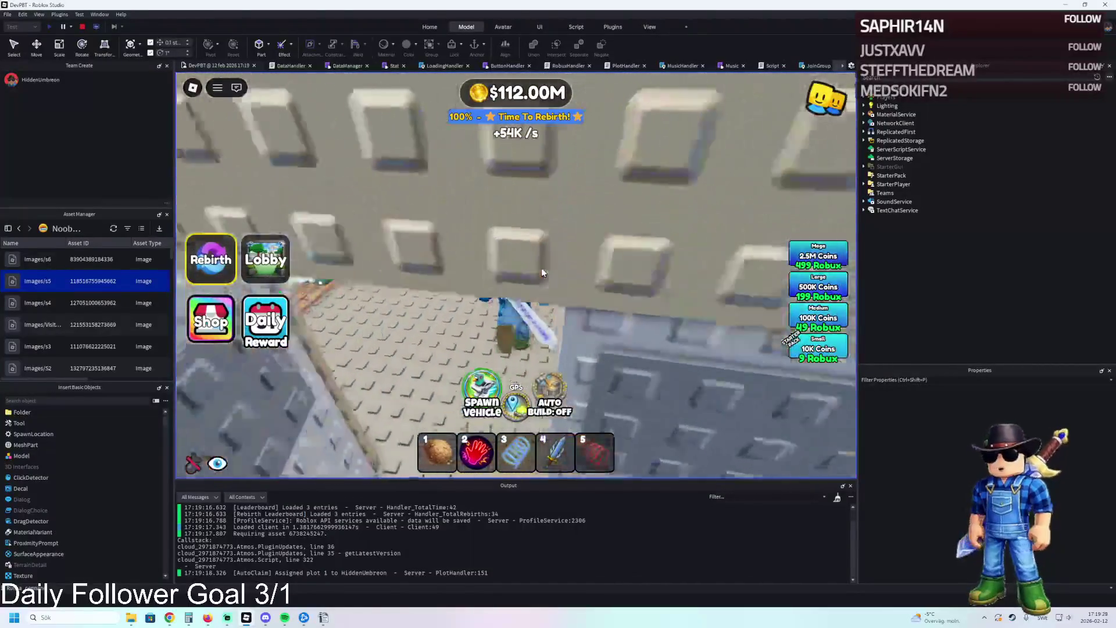
key("w")
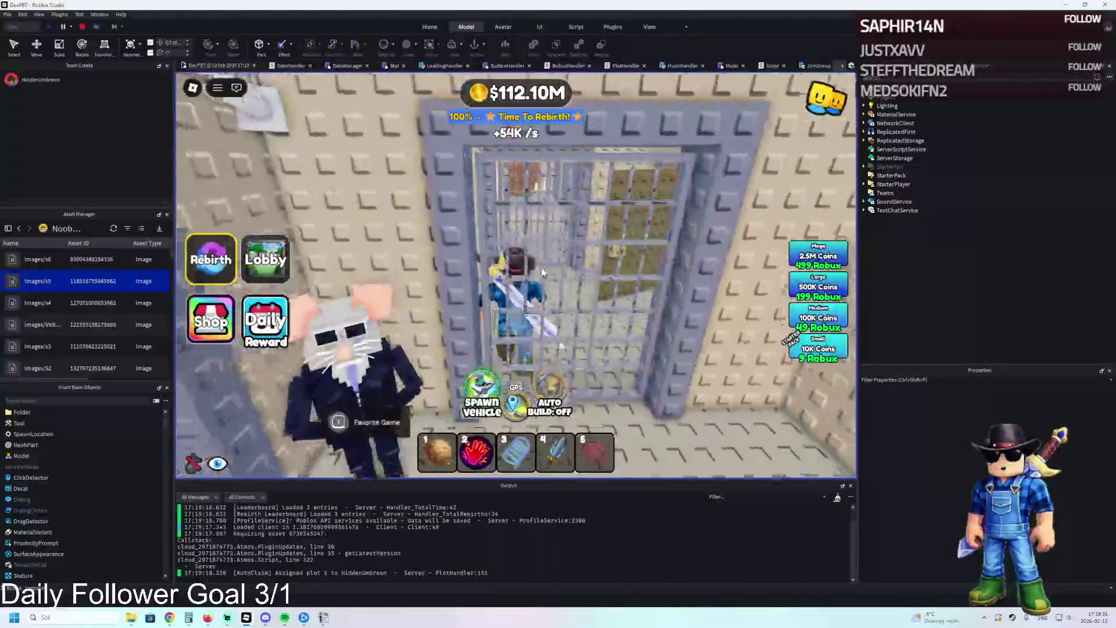
key("w")
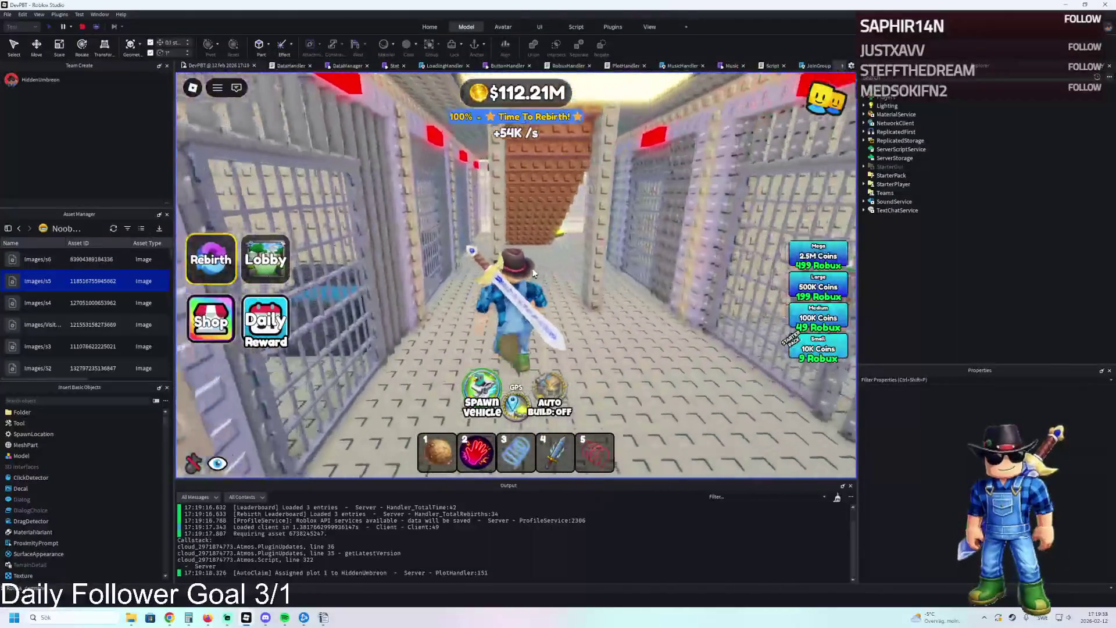
key("w")
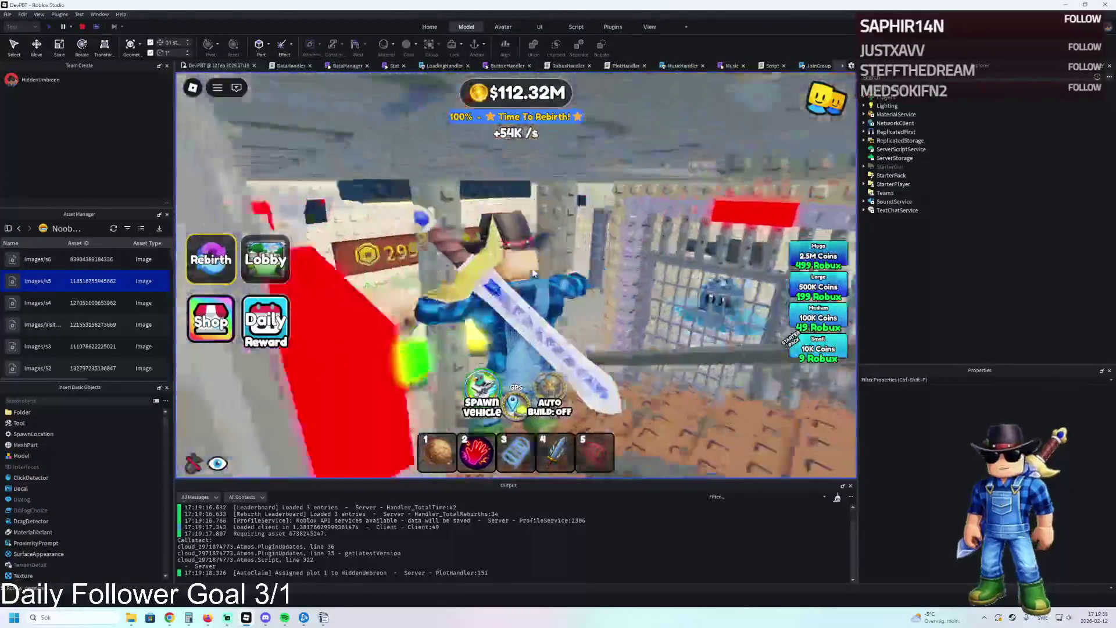
key("w")
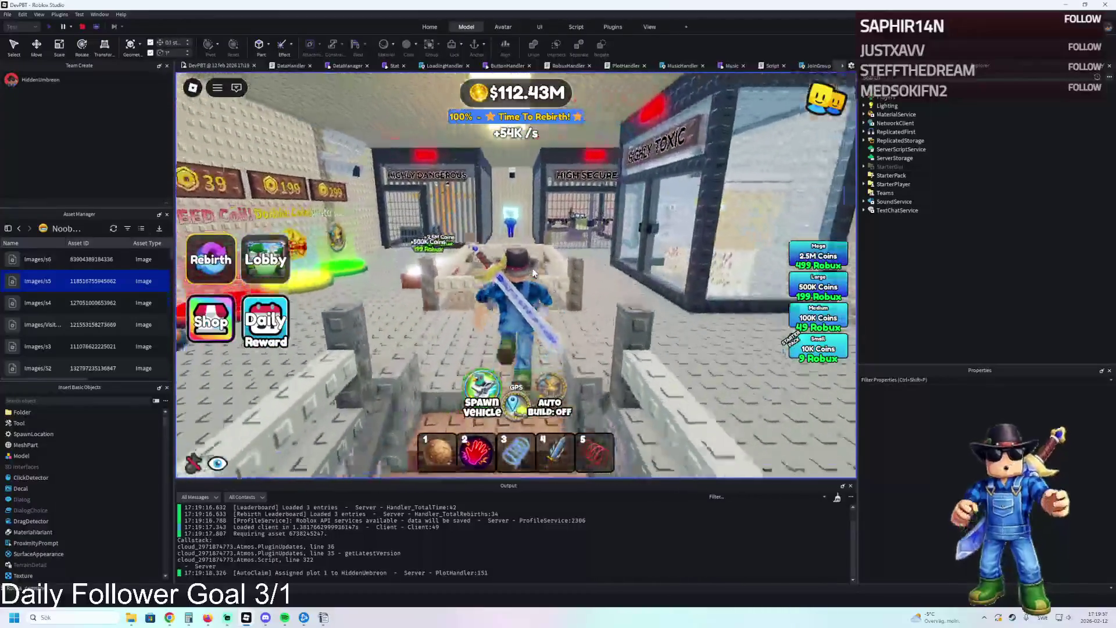
key("w")
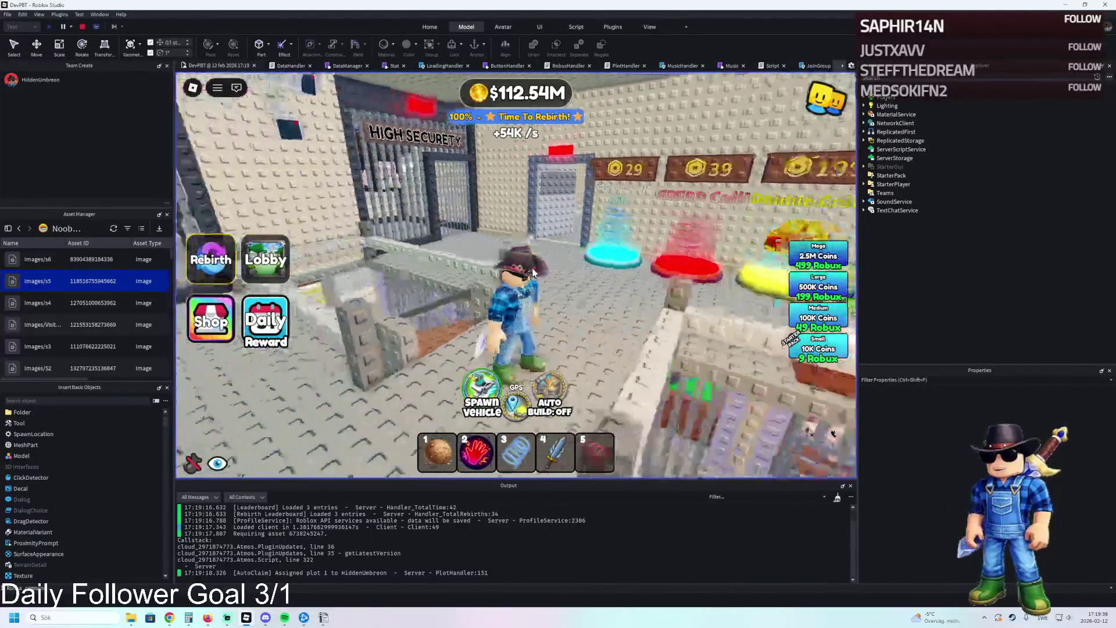
- Walk through the doorway into the unfinished brown-walled room and look around it
key("w")
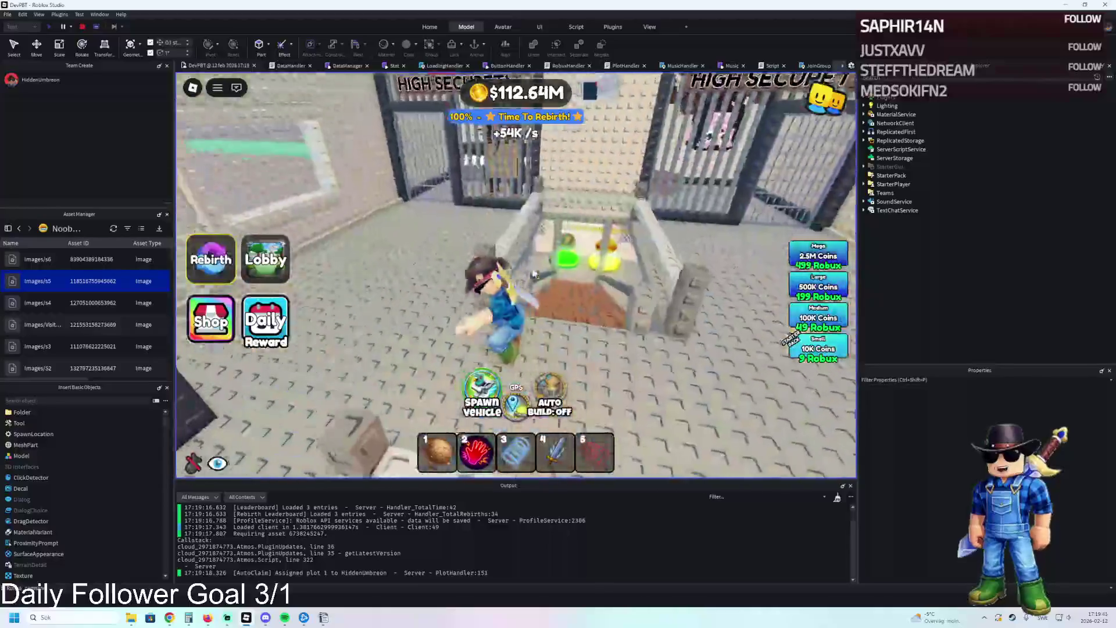
key("w")
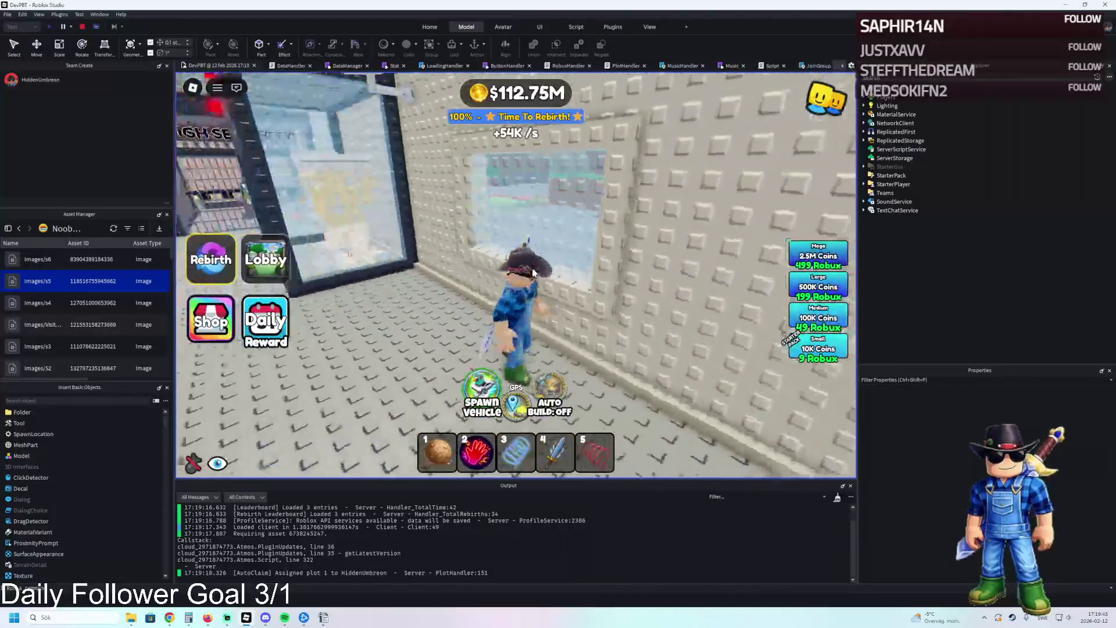
key("s")
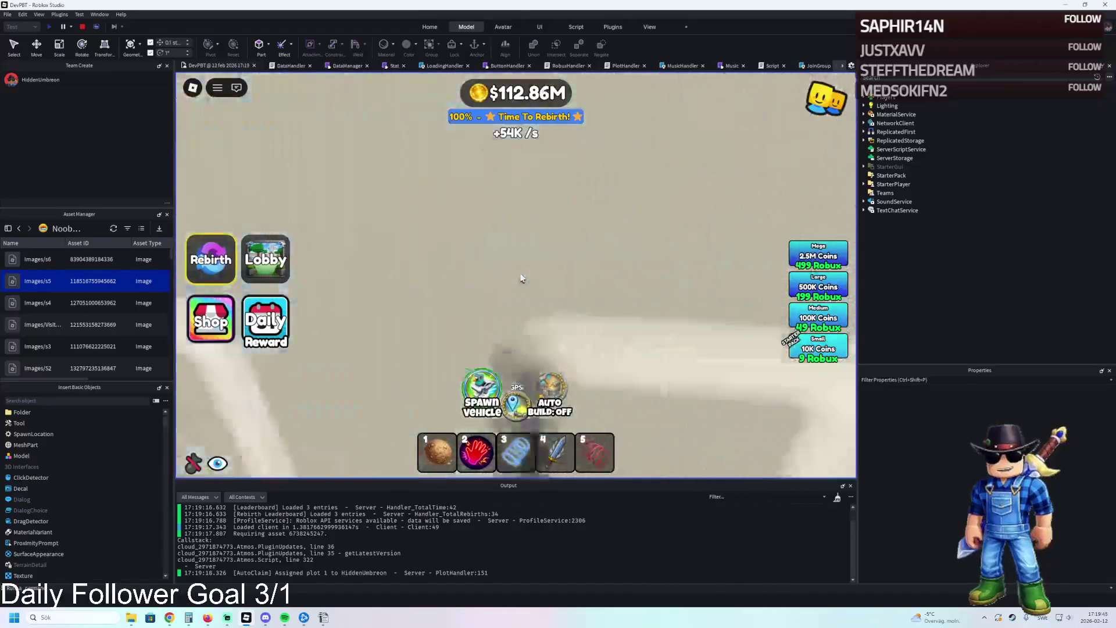
key("a")
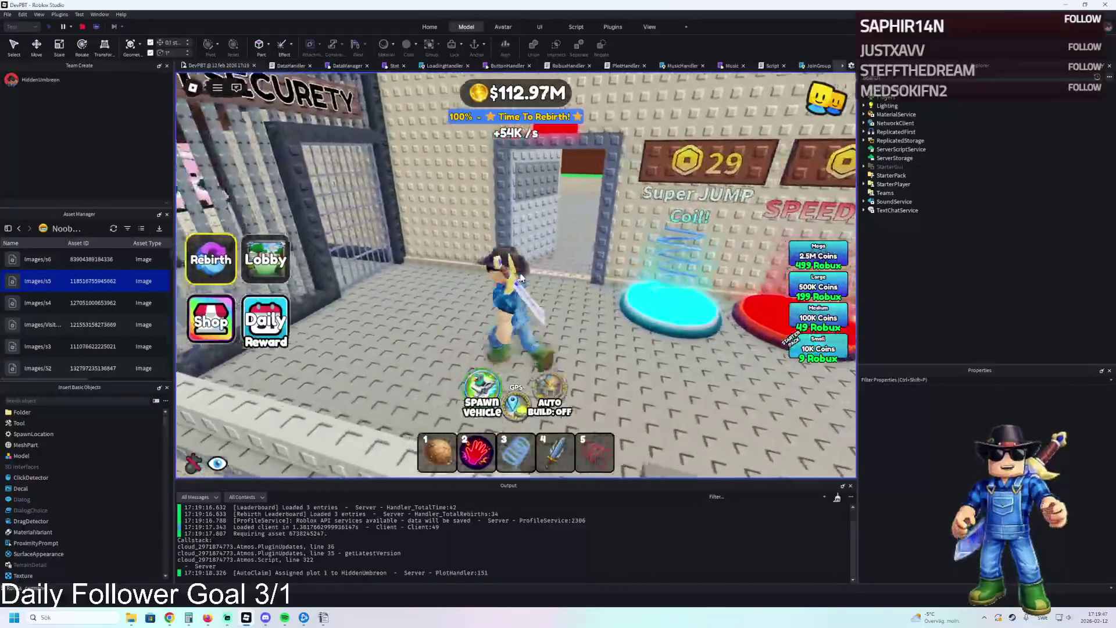
key("a")
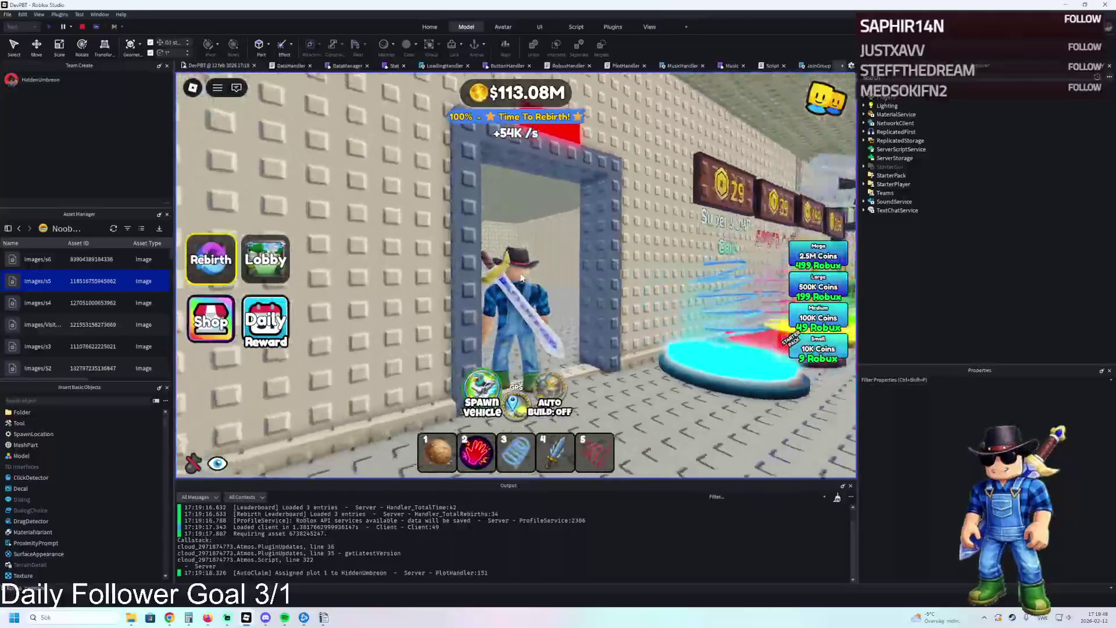
key("w")
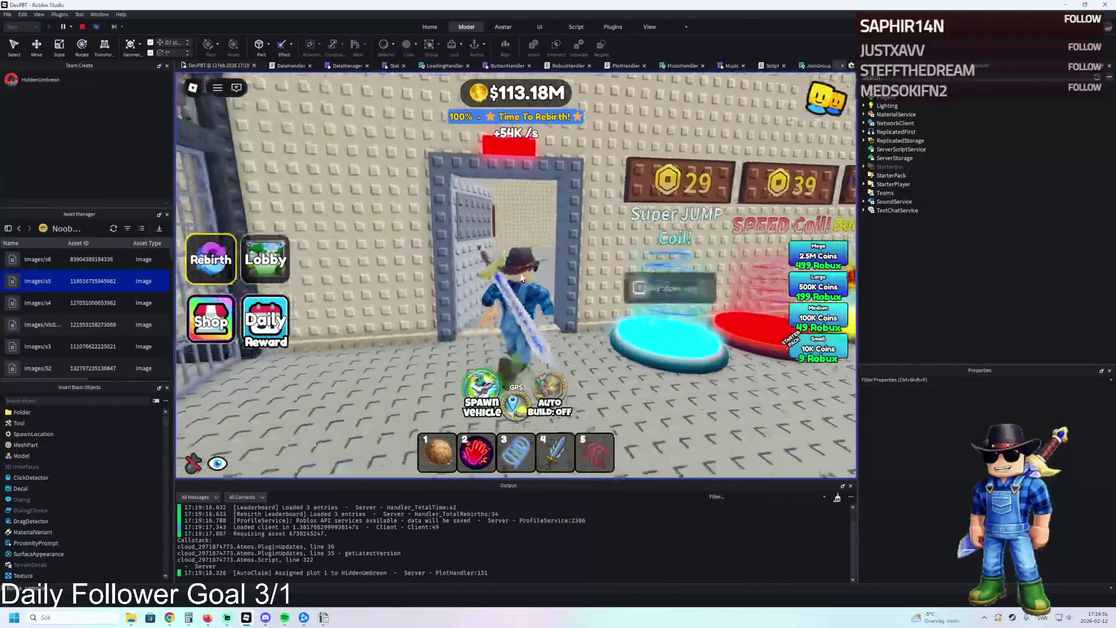
key("w")
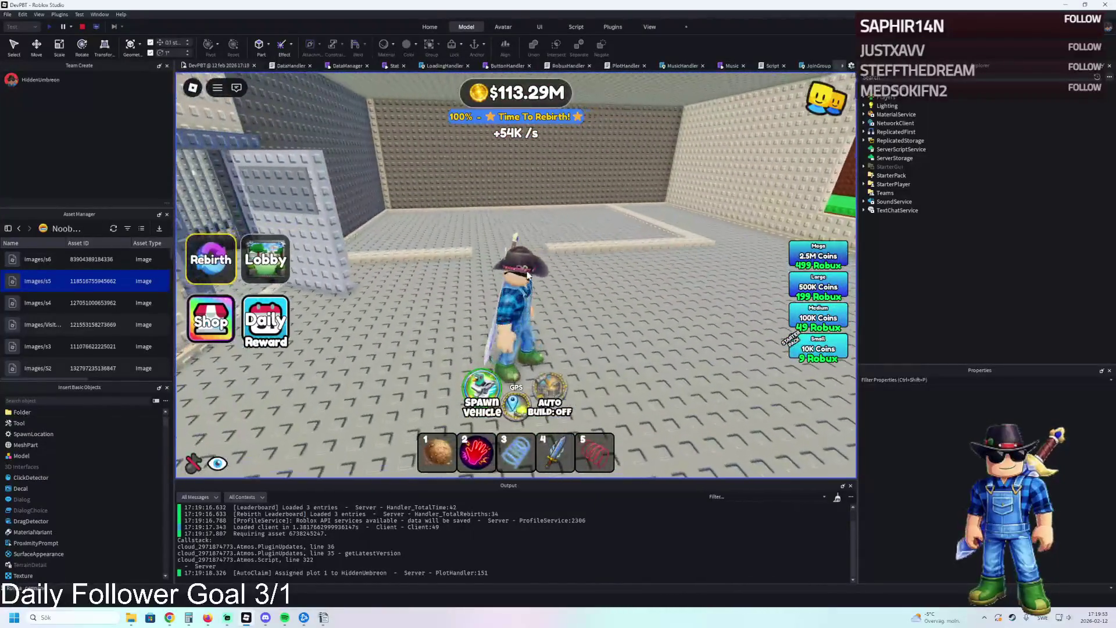
key("w")
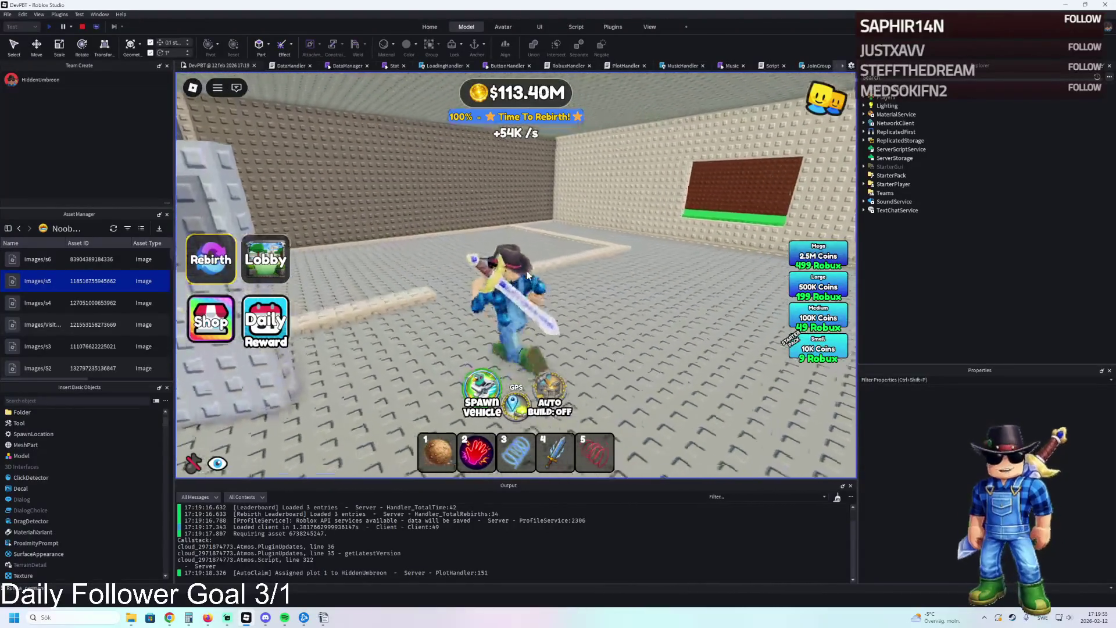
key("w")
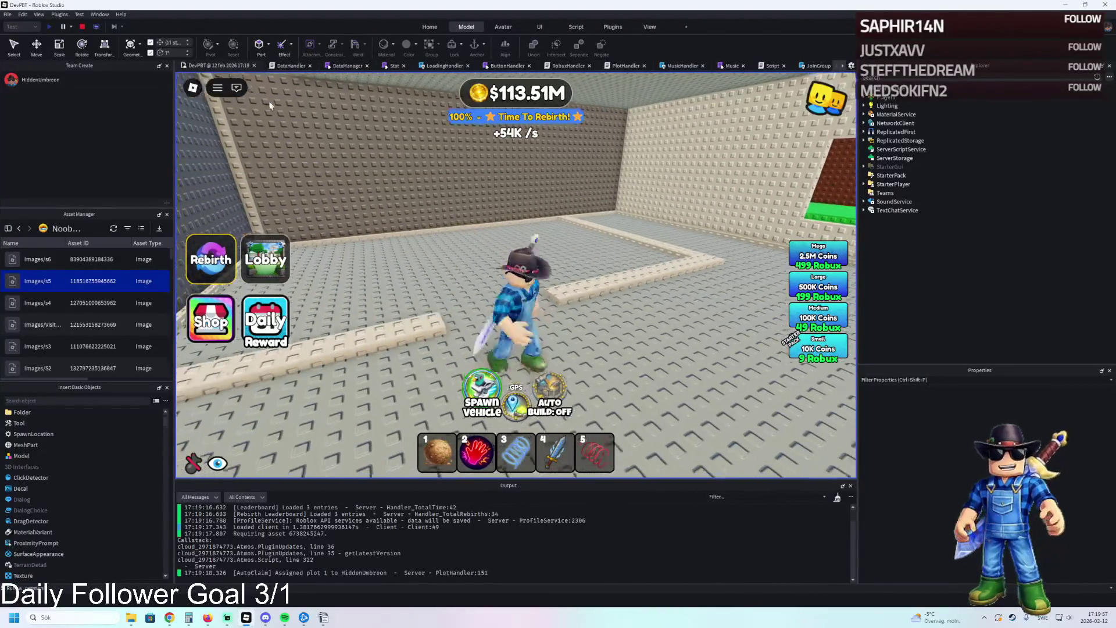
key("w")
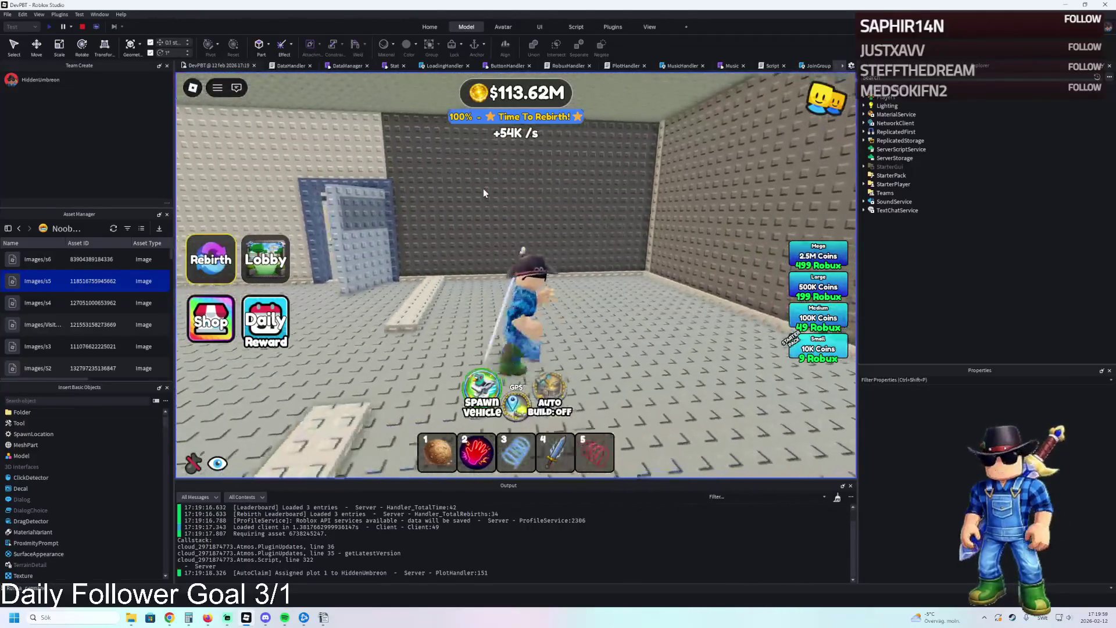
key("w")
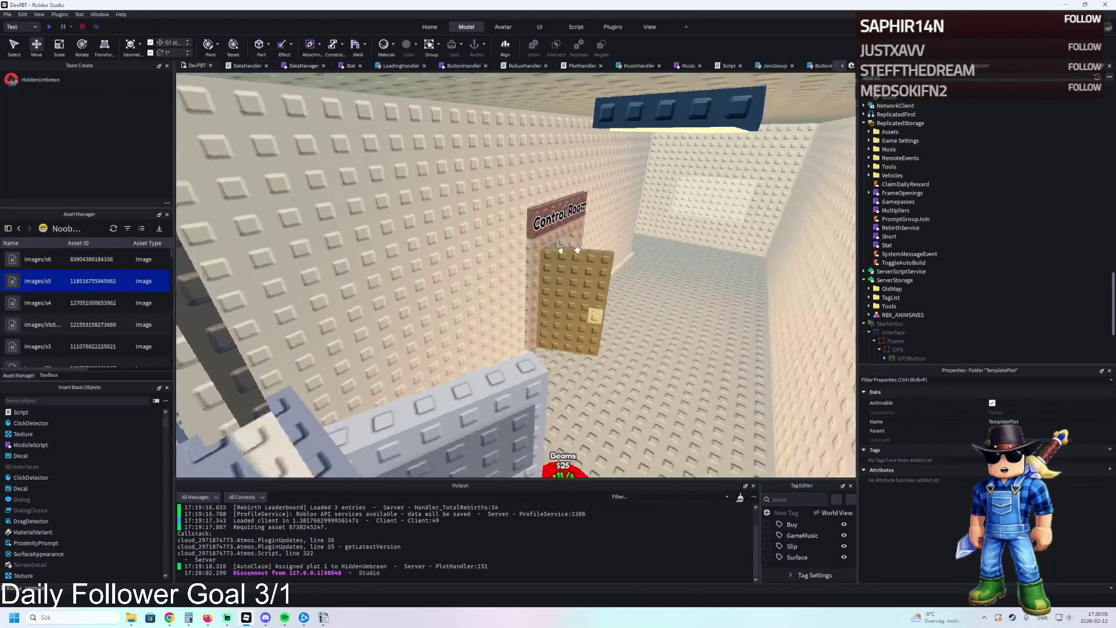
- Orbit near the Control Room door, select the adjacent wall, then the WorkStation folder
right_click(577, 249)
left_click(374, 207)
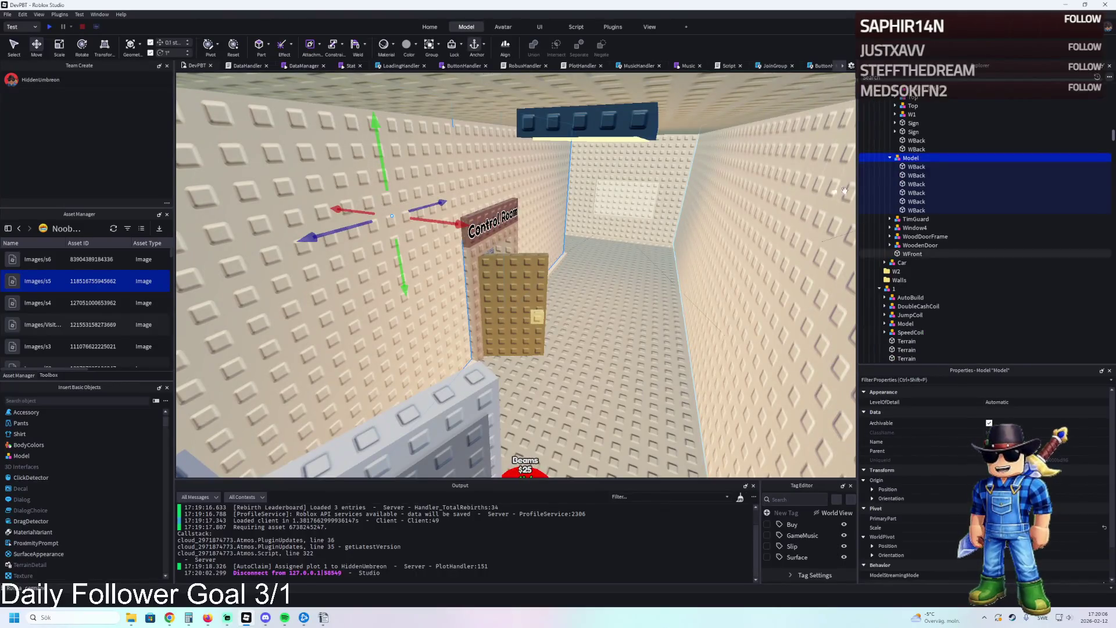
left_click(907, 158)
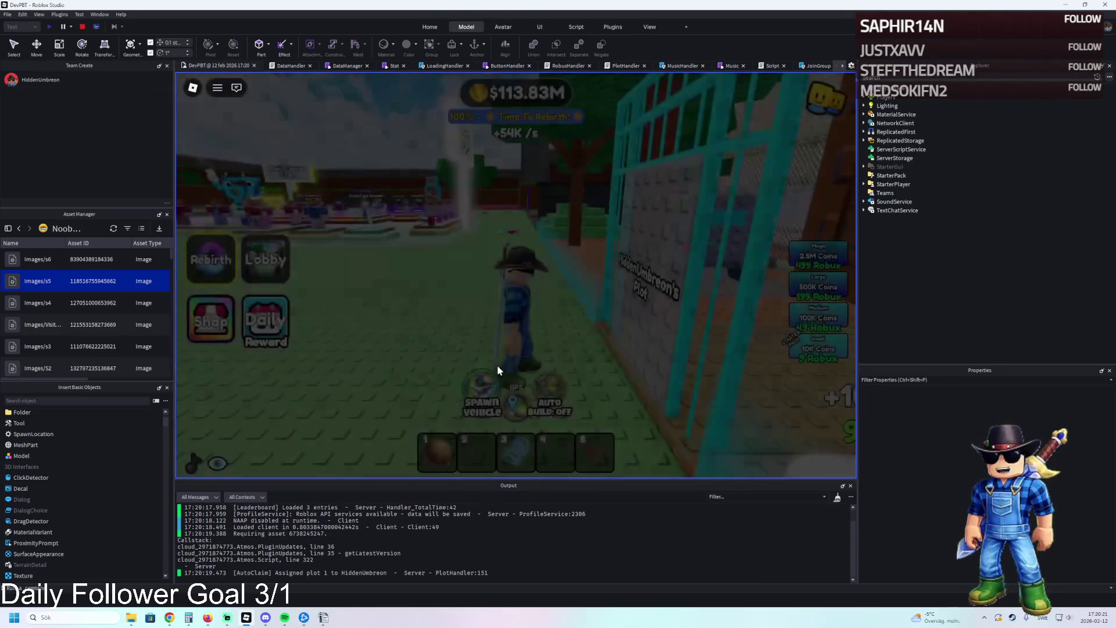
- Walk the character from the plot gate through the cage and up the brick stairs
key("d")
key("w")
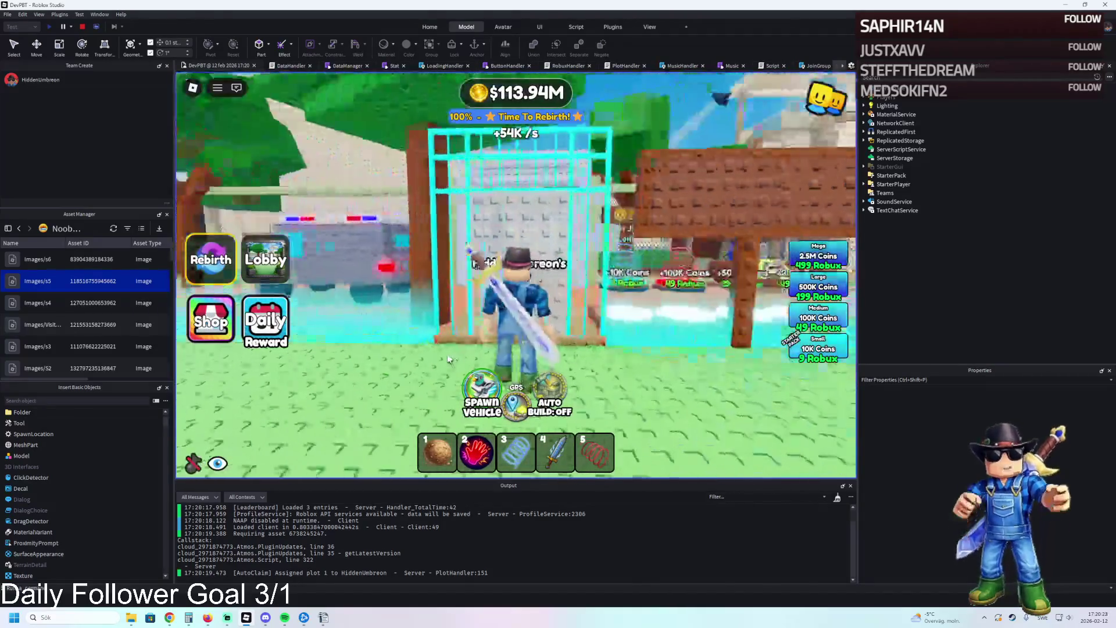
key("w")
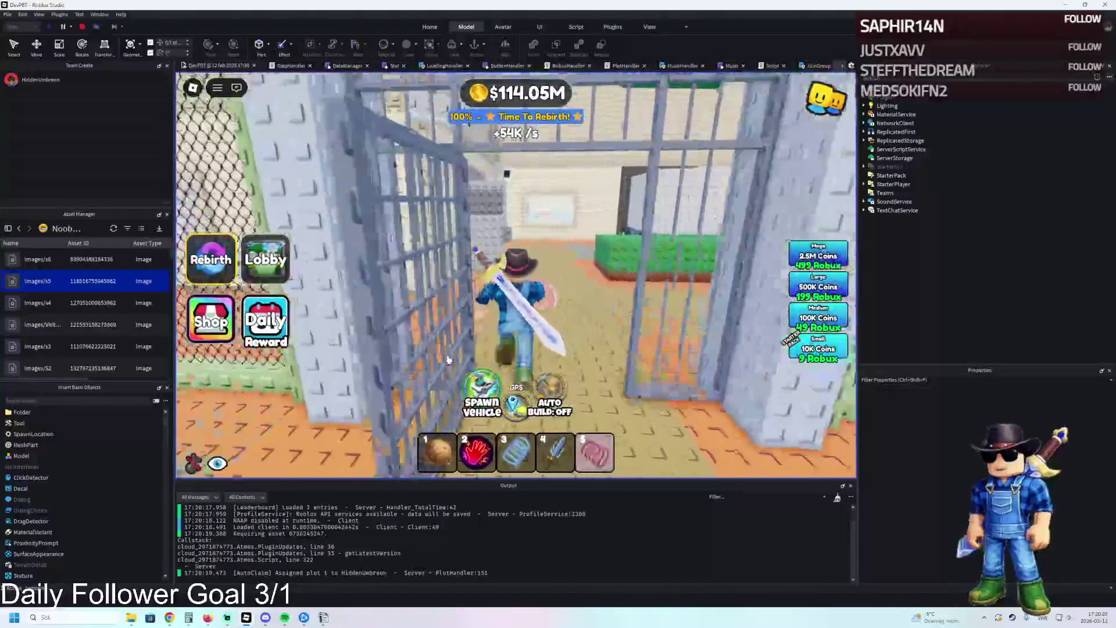
key("w")
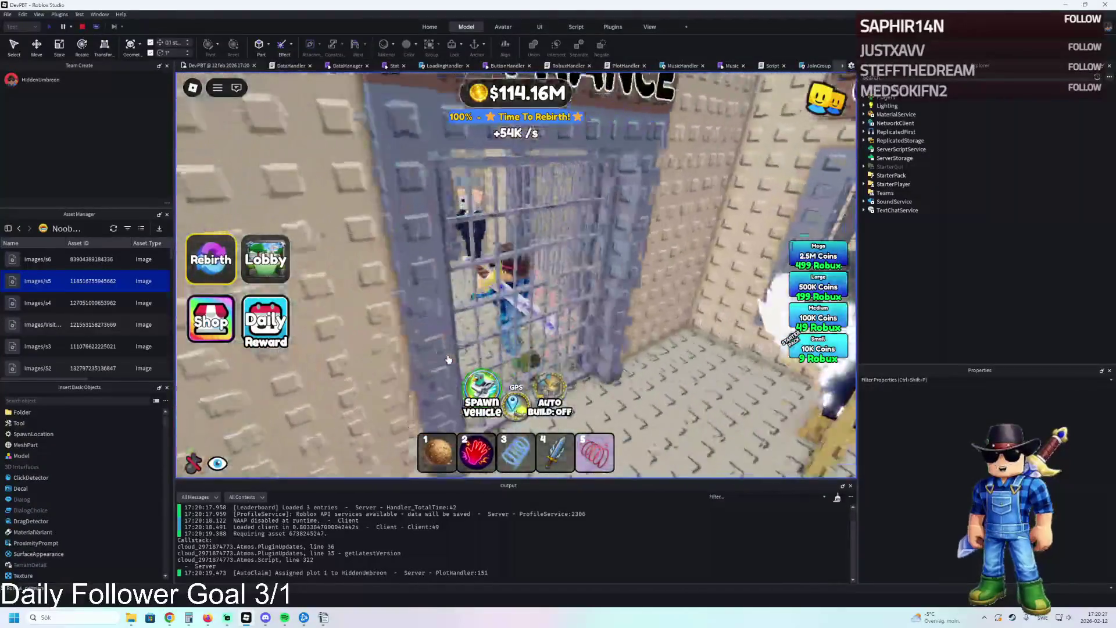
key("w")
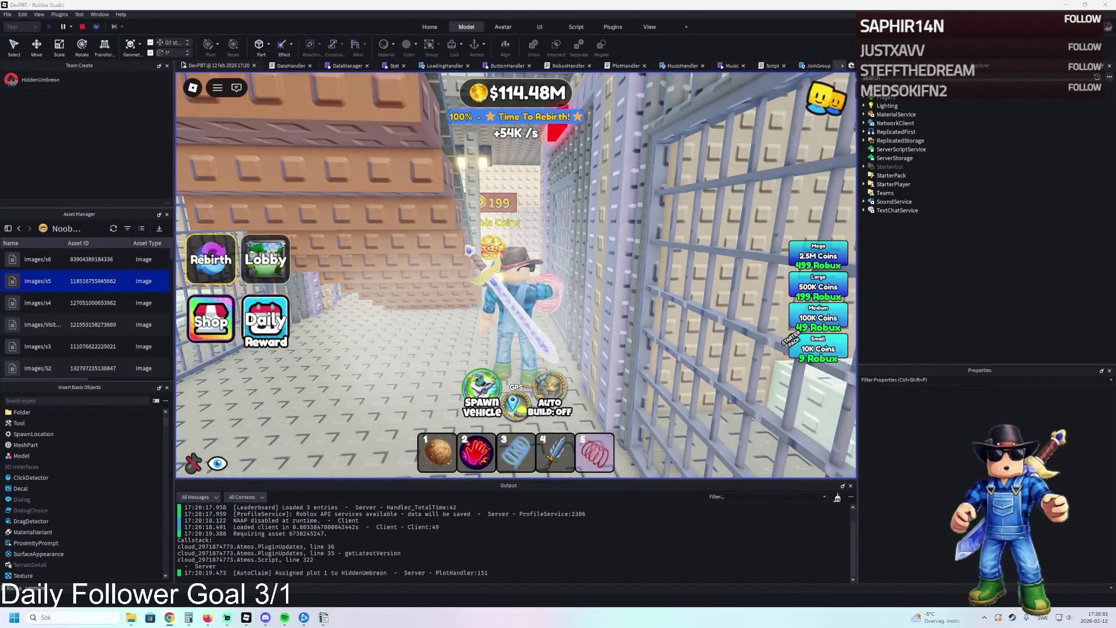
key("w")
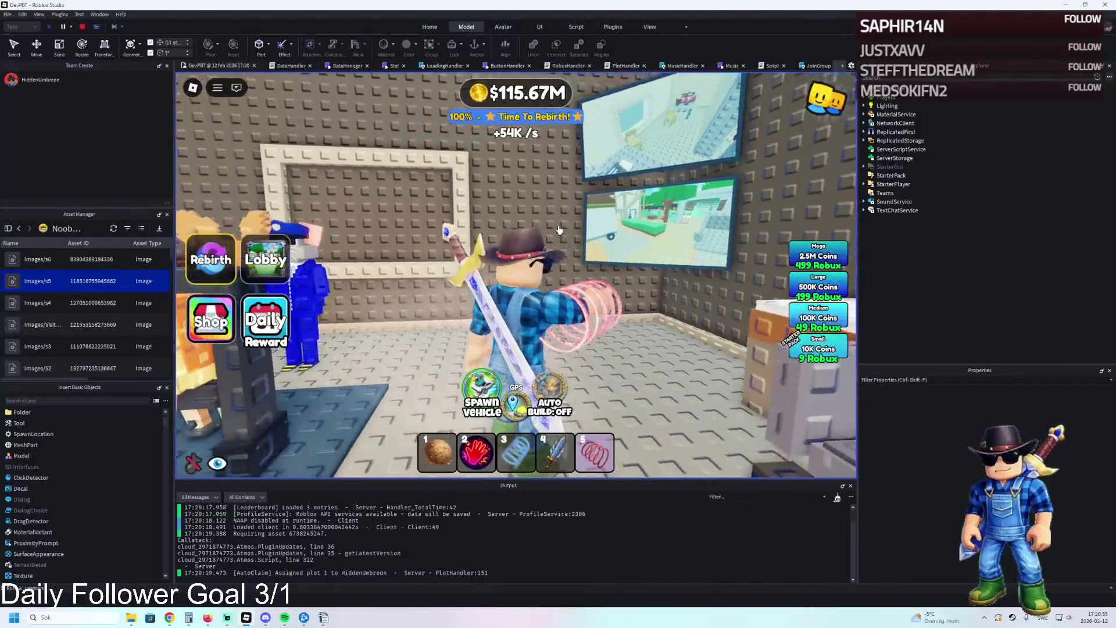
- Look over the control room's monitor wall, desk and Prison Cells wall
key("w")
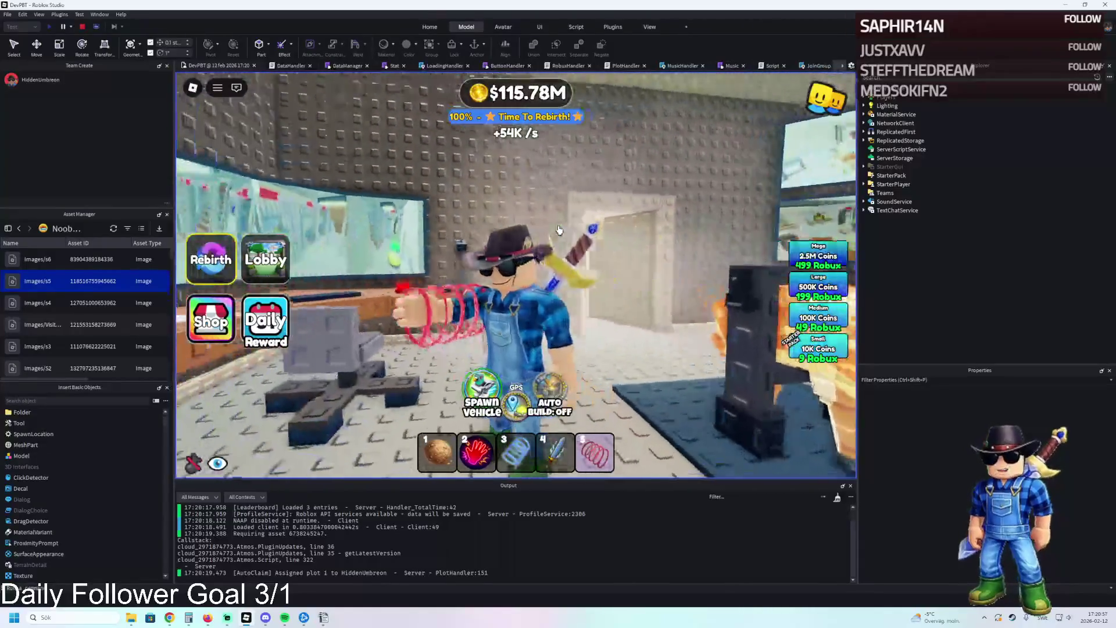
key("w")
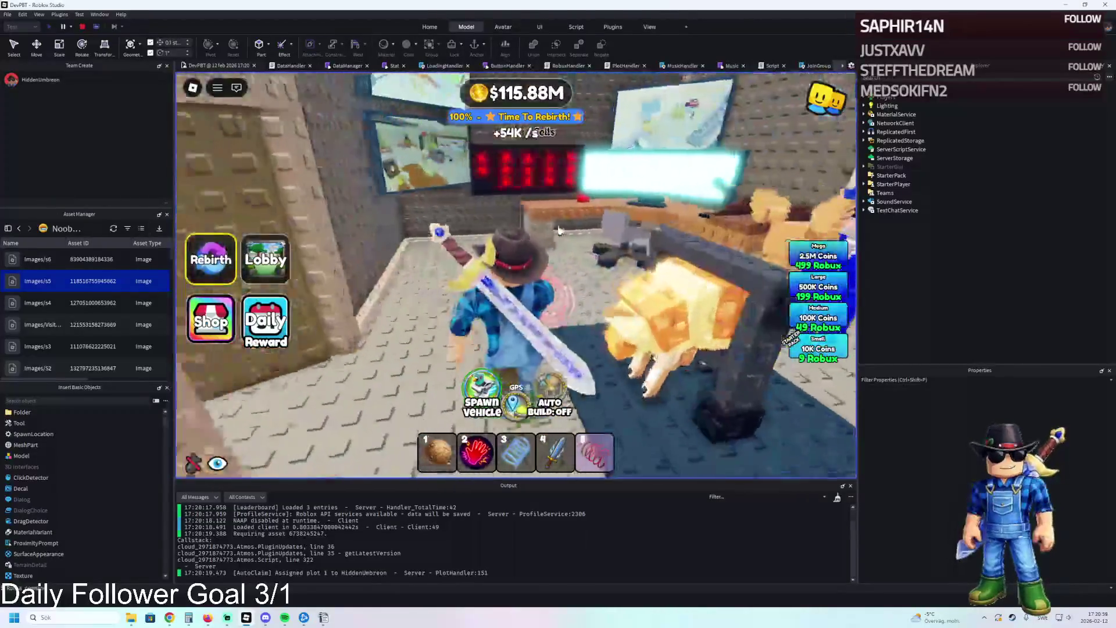
key("w")
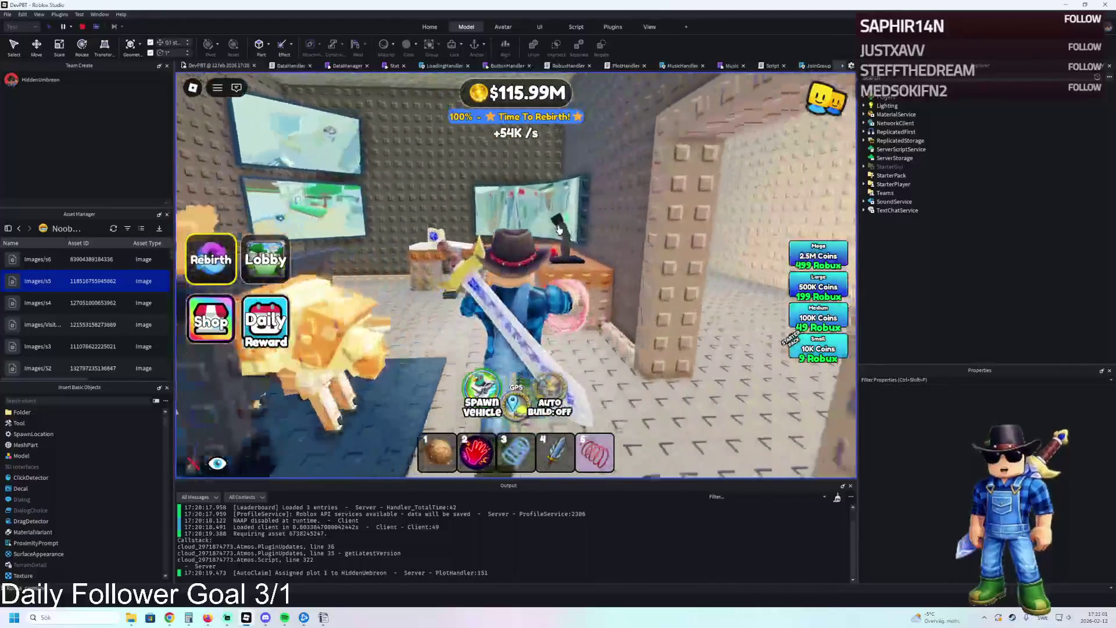
key("w")
key("w")
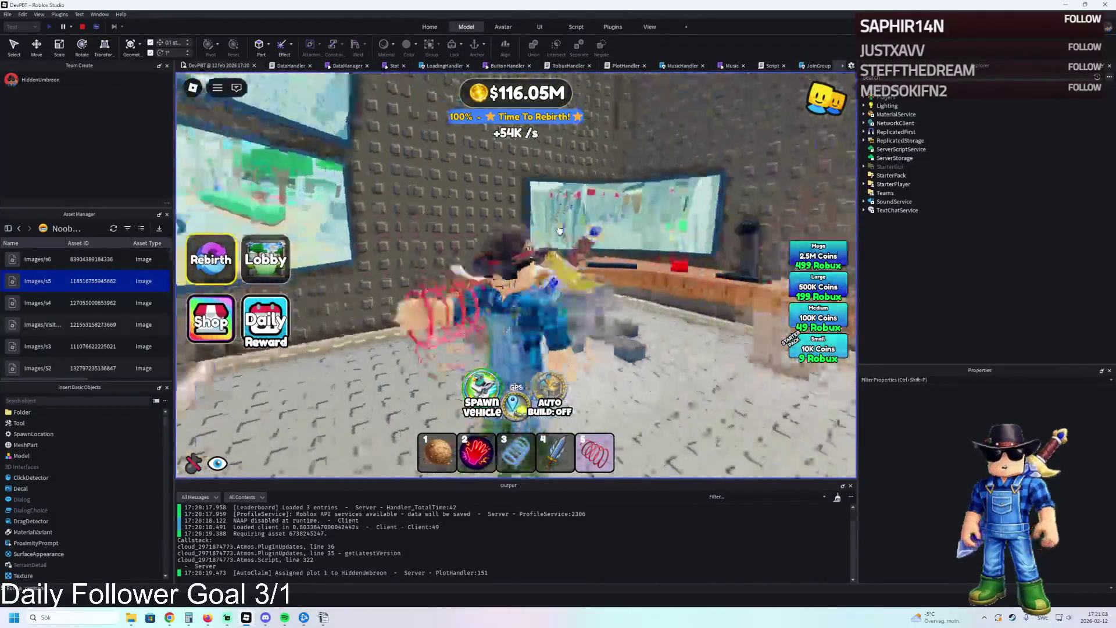
key("w")
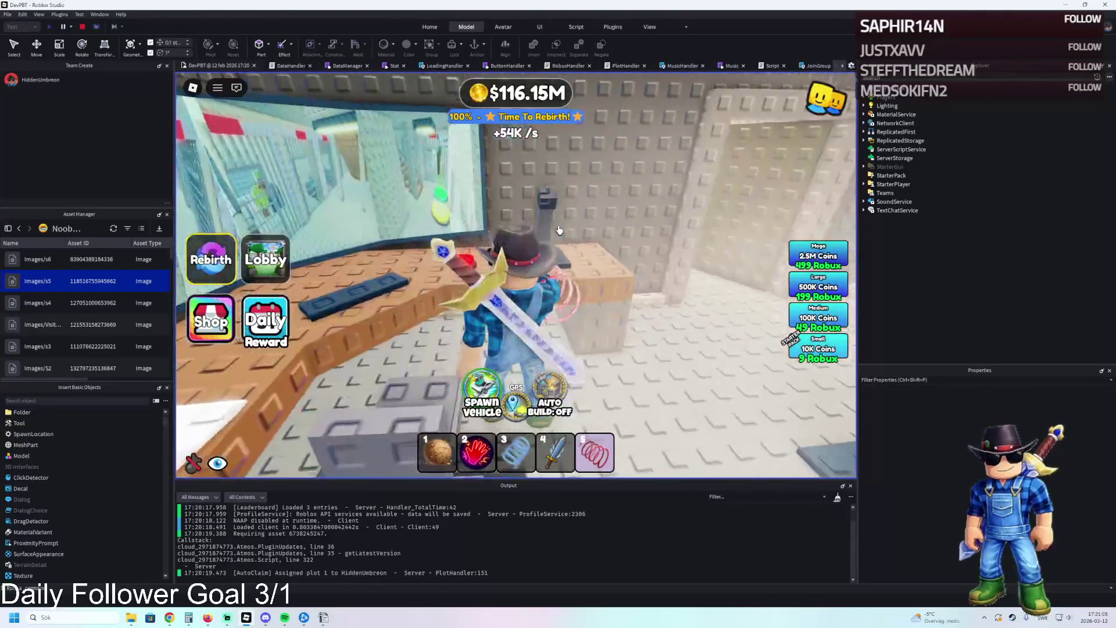
key("w")
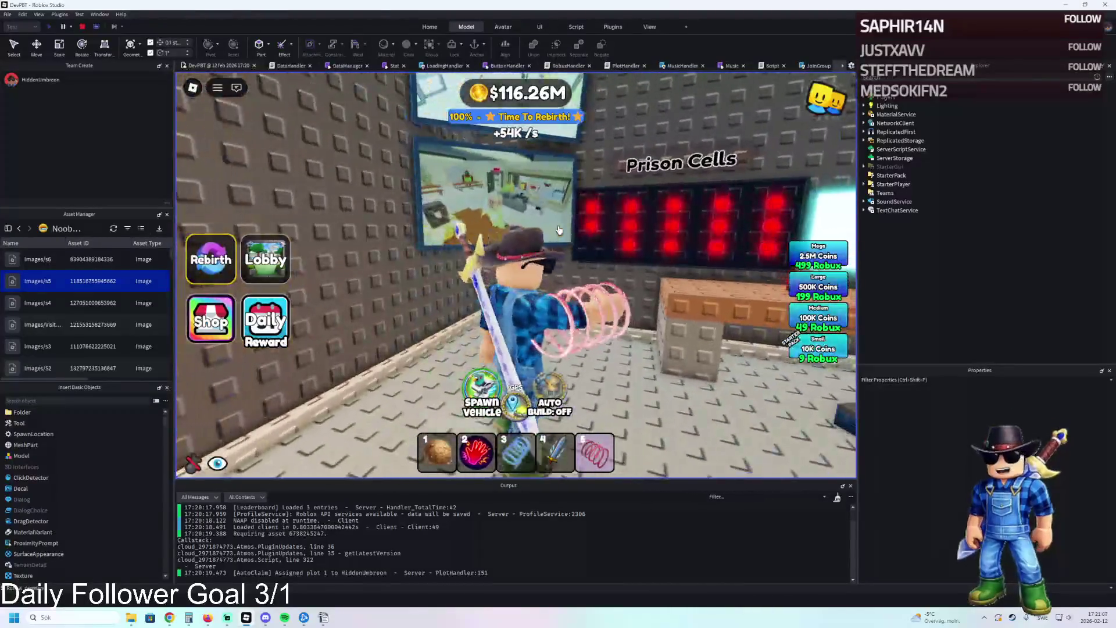
key("w")
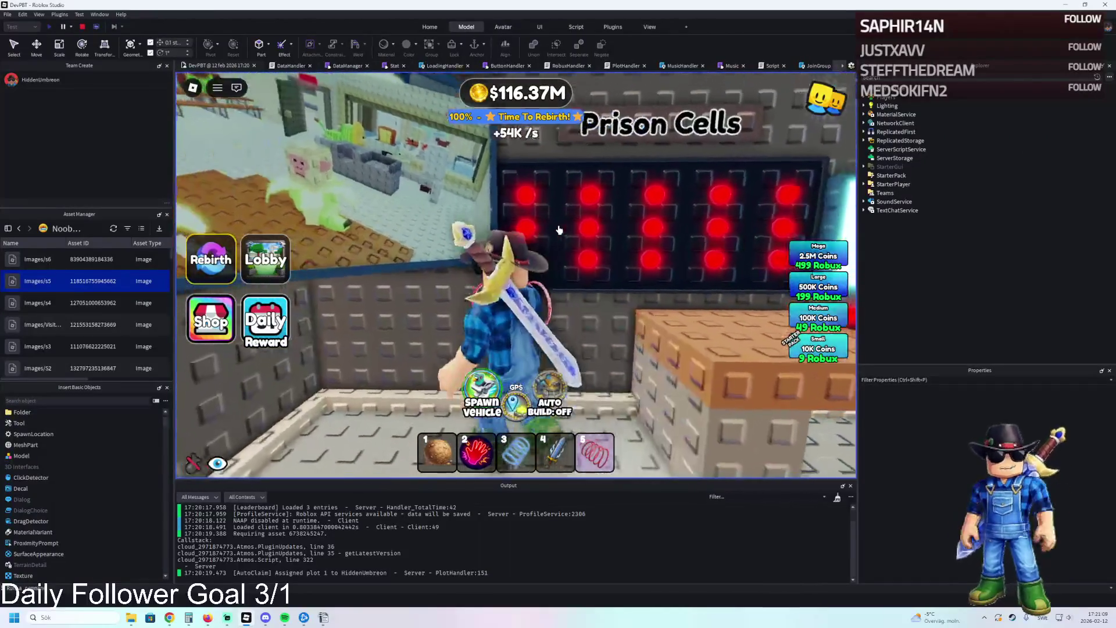
- Equip the sword with key 4 and swing it five times
key("4")
left_click(571, 233)
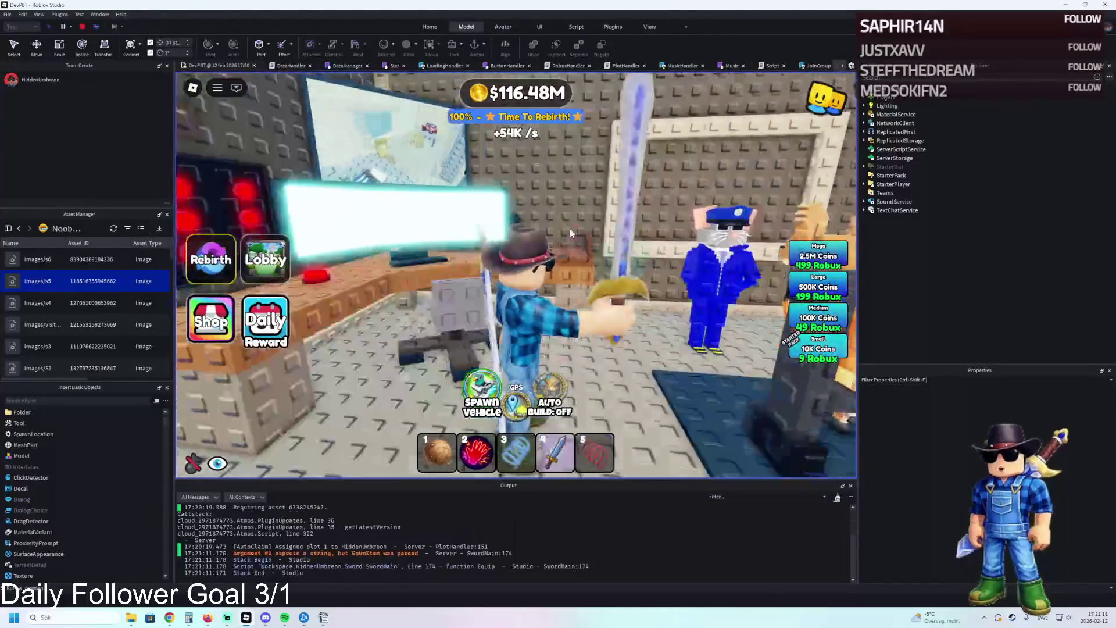
left_click(570, 230)
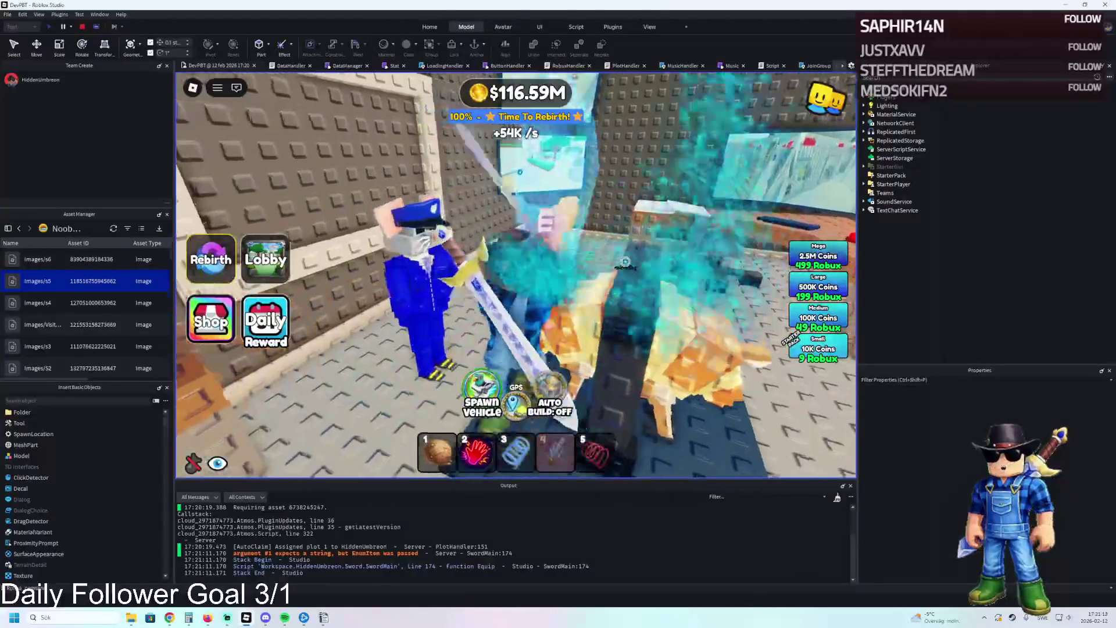
left_click(564, 293)
left_click(569, 292)
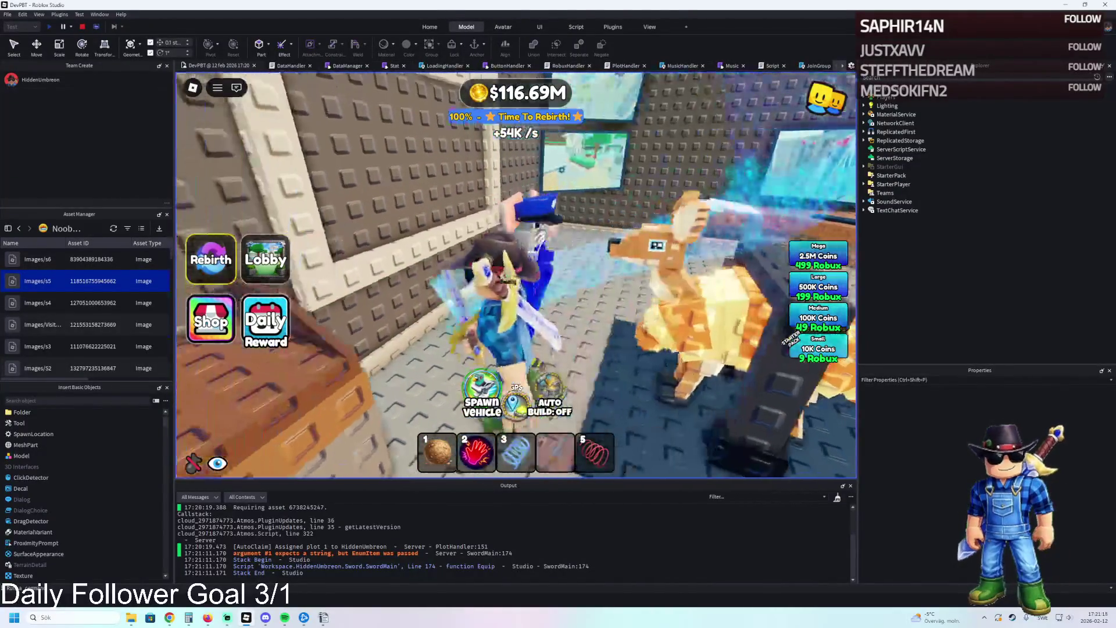
left_click(564, 244)
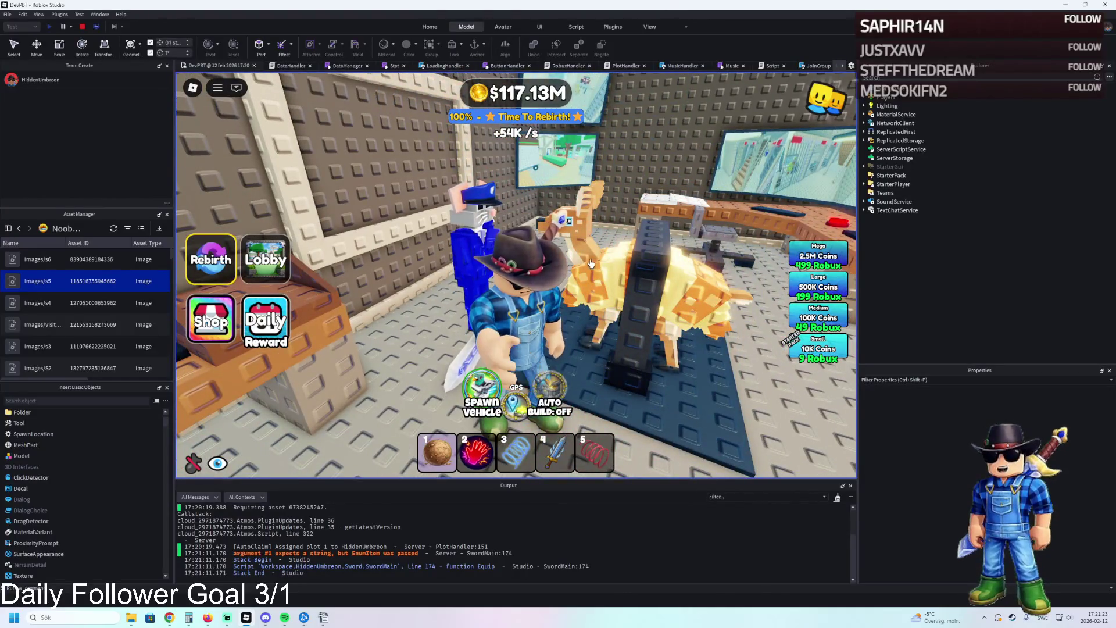
- Walk past the desk, through the brown door and hallway, then stop the playtest
key("w")
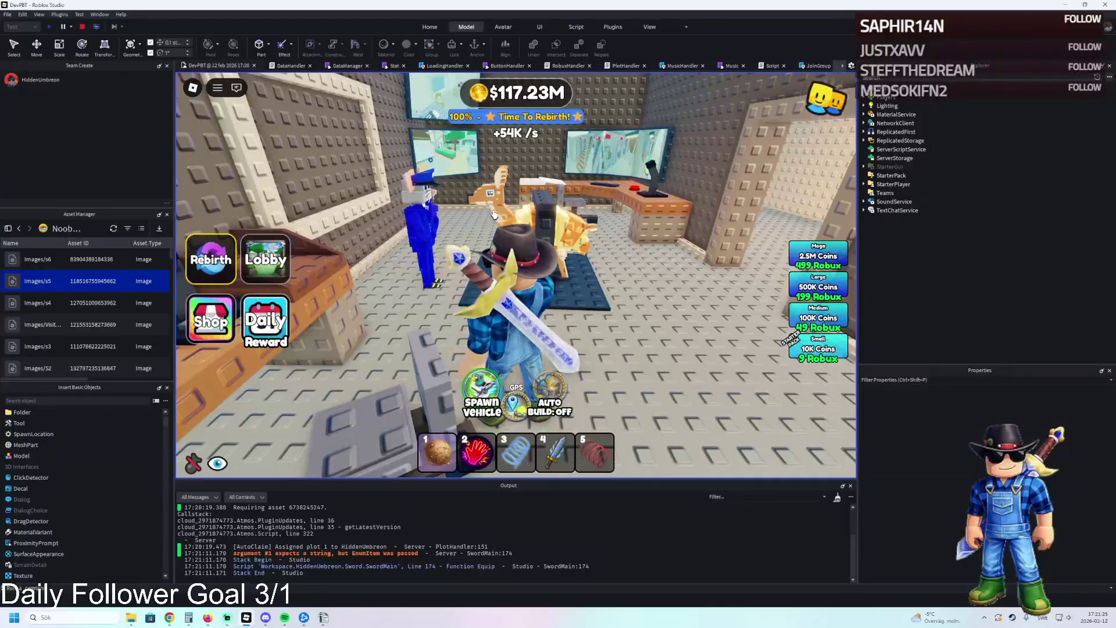
key("d")
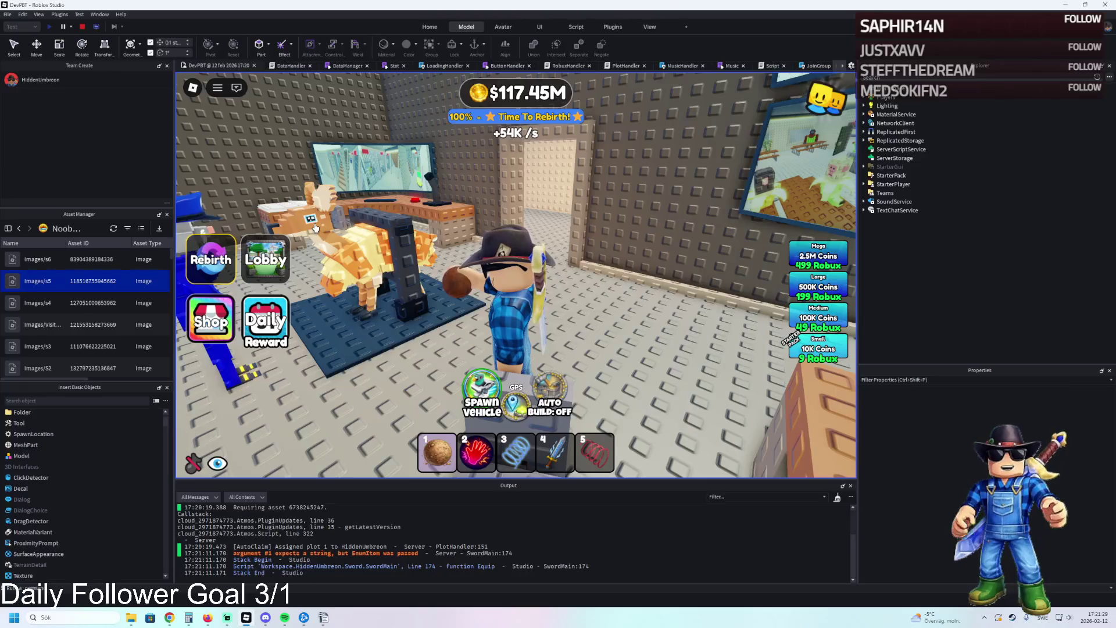
key("d")
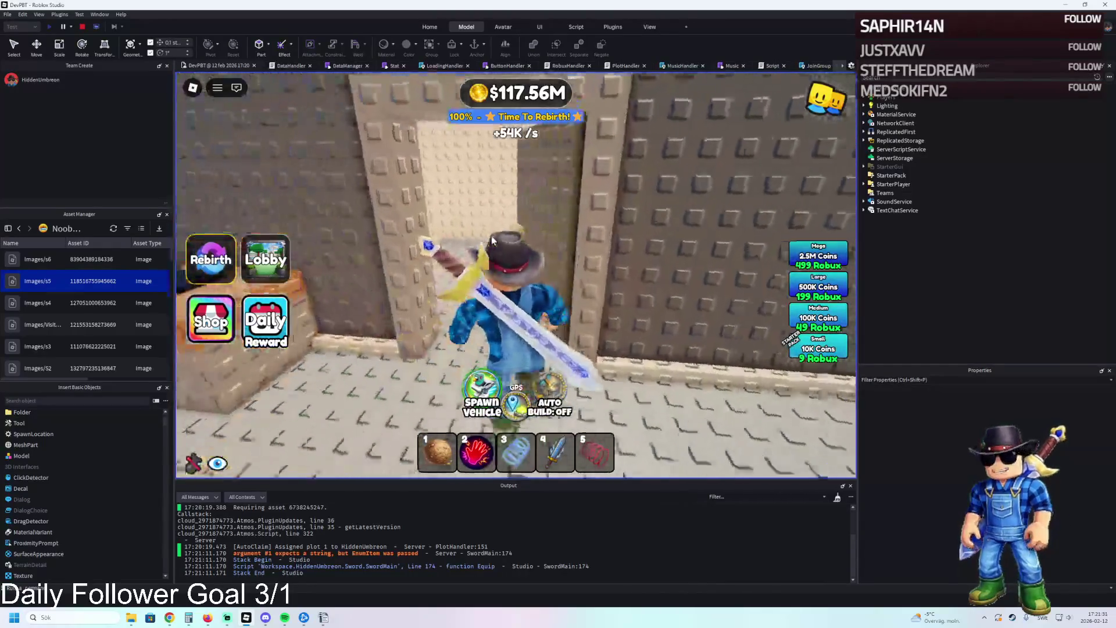
key("w")
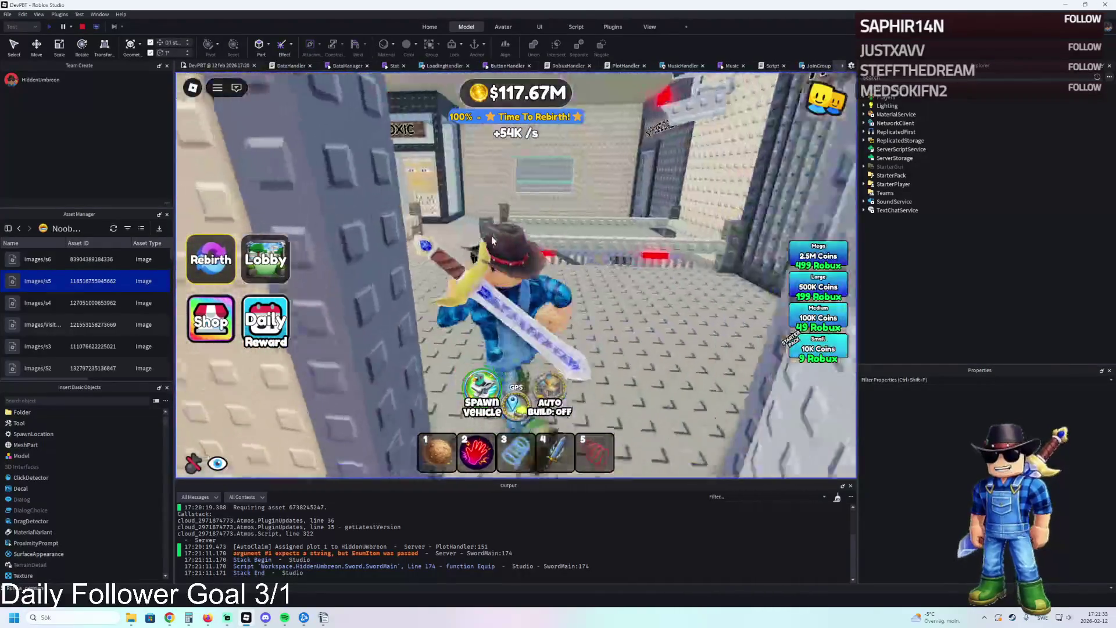
key("w")
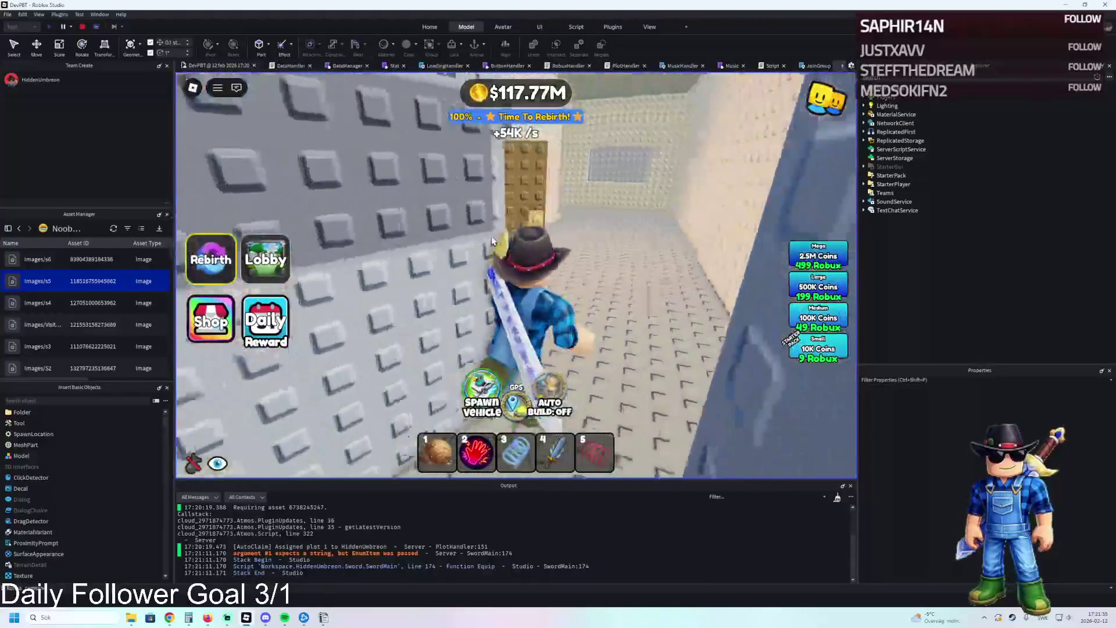
key("w")
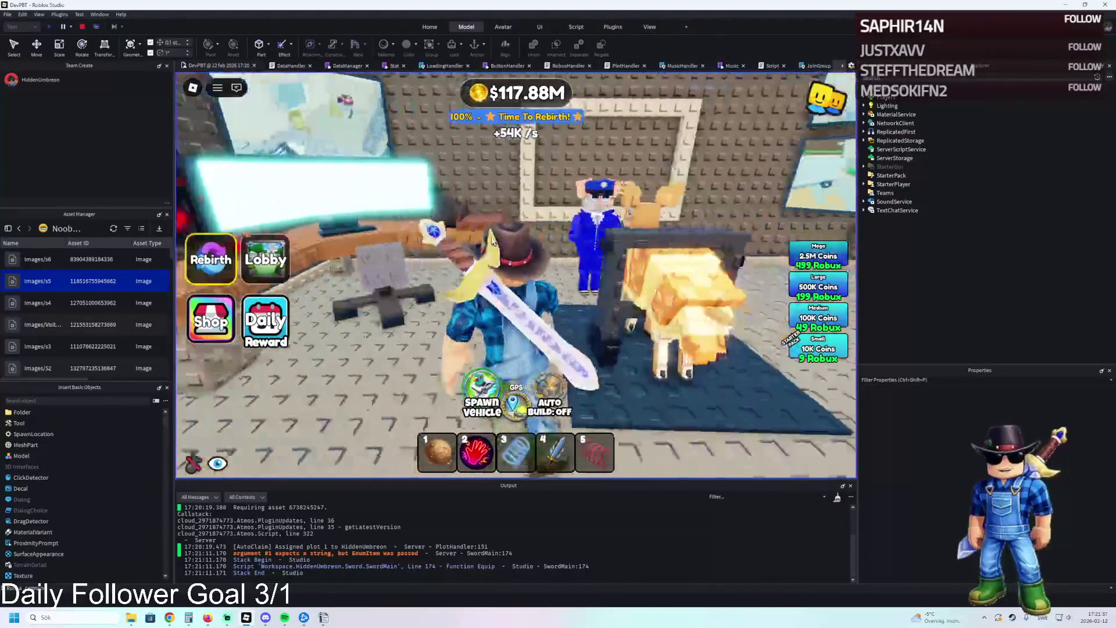
key("w")
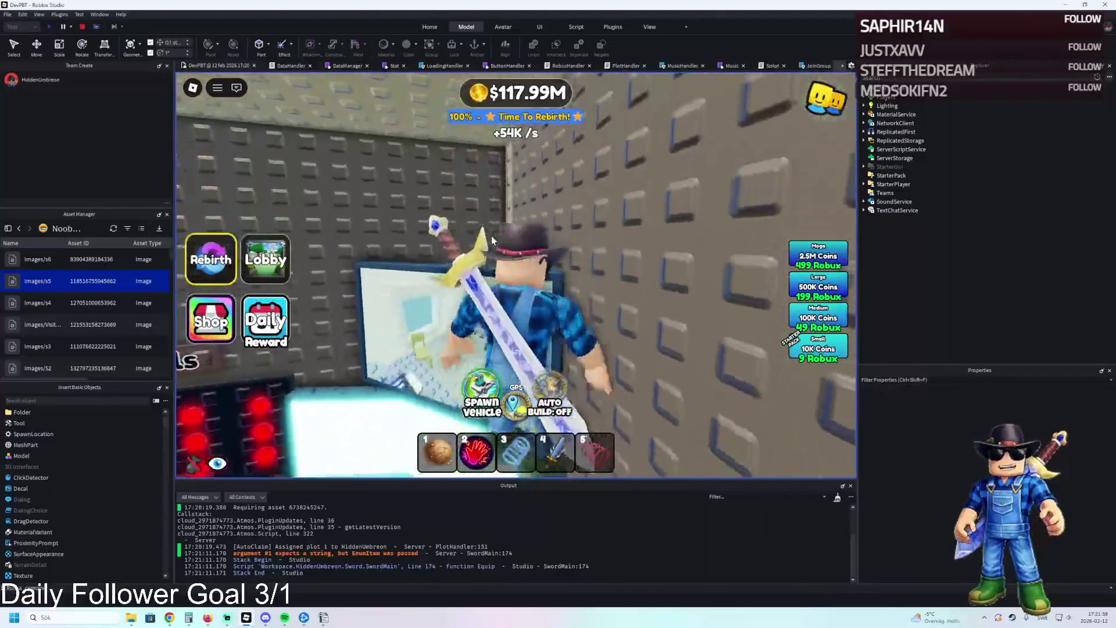
key("w")
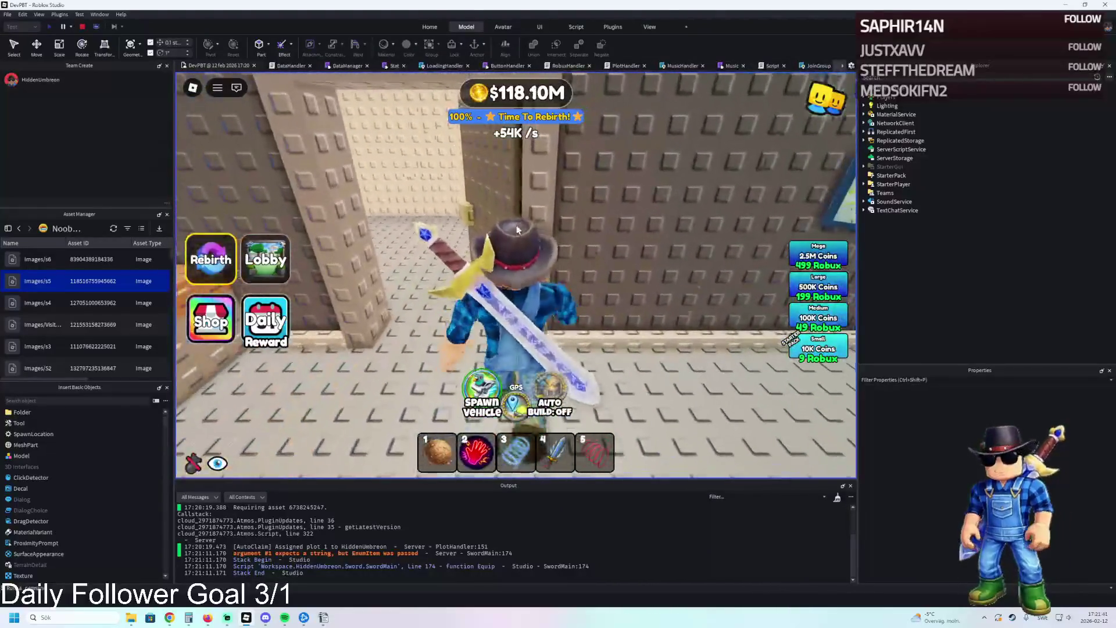
key("w")
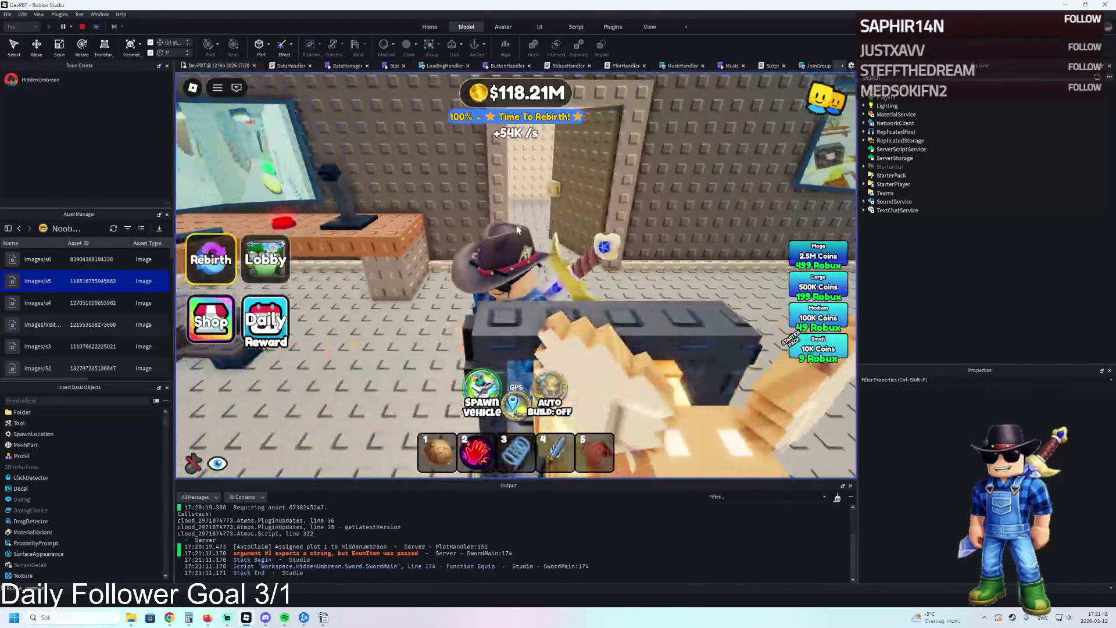
key("w")
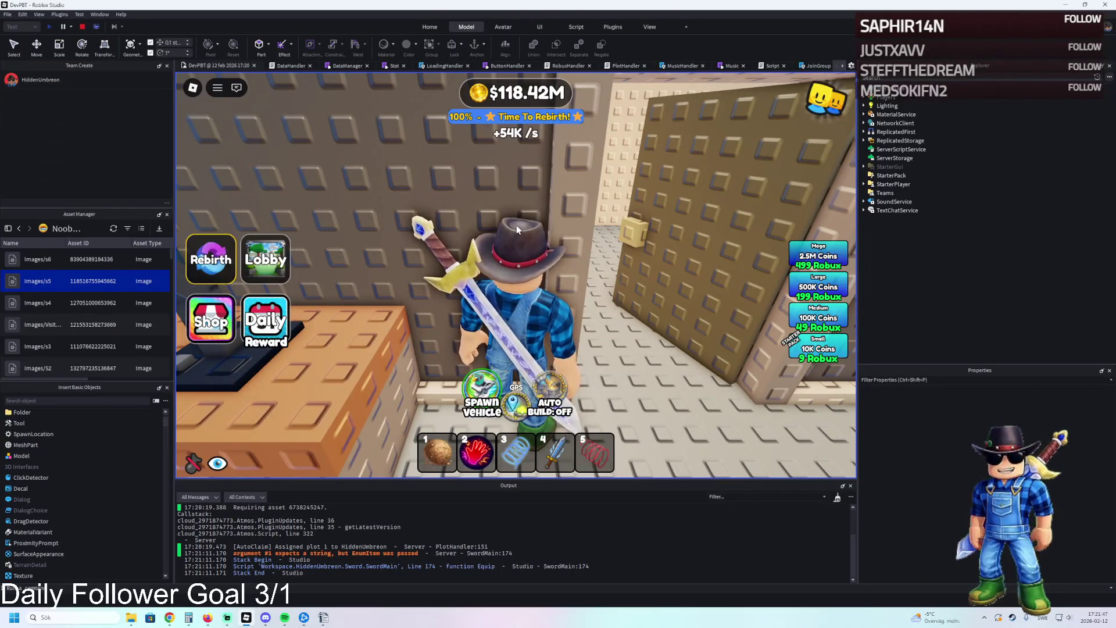
key("w")
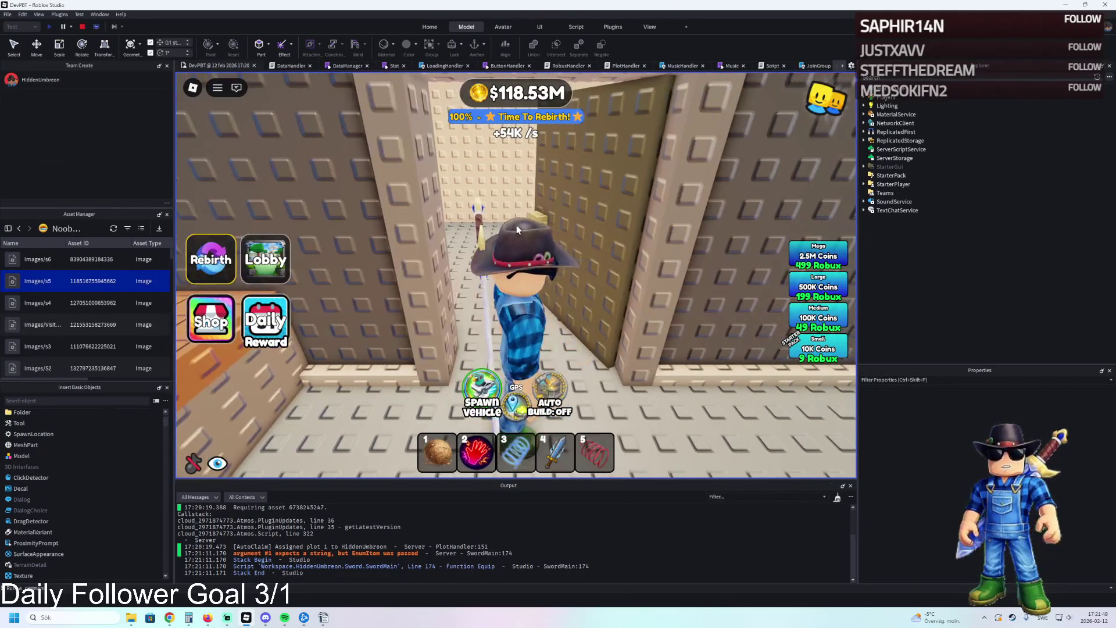
left_click(84, 27)
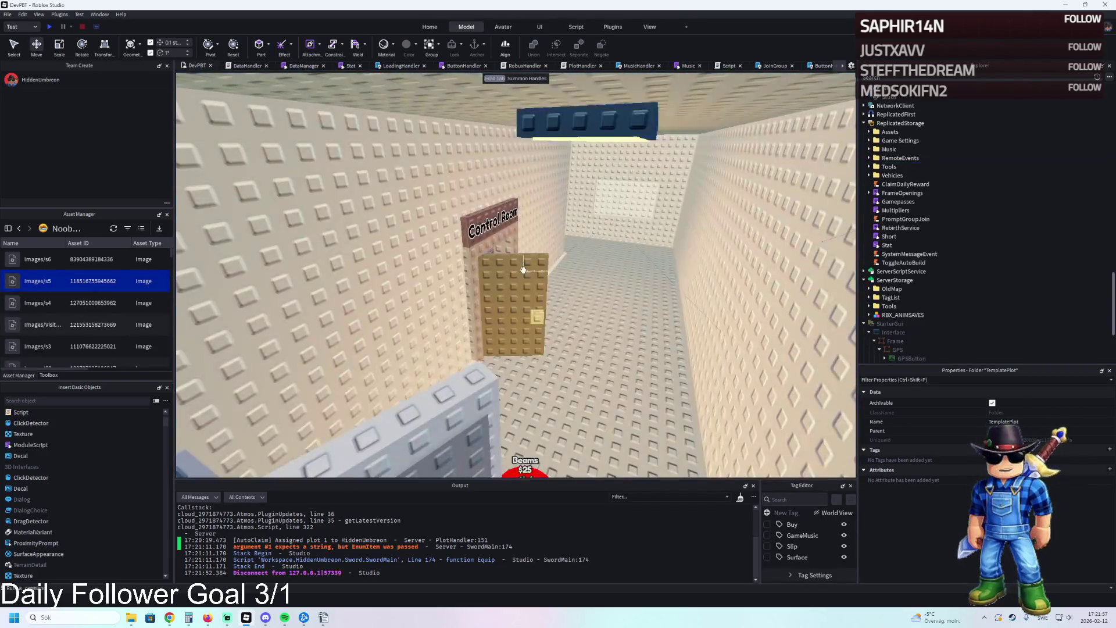
- Select the Roof part and the second Roof part inside the room, showing its move handles
left_click(524, 272)
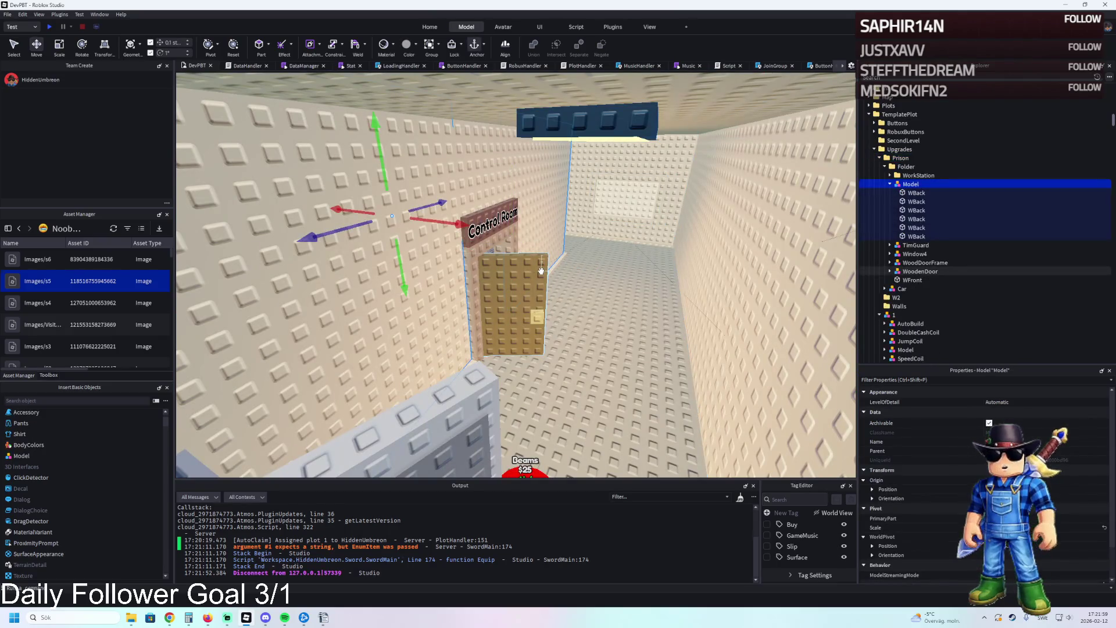
left_click(540, 270)
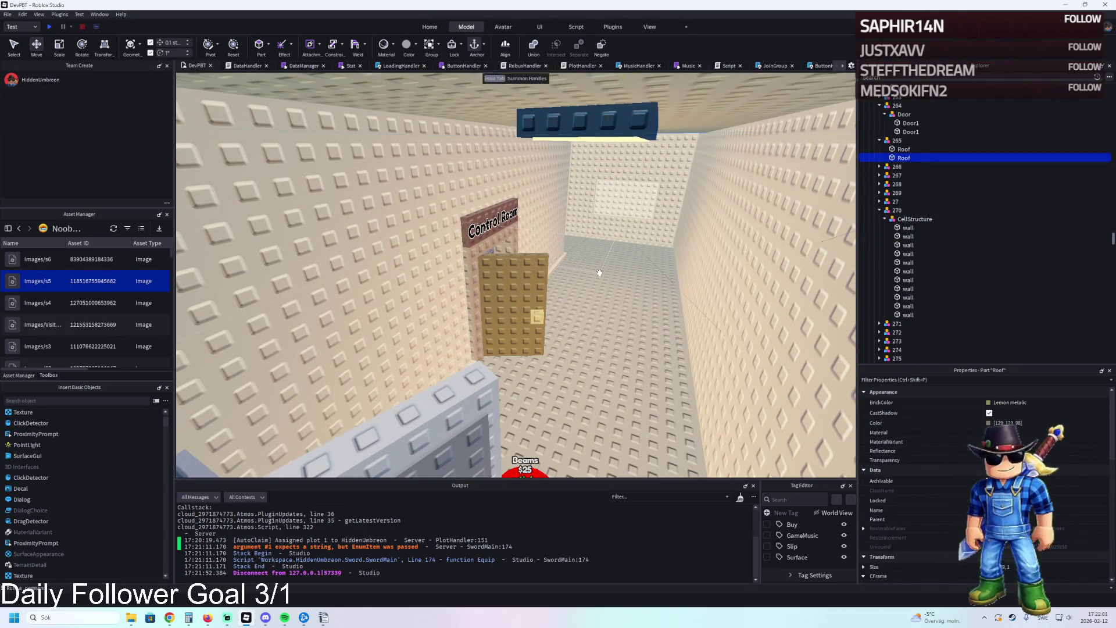
key("w")
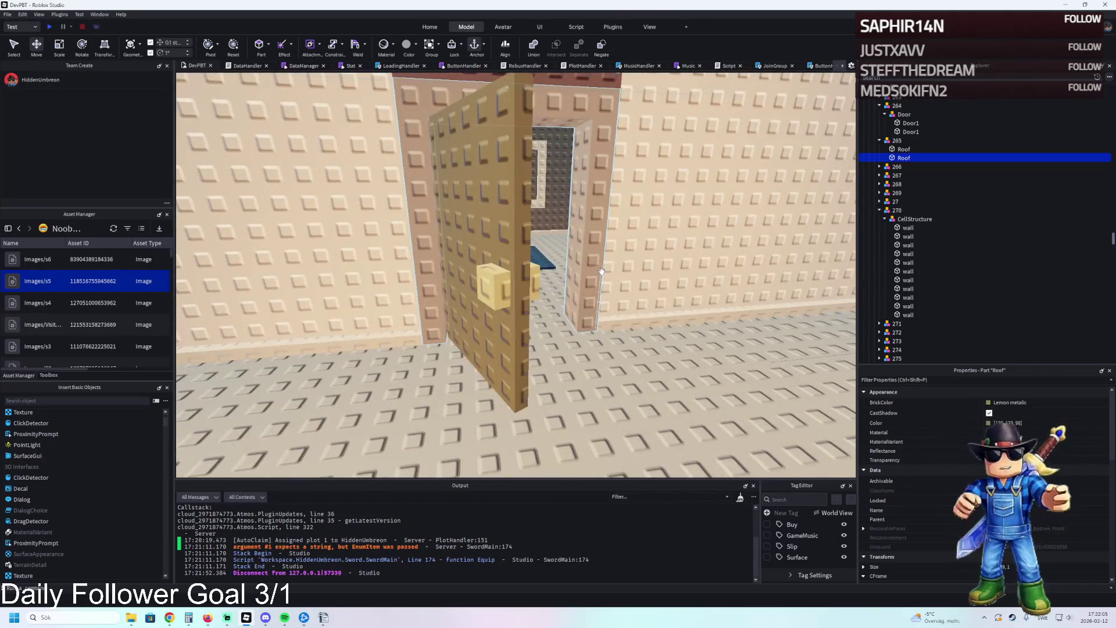
key("w")
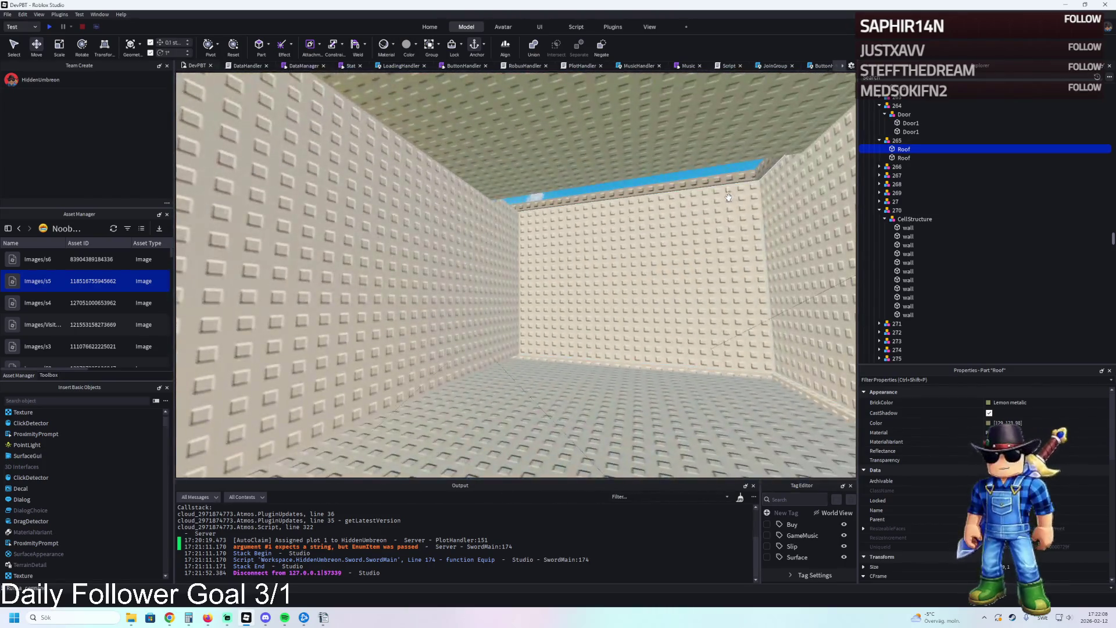
left_click(727, 199)
key("Tab")
left_click(714, 213)
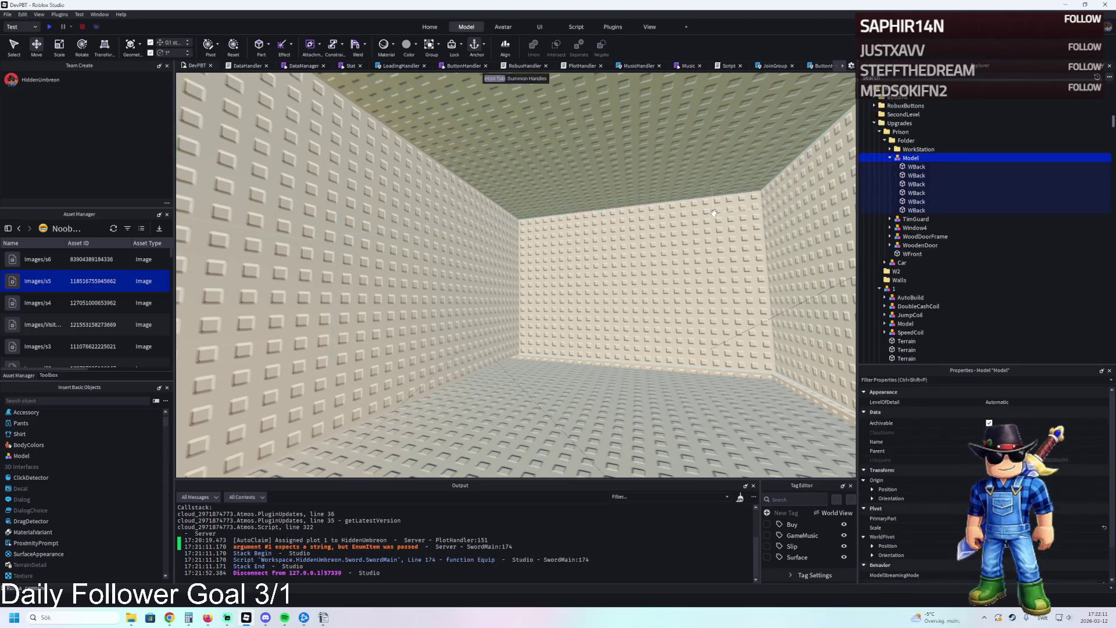
key("ctrl+z")
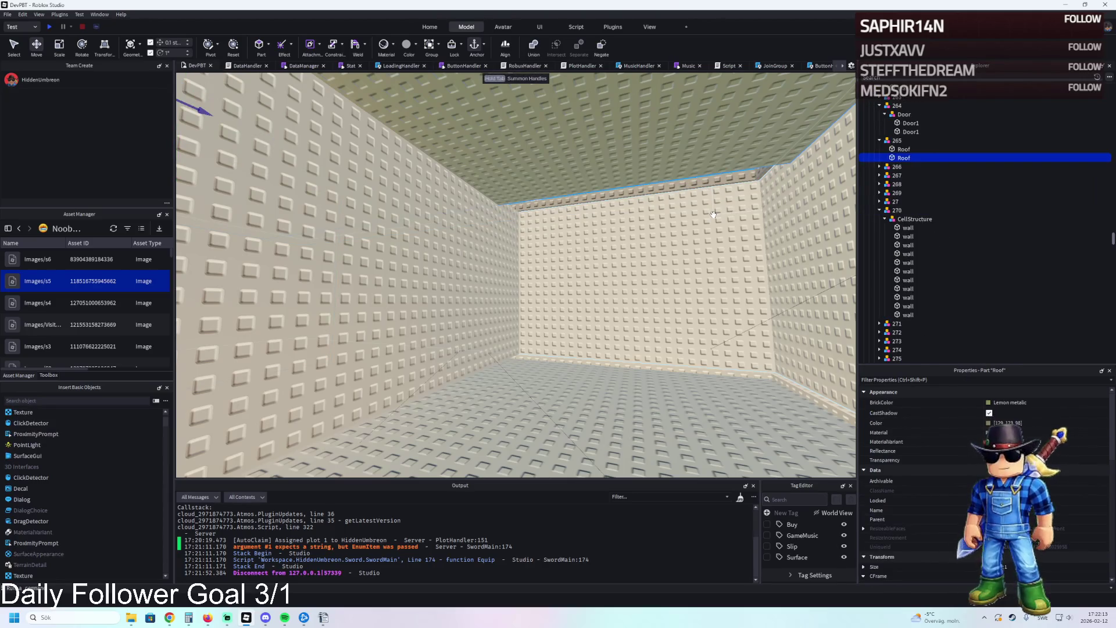
key("Tab")
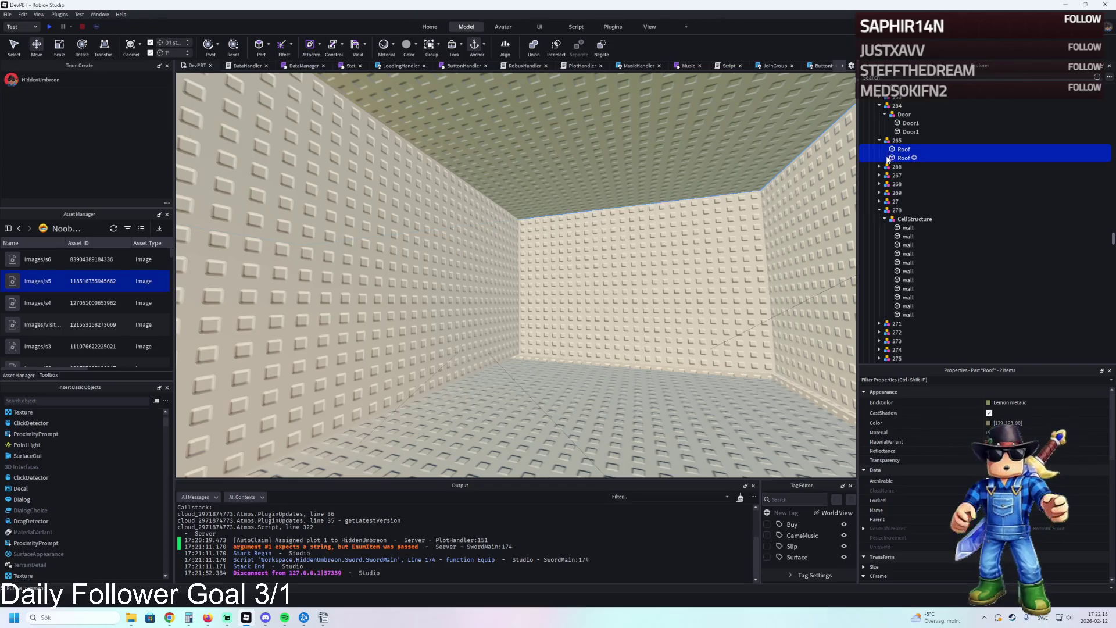
scroll(702, 217, "up", 5)
scroll(695, 223, "down", 5)
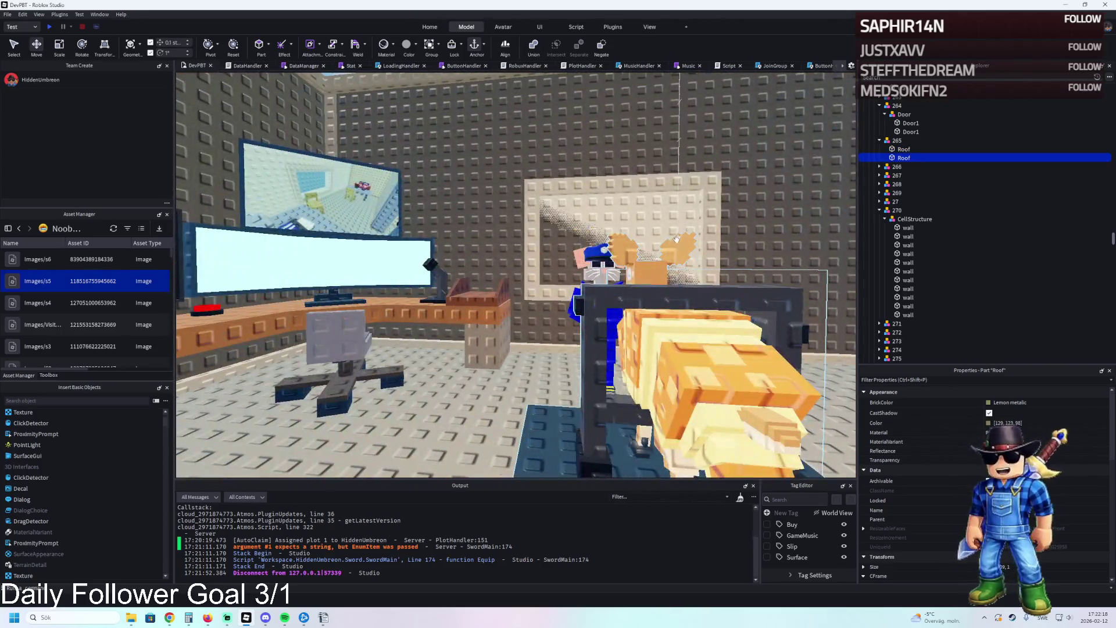
- Select the Wall4 and WBack wall parts next to the roof
left_click(676, 239)
scroll(651, 241, "down", 5)
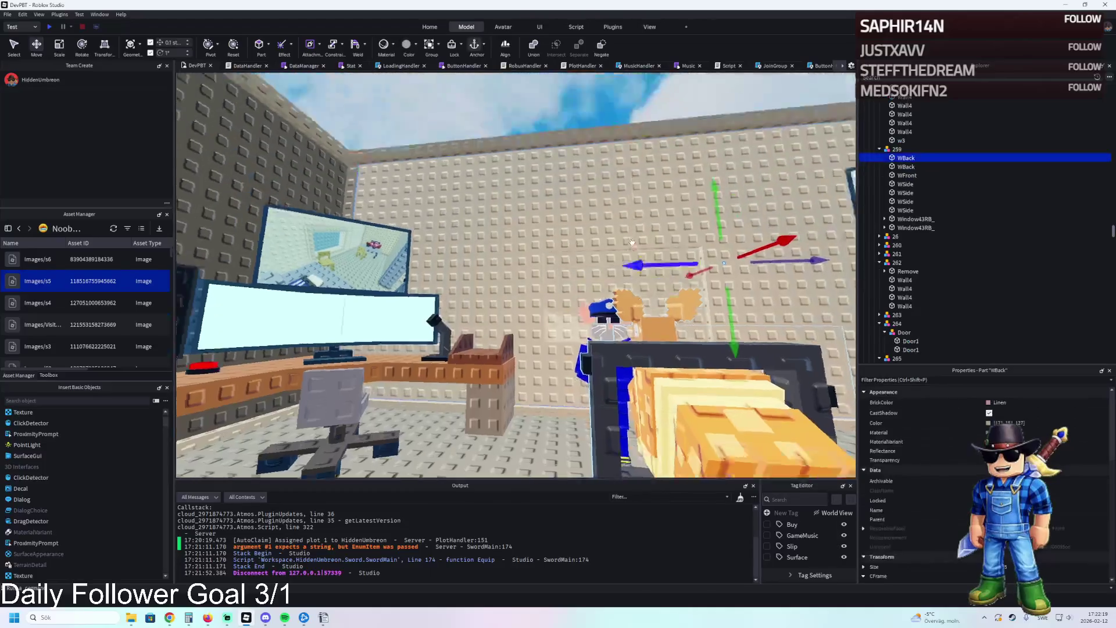
scroll(627, 242, "down", 5)
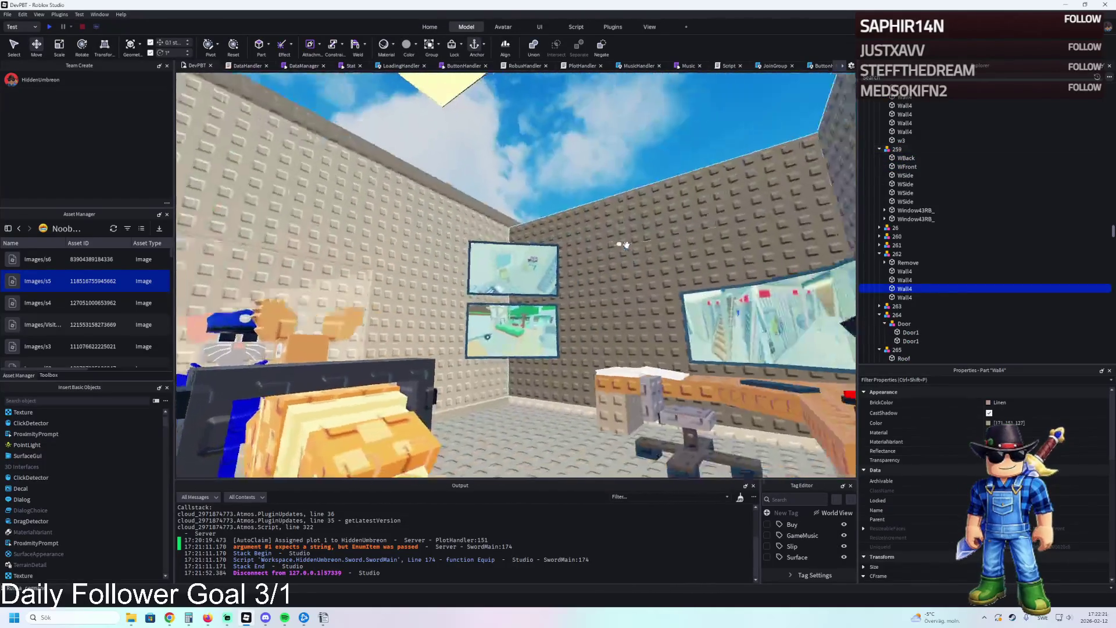
left_click(630, 247)
scroll(631, 248, "up", 3)
key("Delete")
scroll(630, 247, "down", 5)
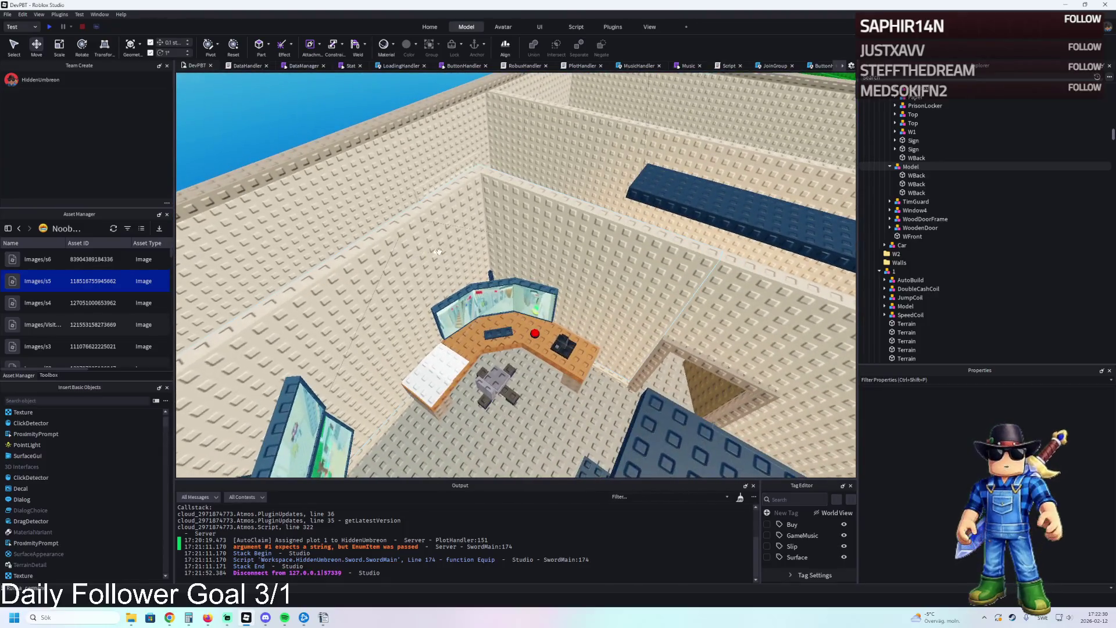
- Paste two copies of the Roof part into model 265
left_click_drag(439, 251, 591, 249)
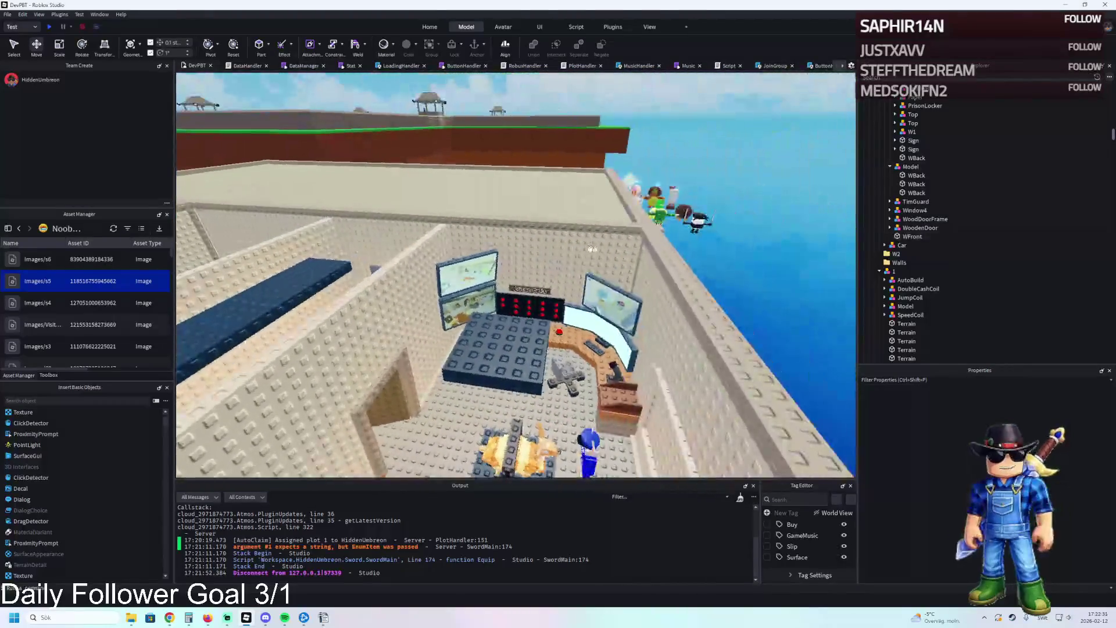
left_click(557, 186)
left_click(894, 152)
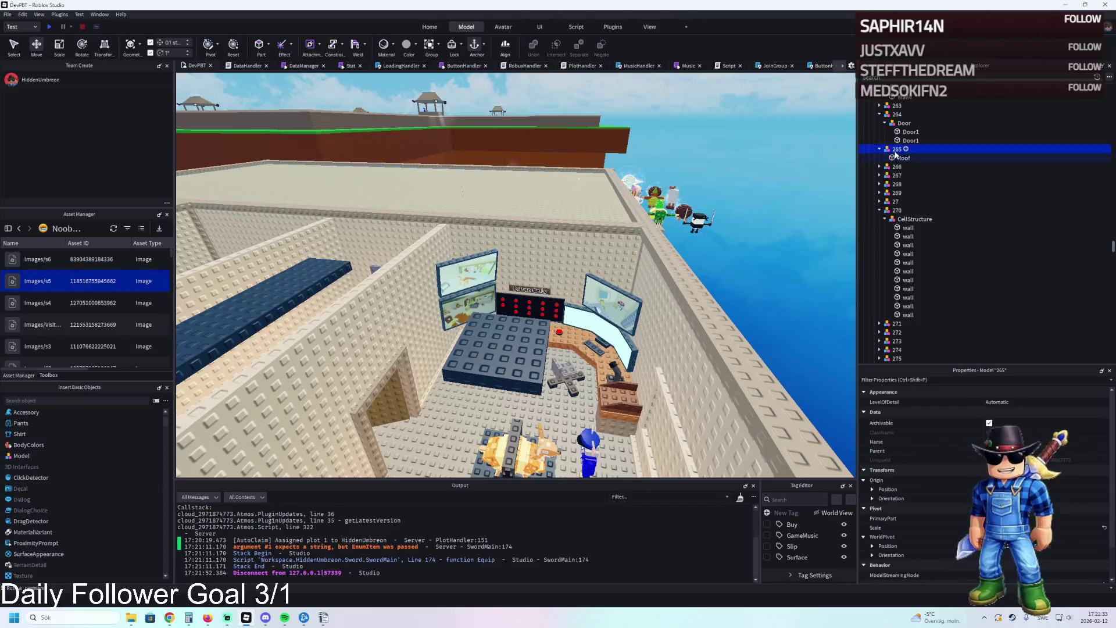
left_click(911, 175)
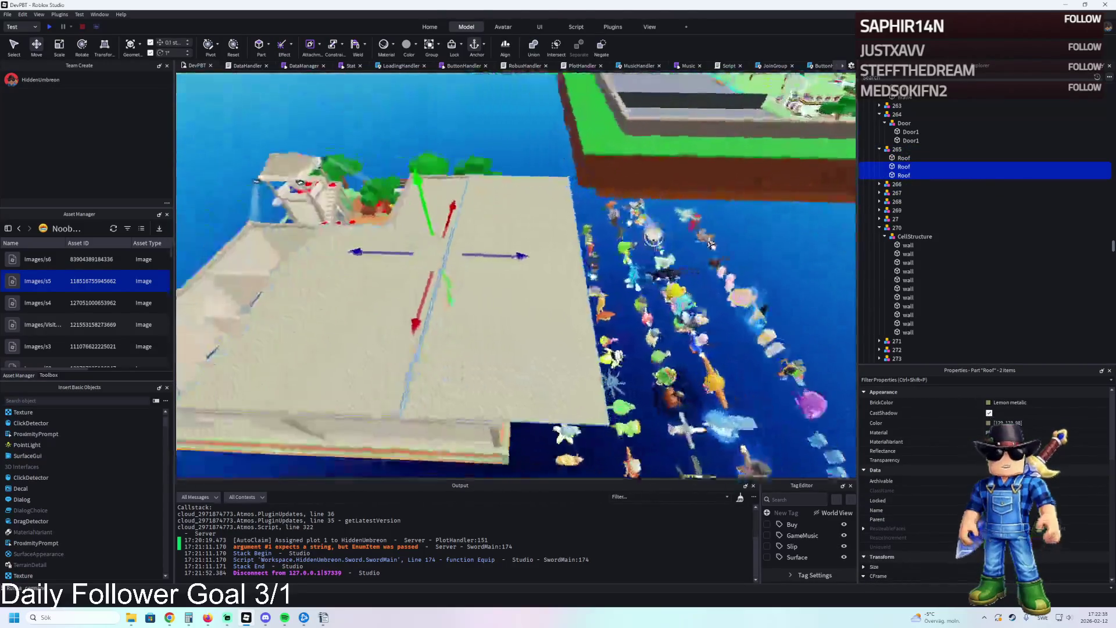
- Delete the two pasted roofs, then undo so both roof copies are restored
key("s")
key("w")
key("Delete")
left_click(895, 149)
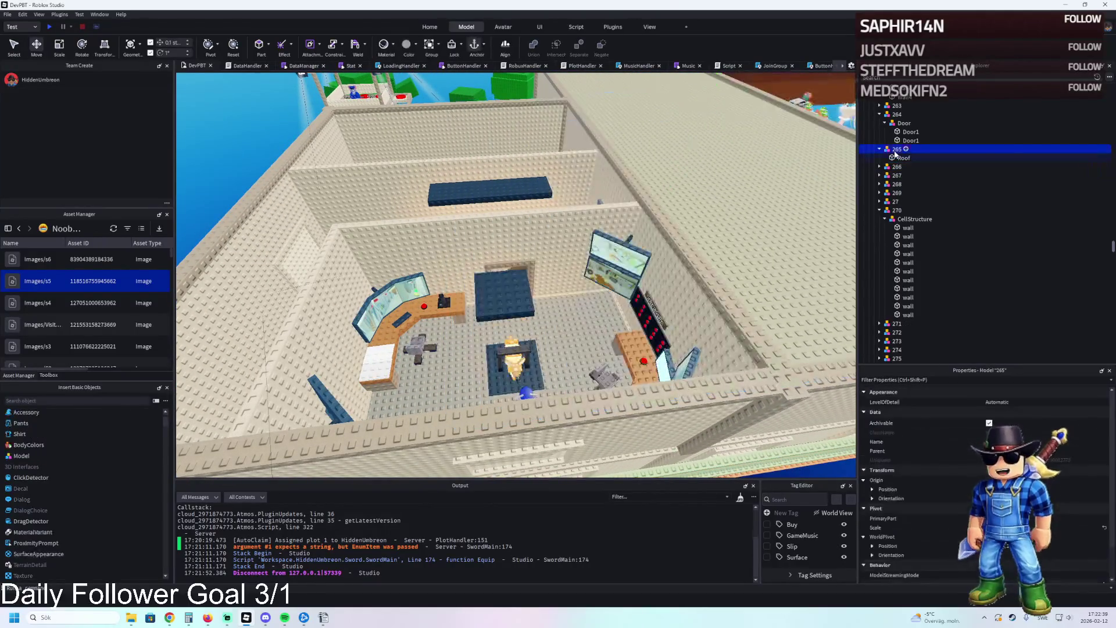
key("ctrl+z")
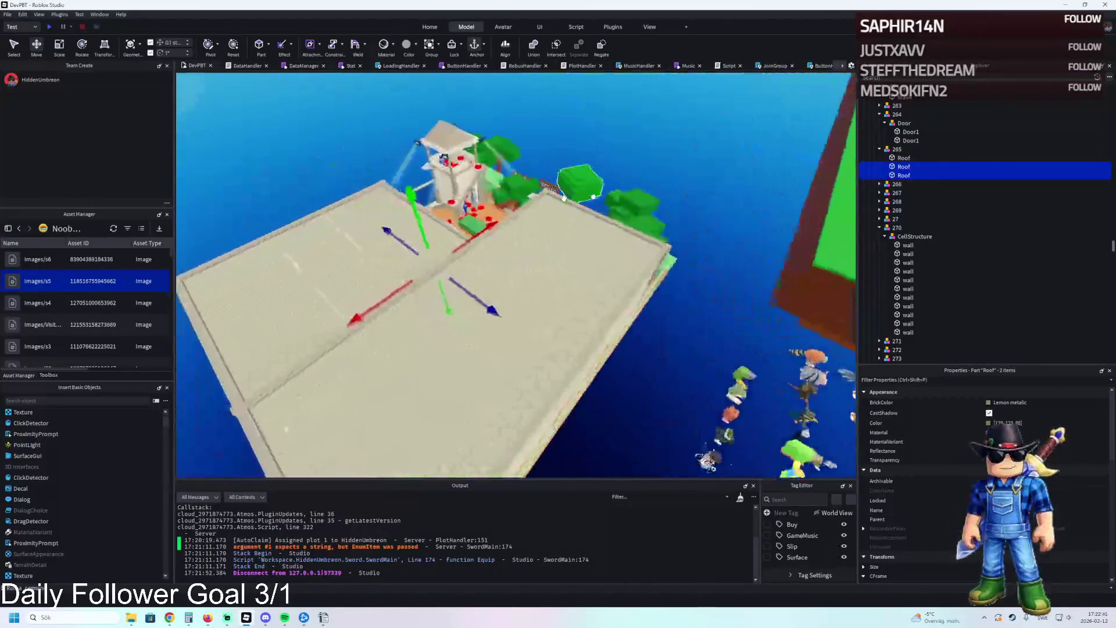
key("w")
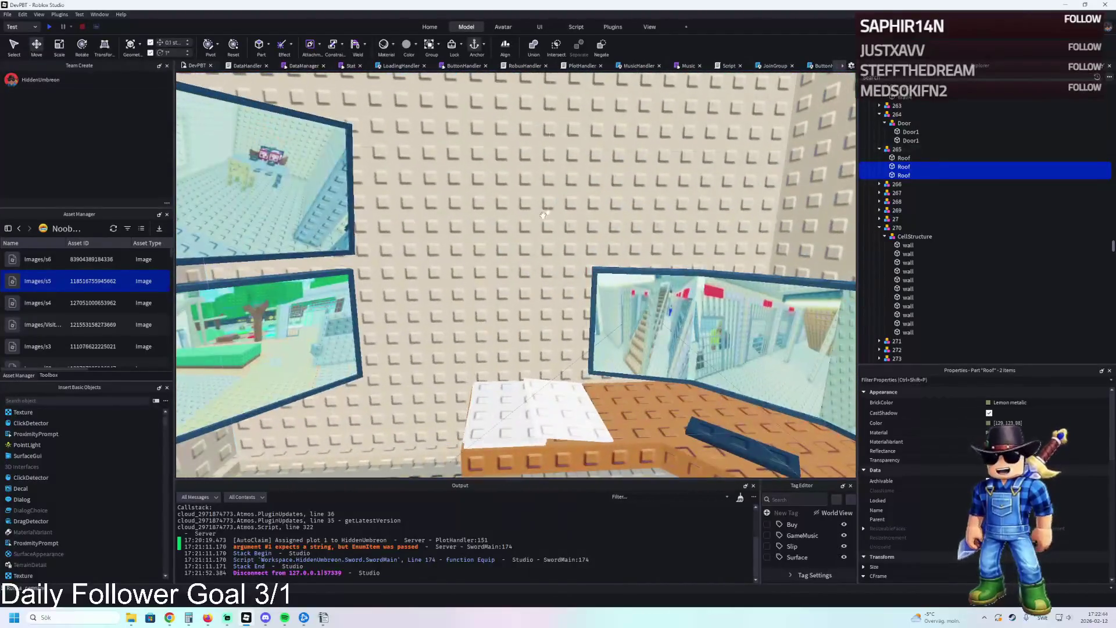
left_click(543, 215)
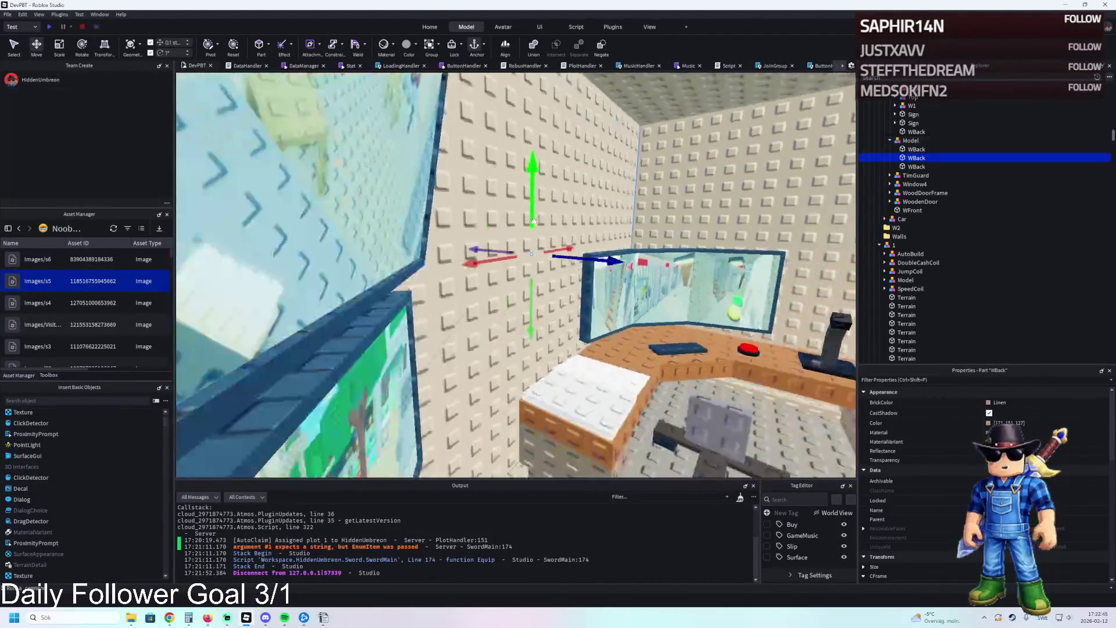
- Resize the back wall and colour it Smoky grey, then a near-black custom colour
left_click_drag(554, 259, 561, 257)
left_click(560, 256)
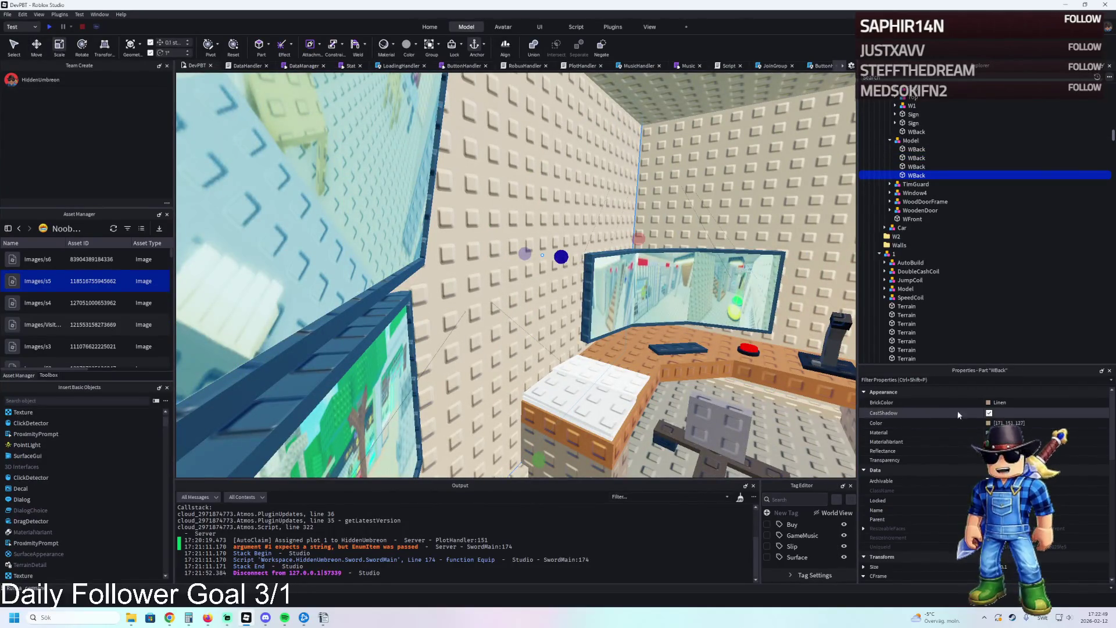
left_click(988, 403)
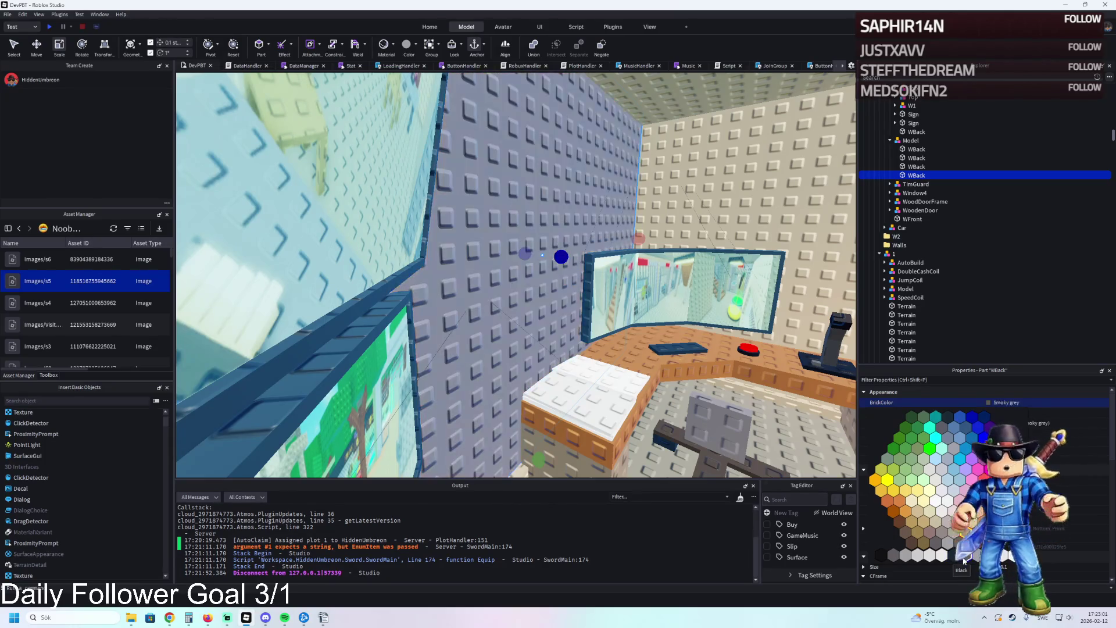
left_click(969, 555)
left_click(988, 423)
left_click_drag(672, 292, 665, 306)
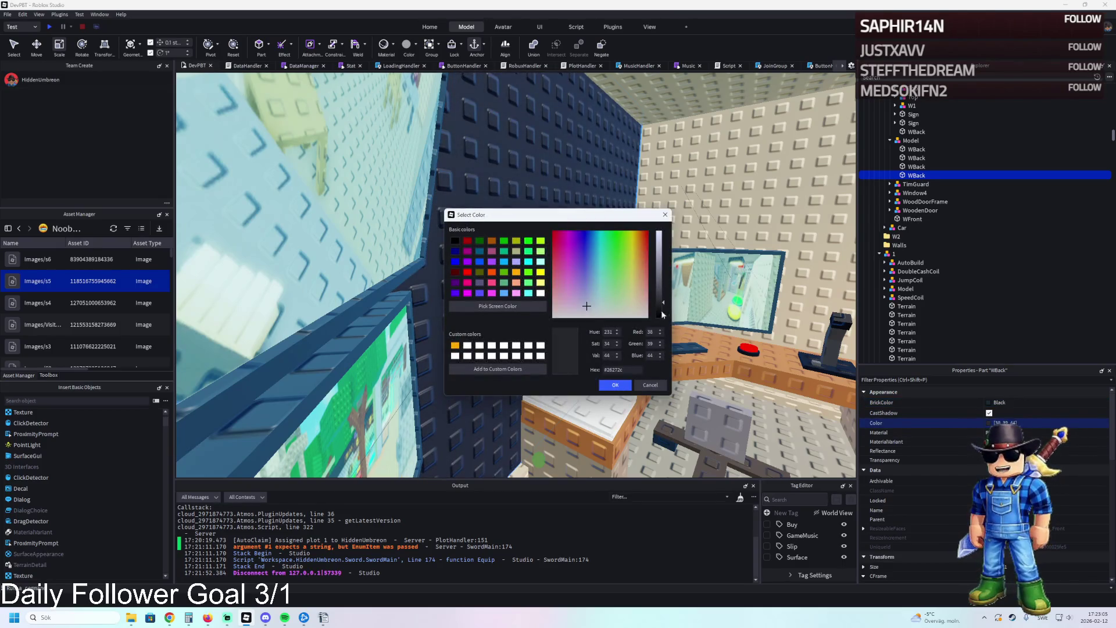
left_click(624, 383)
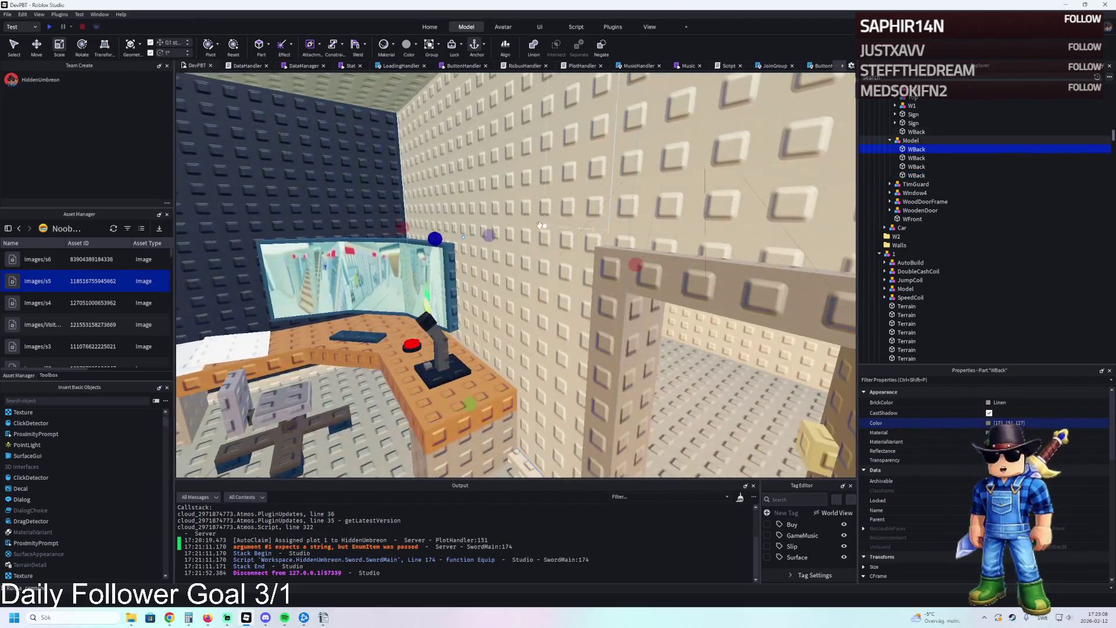
- Resize two more beige back wall parts
left_click(433, 237)
left_click_drag(433, 237, 469, 240)
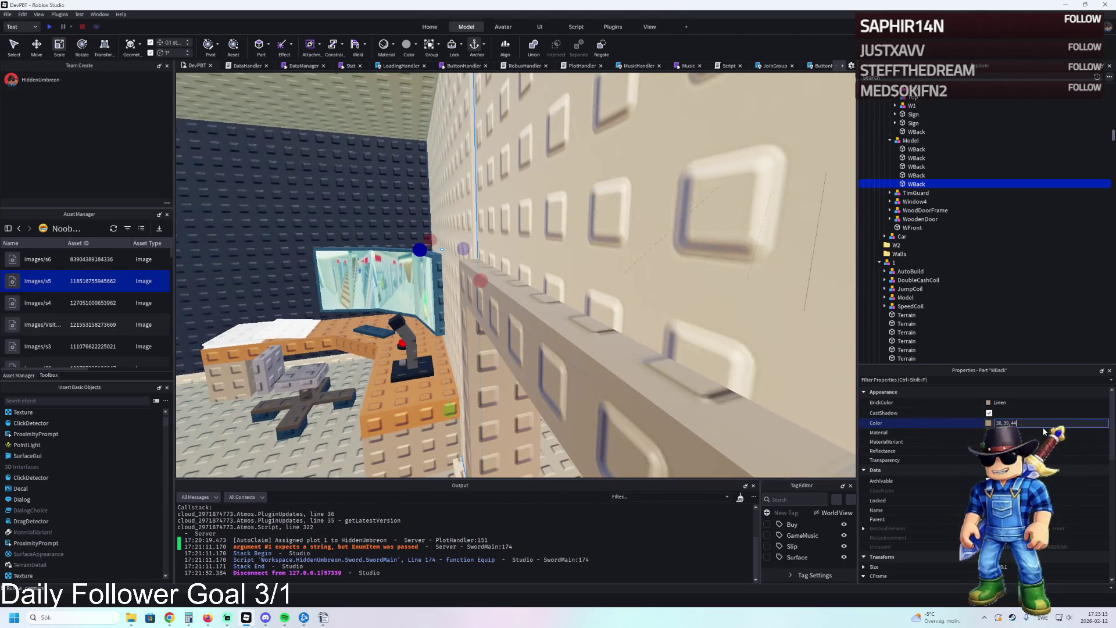
left_click(553, 275)
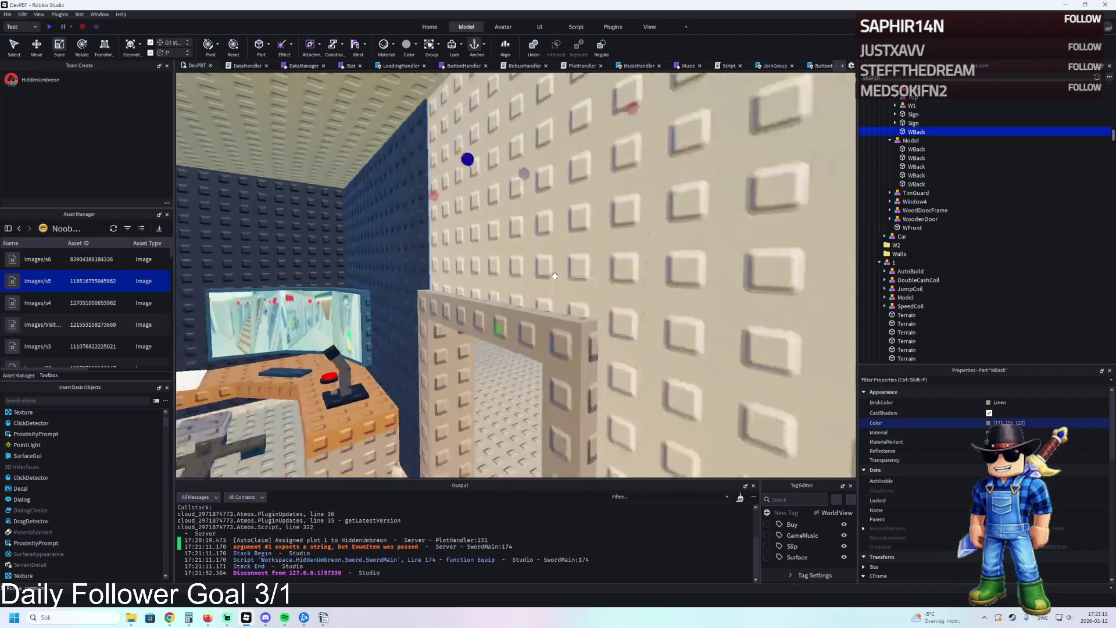
left_click_drag(479, 176, 510, 192)
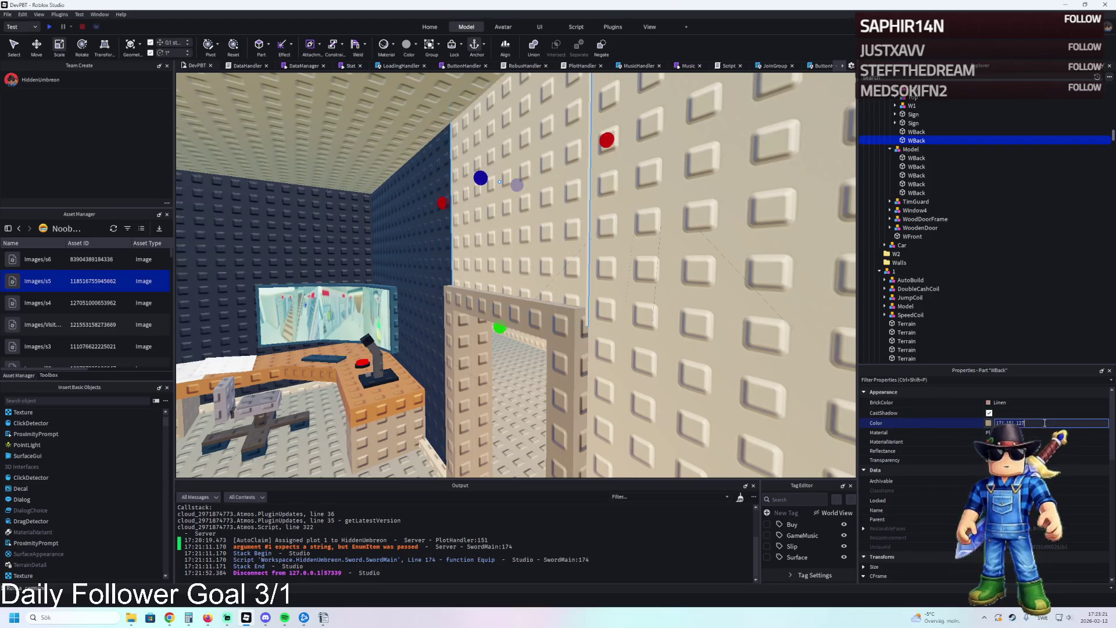
- Colour the monitor back wall and the Wall4 panel dark 38, 39, 44
left_click(679, 319)
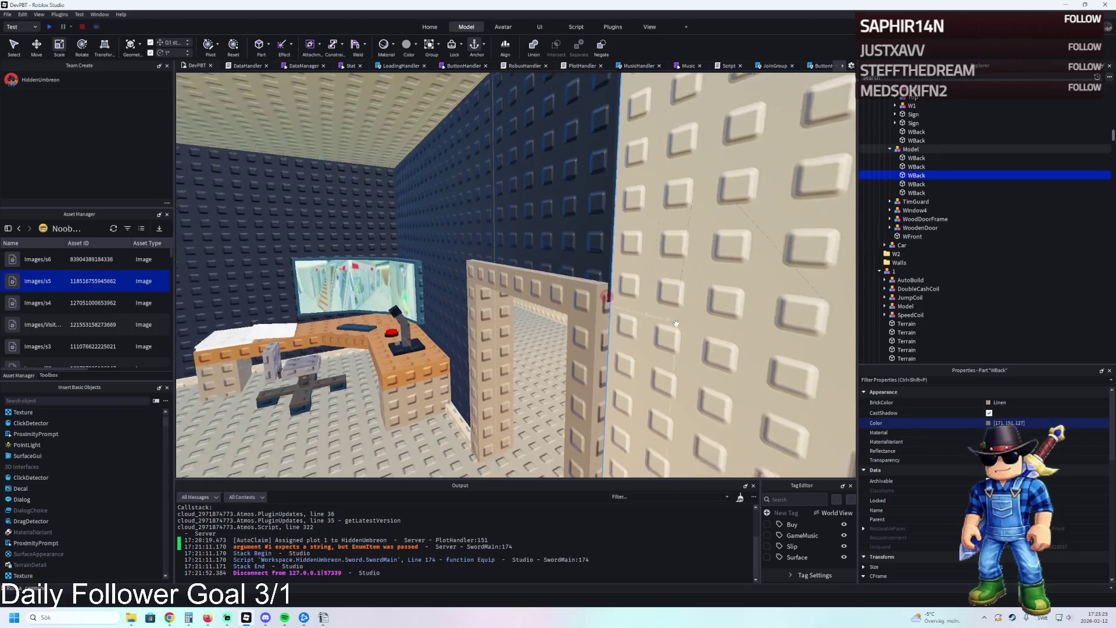
key("a")
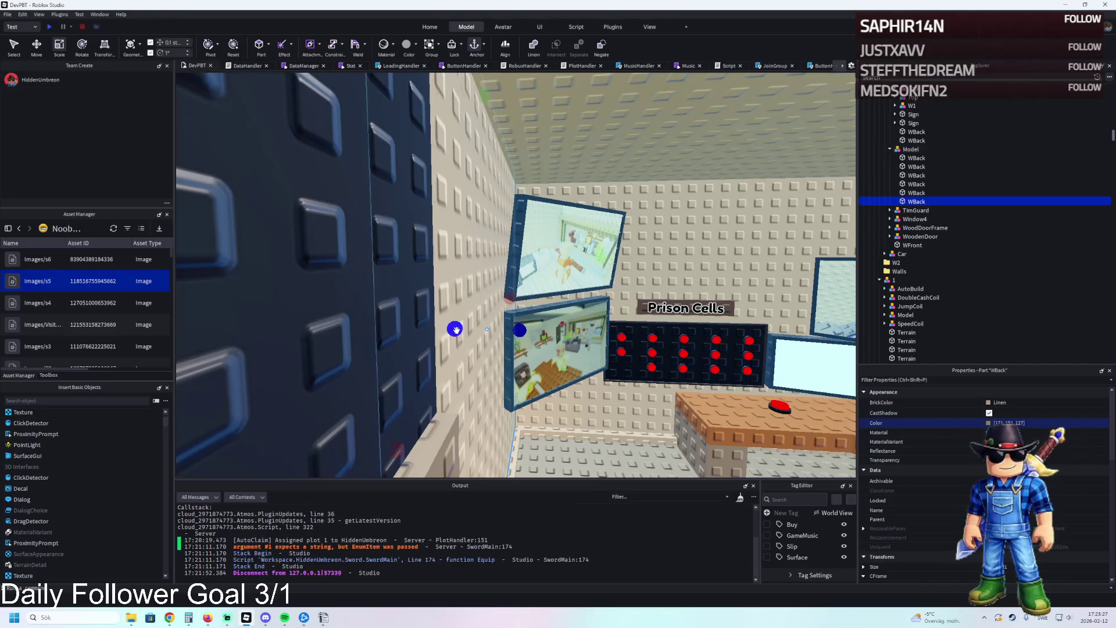
left_click(1034, 423)
key("Return")
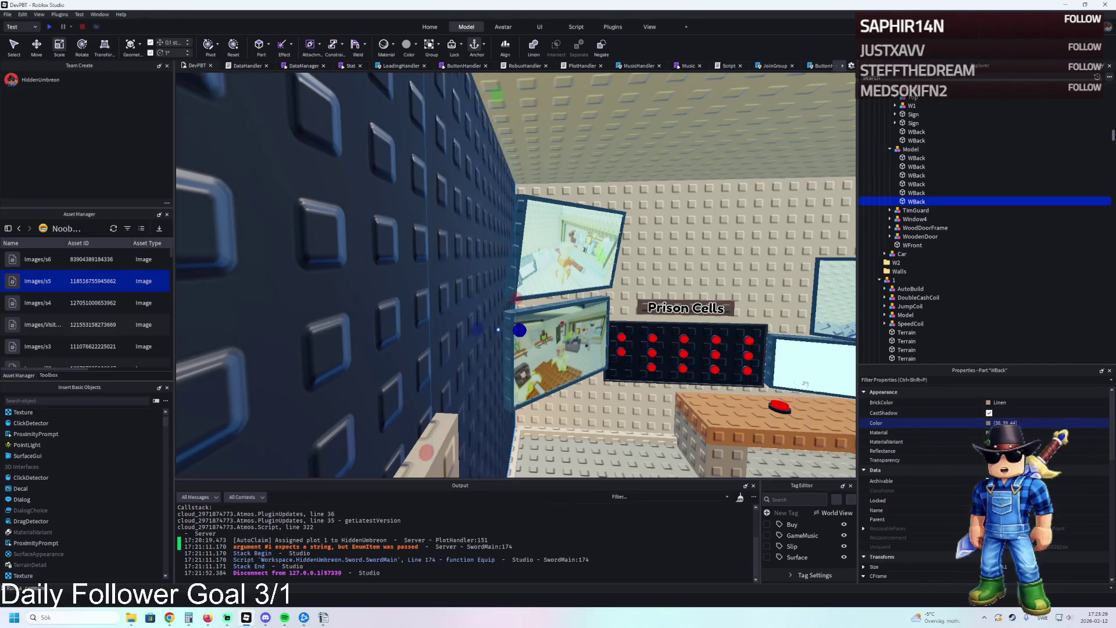
left_click(535, 273)
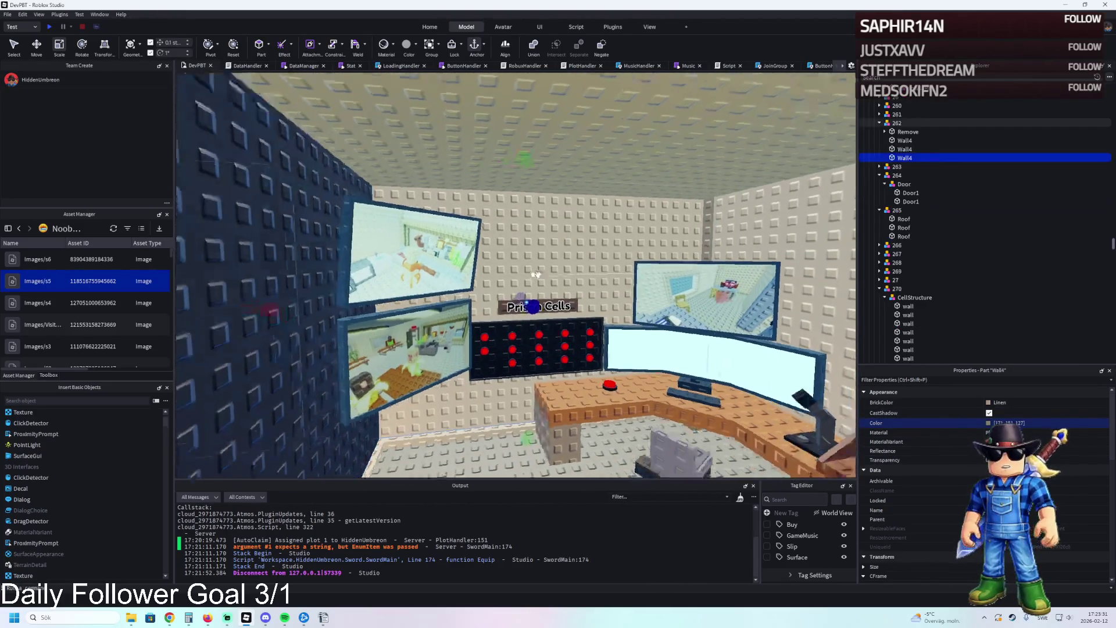
key("ctrl+z")
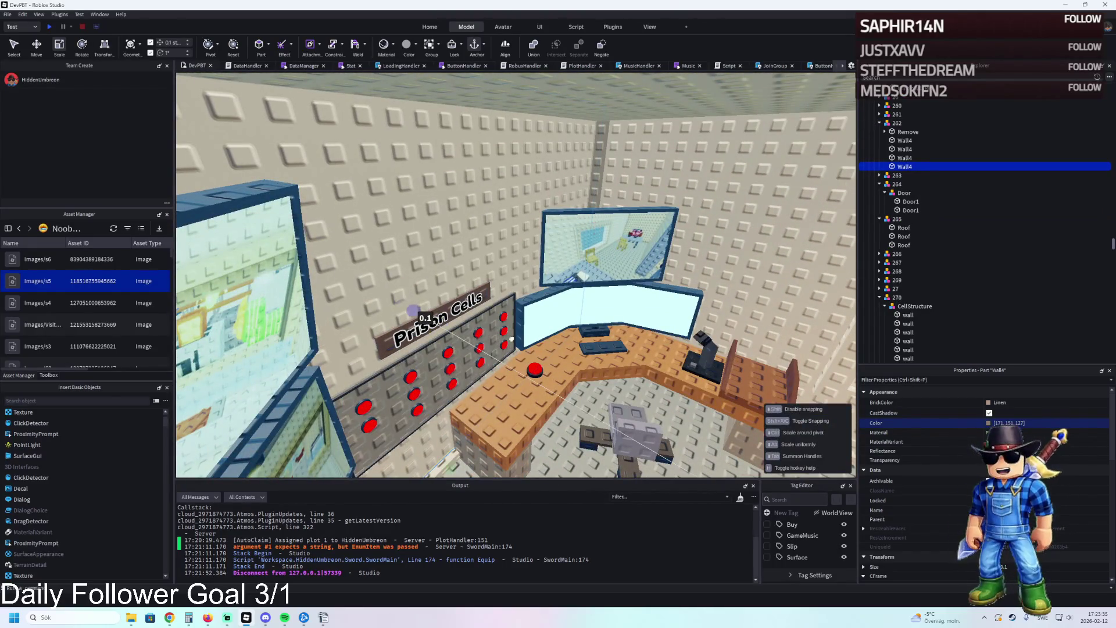
key("Return")
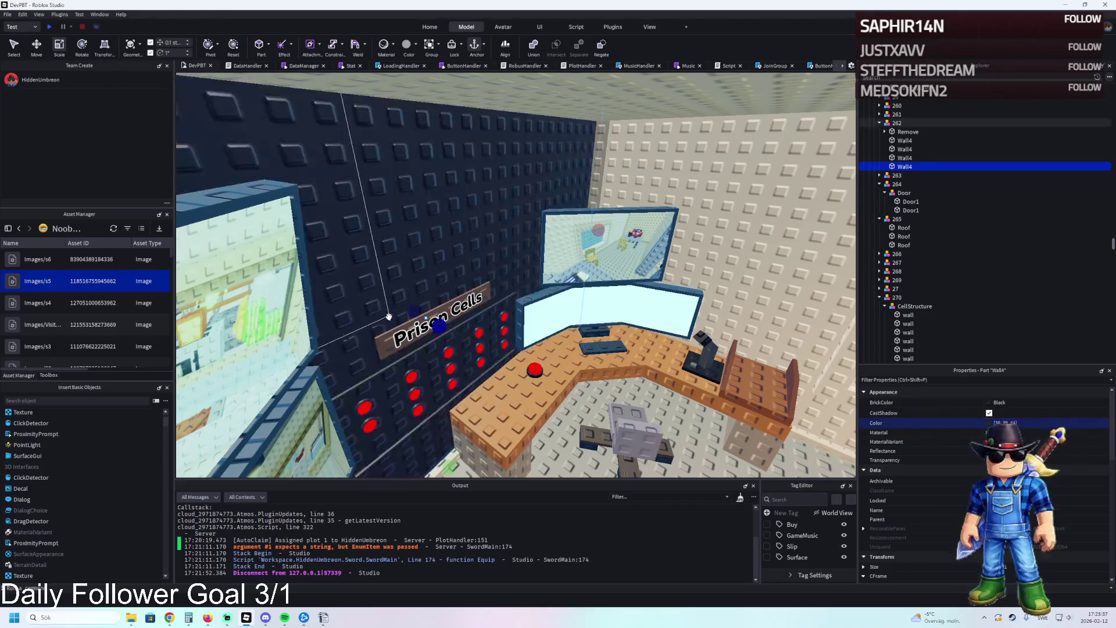
- Move the Prison Cells sign and CellBoard together by 0.1 studs
left_click(413, 373)
left_click(456, 370, "ctrl")
key("ctrl+2")
scroll(456, 370, "down", 2)
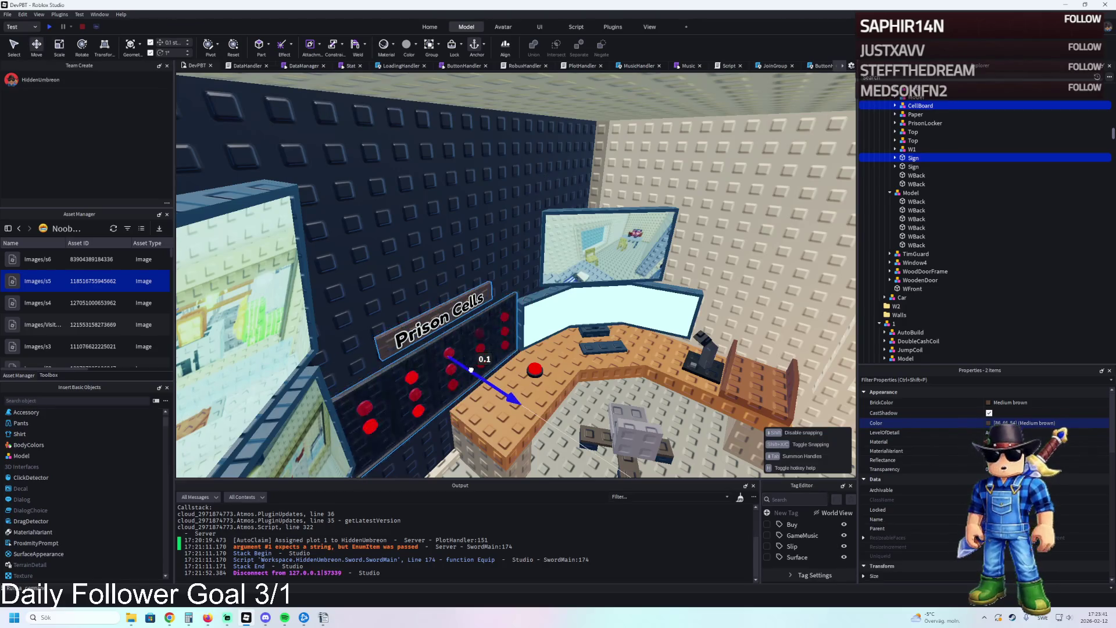
scroll(597, 297, "up", 5)
left_click(597, 297)
key("f")
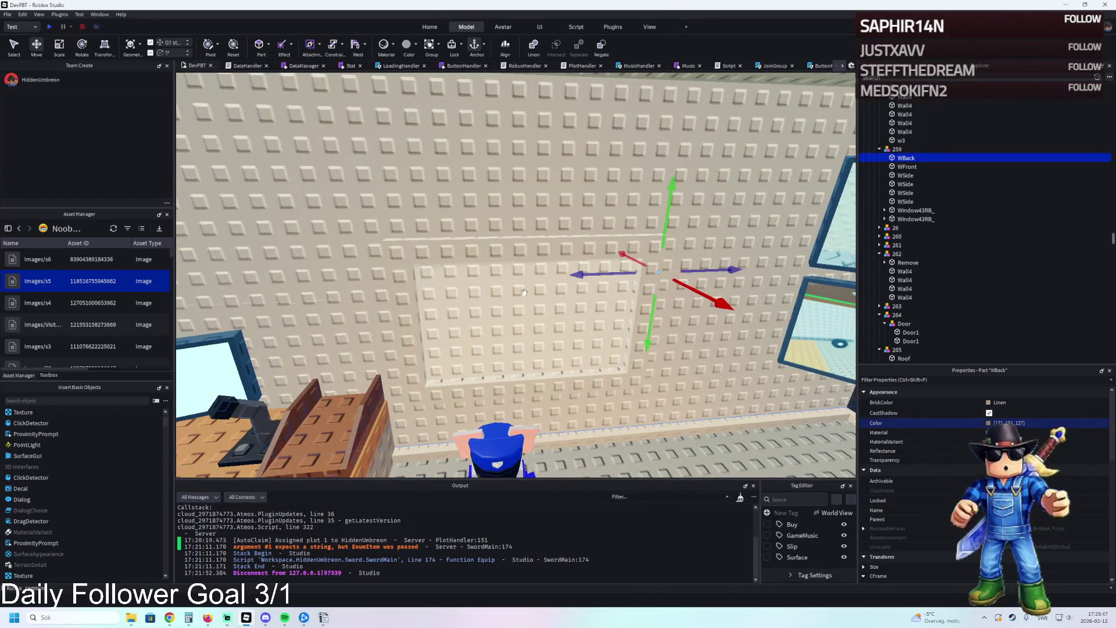
- Duplicate the WBack wall part and resize the copy
key("ctrl+d")
key("ctrl+3")
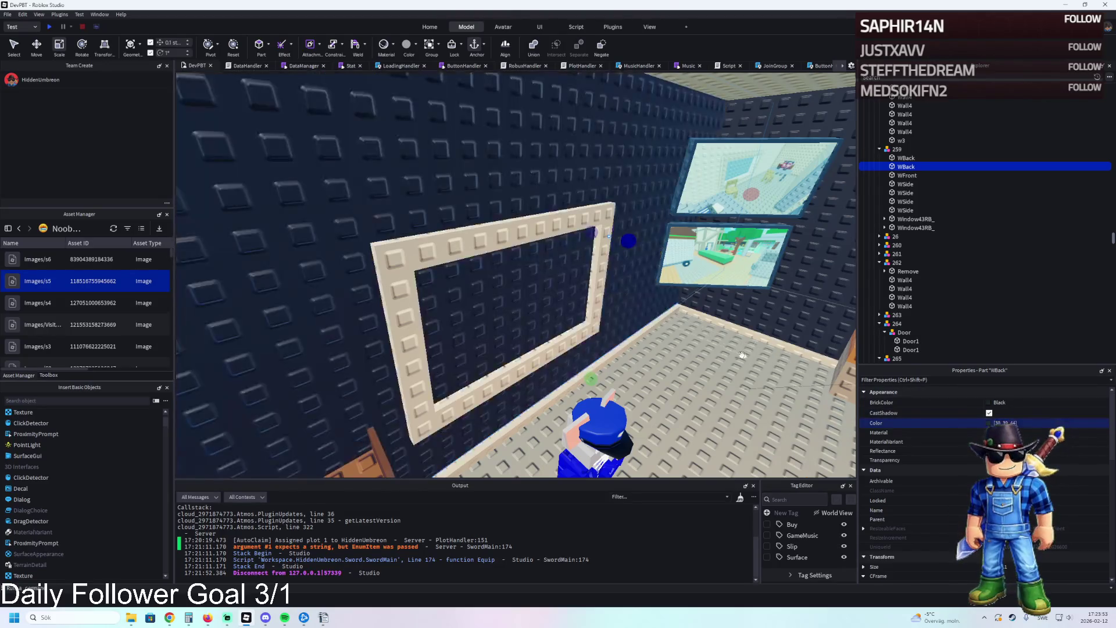
key("s")
key("w")
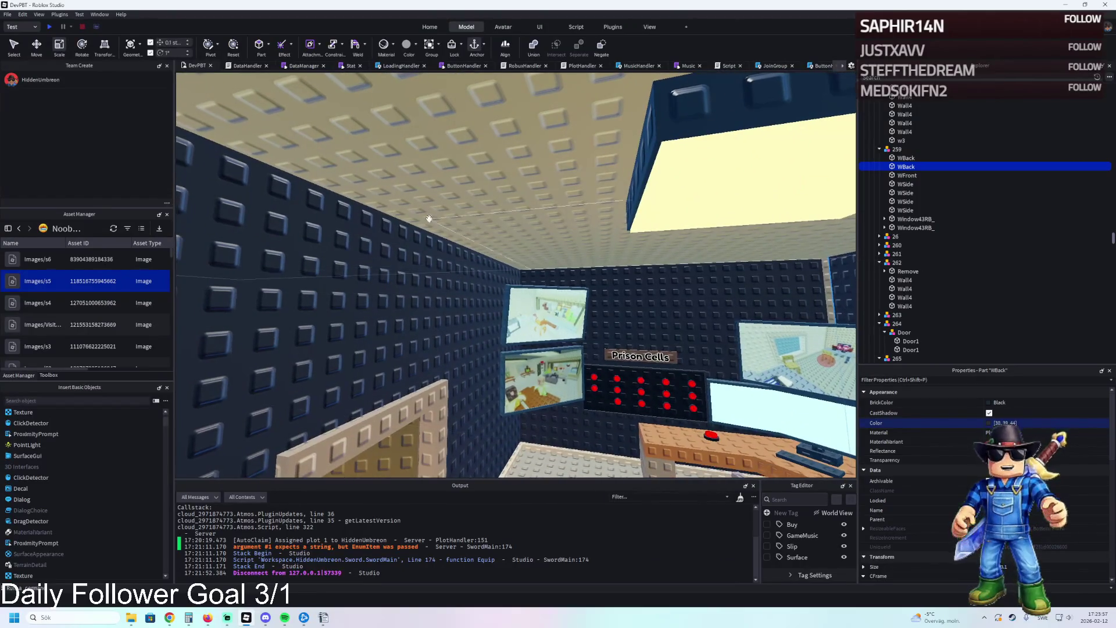
- Duplicate a Roof part of model 265
left_click(440, 203)
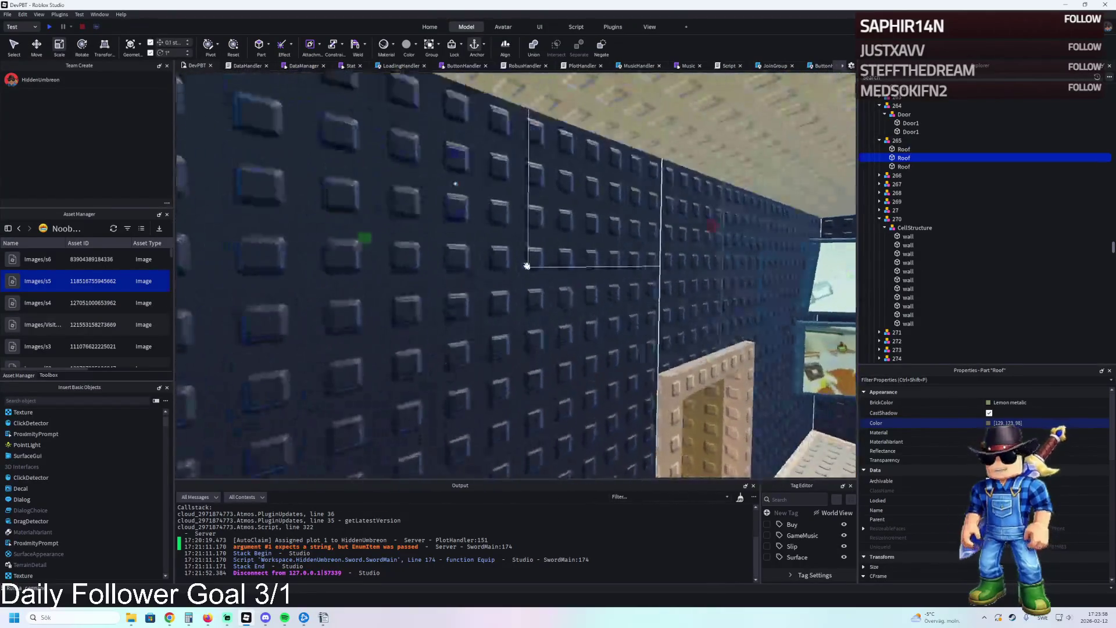
key("ctrl+d")
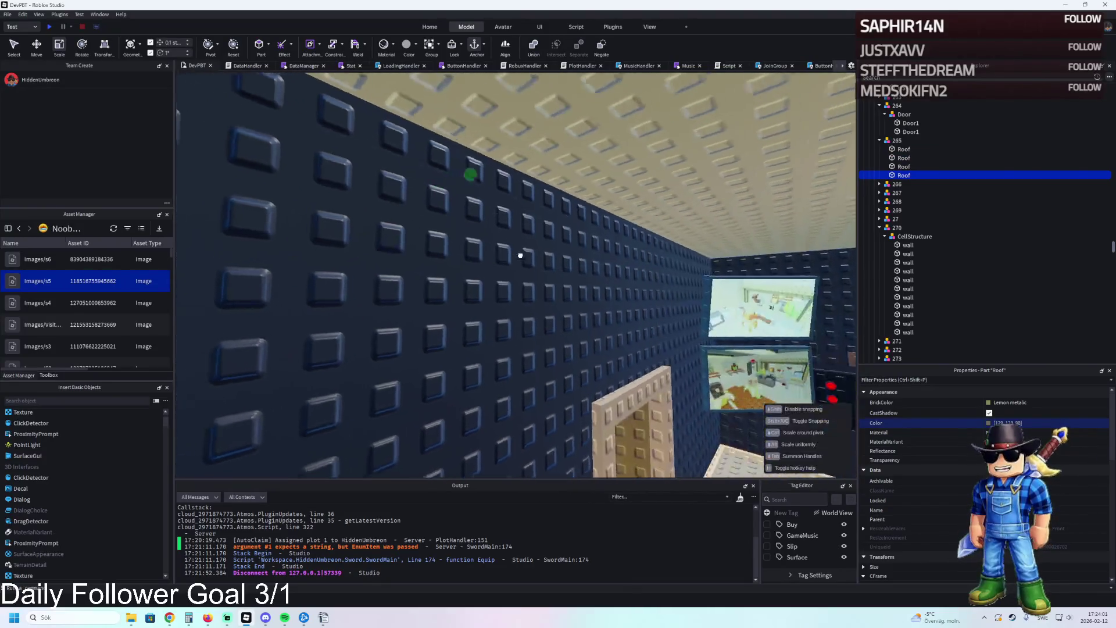
key("s")
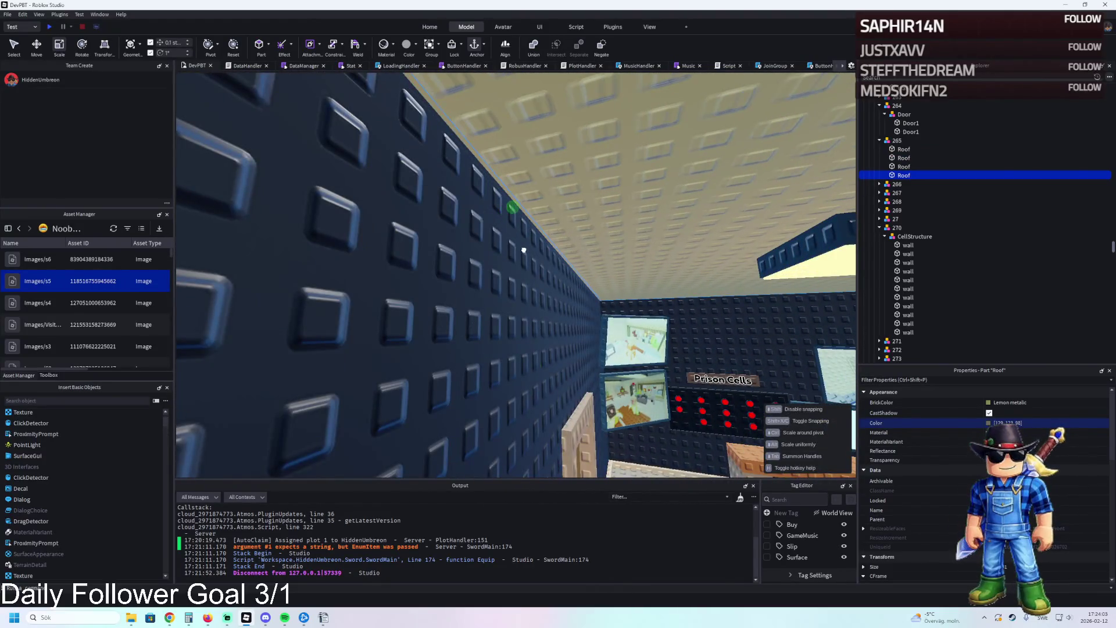
key("s")
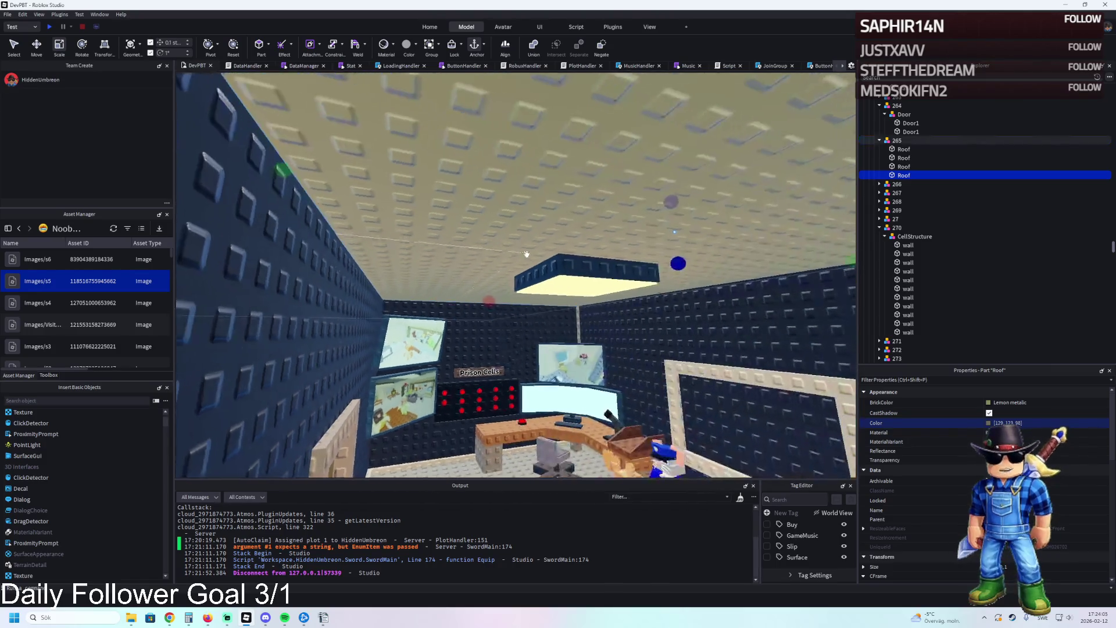
key("w")
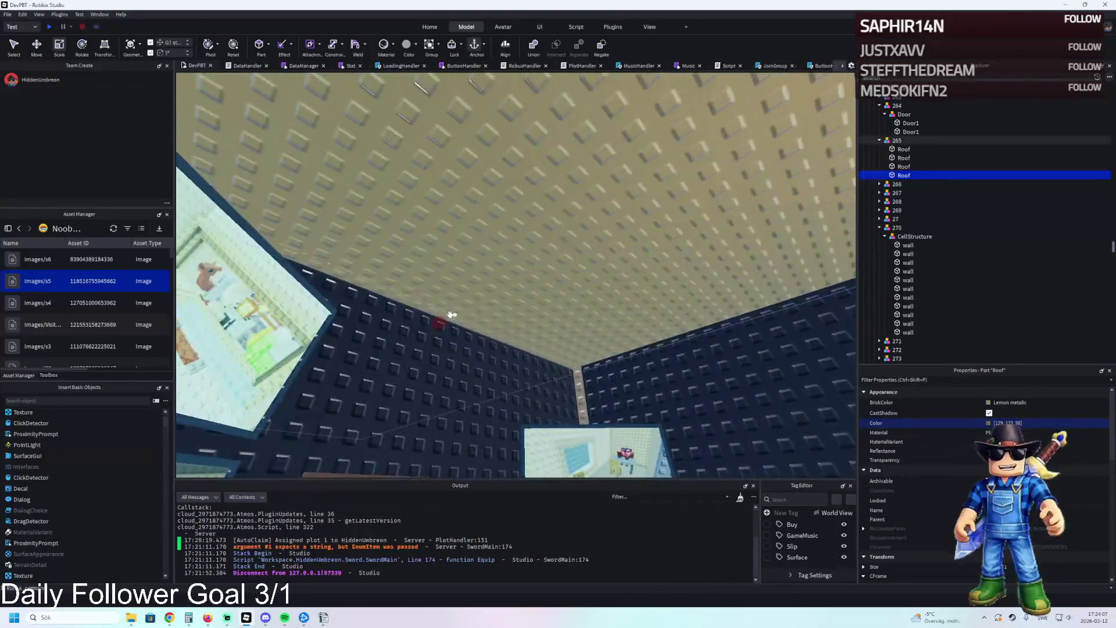
key("w")
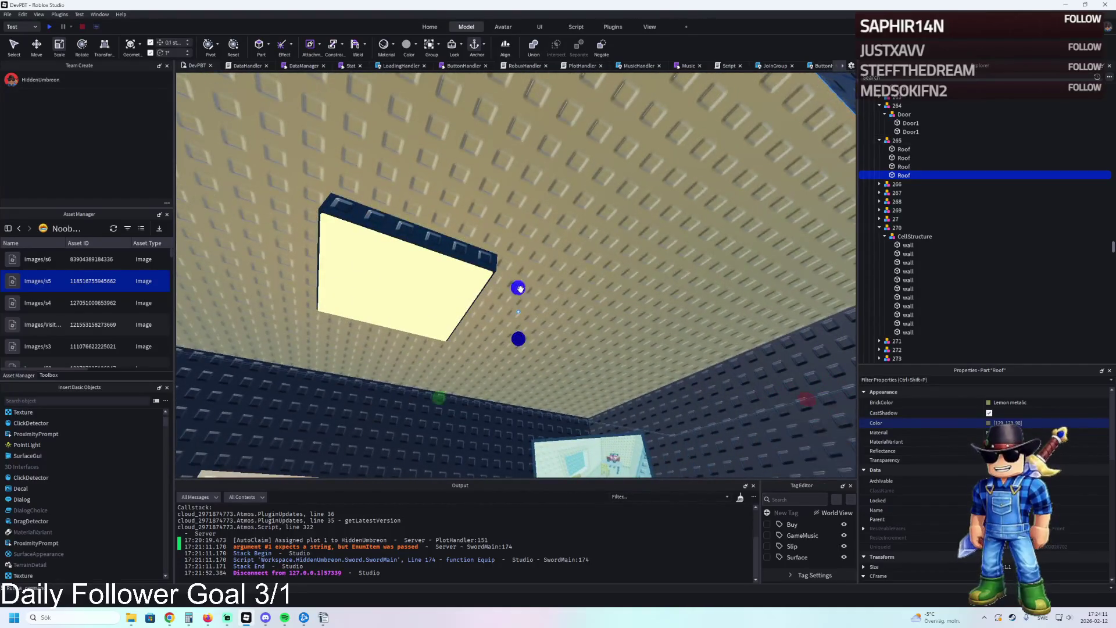
key("w")
- Recolour the ceiling Roof part black 38, 39, 44 to match the walls
scroll(567, 358, "up", 3)
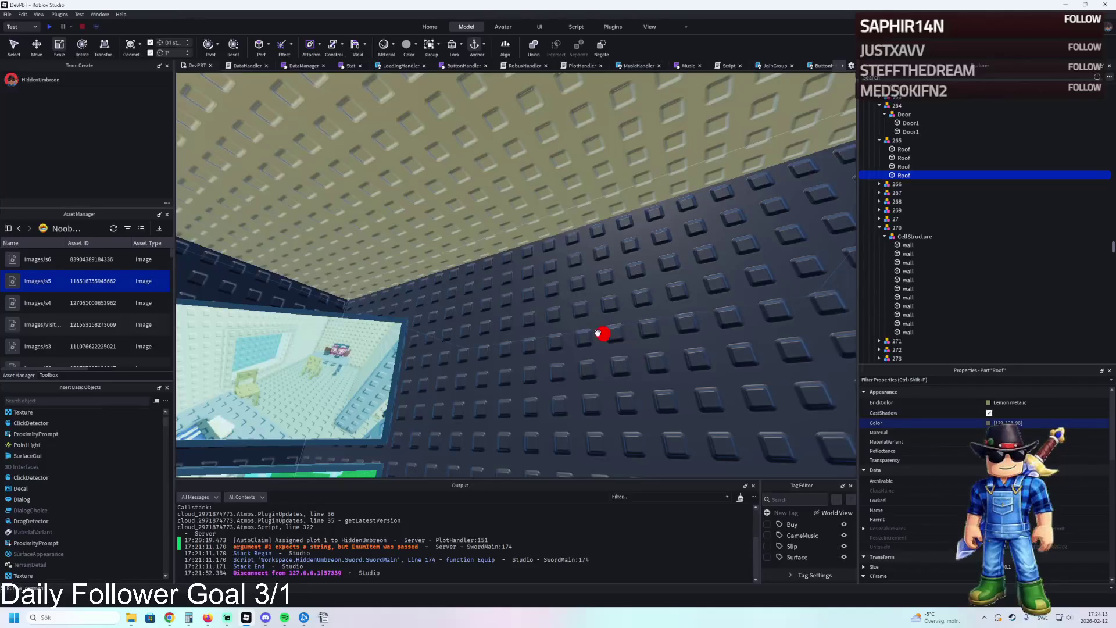
left_click(557, 294)
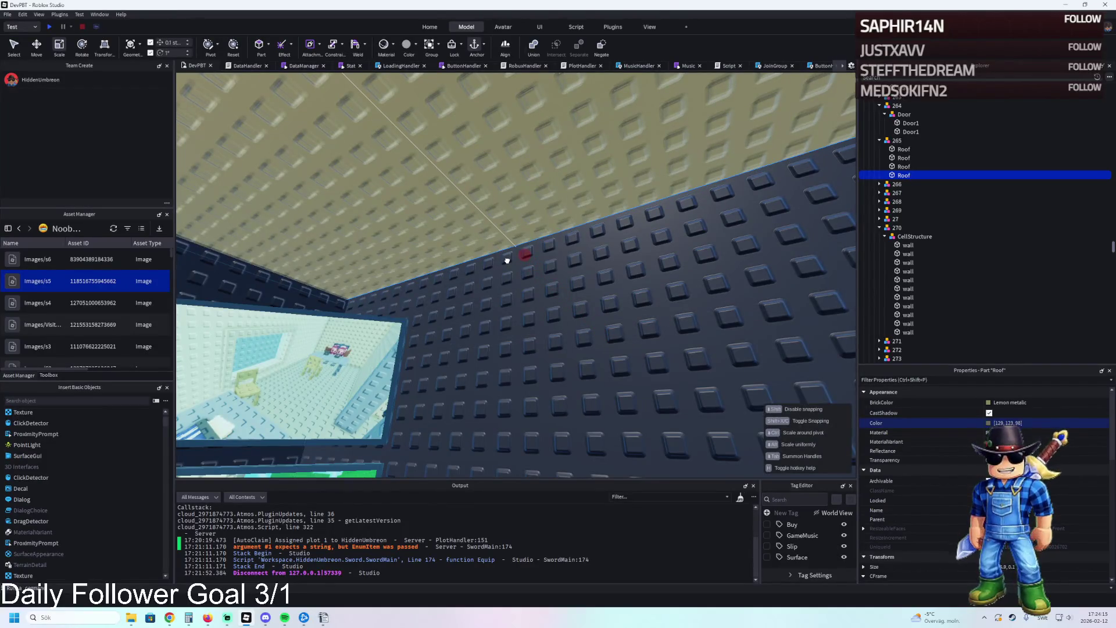
key("ctrl+1")
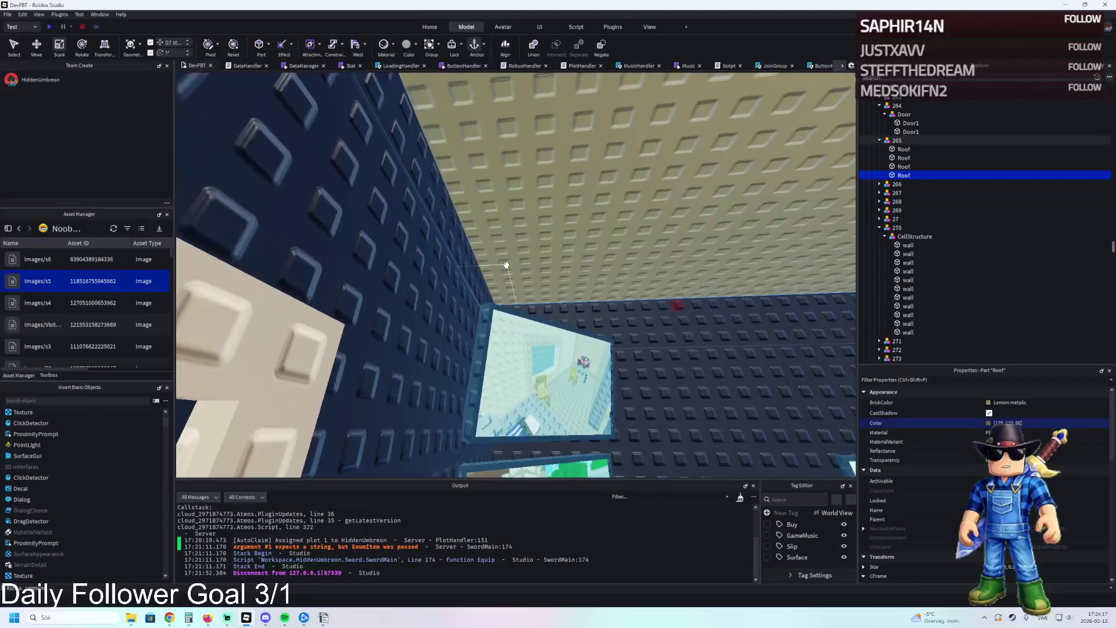
key("ctrl+3")
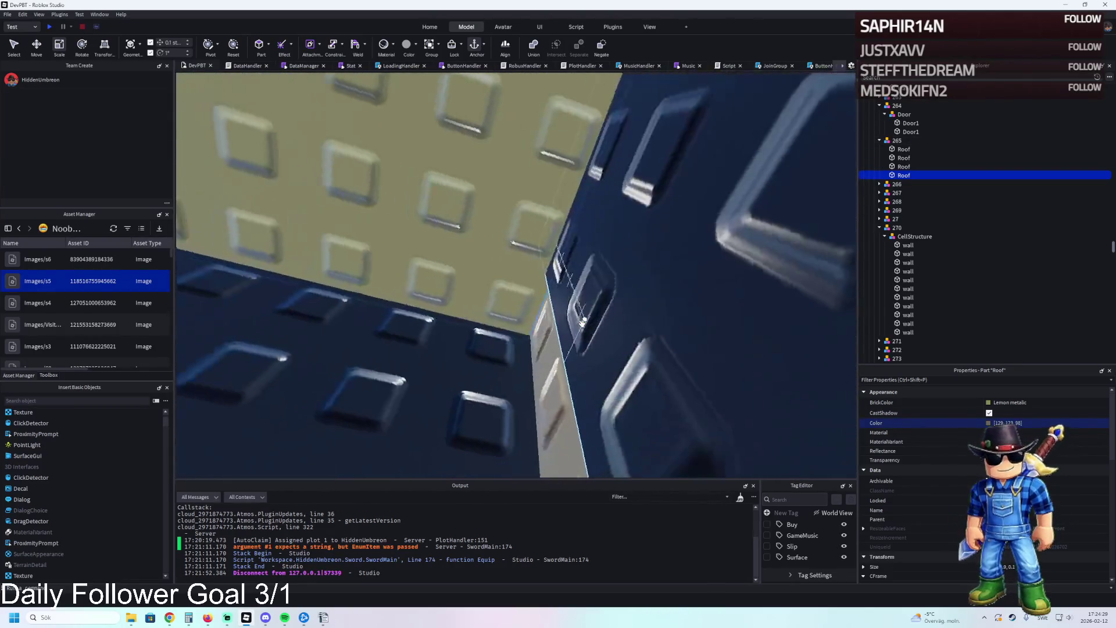
type("38, 39, 44")
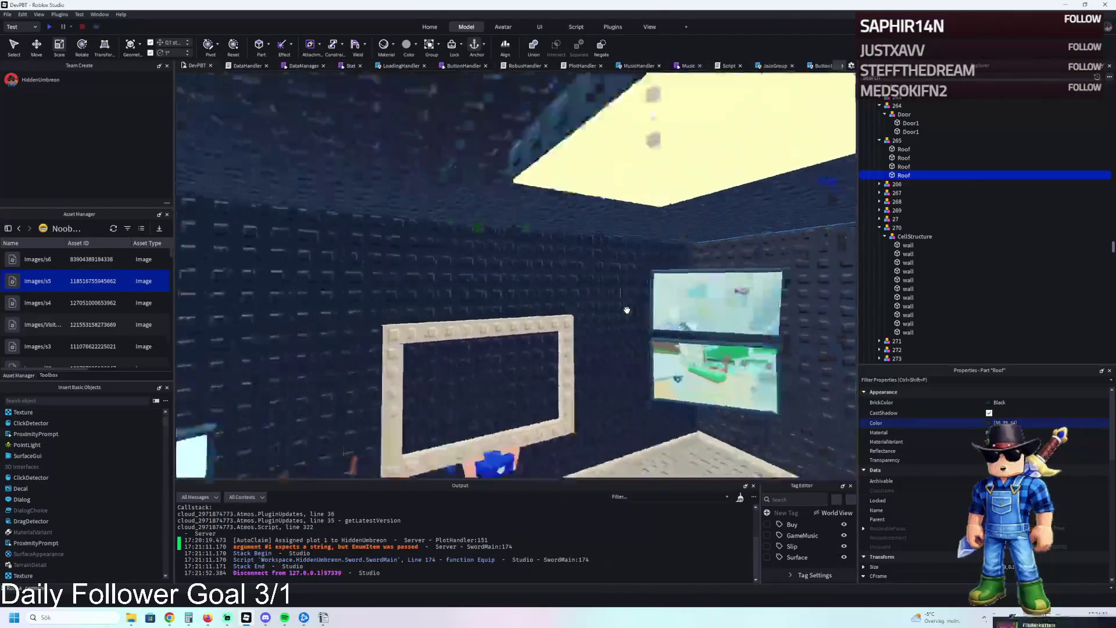
- Inspect the dark WBack and Wall4 walls, then collapse Upgrades and TemplatePlot in Explorer
left_click_drag(627, 309, 627, 311)
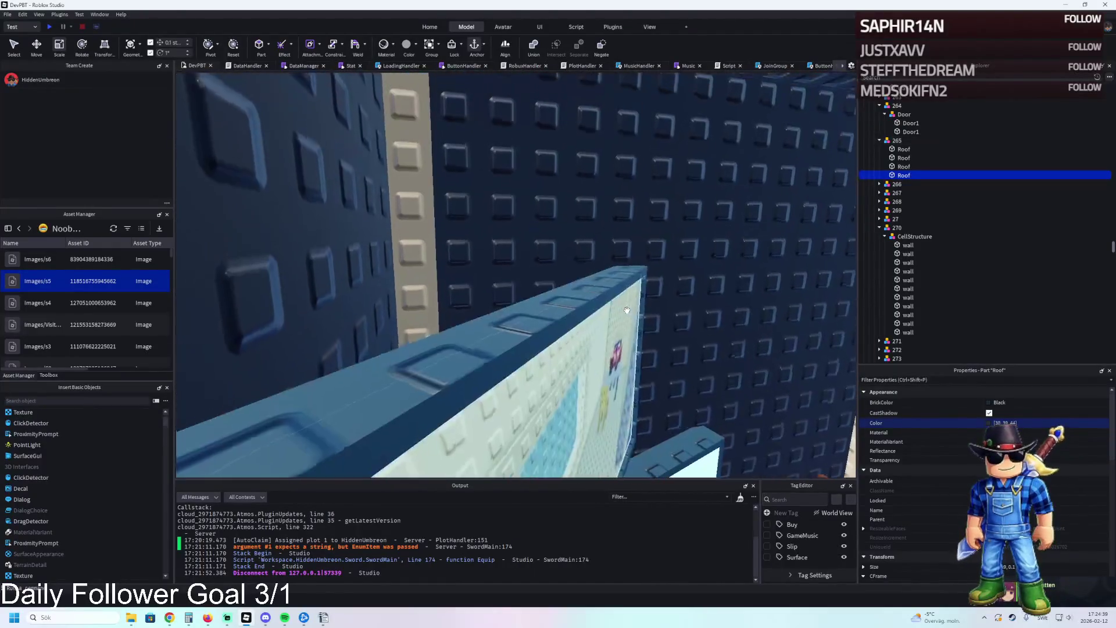
left_click(524, 207)
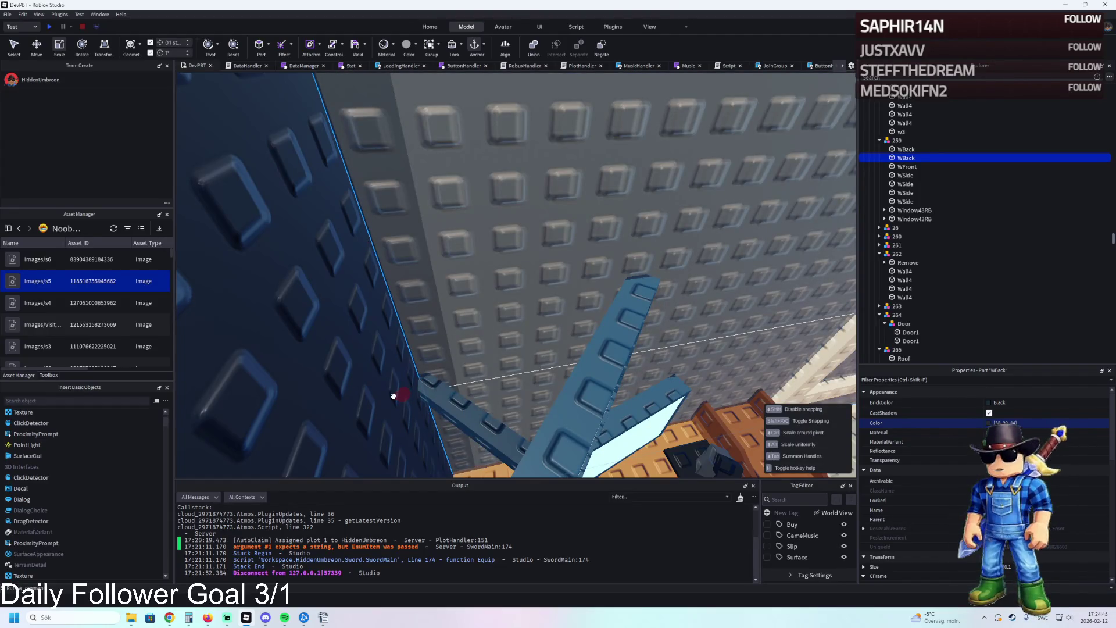
key("w")
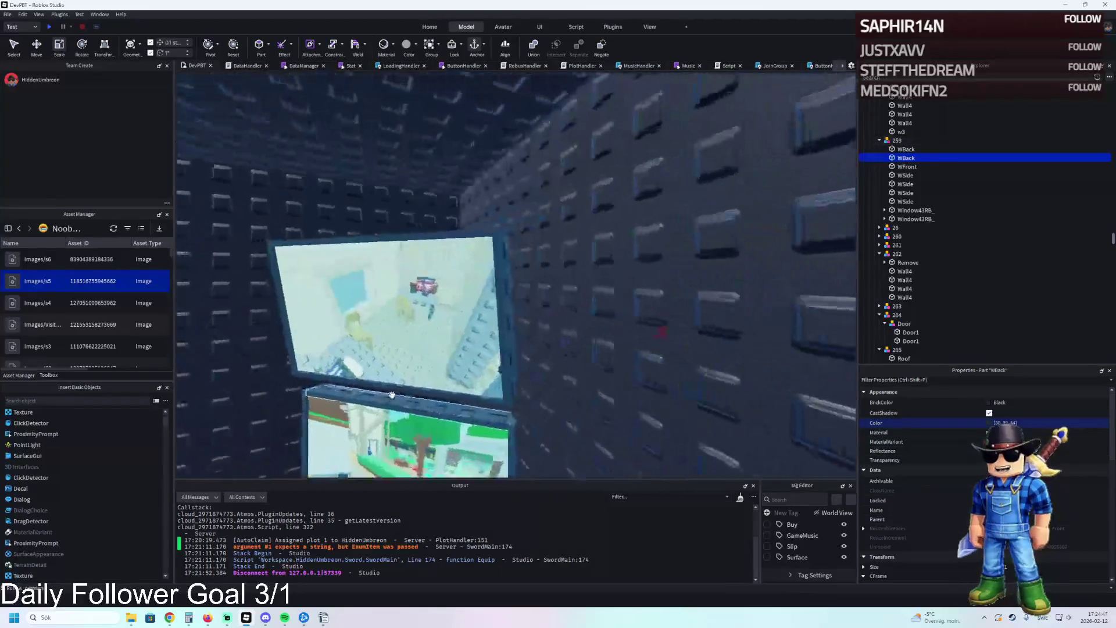
key("s")
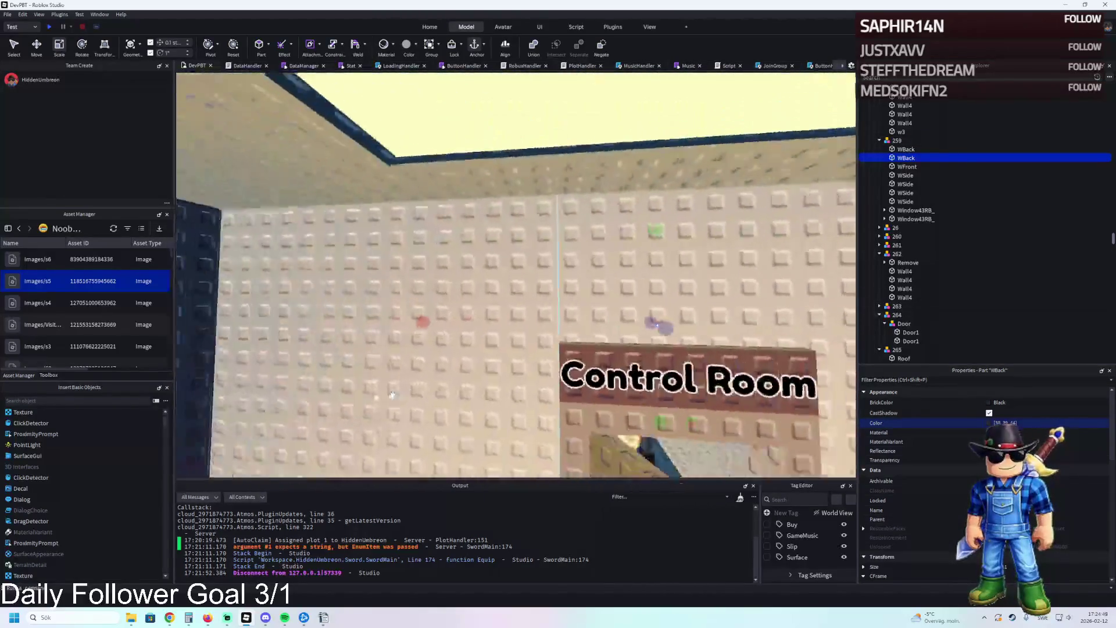
left_click(505, 304)
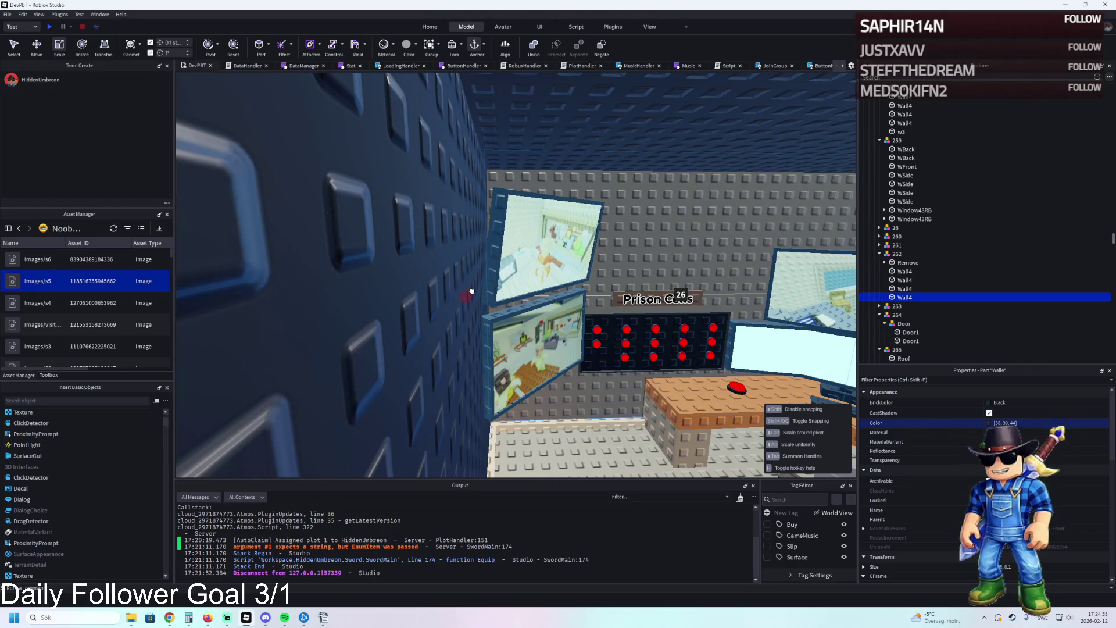
key("w")
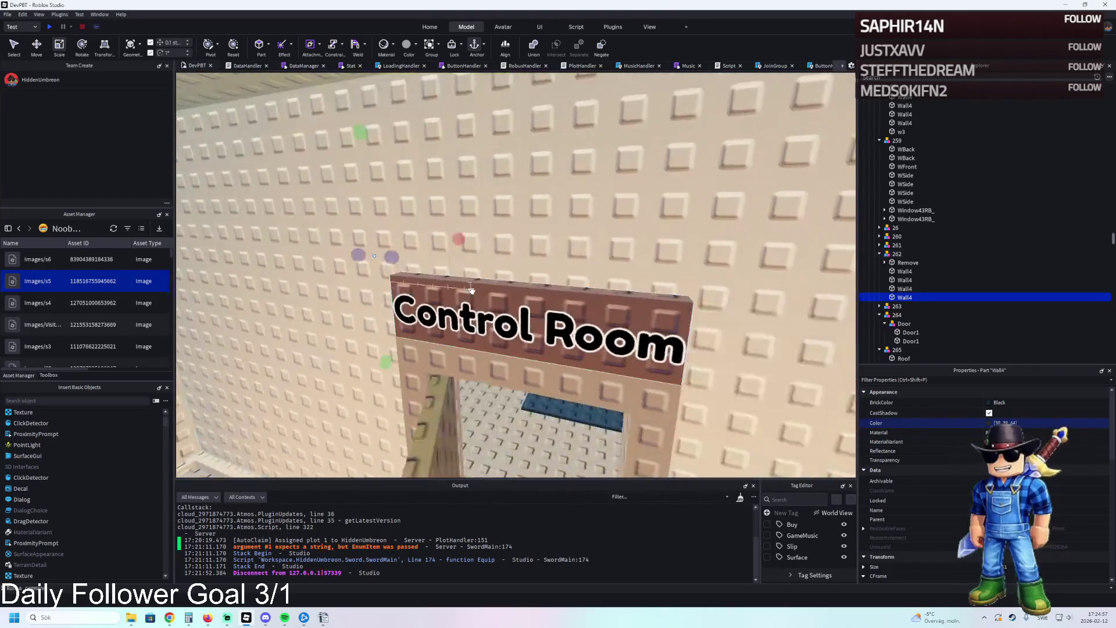
key("w")
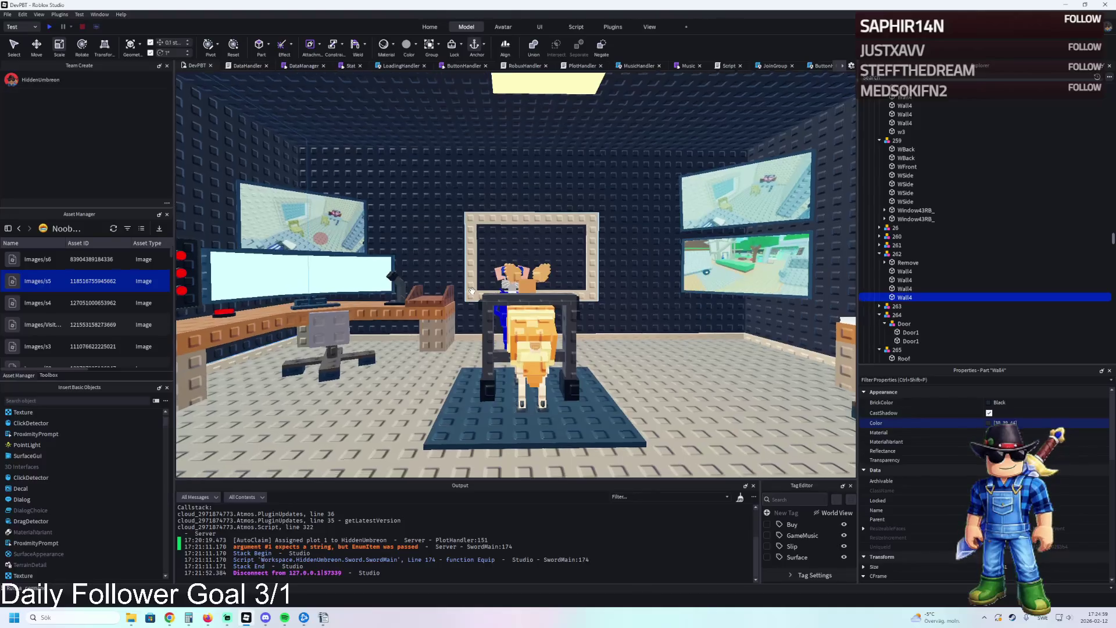
double_click(908, 235)
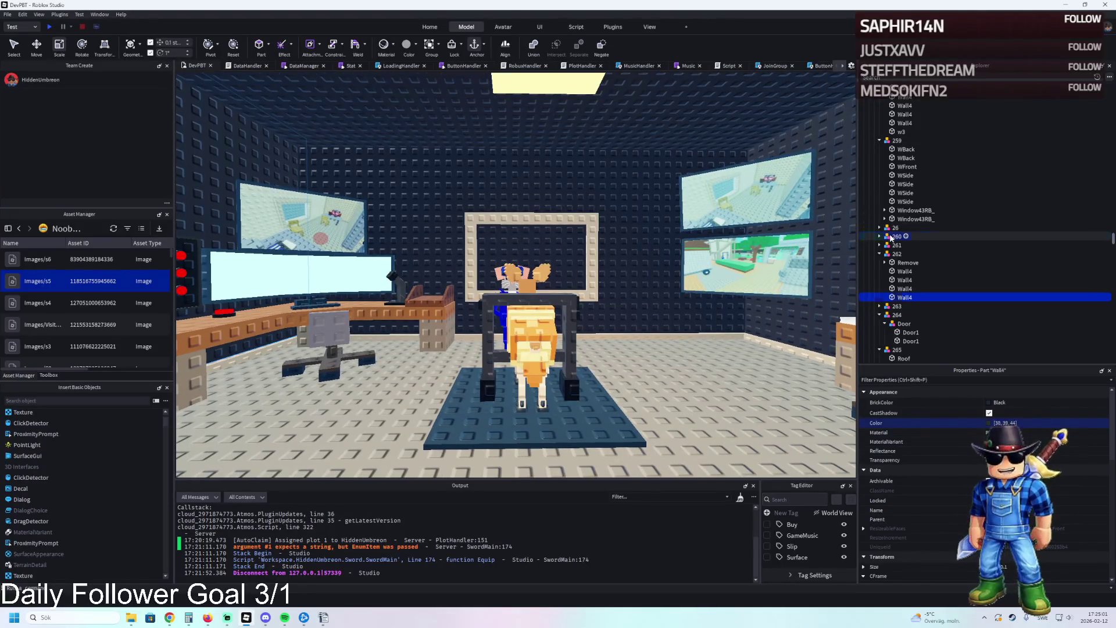
key("Left")
key("Left")
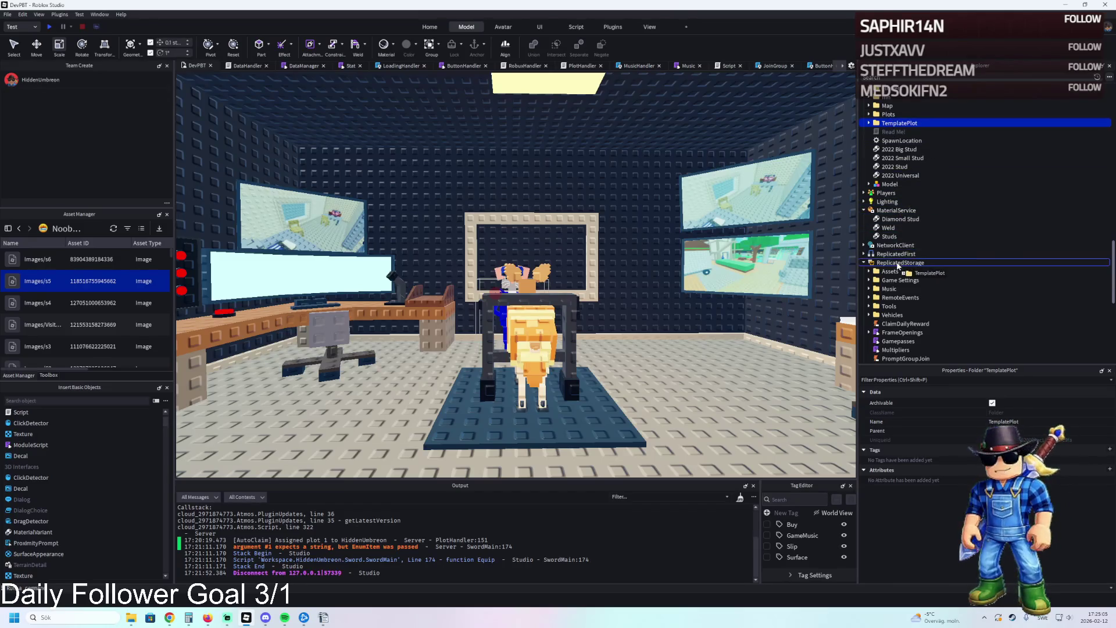
- Playtest, walking the character through the jail corridor into the control room, then stop
left_click_drag(898, 265, 899, 263)
key("shift+F5")
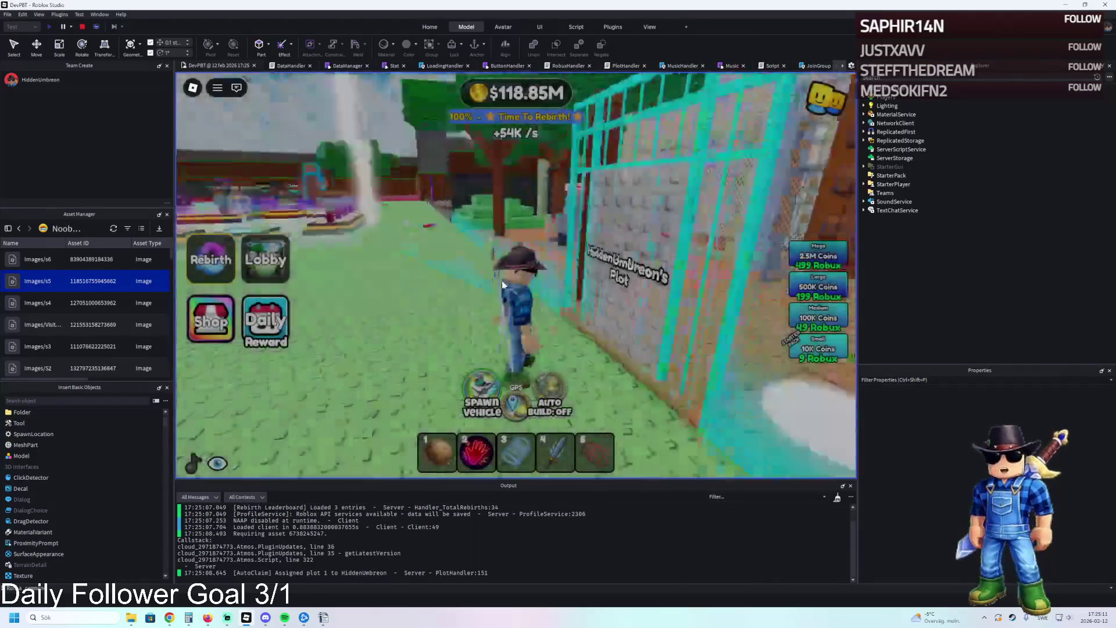
key("w")
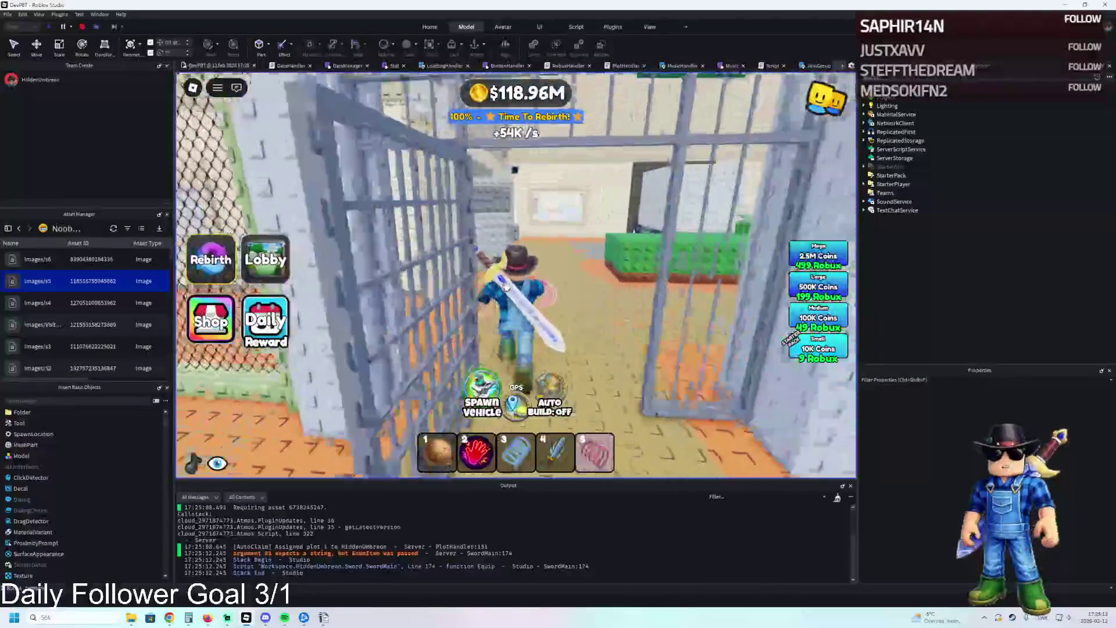
key("w")
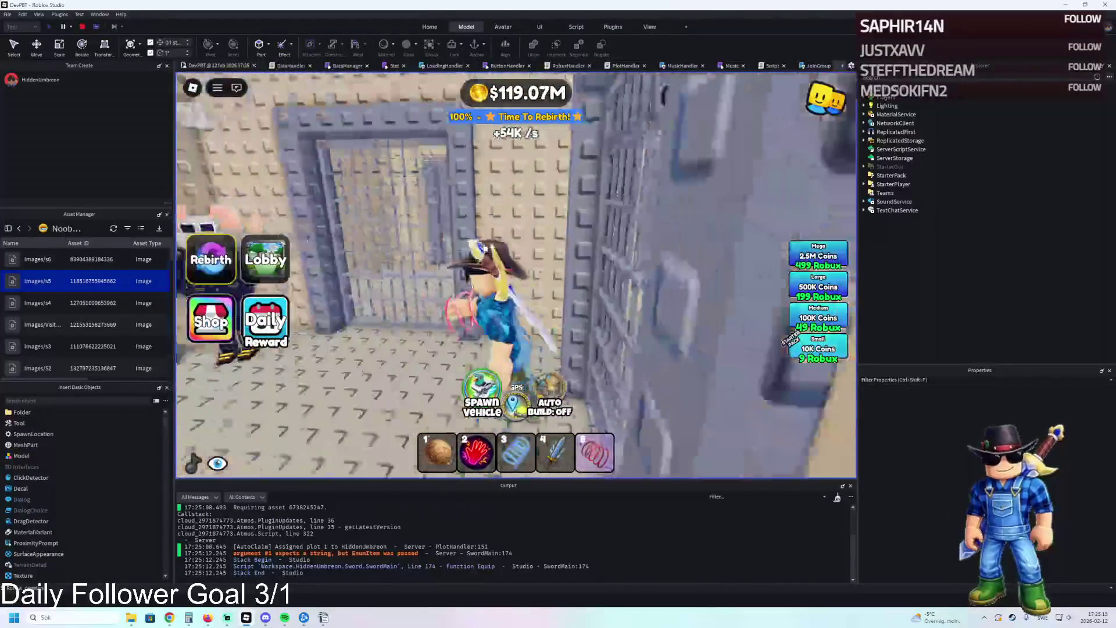
key("w")
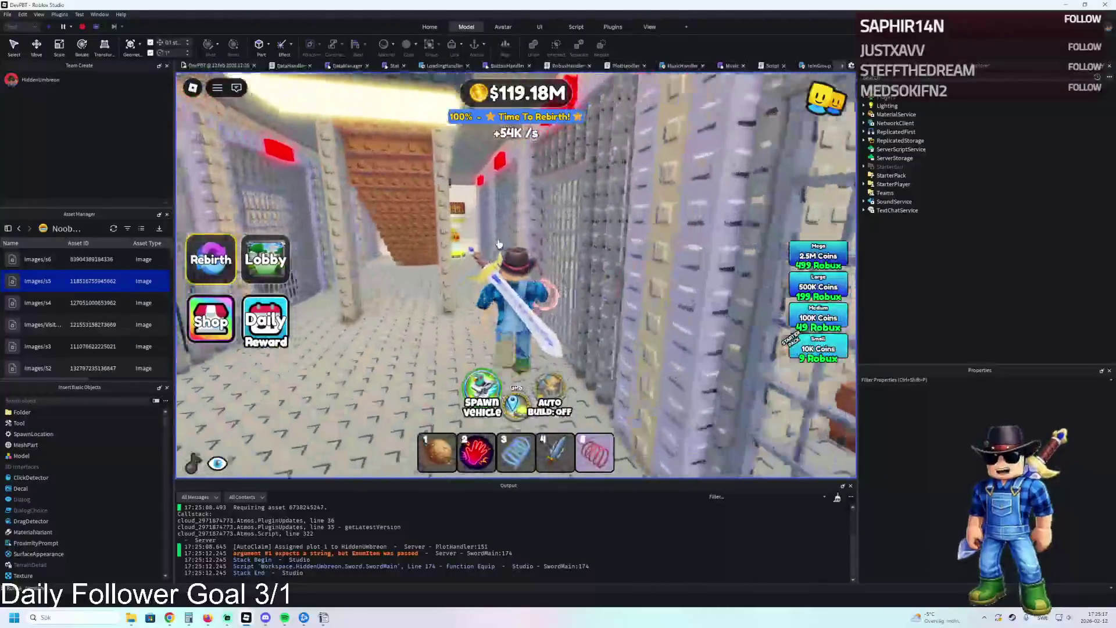
key("w")
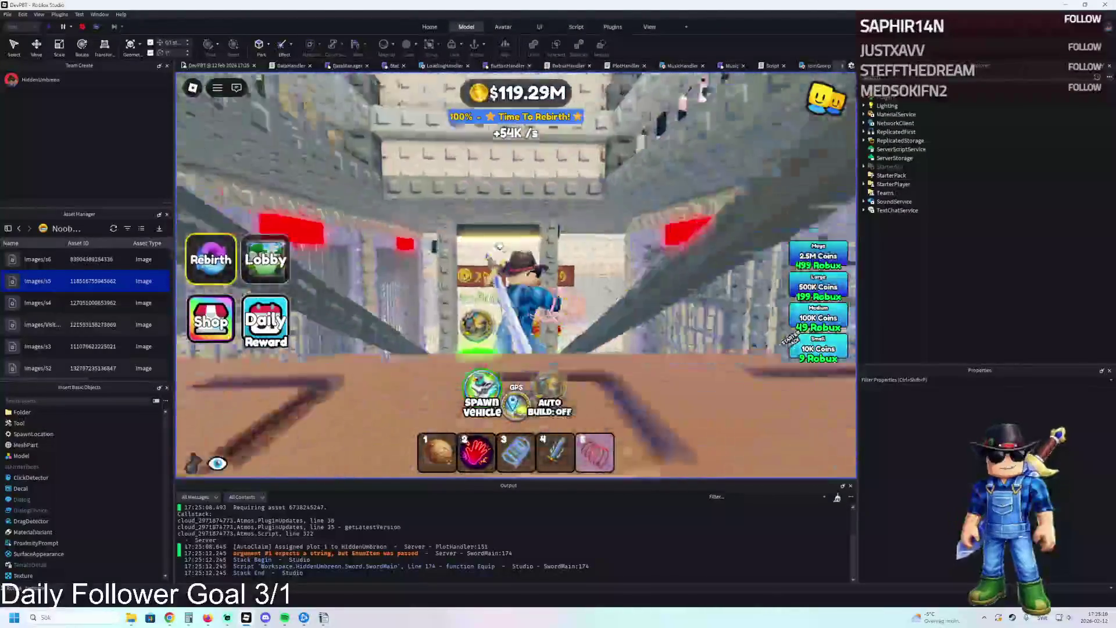
key("w")
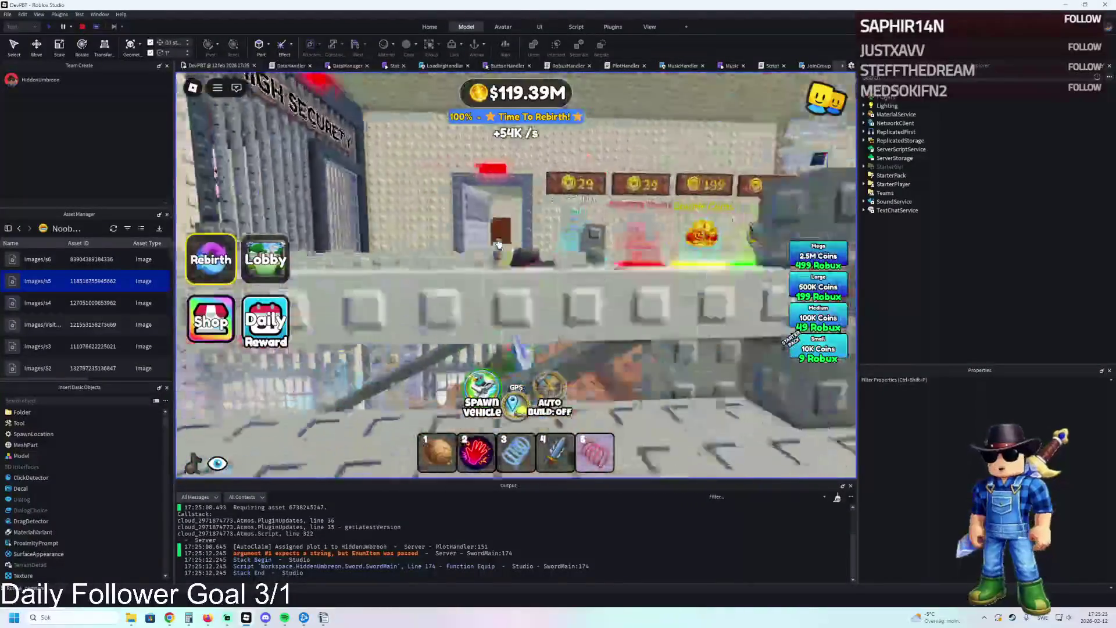
key("w")
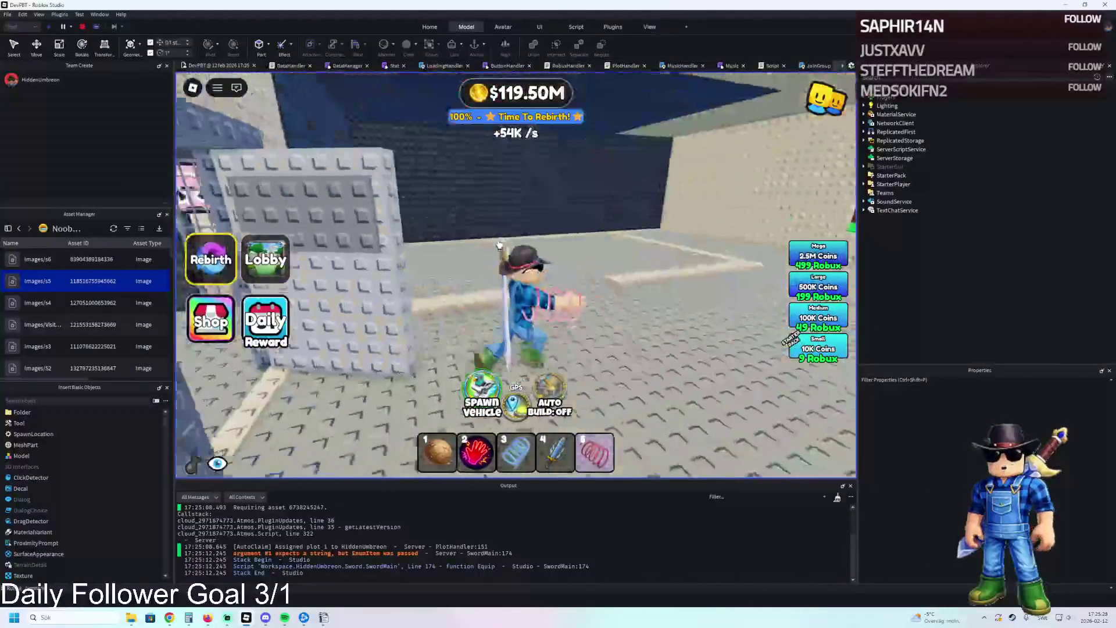
key("s")
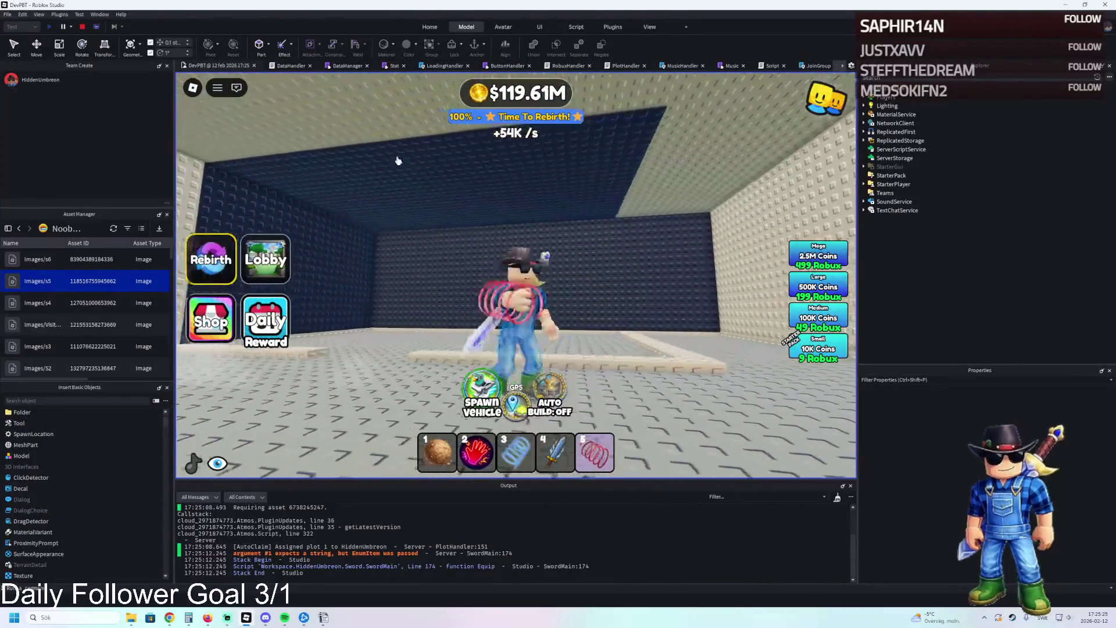
left_click(80, 26)
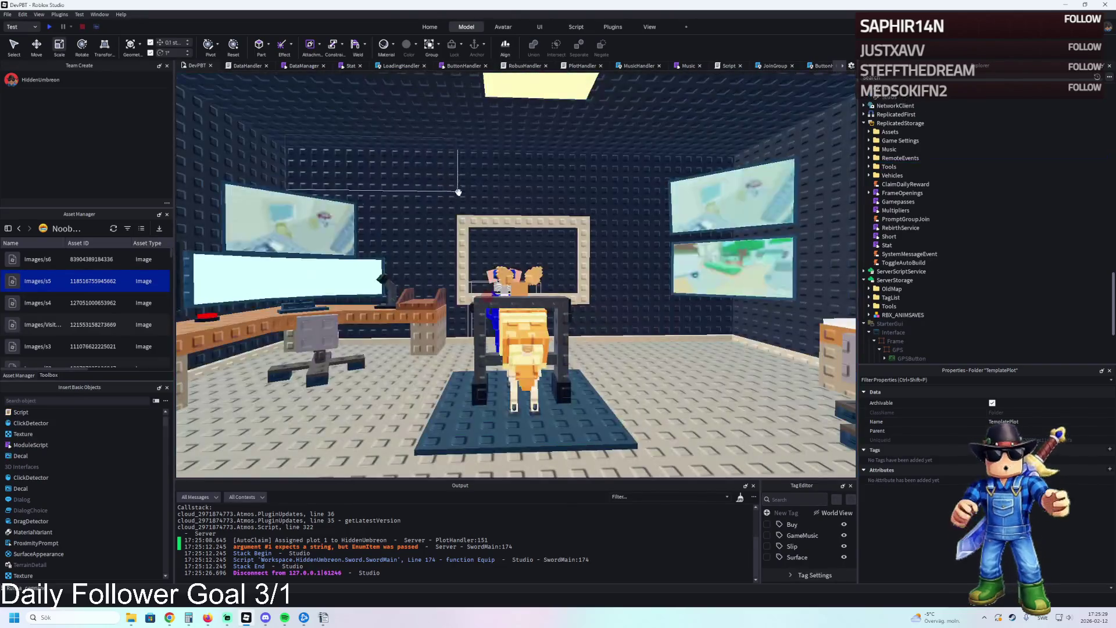
- Frame the dark WBack wall and fly through the corridor into the Control Room
left_click(471, 192)
key("f")
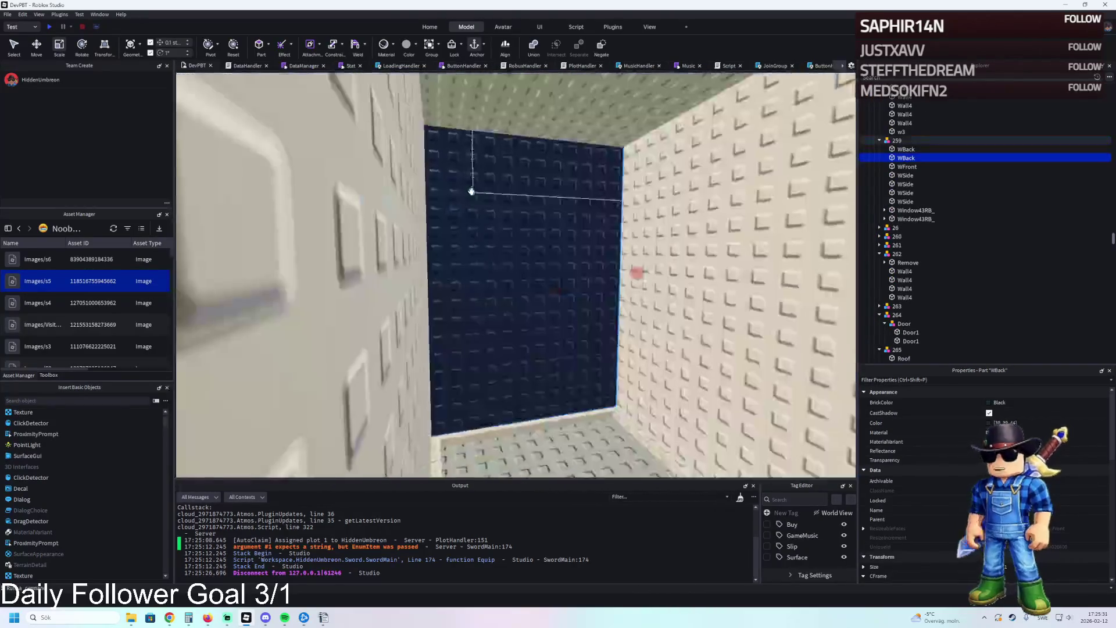
scroll(639, 271, "up", 3)
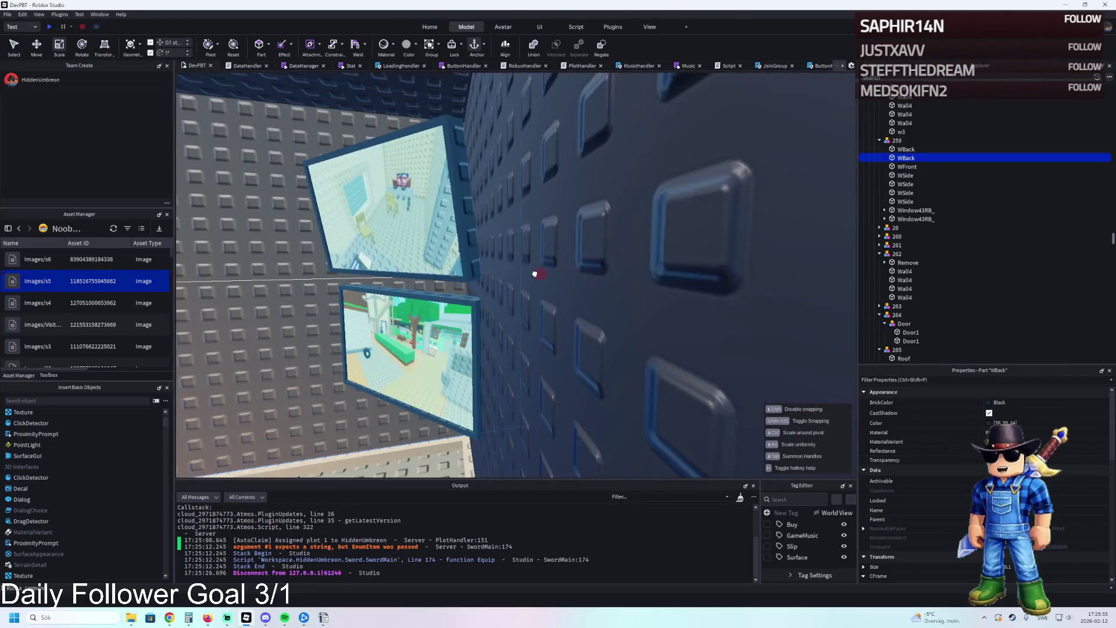
left_click_drag(534, 274, 533, 281)
key("w")
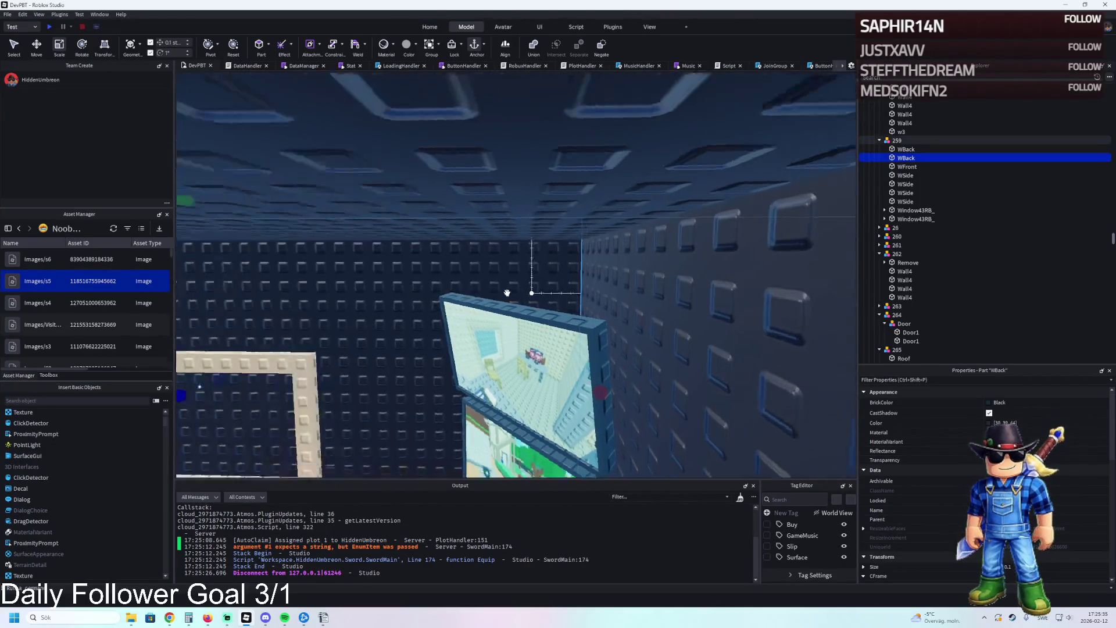
key("w")
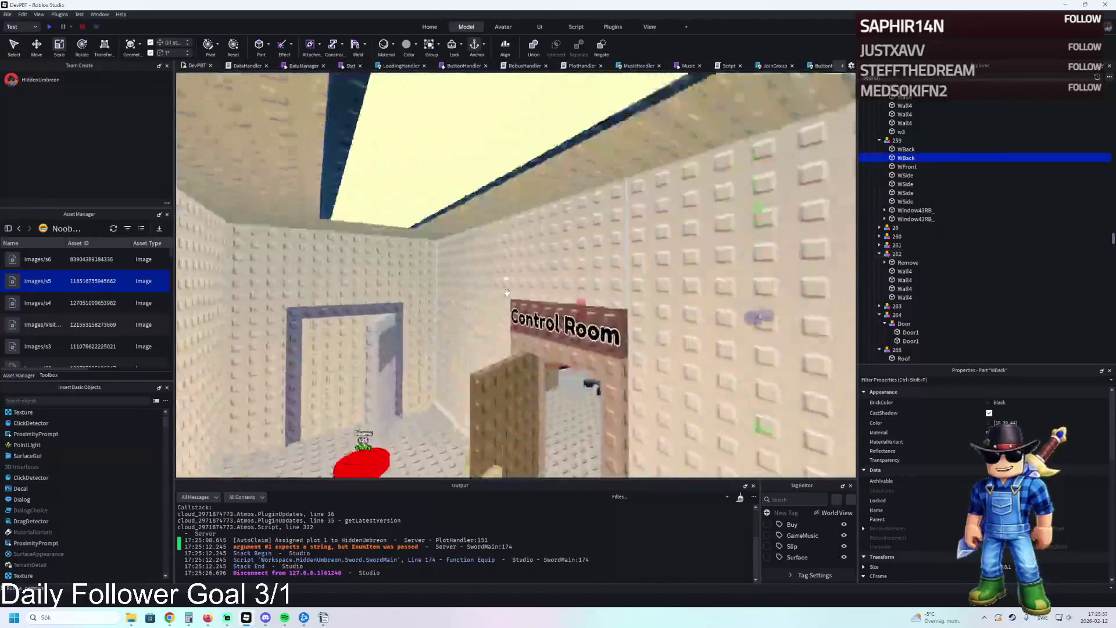
scroll(506, 293, "down", 3)
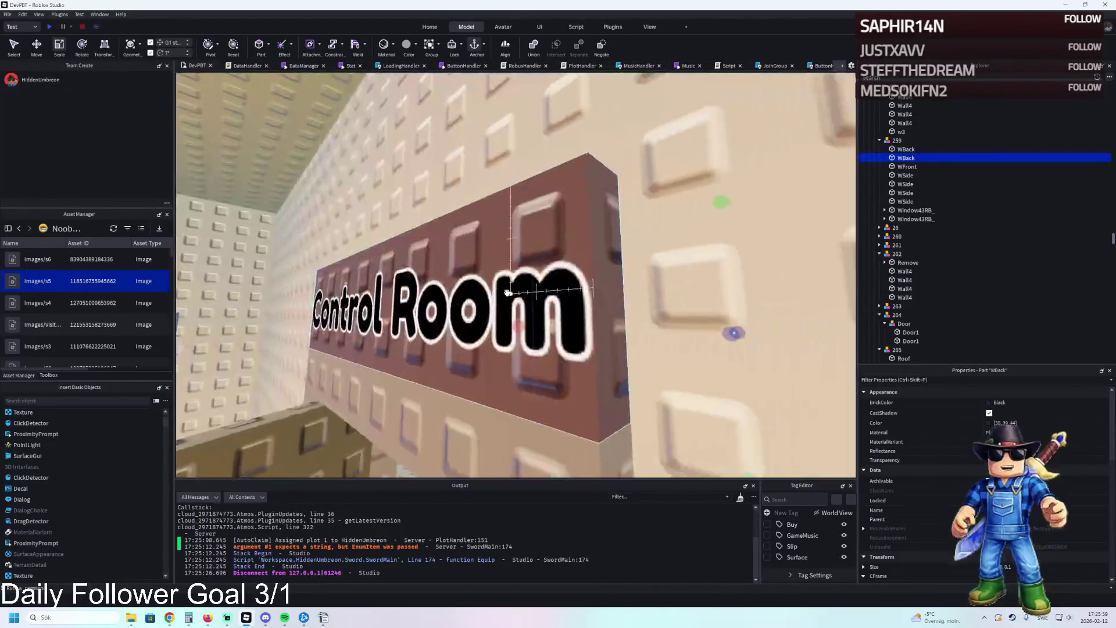
- Move TemplatePlot into ReplicatedStorage and expand Upgrades to rearrange Prison, W2 and Walls
left_click(888, 140)
scroll(939, 154, "up", 10)
left_click(896, 124)
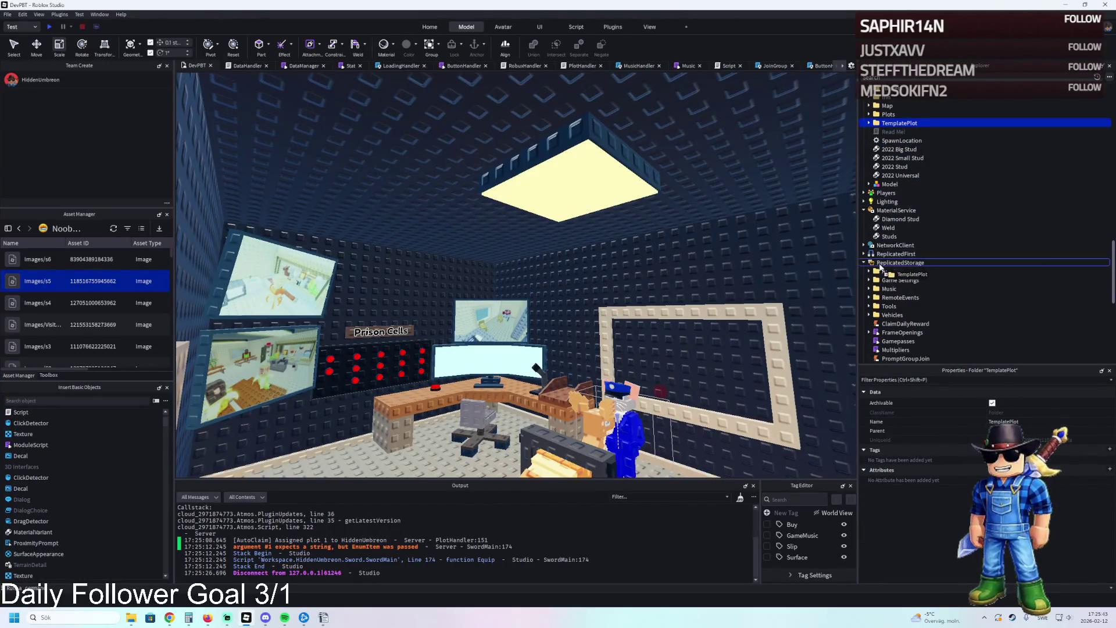
left_click_drag(880, 267, 880, 266)
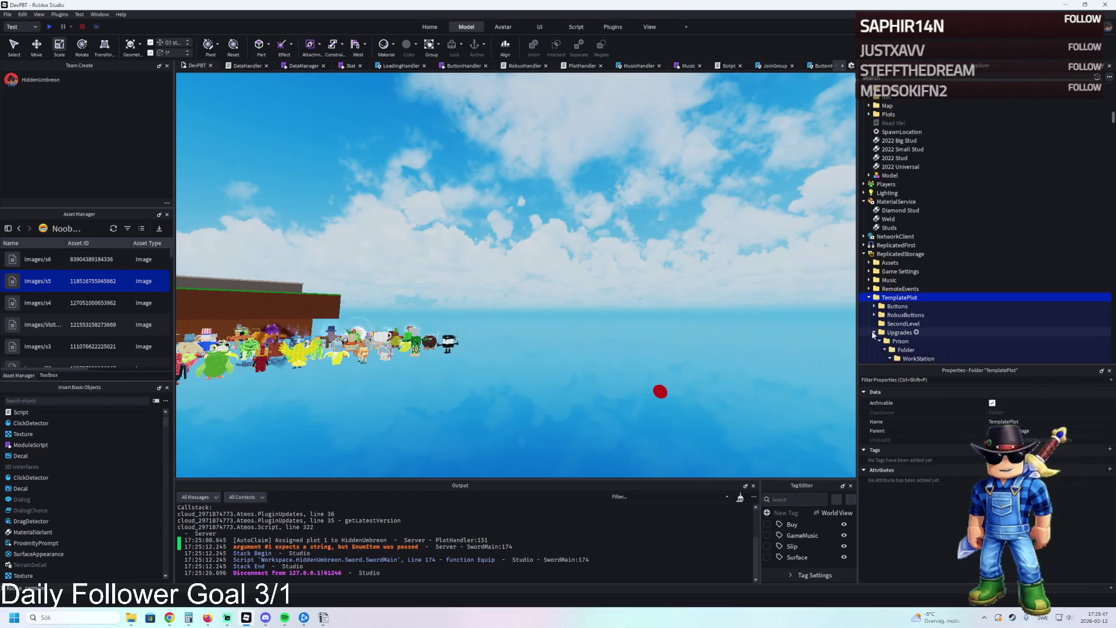
left_click(873, 332)
scroll(895, 290, "down", 2)
left_click_drag(898, 285, 894, 312)
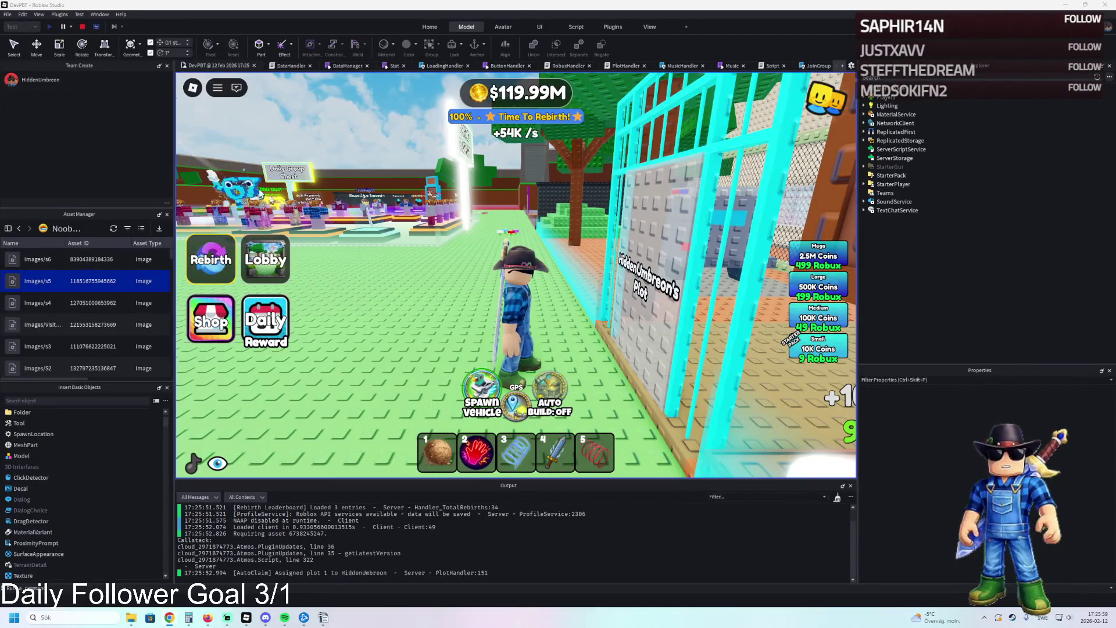
- Walk the avatar through the gate, past the Prison Cells sign into the adjoining room
key("w")
key("w")
key("w")
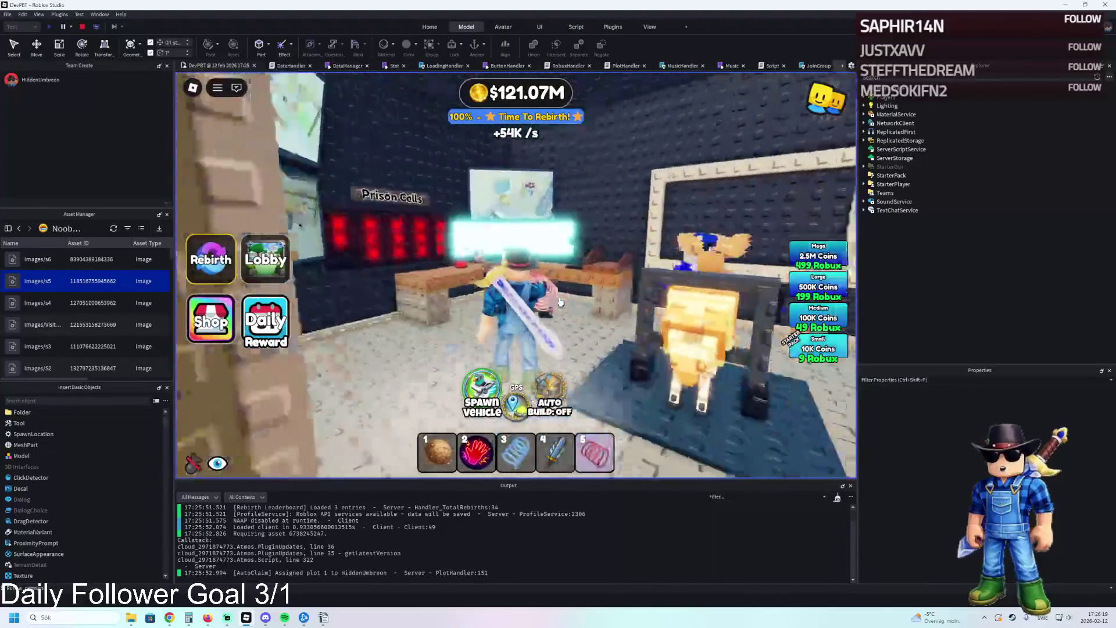
key("w")
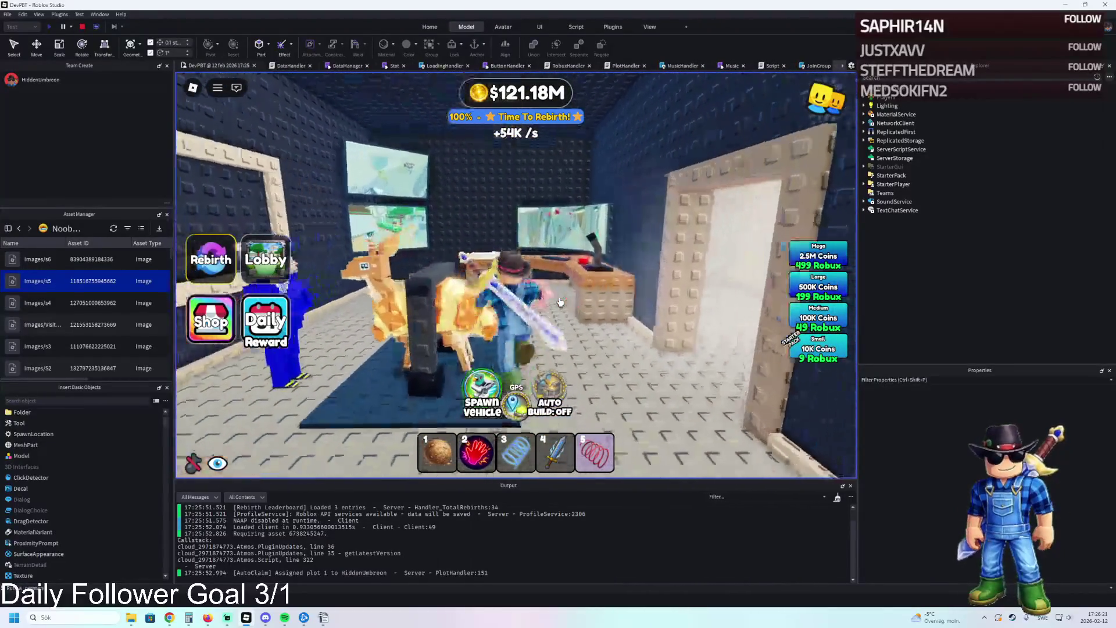
key("w")
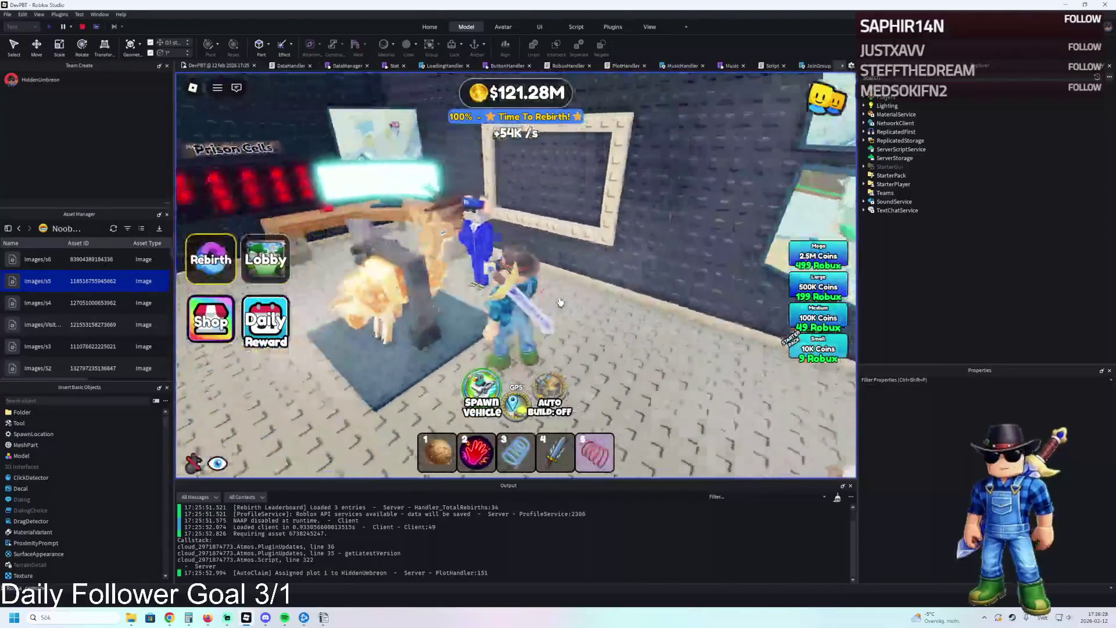
key("a")
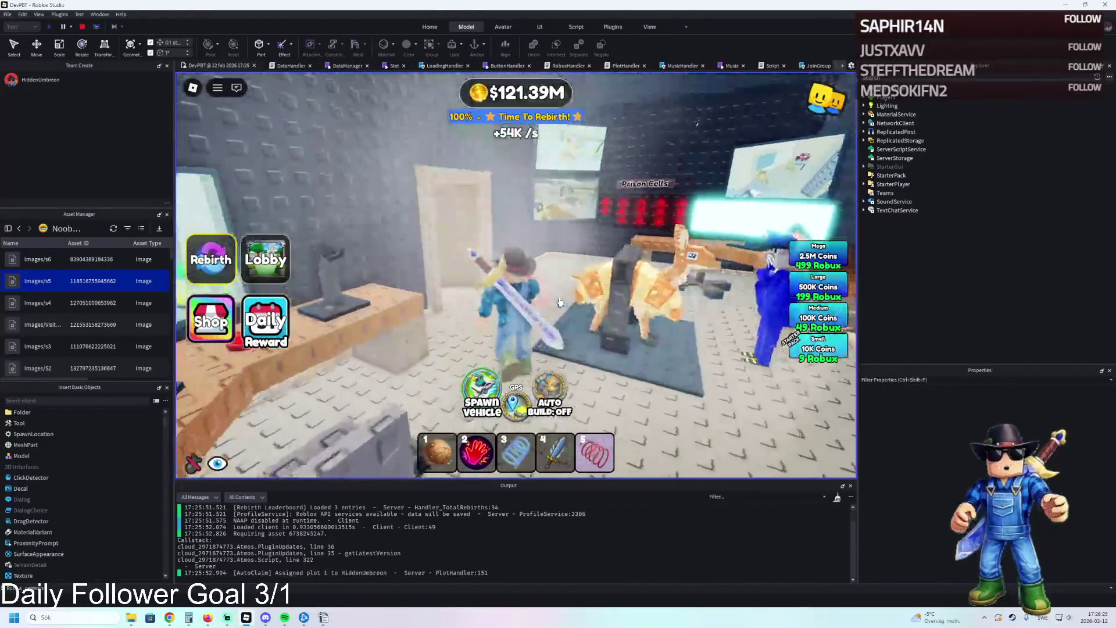
key("w")
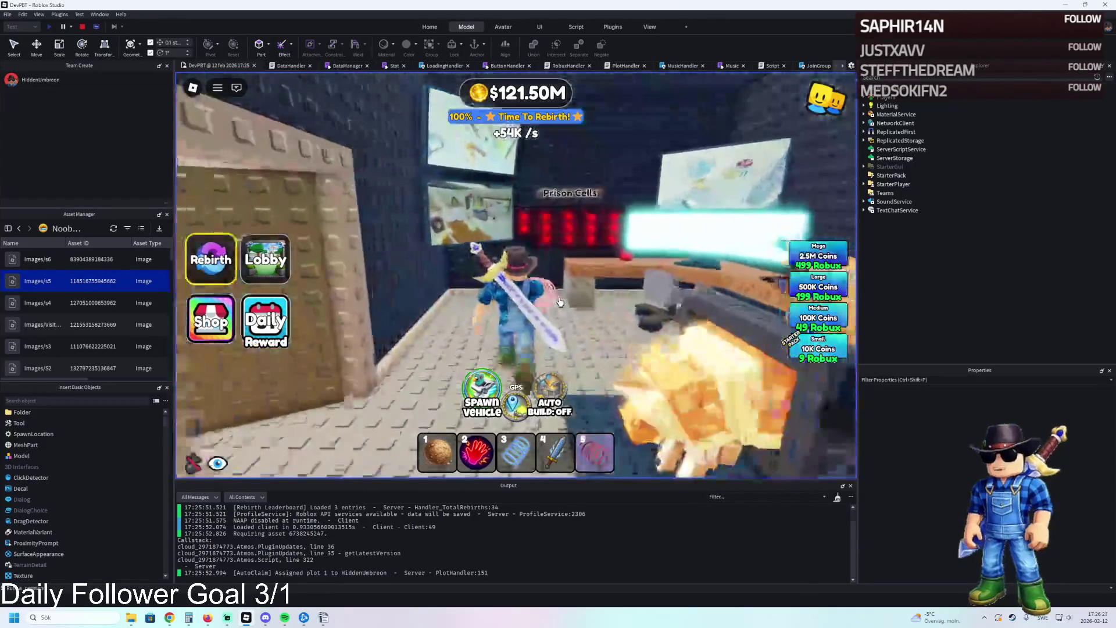
key("w")
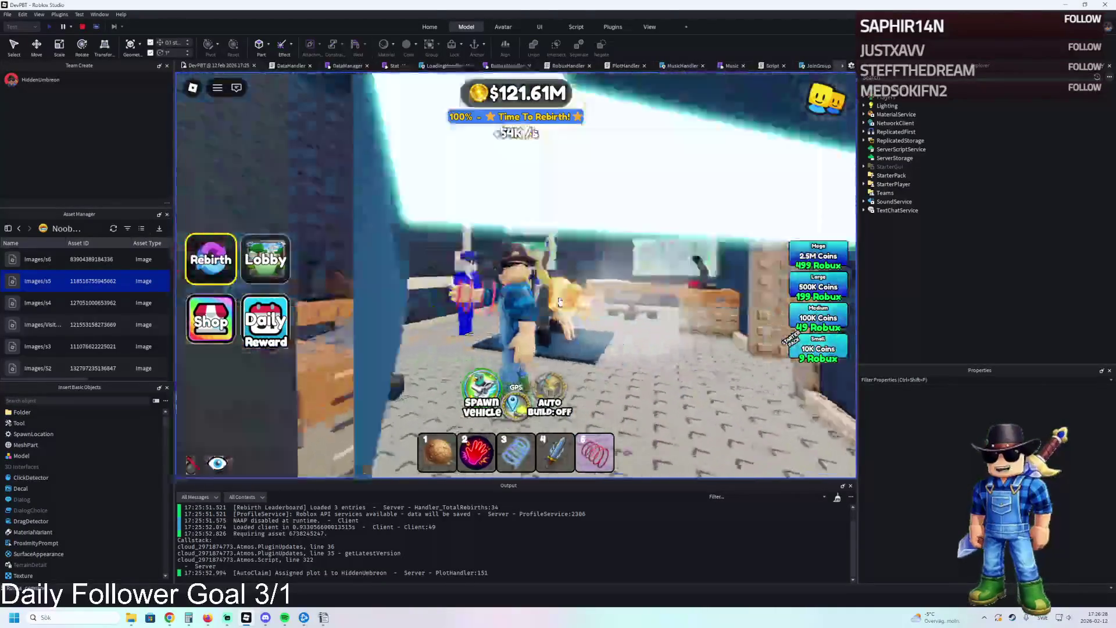
key("w")
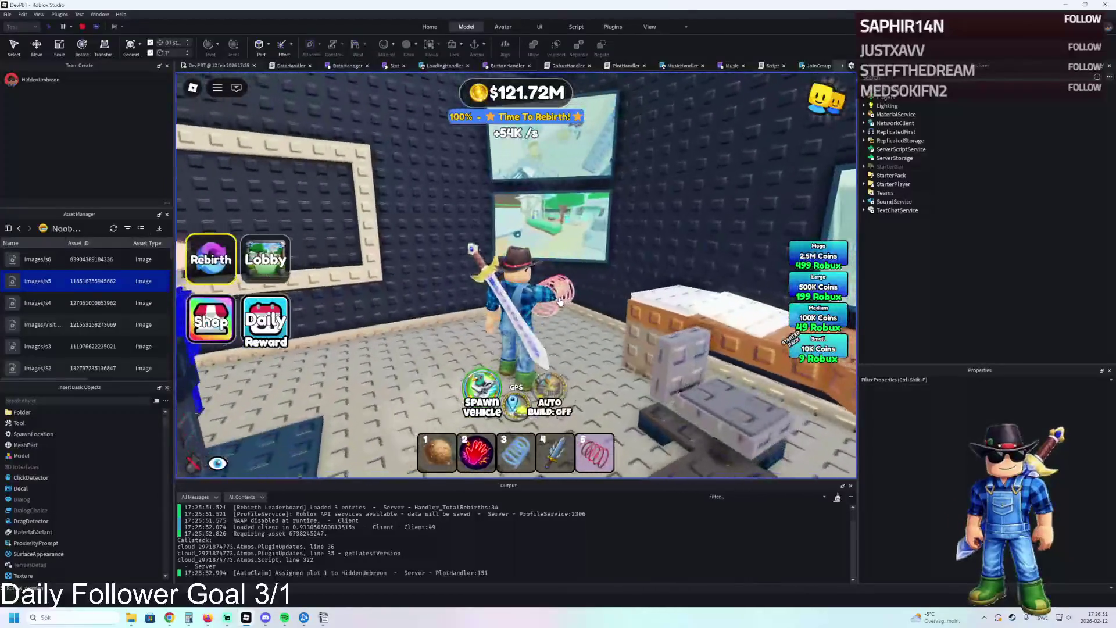
key("s")
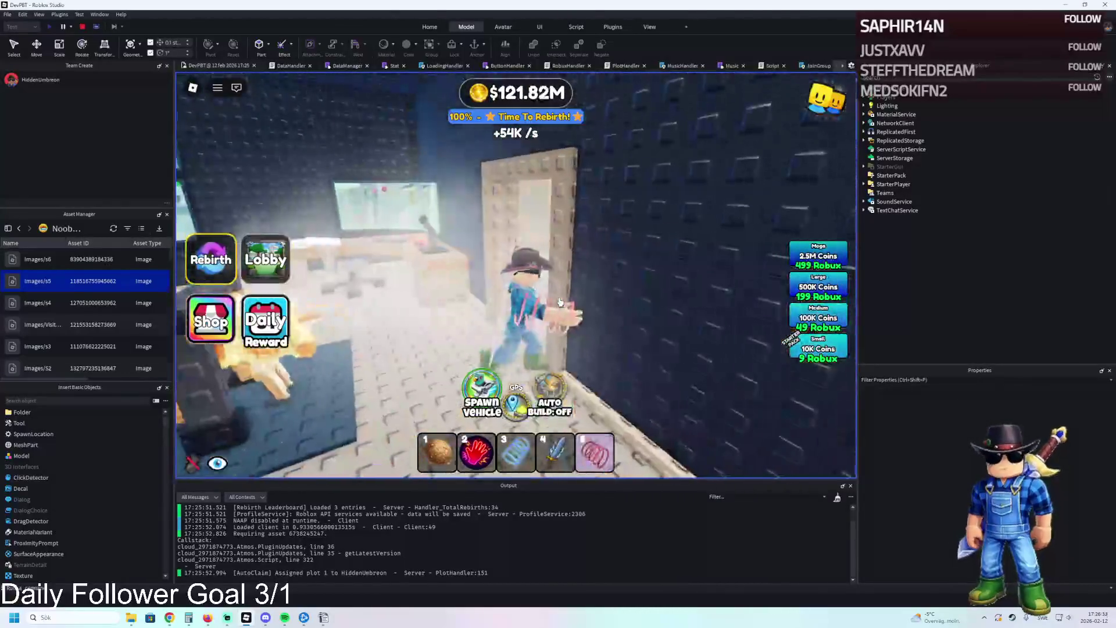
- Walk back through the doorway into the Control Room and look around the character
key("w")
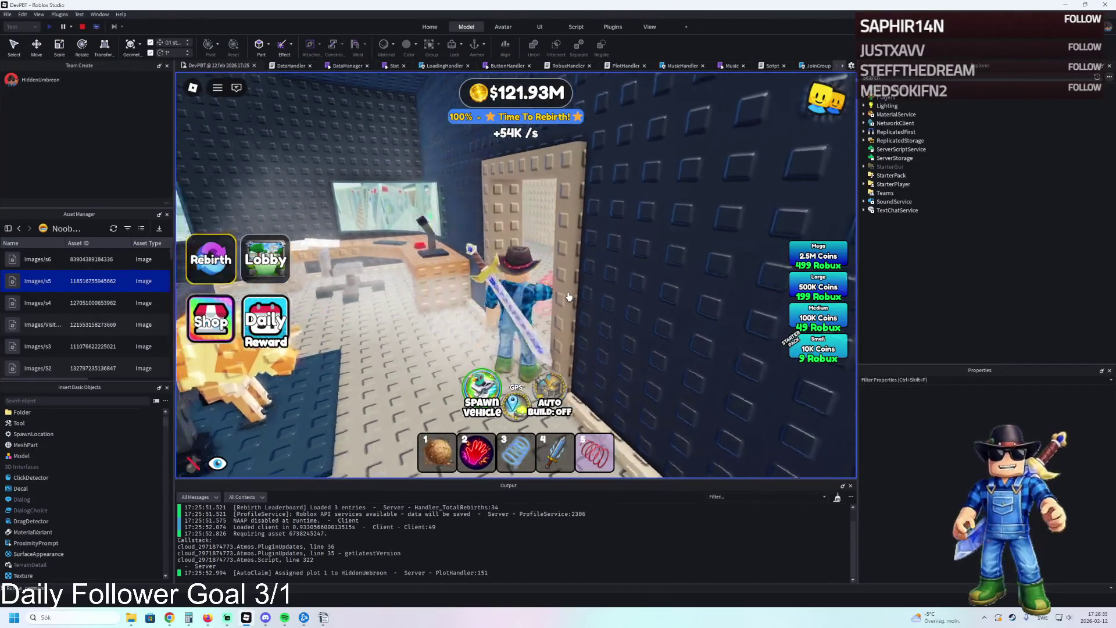
key("w")
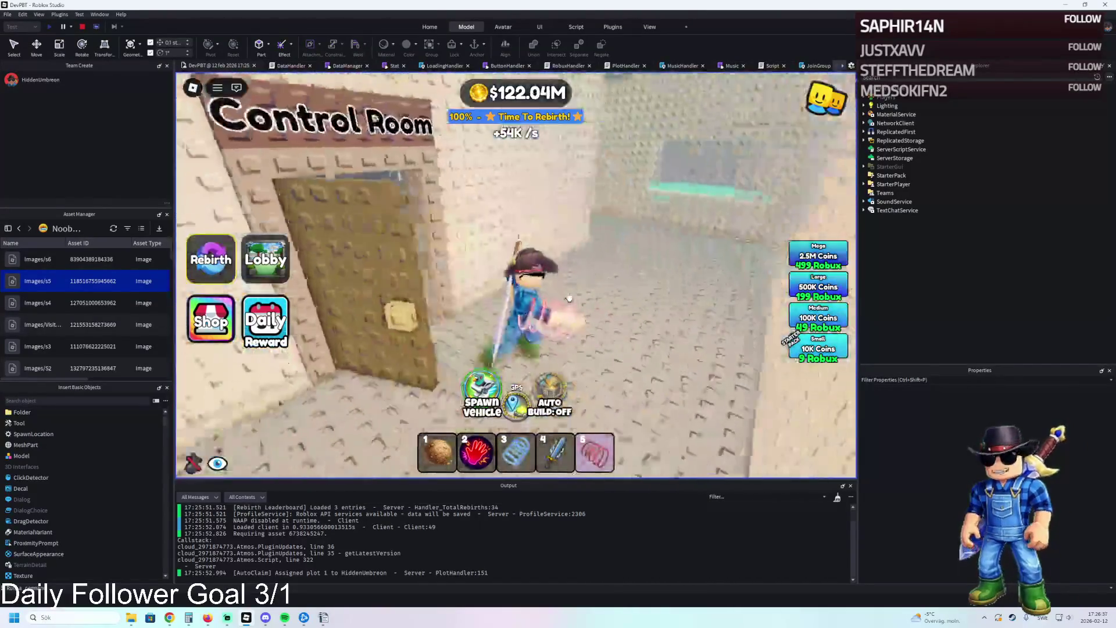
key("w")
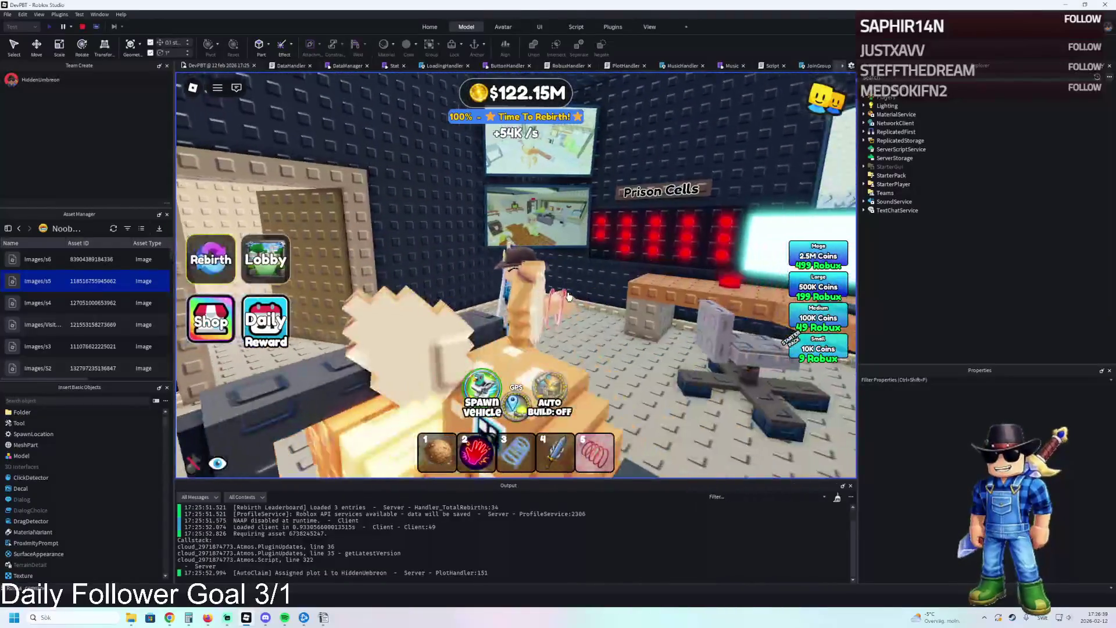
key("w")
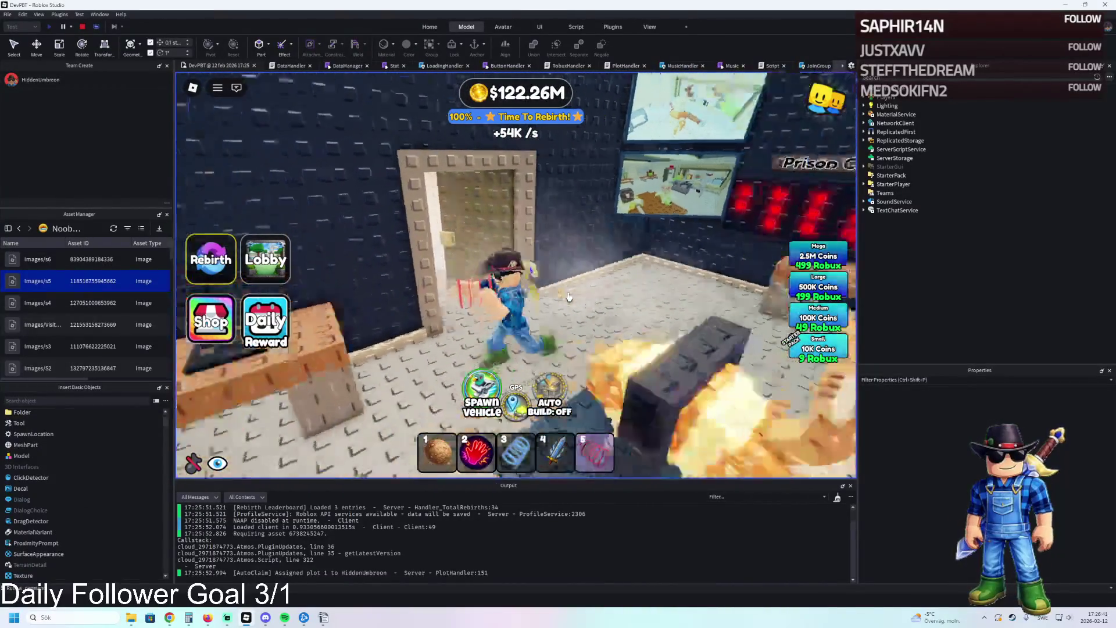
key("w")
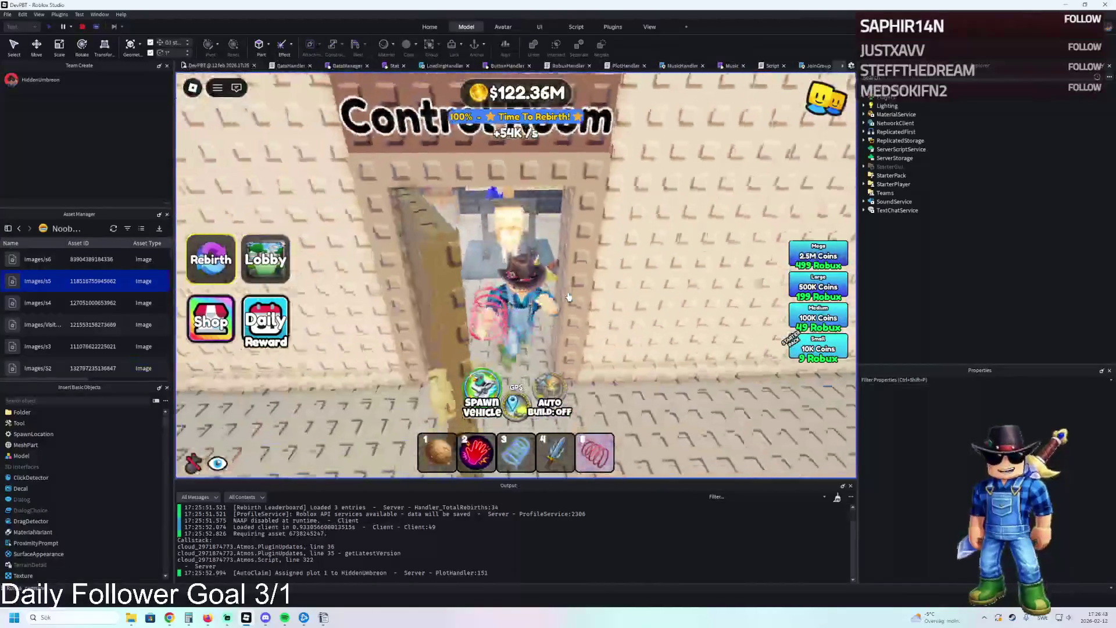
key("w")
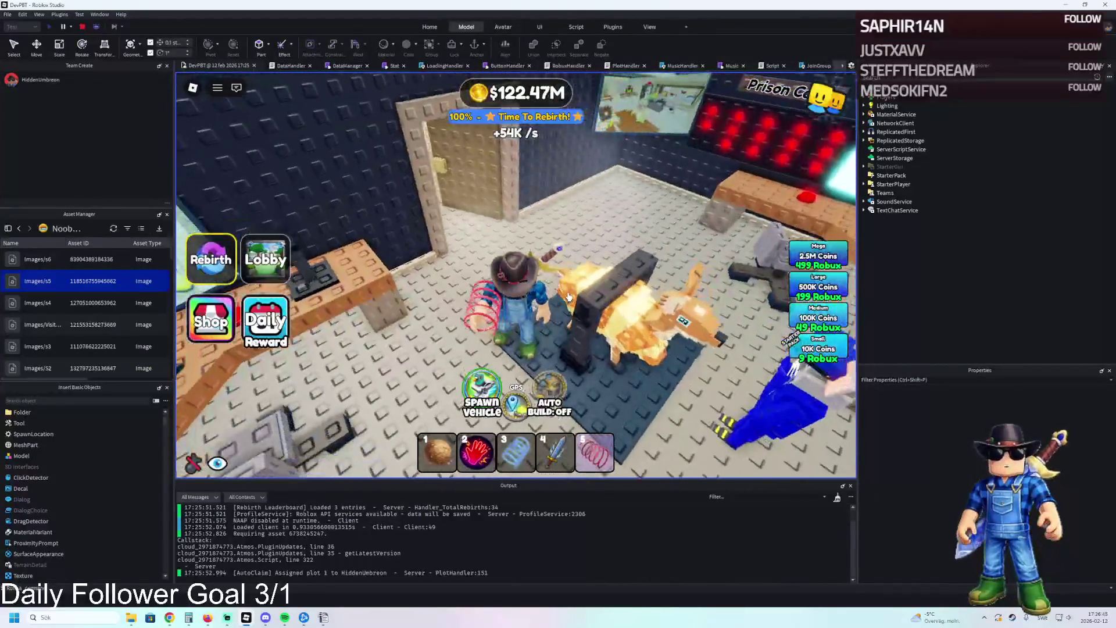
key("w")
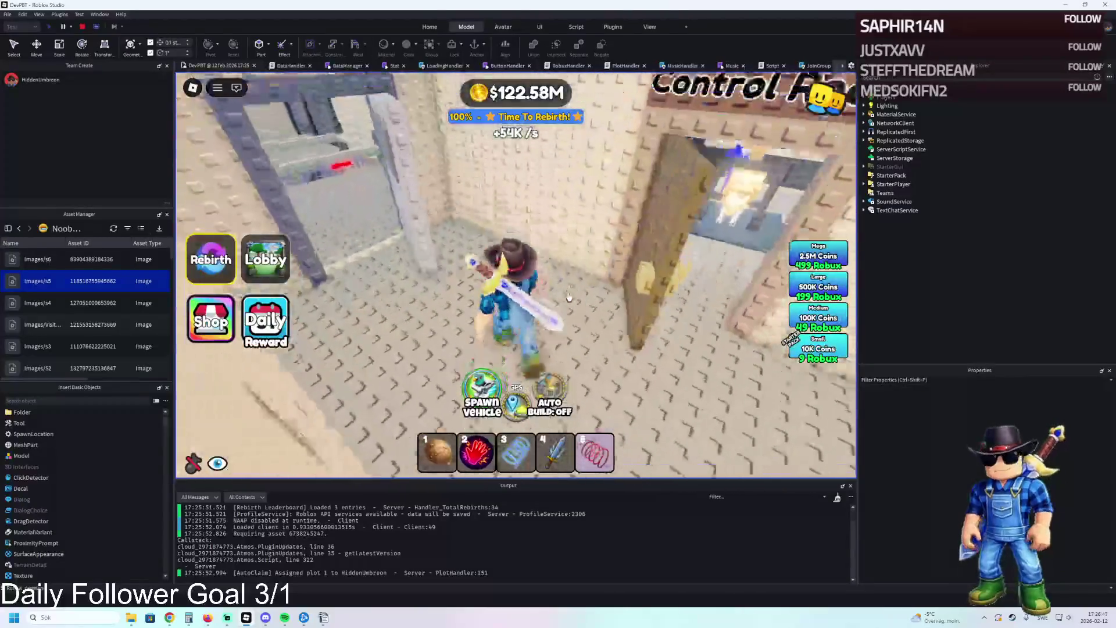
key("w")
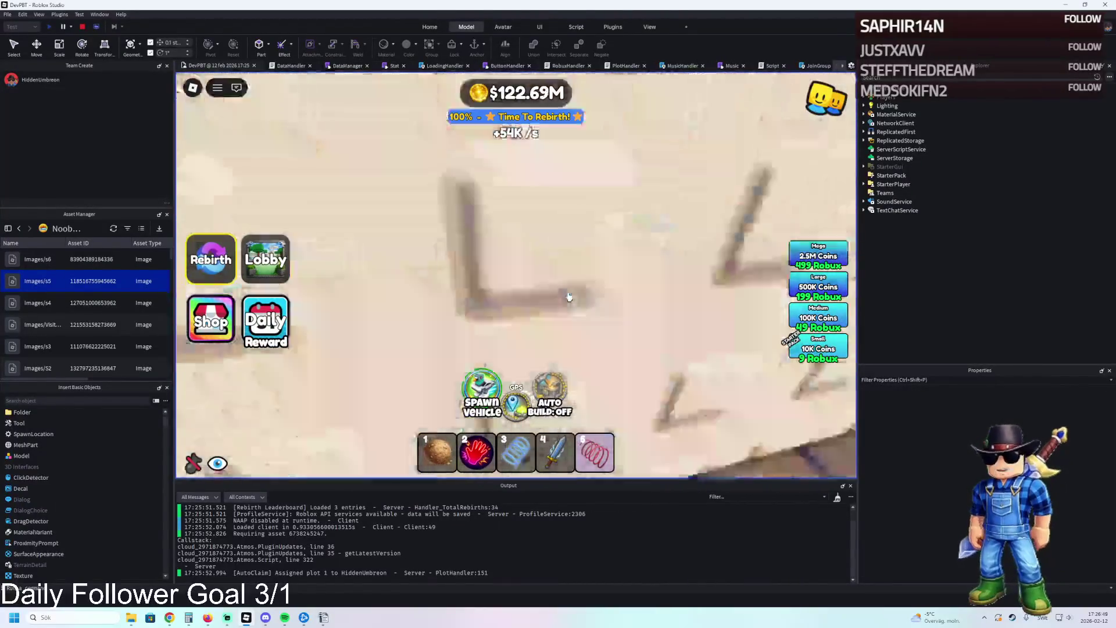
key("d")
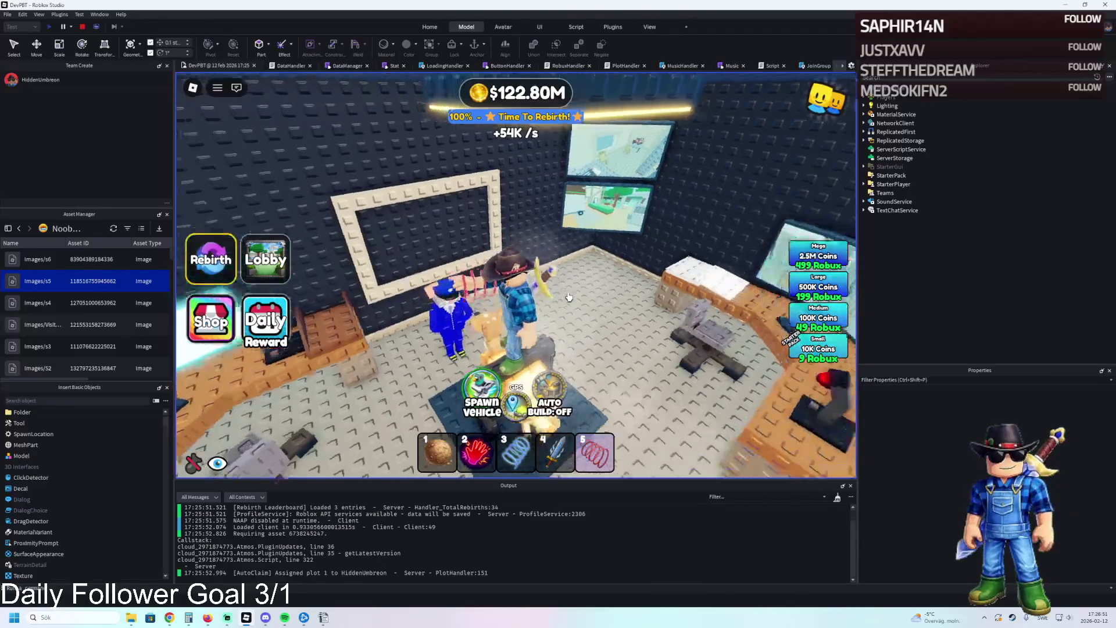
key("d")
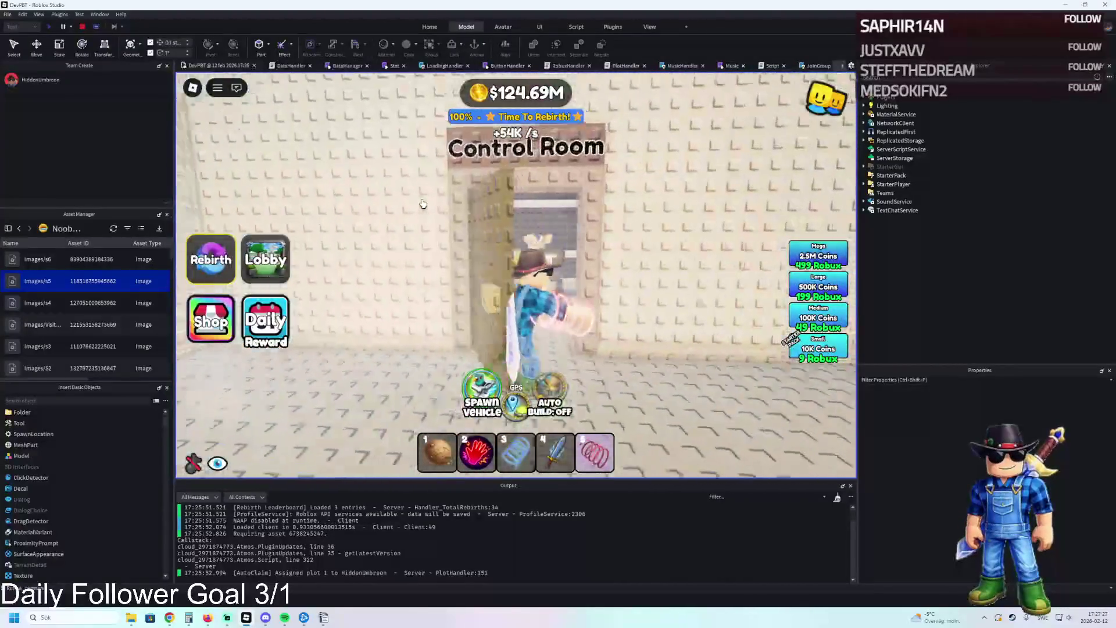
- Walk through the High Security room into the Control Room, then stop the playtest
key("w")
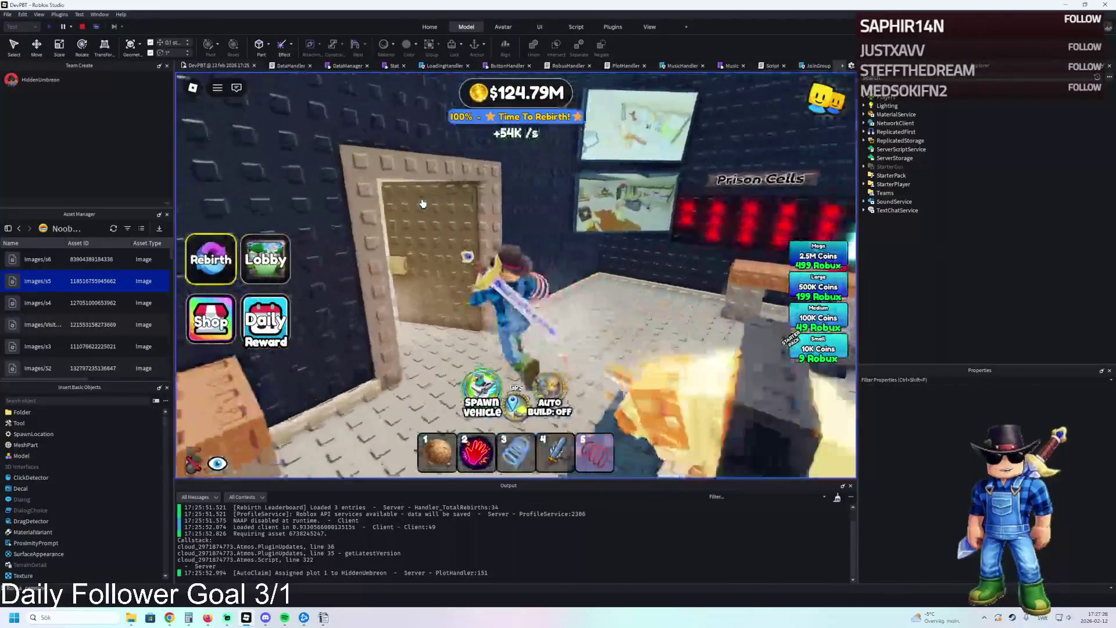
key("w")
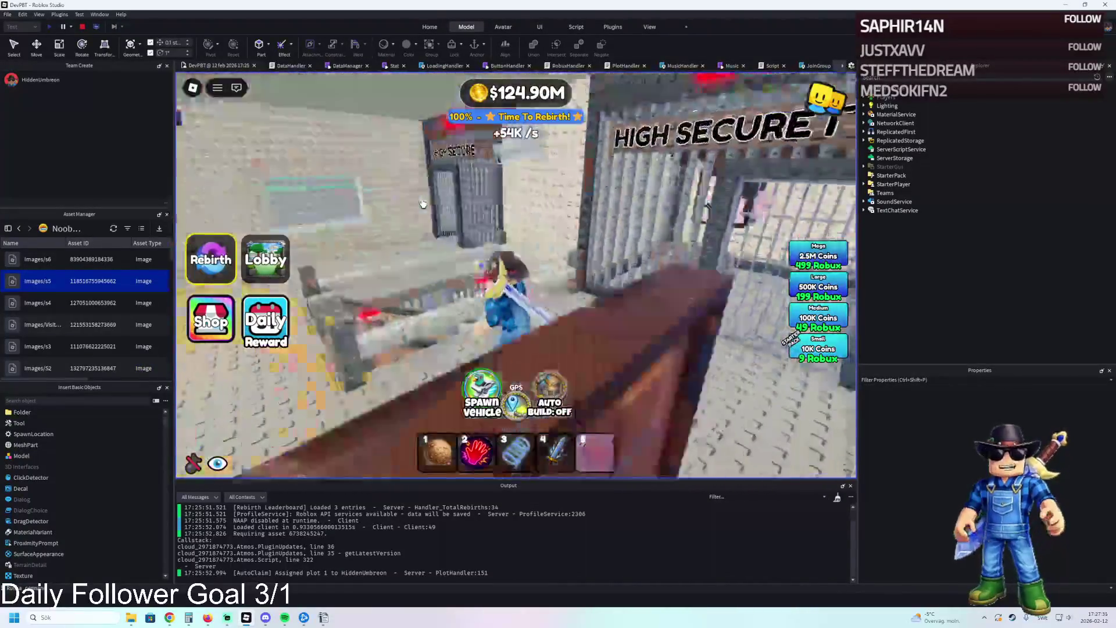
key("w")
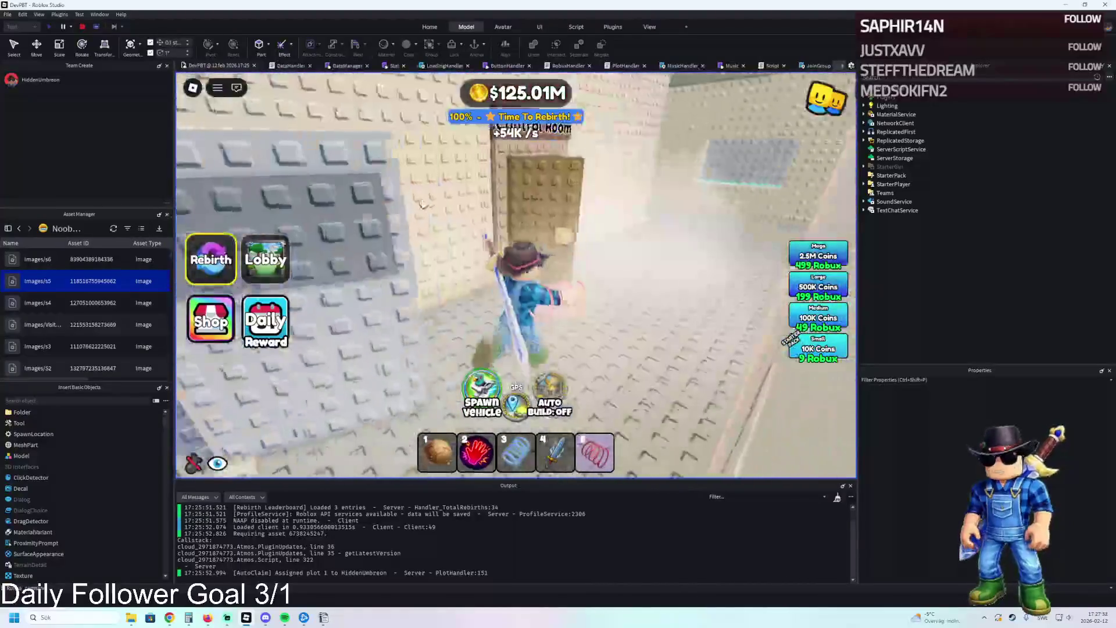
key("w")
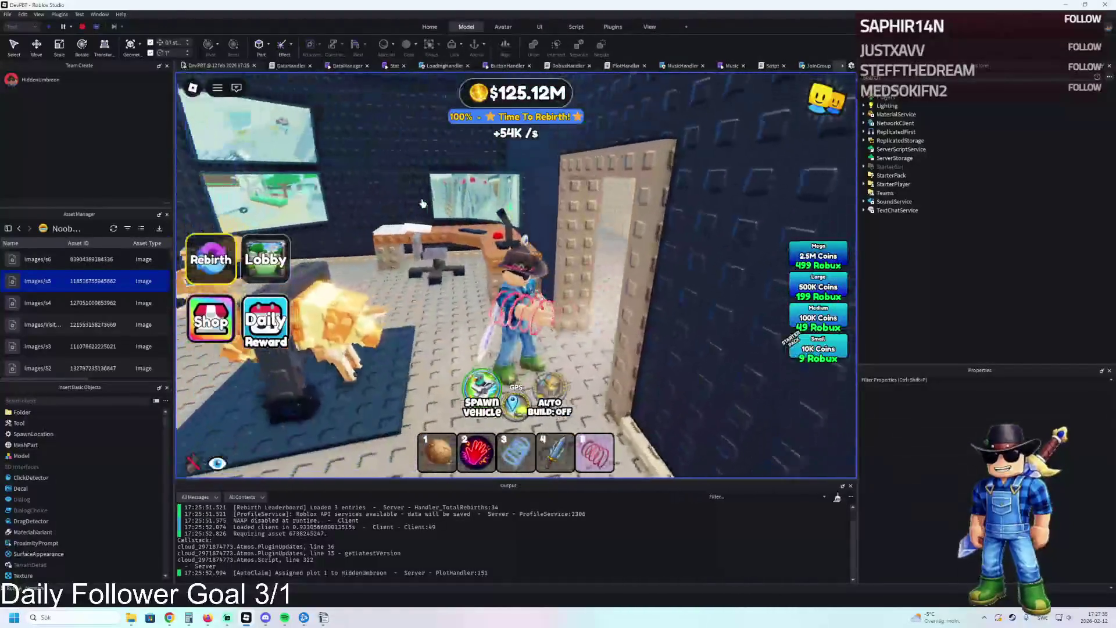
key("w")
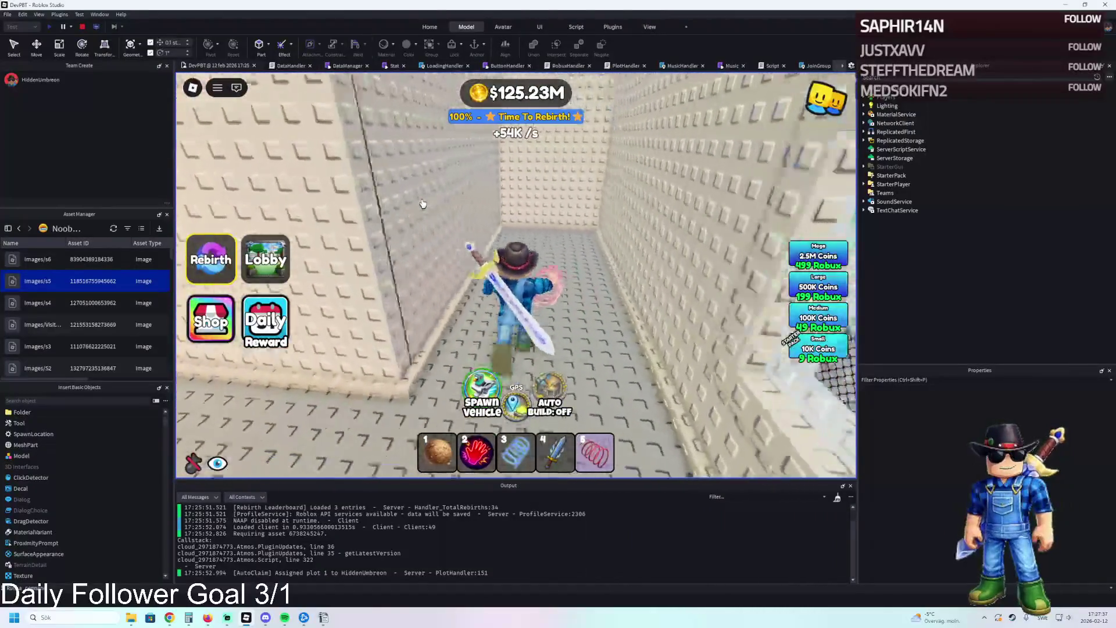
key("a")
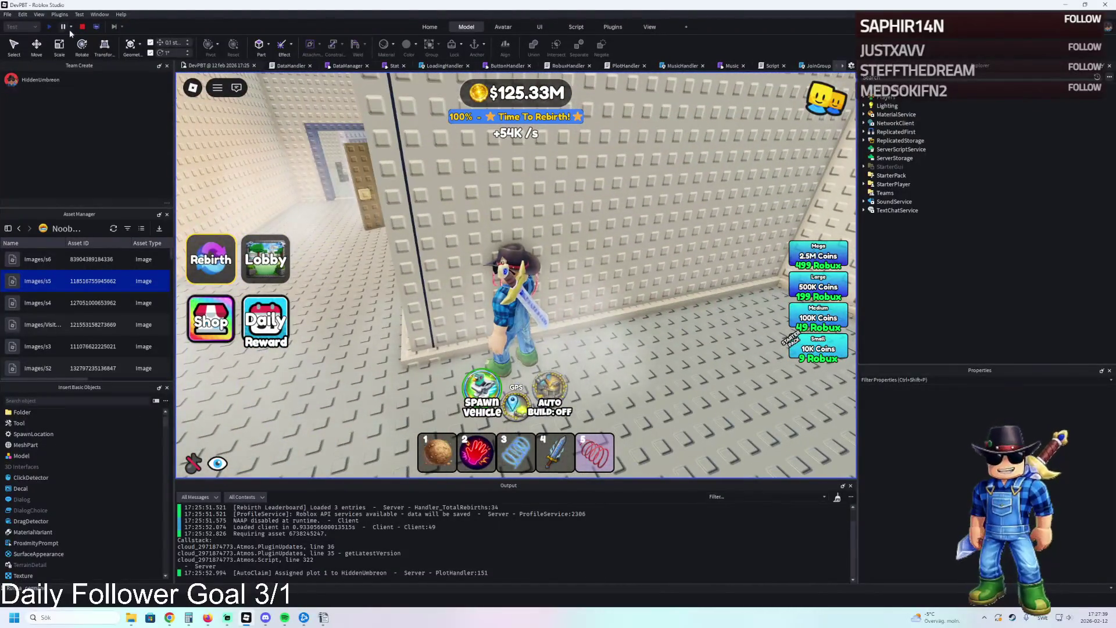
left_click(82, 27)
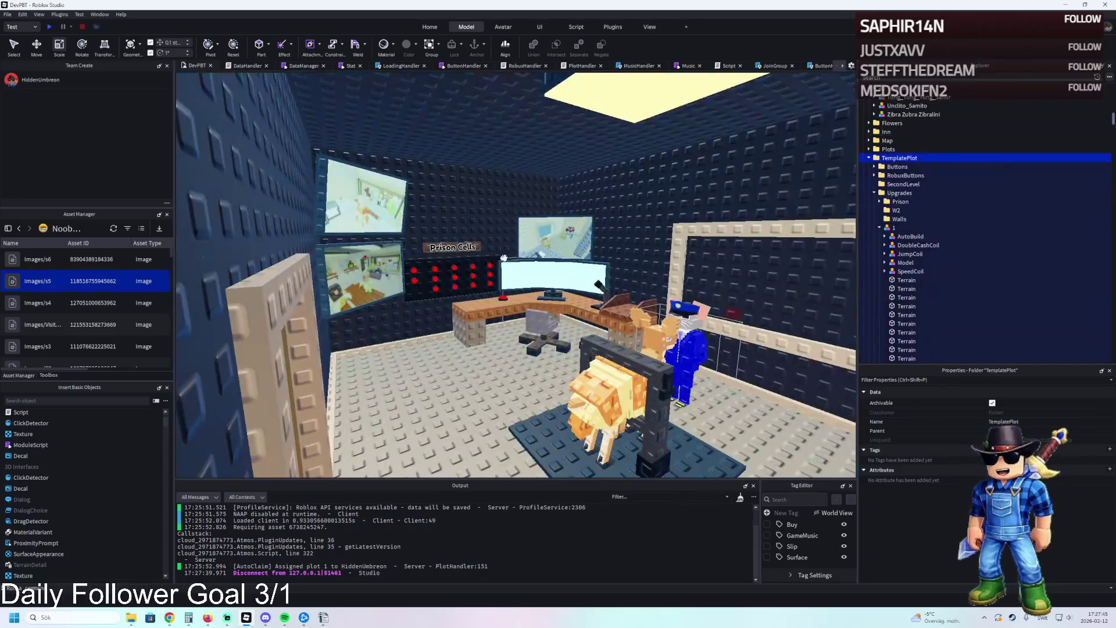
scroll(988, 181, "up", 2)
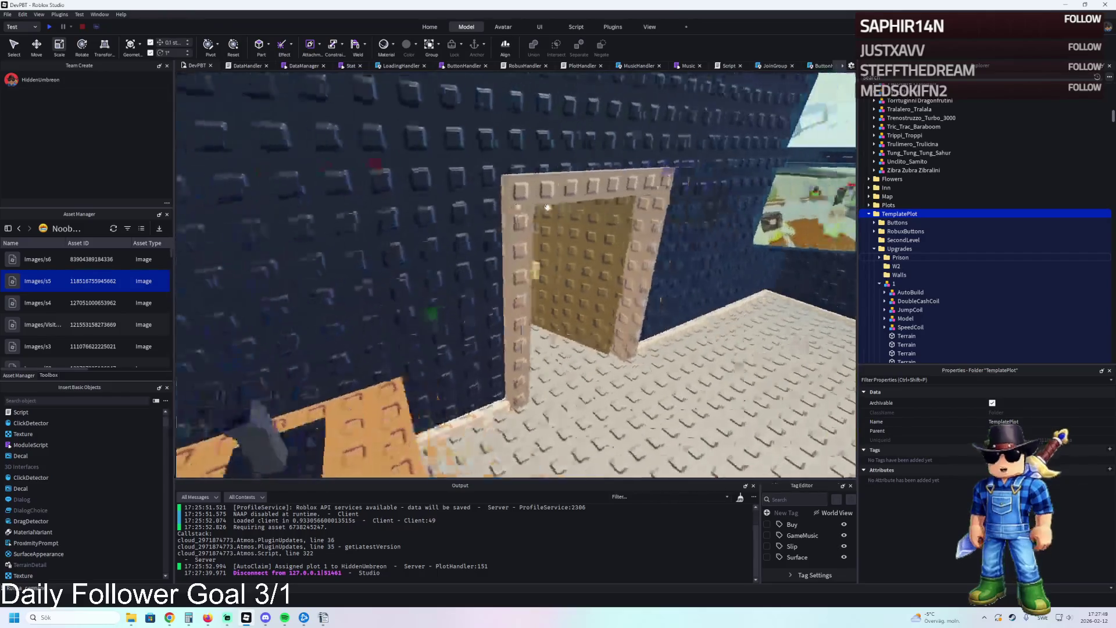
left_click(546, 200)
scroll(546, 200, "down", 5)
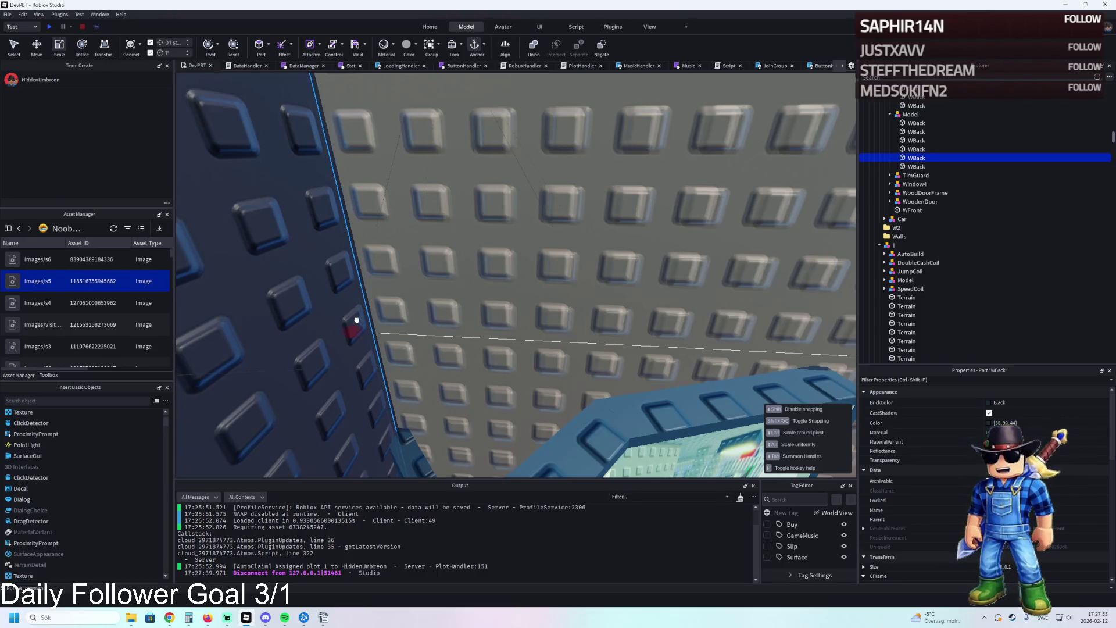
key("s")
key("w")
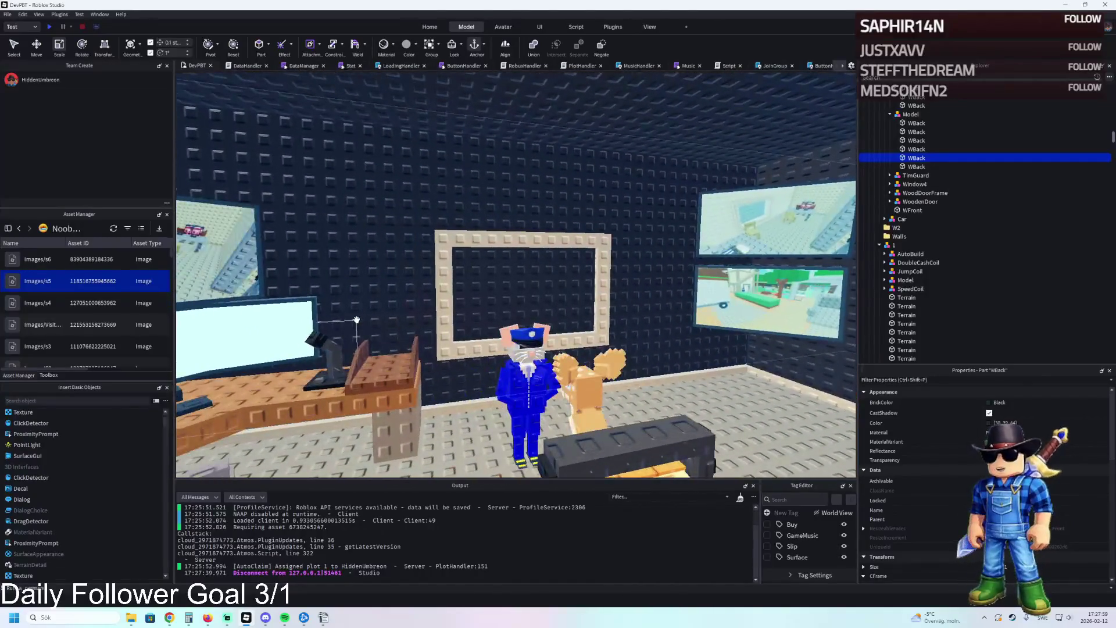
left_click(799, 260)
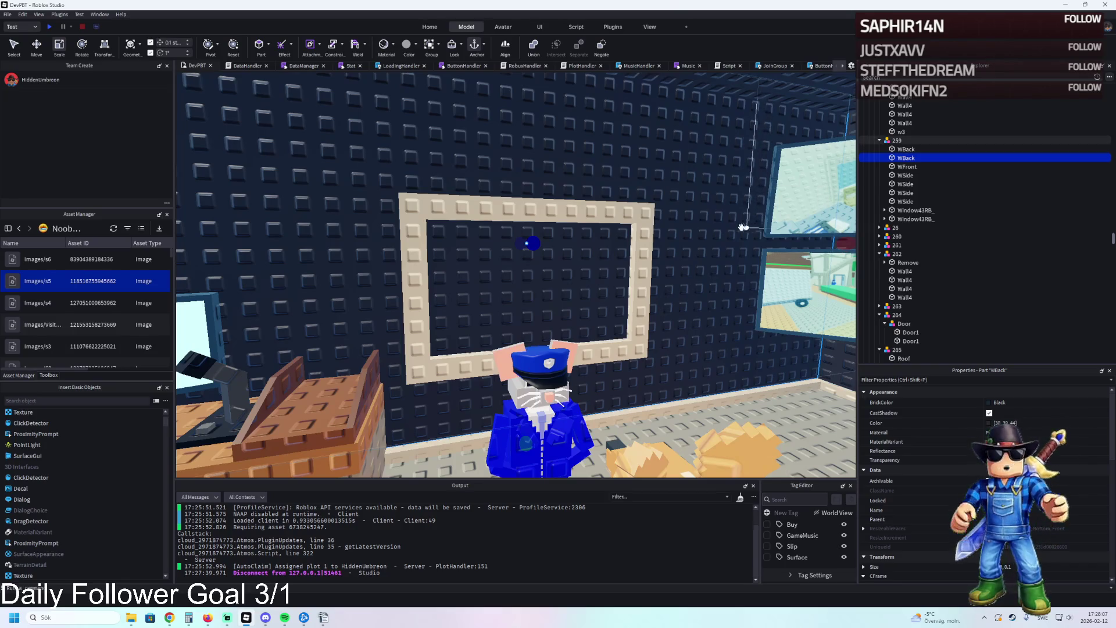
mouse_move(727, 227)
left_mouse_down()
mouse_move(785, 246)
mouse_move(683, 242)
mouse_move(466, 303)
left_mouse_up()
- Duplicate the WBack piece and shrink the second copy's width to 14.3
key("ctrl+d")
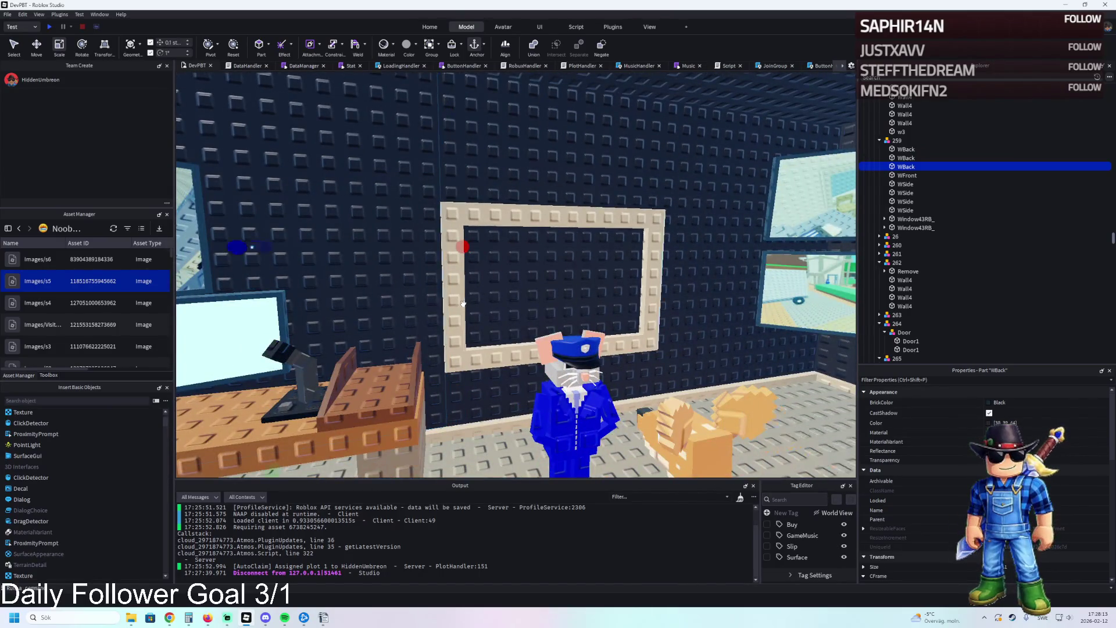
left_click(906, 157)
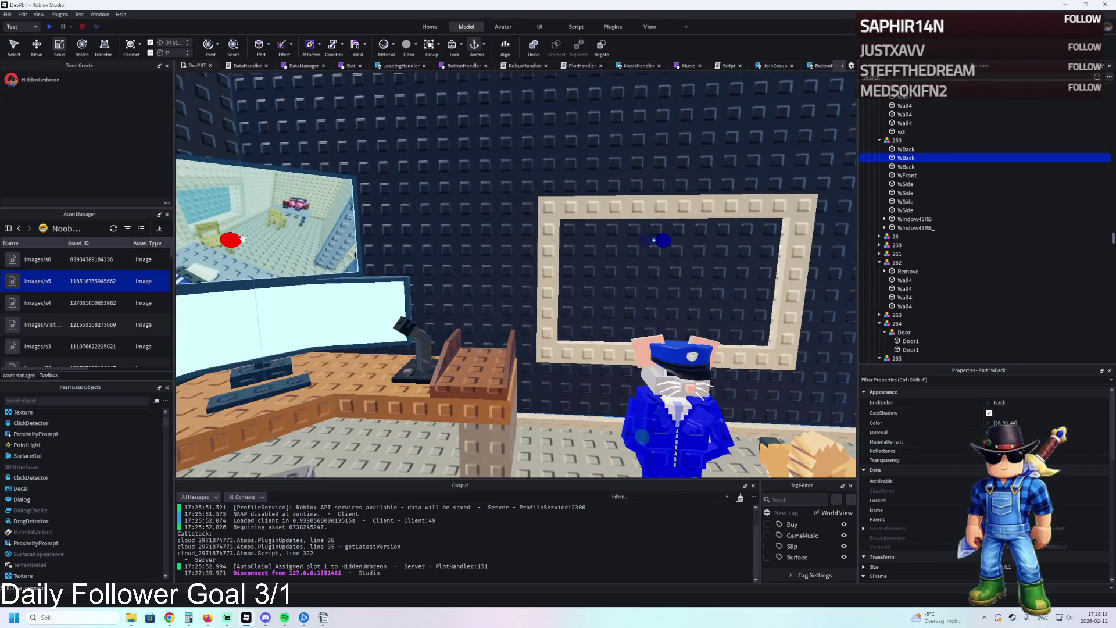
key("f")
mouse_move(697, 239)
left_mouse_down()
mouse_move(559, 239)
mouse_move(596, 240)
mouse_move(582, 234)
mouse_move(563, 316)
mouse_move(527, 315)
left_mouse_up()
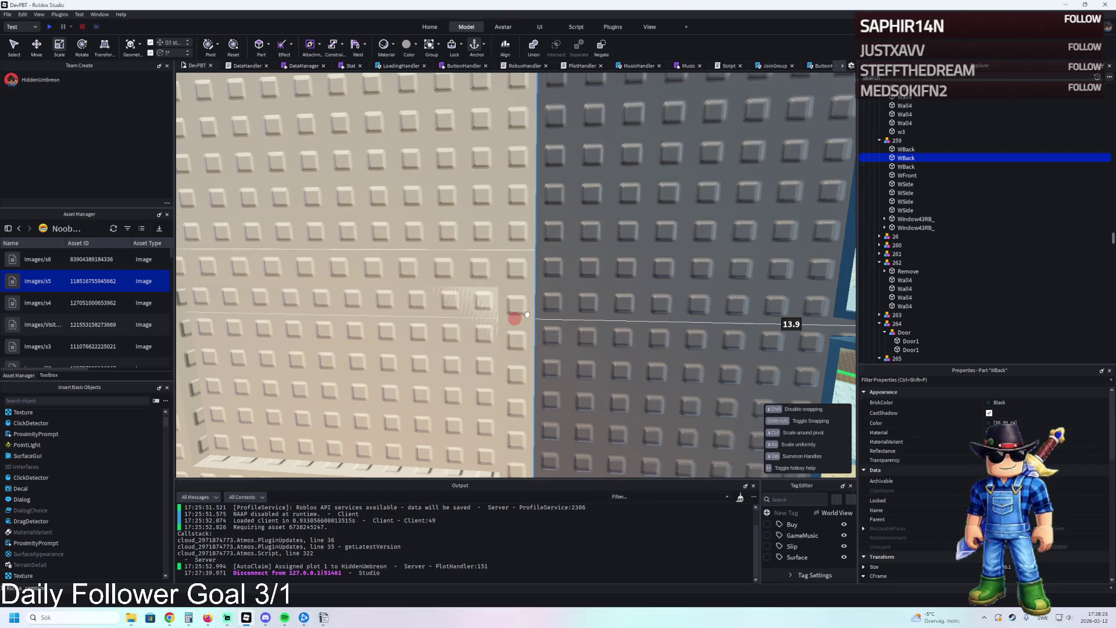
scroll(527, 314, "down", 5)
scroll(535, 333, "down", 5)
scroll(538, 349, "up", 10)
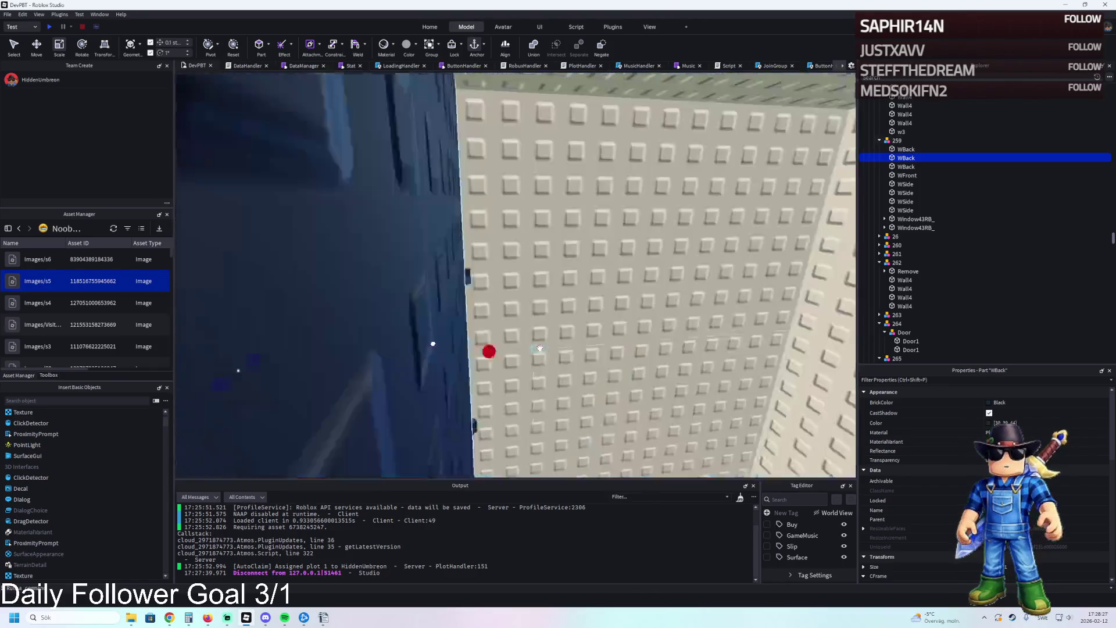
scroll(540, 348, "up", 5)
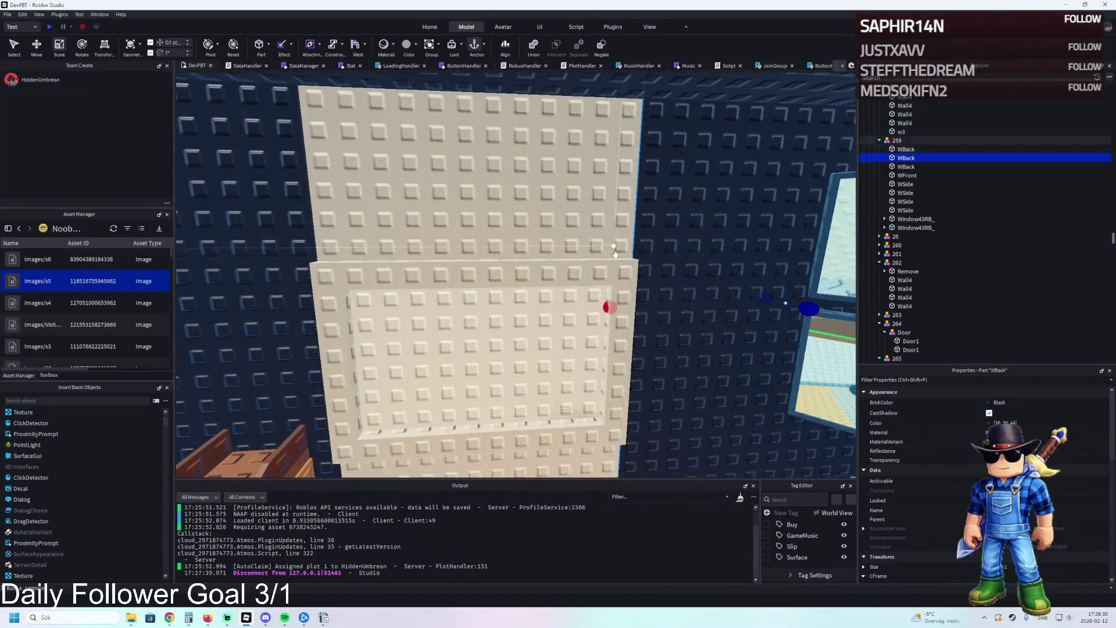
- Duplicate it again and resize the copy to 26.1 wide, 14.4 deep and 7.9 taller
key("ctrl+d")
left_click_drag(609, 307, 404, 317)
scroll(543, 319, "down", 3)
mouse_move(735, 367)
left_mouse_down()
mouse_move(650, 299)
mouse_move(590, 309)
left_mouse_up()
scroll(590, 309, "down", 5)
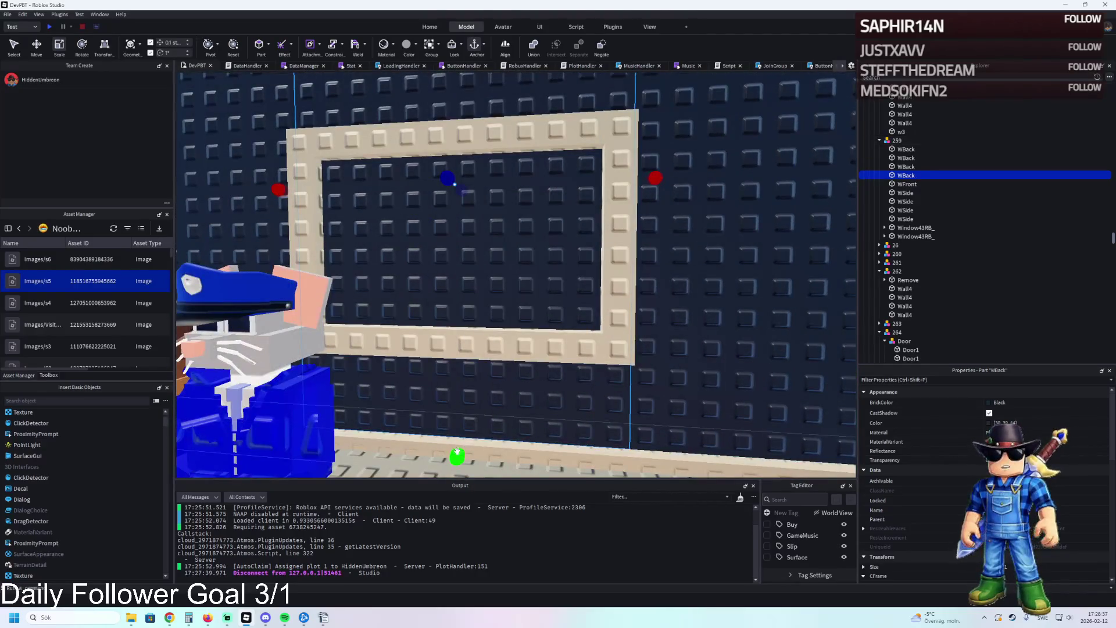
left_click_drag(456, 452, 534, 306)
scroll(542, 306, "up", 5)
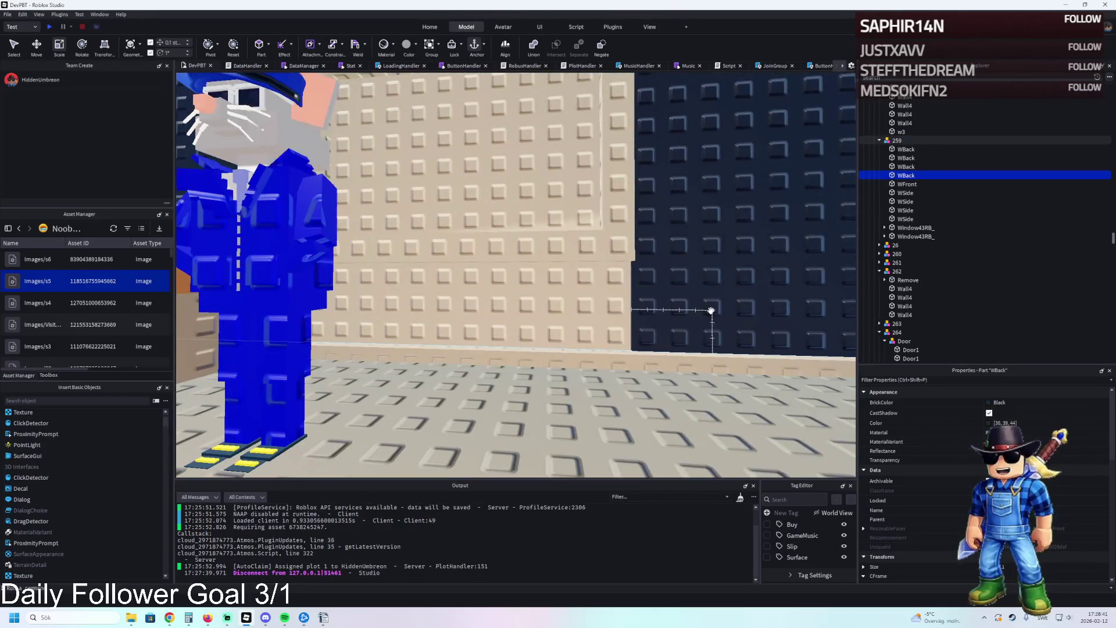
- Move the next WBack piece down about 11 studs and resize it to about 3.3
key("ctrl+2")
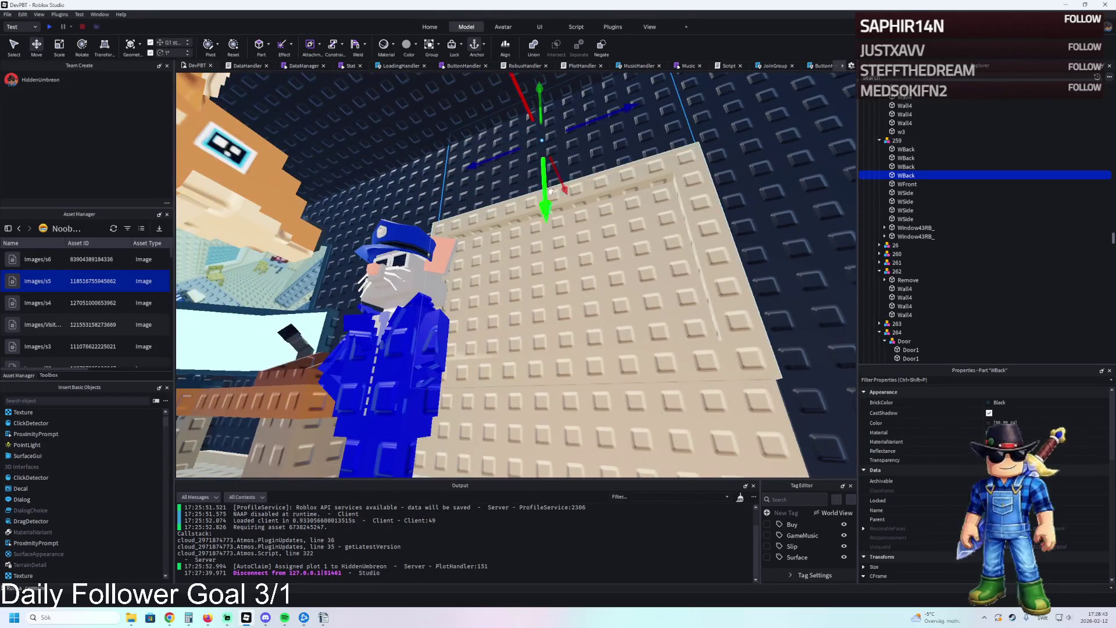
left_click(542, 204)
mouse_move(542, 199)
left_mouse_down()
mouse_move(544, 162)
mouse_move(549, 356)
left_mouse_up()
key("ctrl+3")
left_click_drag(547, 185, 553, 281)
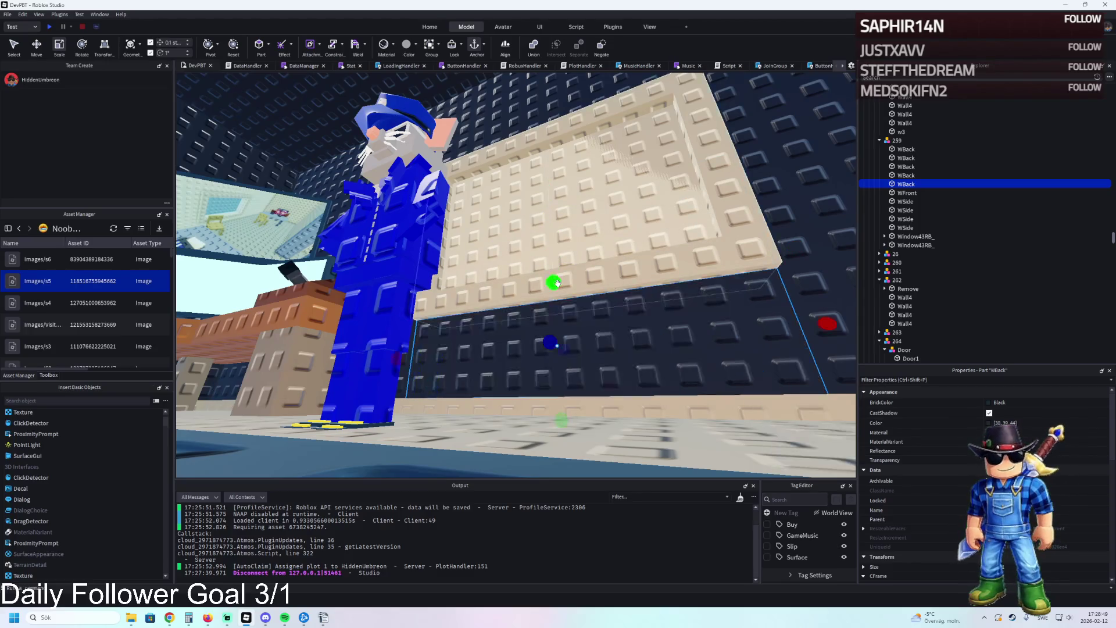
scroll(535, 279, "down", 5)
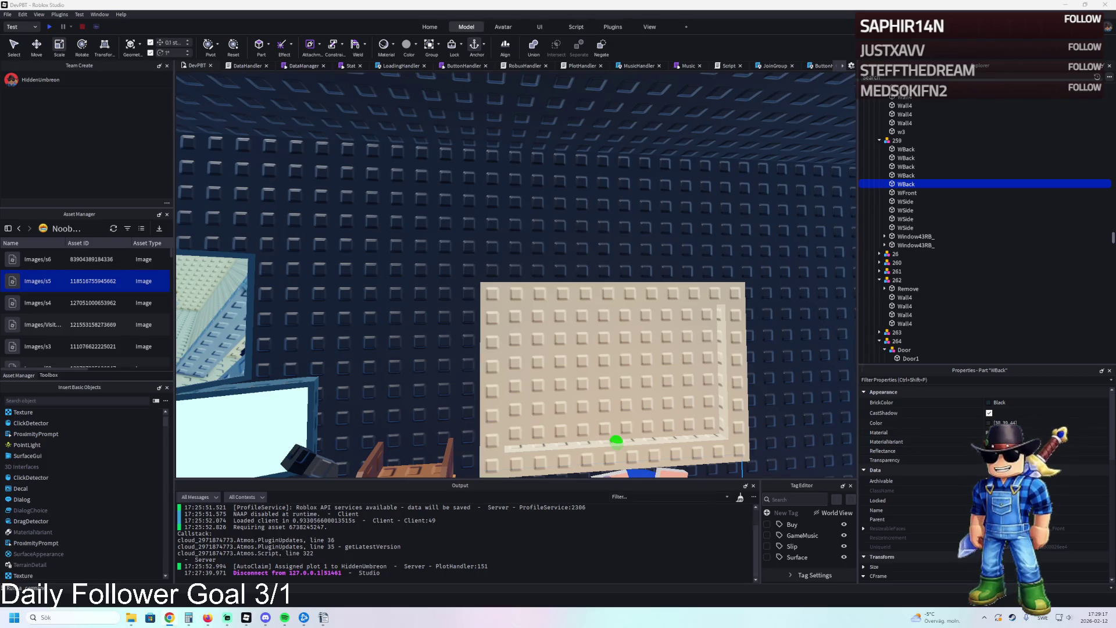
- Move the upper WBack panel 8.6 studs vertically on the beige wall
key("s")
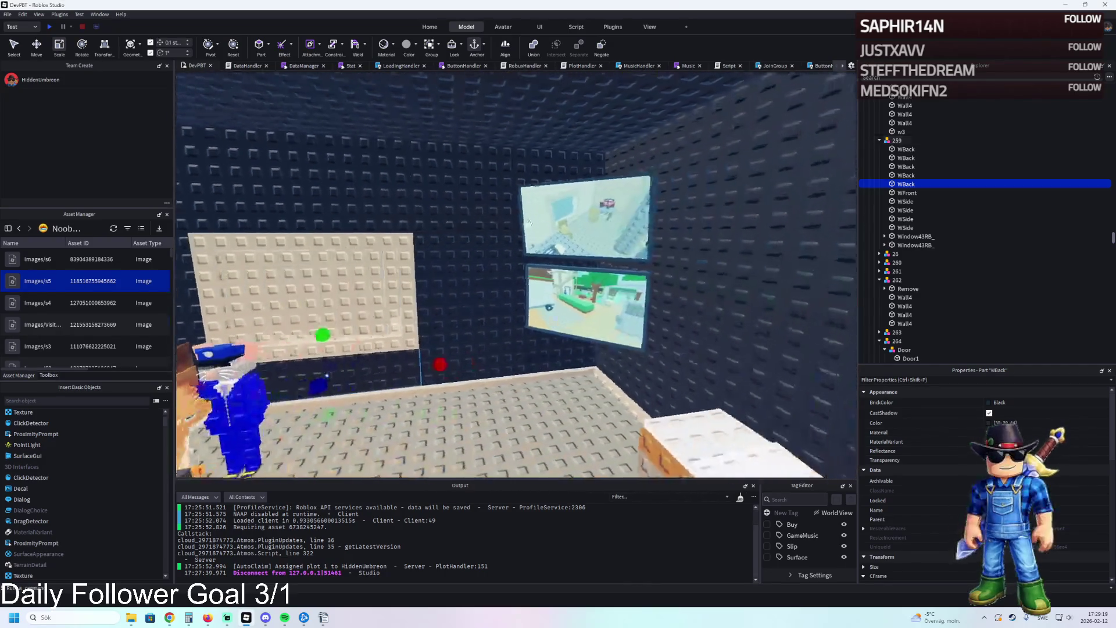
key("w")
left_click(450, 252)
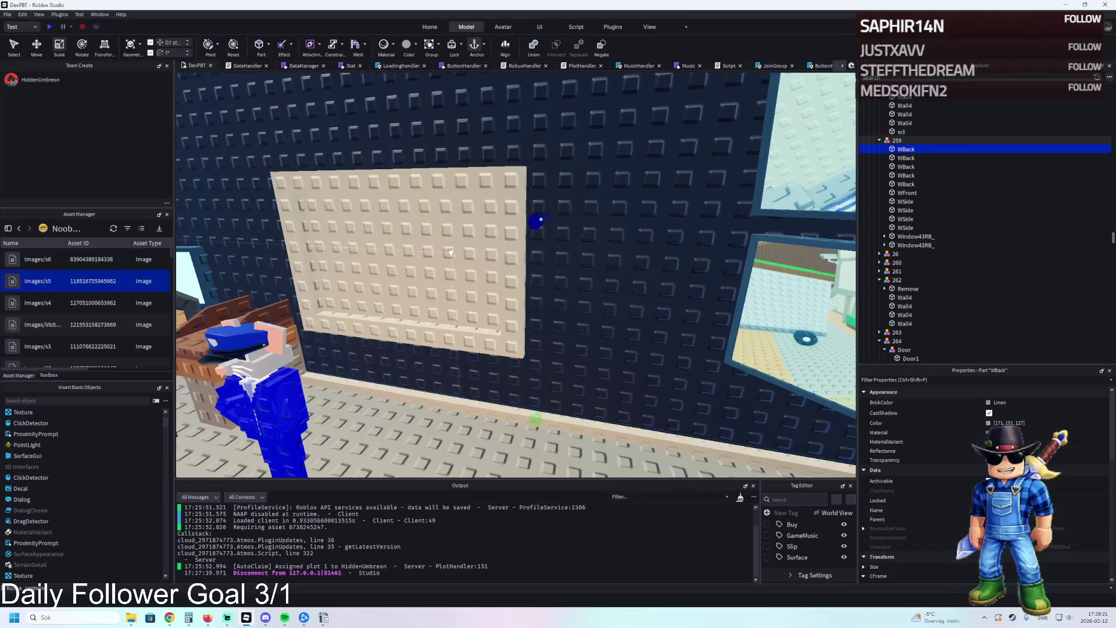
key("s")
key("ctrl+2")
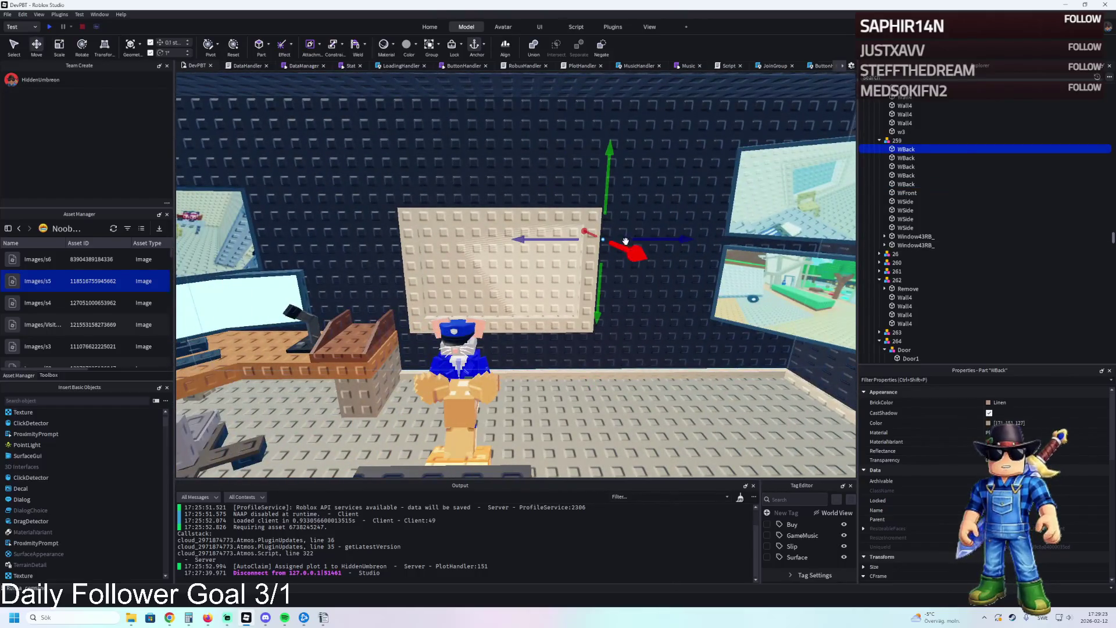
left_click_drag(599, 302, 590, 187)
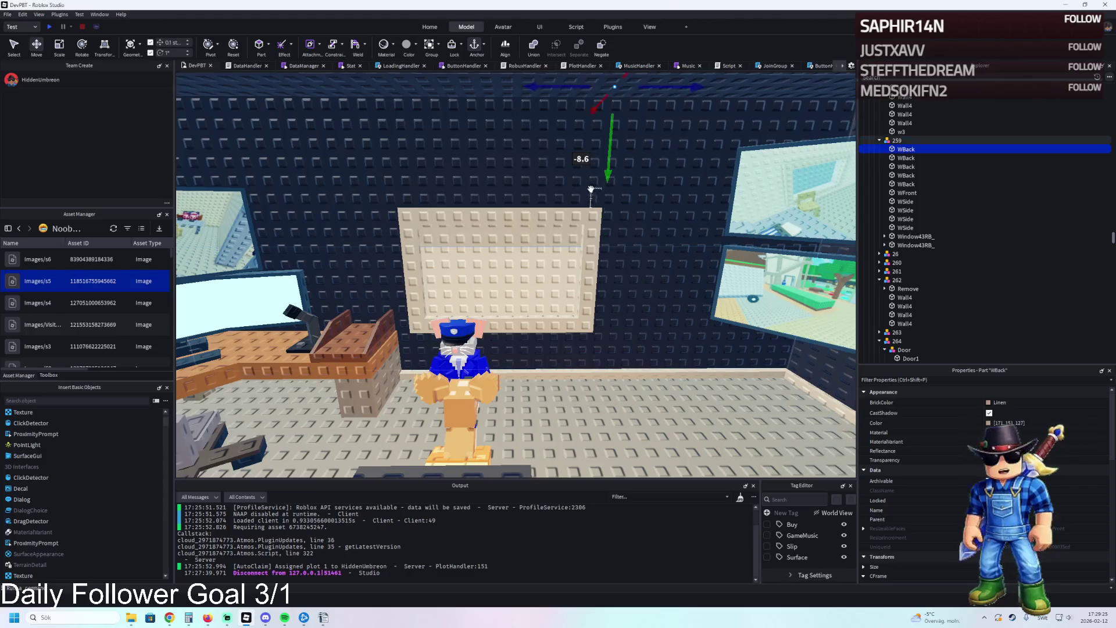
scroll(691, 243, "up", 10)
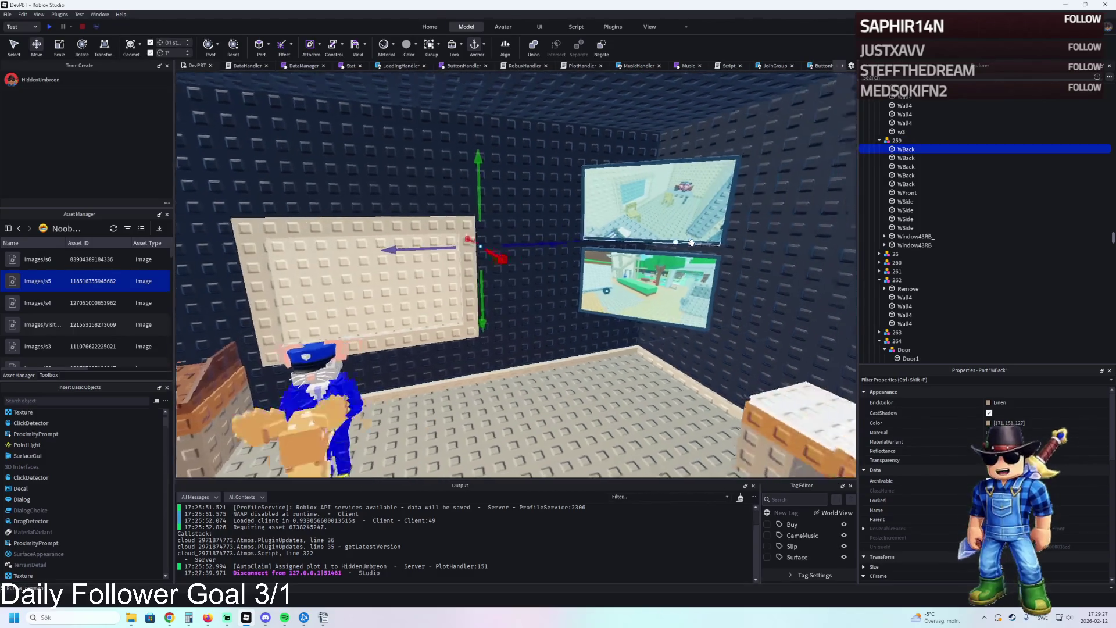
- Duplicate the Linen panel and select the first WBack panel beside it
key("ctrl+d")
scroll(580, 246, "down", 5)
key("ctrl+3")
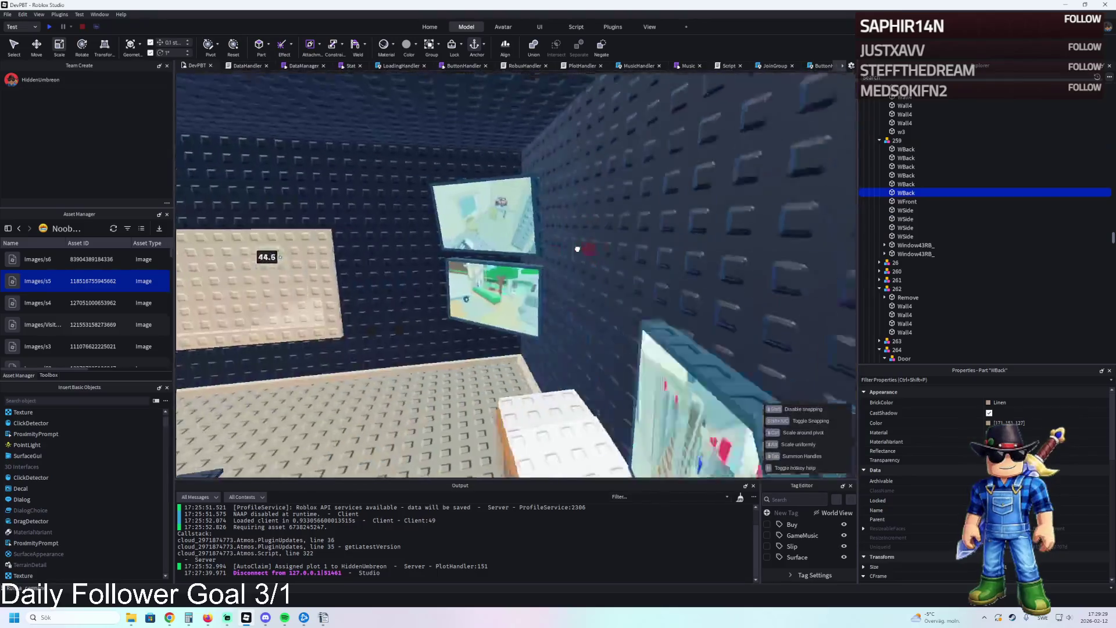
scroll(566, 254, "up", 5)
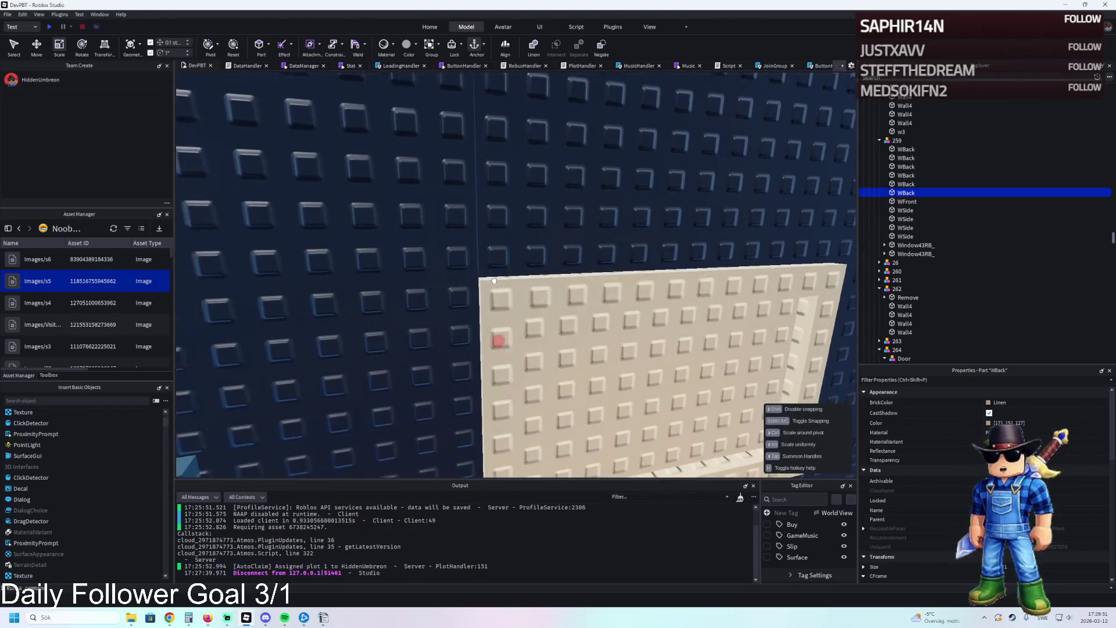
scroll(494, 281, "down", 3)
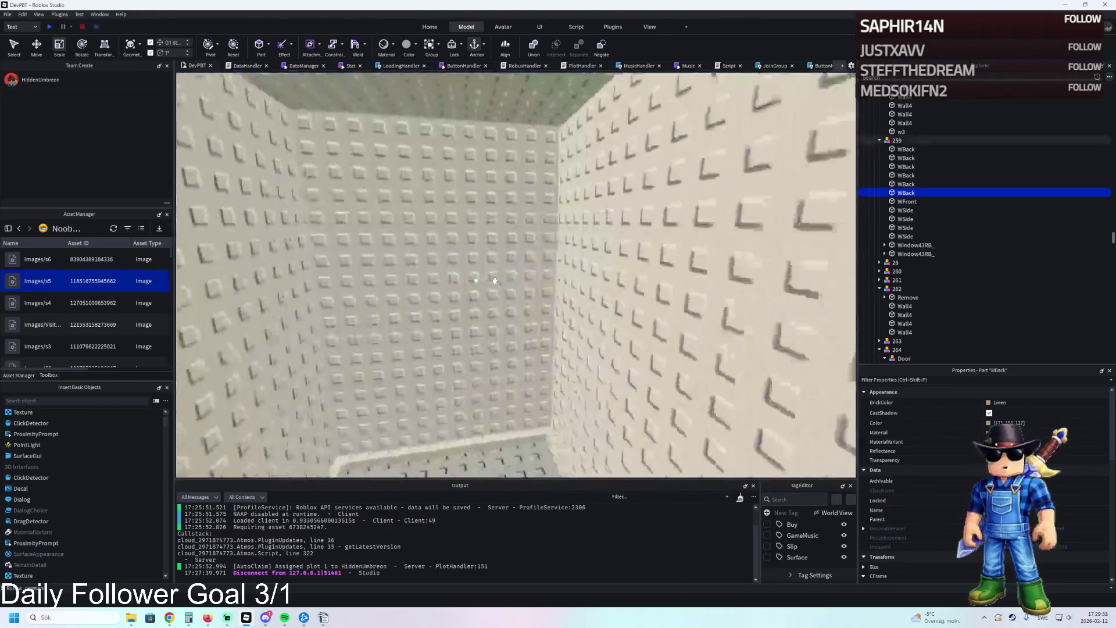
left_click(449, 269)
key("a")
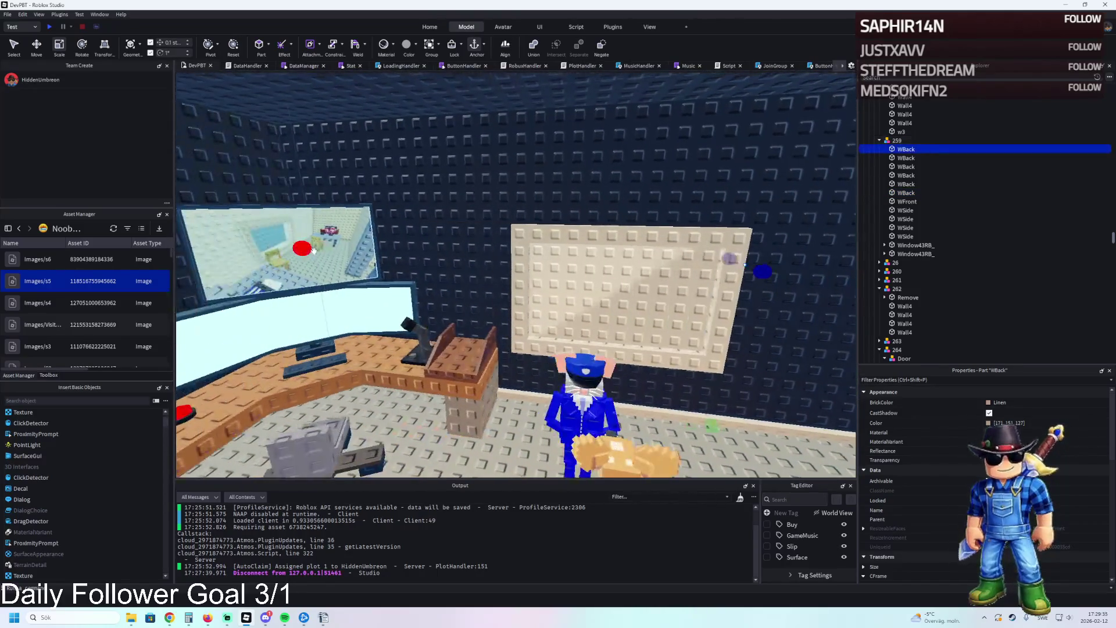
key("d")
scroll(454, 258, "up", 3)
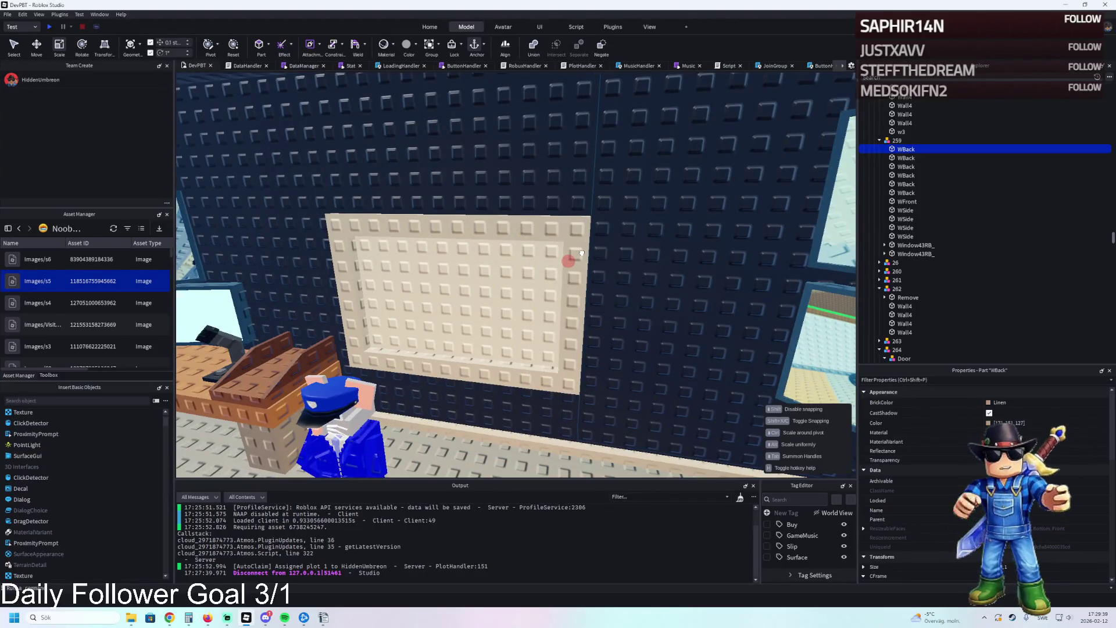
scroll(578, 254, "down", 3)
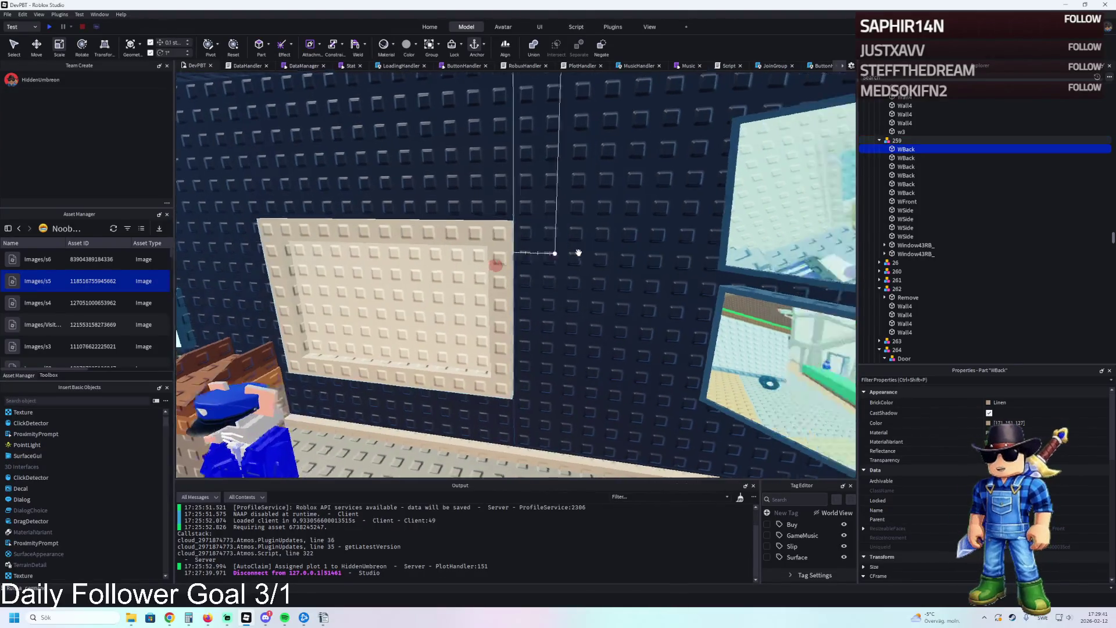
scroll(578, 256, "up", 3)
- Resize another Linen WBack panel to 11.9 wide and about 6.9 tall
left_click(587, 285)
key("a")
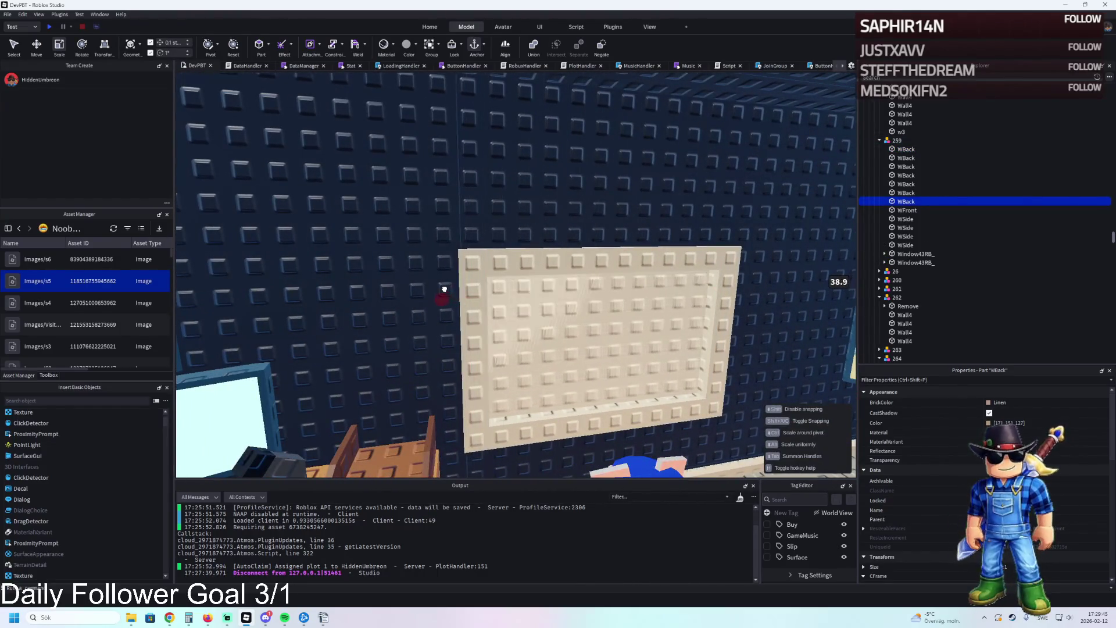
key("d")
left_click_drag(787, 278, 526, 291)
key("a")
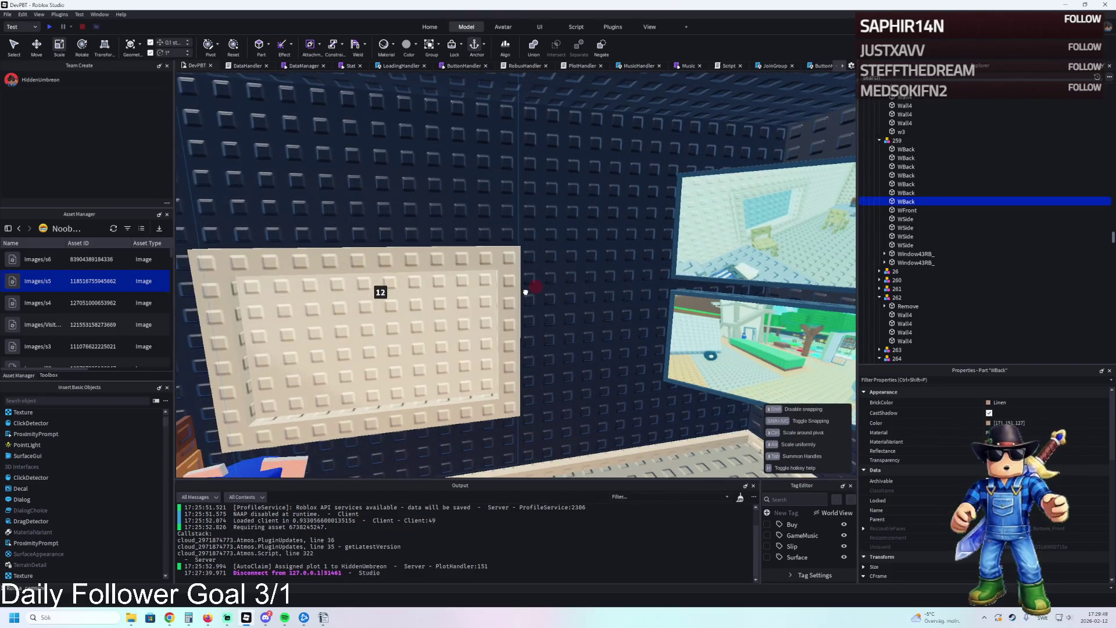
key("f")
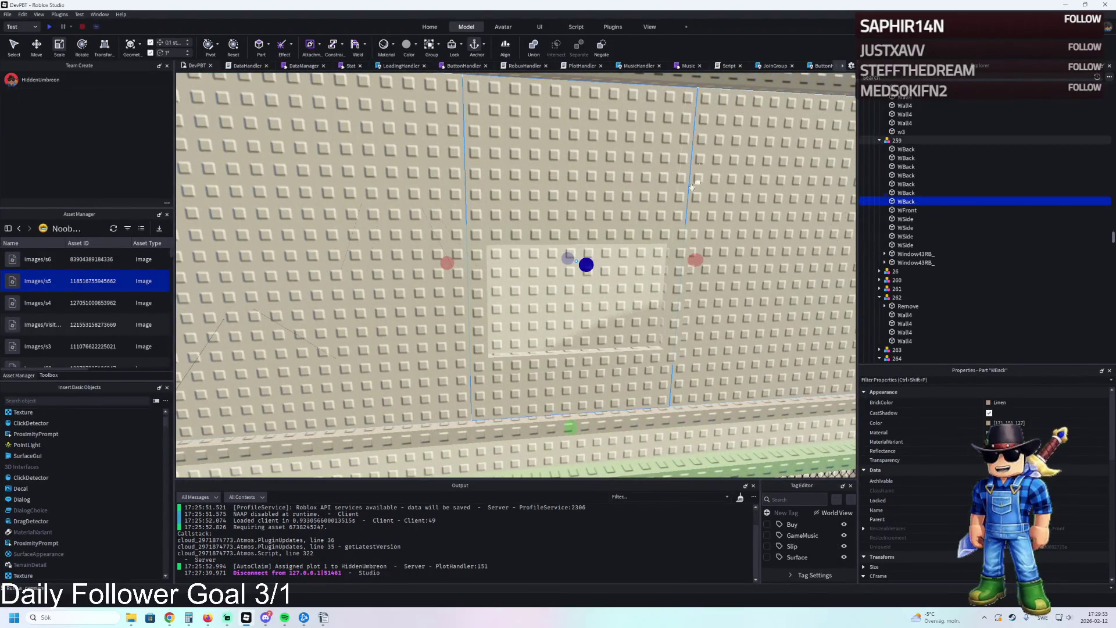
mouse_move(570, 427)
left_mouse_down()
mouse_move(589, 360)
mouse_move(593, 210)
mouse_move(593, 221)
left_mouse_up()
scroll(588, 360, "up", 5)
scroll(589, 360, "down", 5)
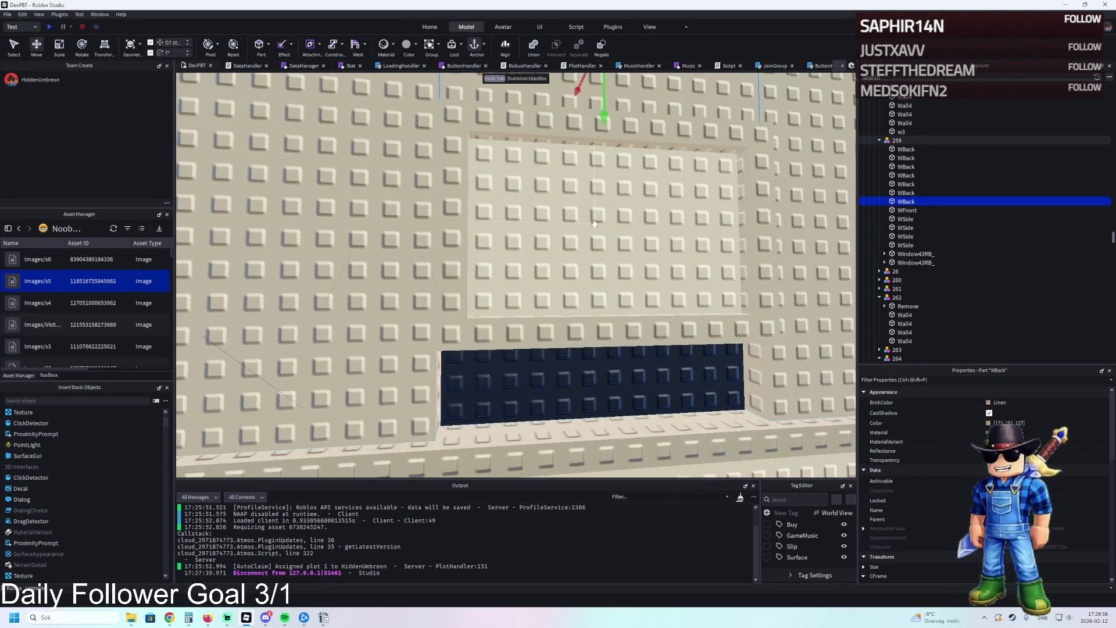
- Duplicate the Linen panel, move it 3.1 studs, and thin it to a 0.4 trim strip
key("ctrl+d")
key("ctrl+2")
left_click_drag(602, 102, 586, 303)
scroll(586, 303, "down", 3)
key("ctrl+3")
mouse_move(583, 351)
left_mouse_down()
mouse_move(581, 262)
mouse_move(618, 254)
left_mouse_up()
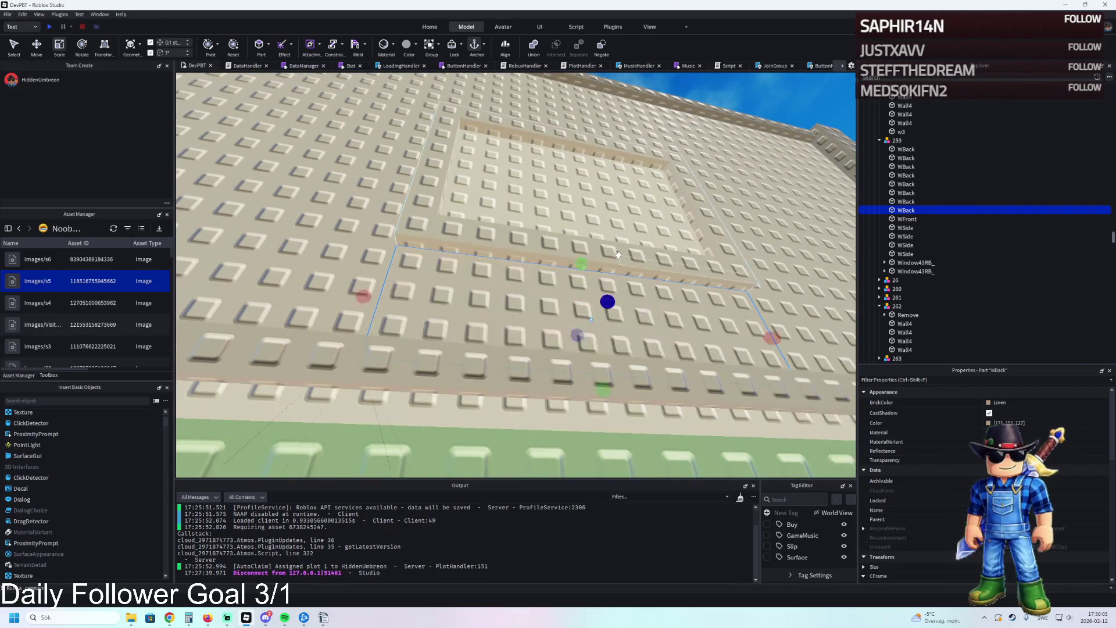
left_click(916, 262)
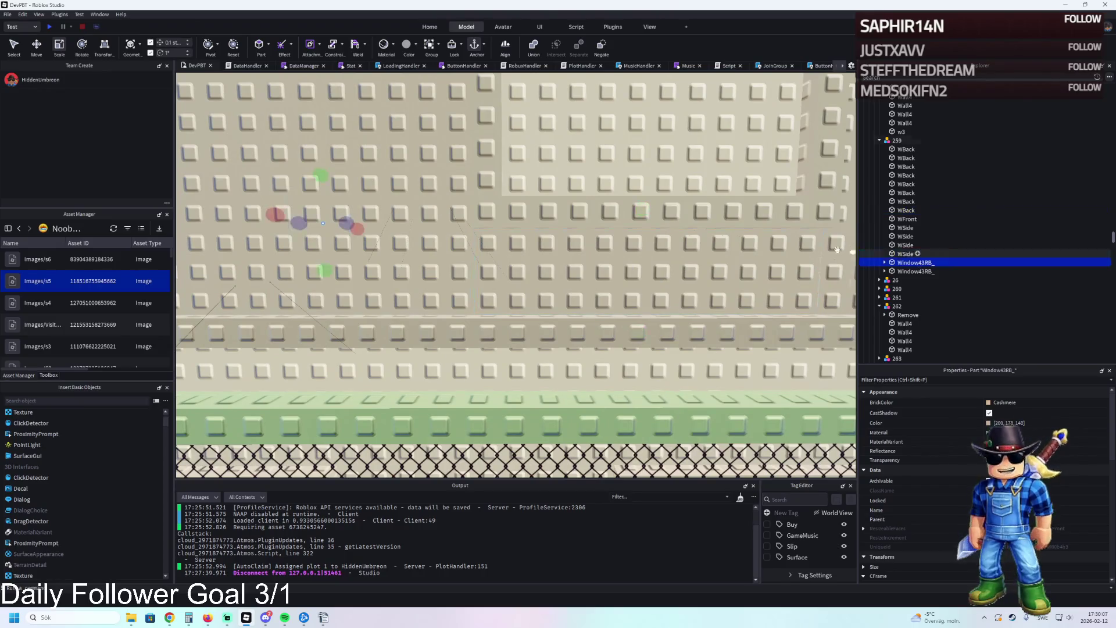
- Rename the second Window43RB_ part to CamerRoomRemove
left_click(930, 271)
key("F2")
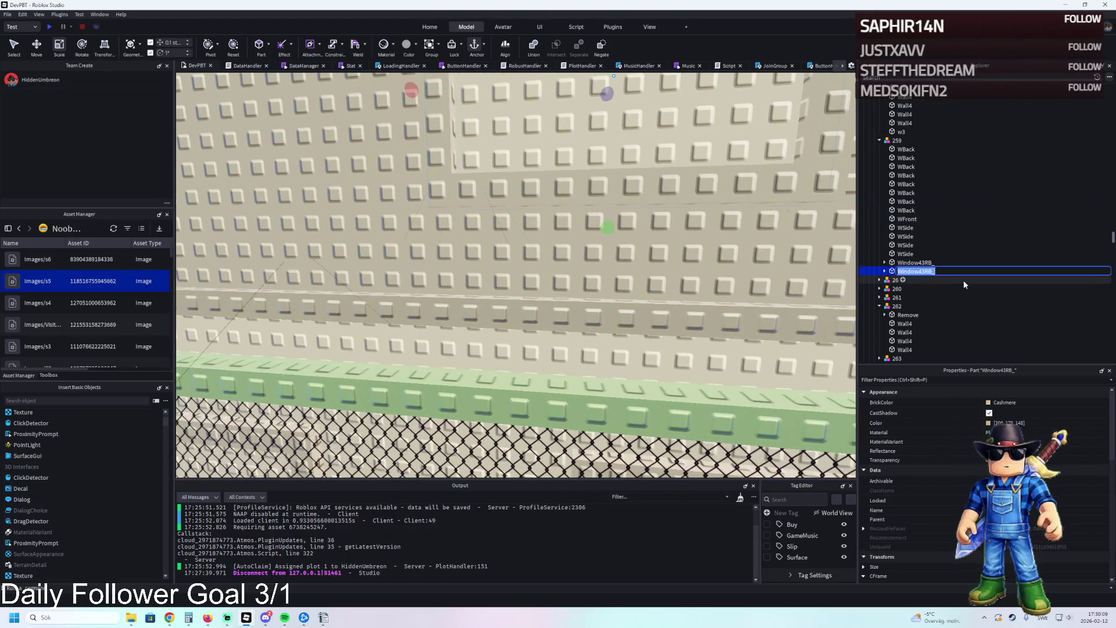
type("CamerA")
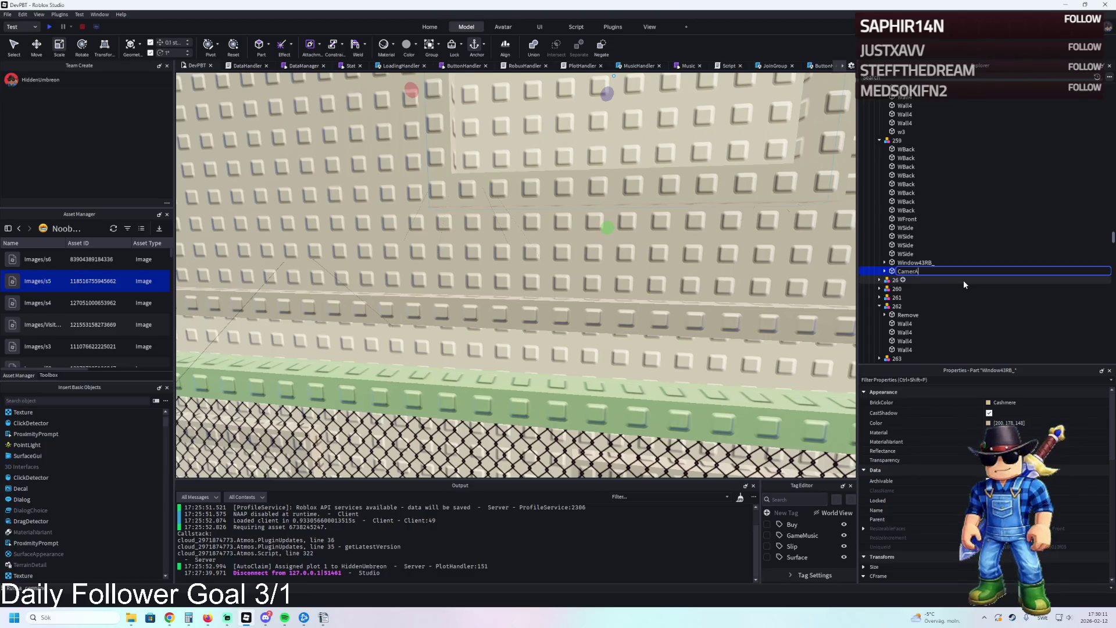
key("BackSpace")
type("RoomRemove")
key("Return")
key("w")
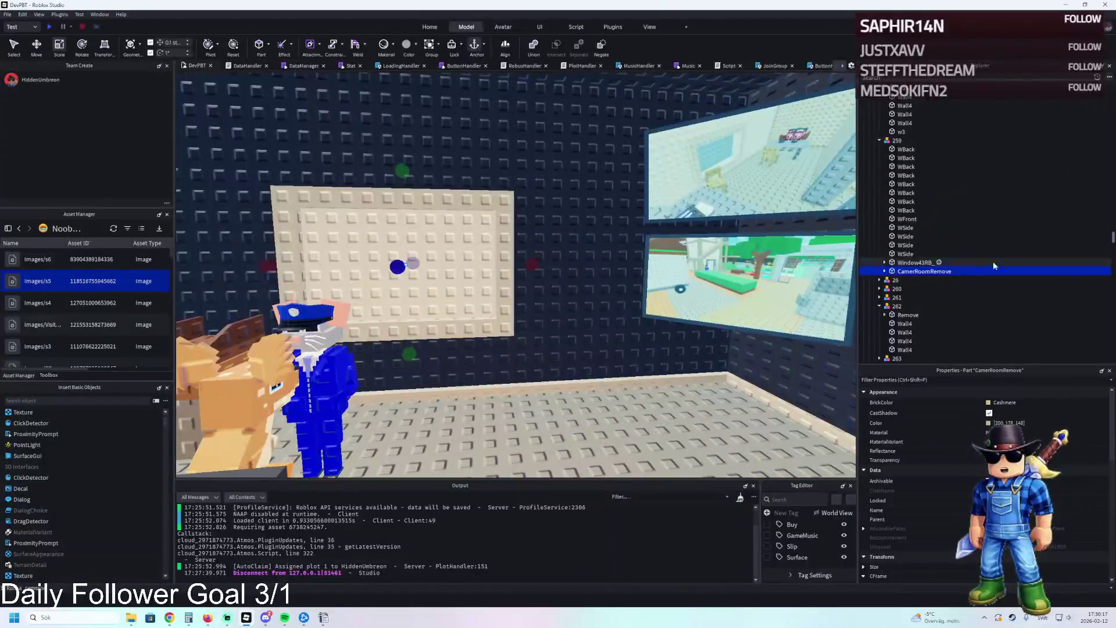
- Expand CamerRoomRemove to check RemoveOnButton, then frame a WSide wall part
left_click(905, 281)
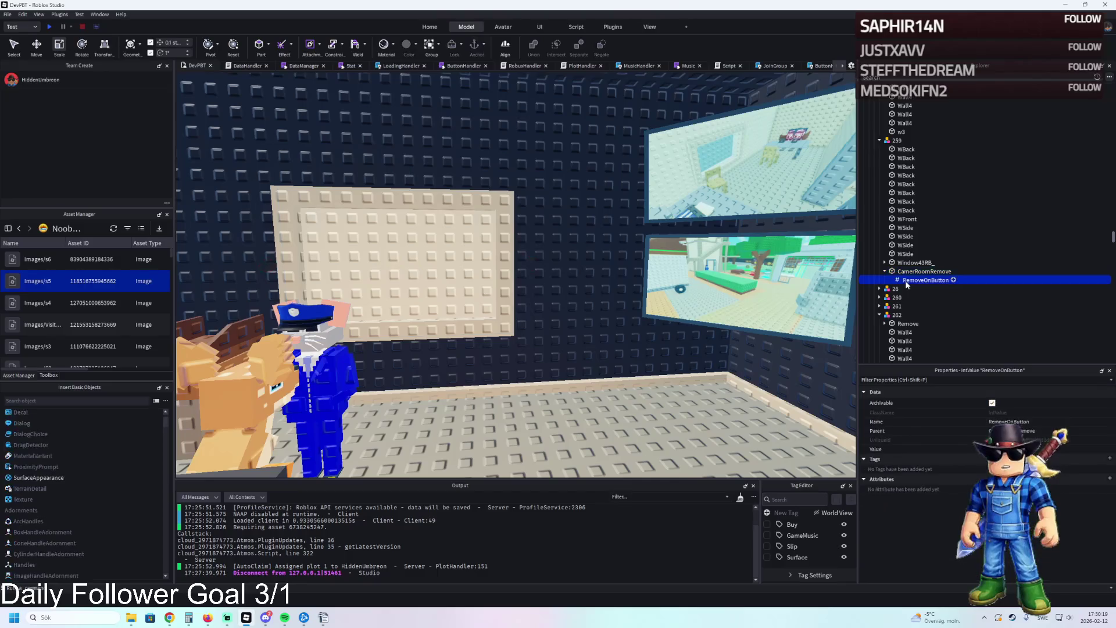
left_click(884, 272)
left_click(905, 244)
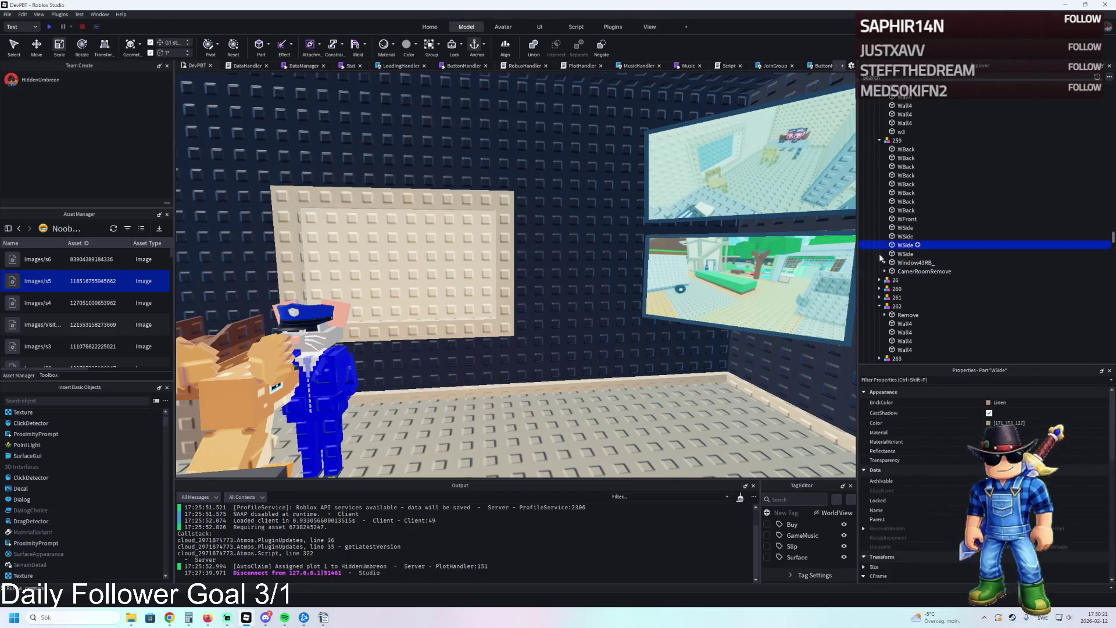
key("f")
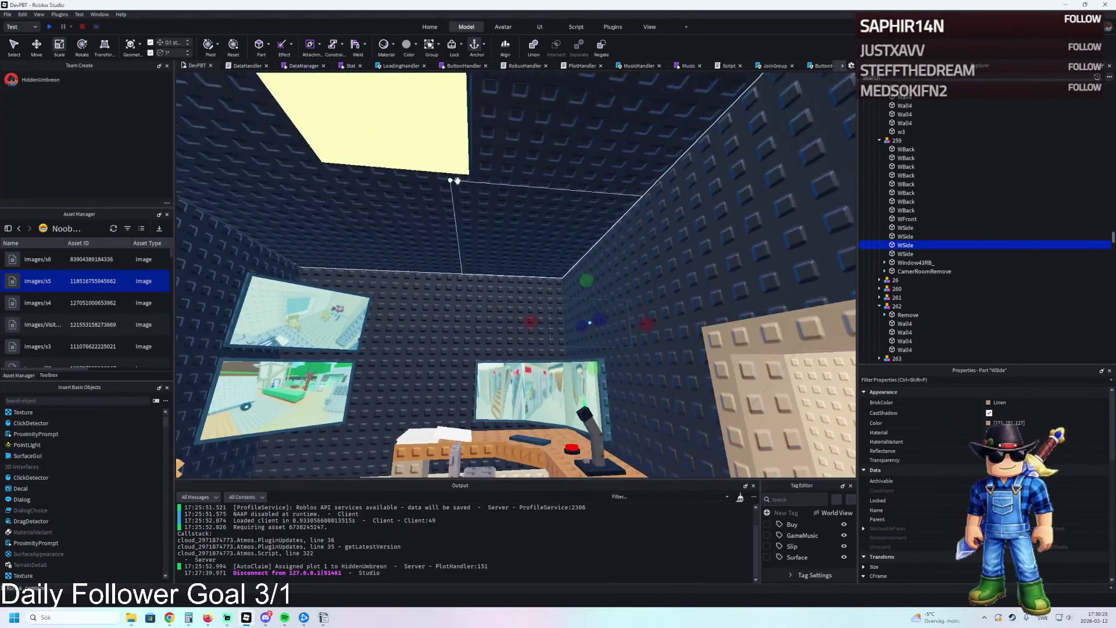
left_click(500, 186)
- Move the Roof ceiling panel vertically into position
key("ctrl+2")
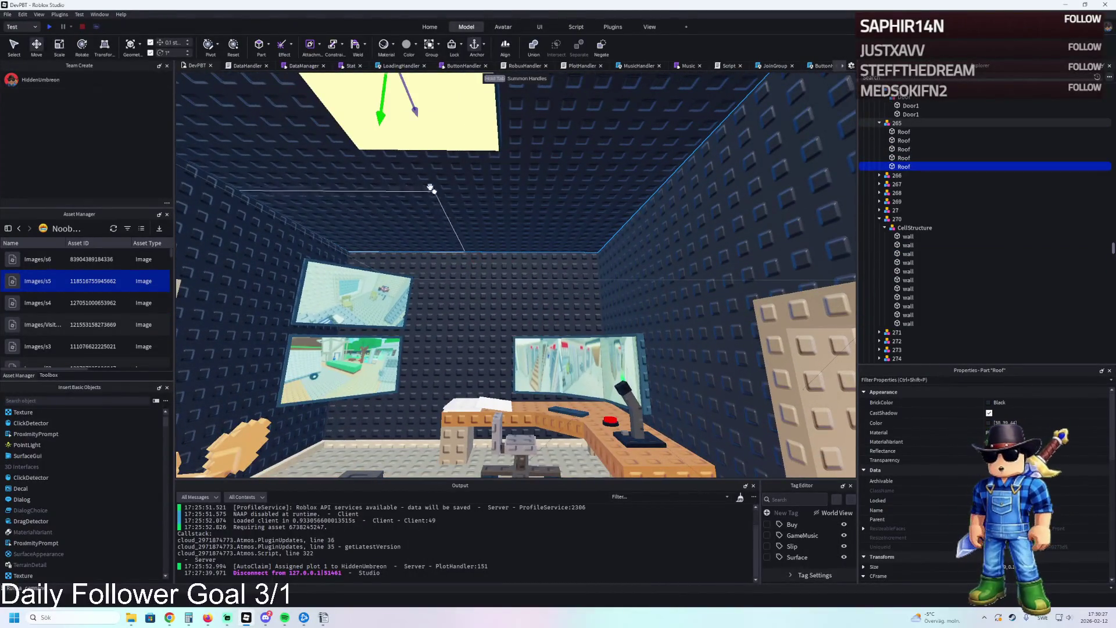
mouse_move(398, 149)
left_mouse_down()
mouse_move(389, 232)
mouse_move(419, 329)
left_mouse_up()
left_click_drag(535, 344, 536, 306)
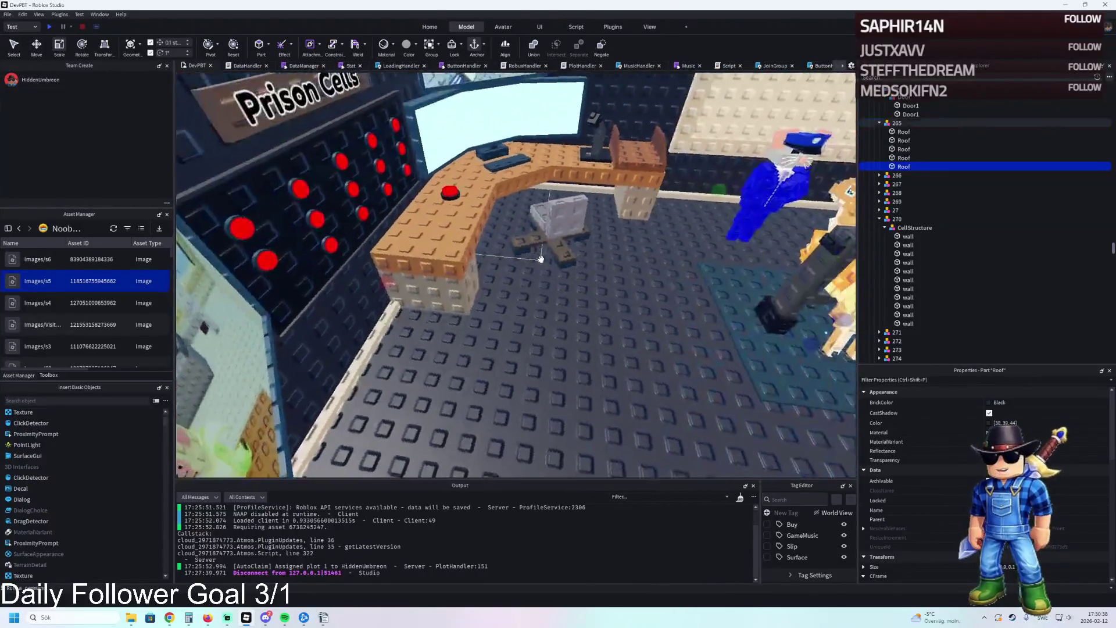
- Zoom around to inspect where the room's walls meet the floor
scroll(541, 259, "up", 5)
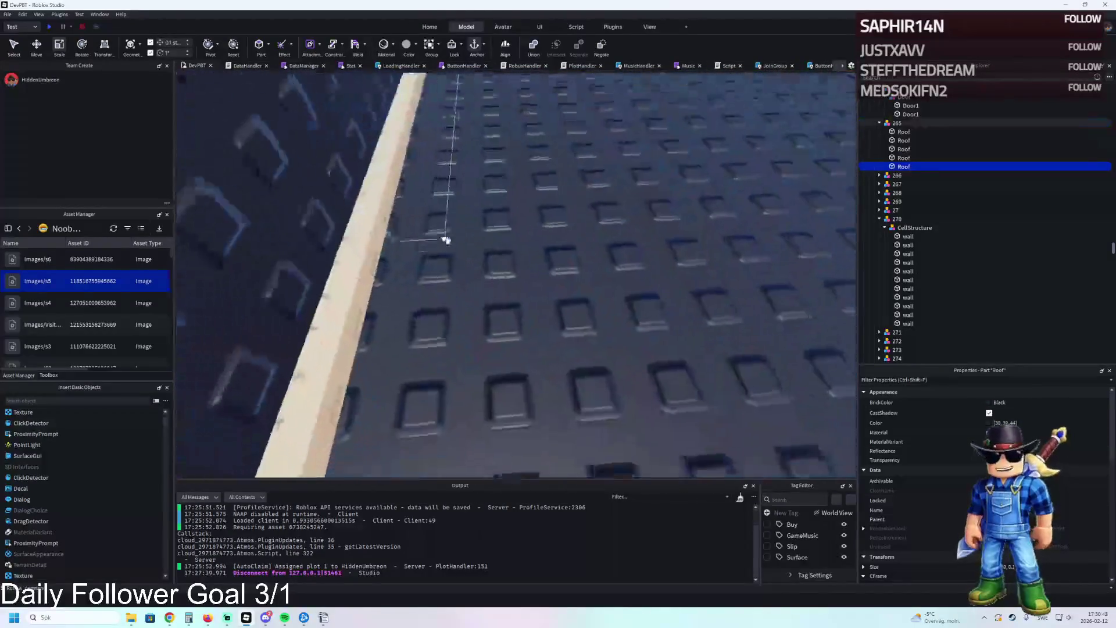
scroll(448, 241, "up", 5)
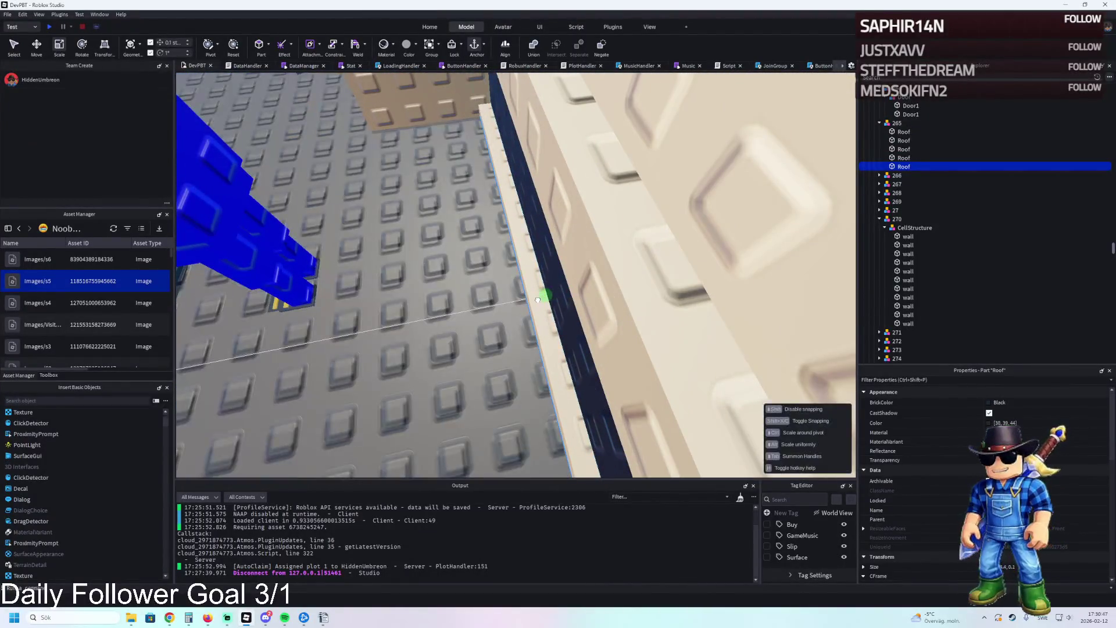
scroll(540, 298, "up", 5)
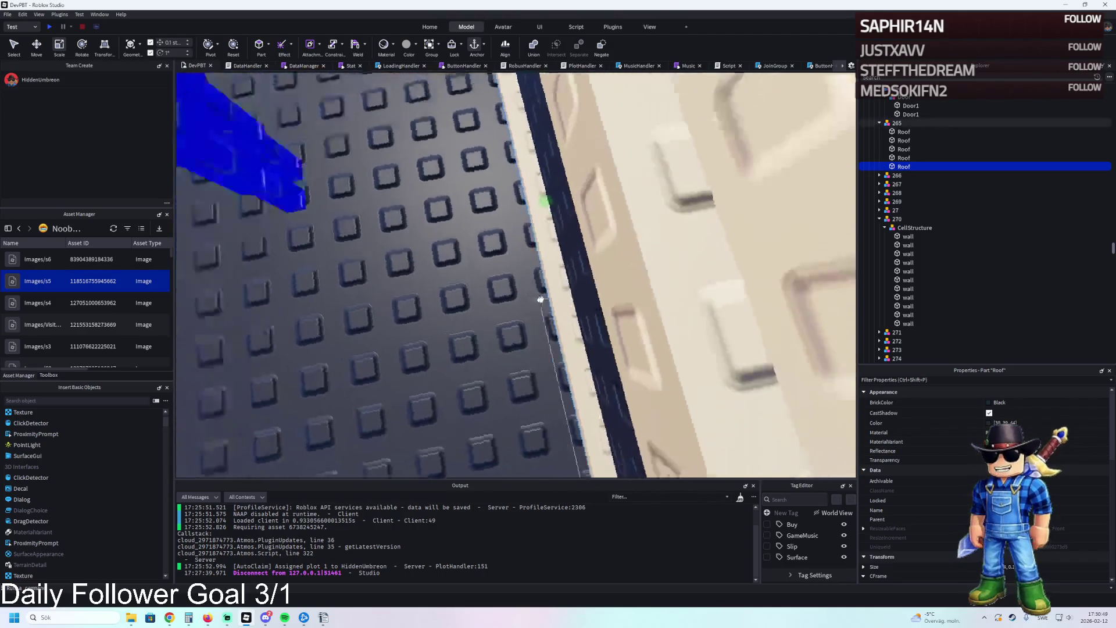
scroll(539, 298, "down", 5)
scroll(474, 264, "up", 5)
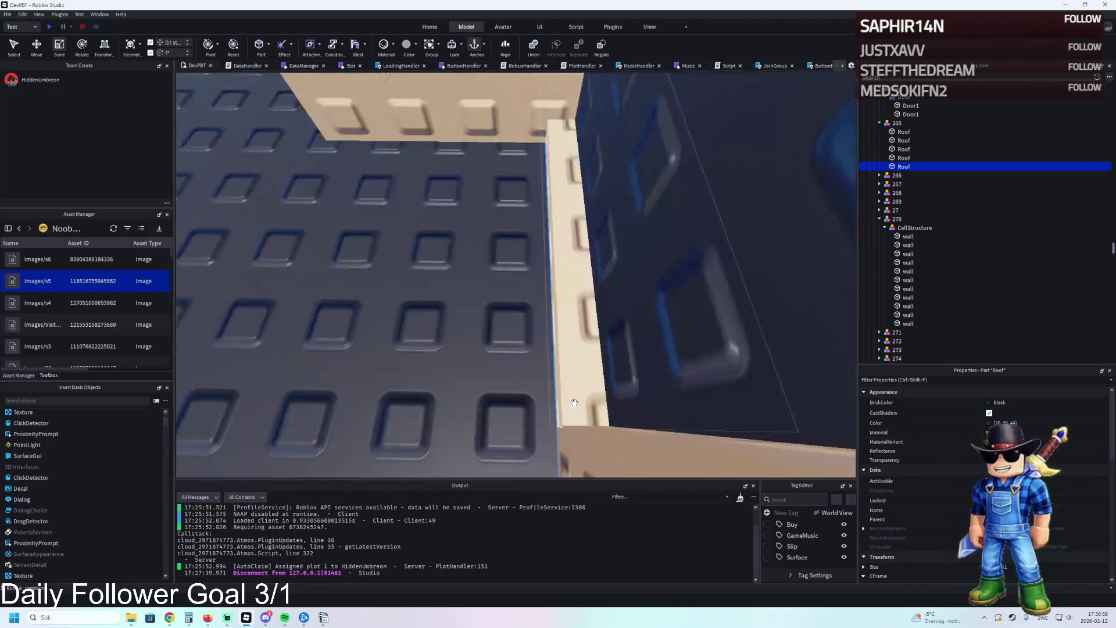
scroll(574, 402, "down", 10)
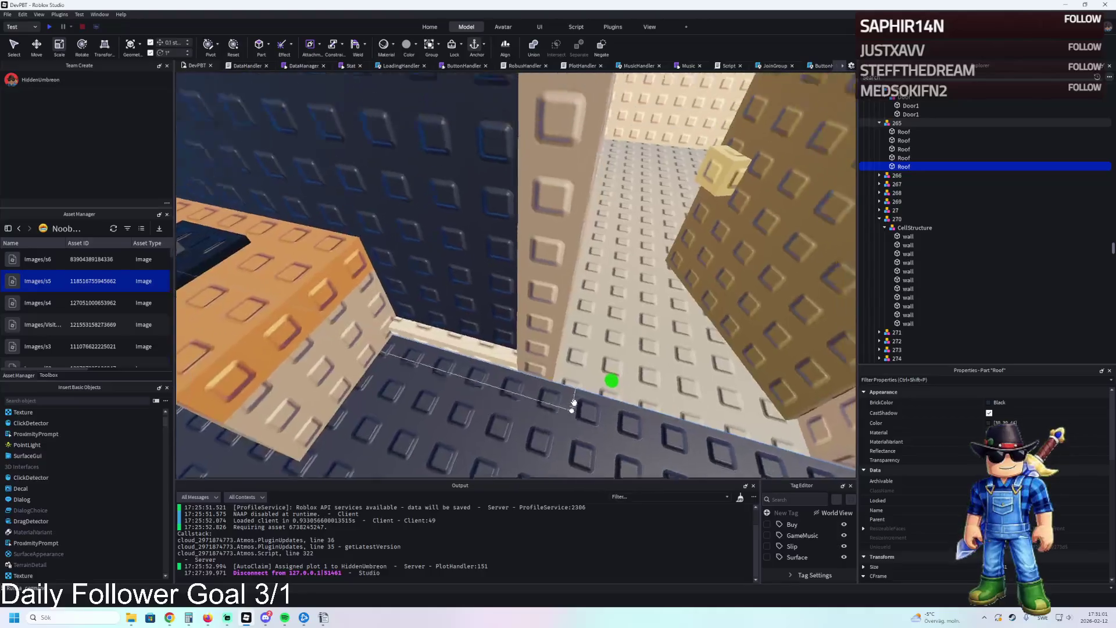
scroll(574, 402, "down", 5)
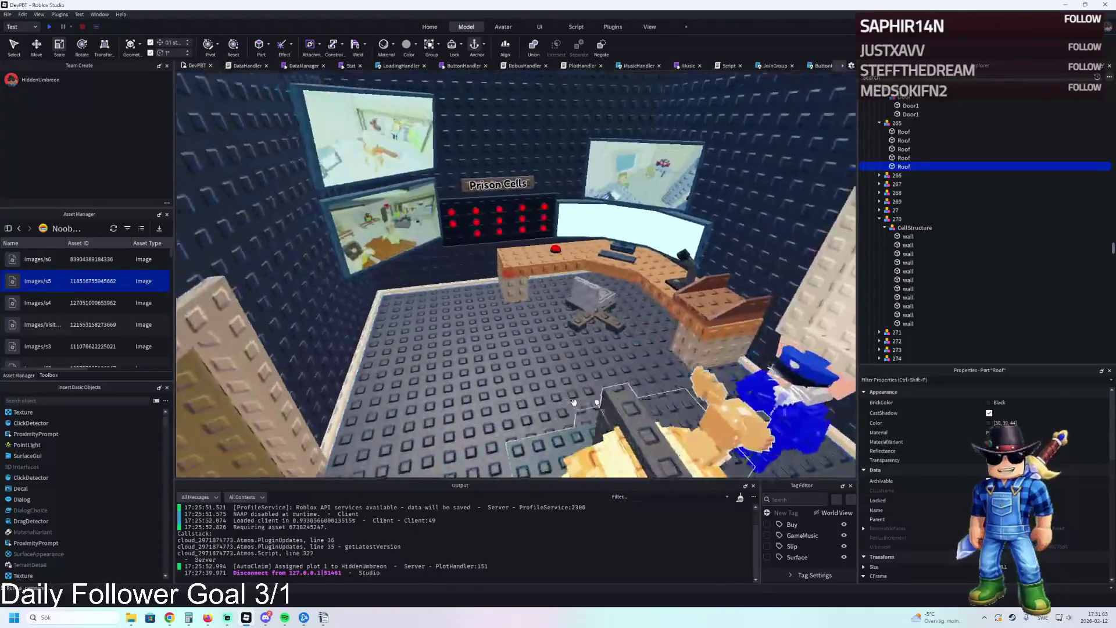
left_click(608, 183, "ctrl")
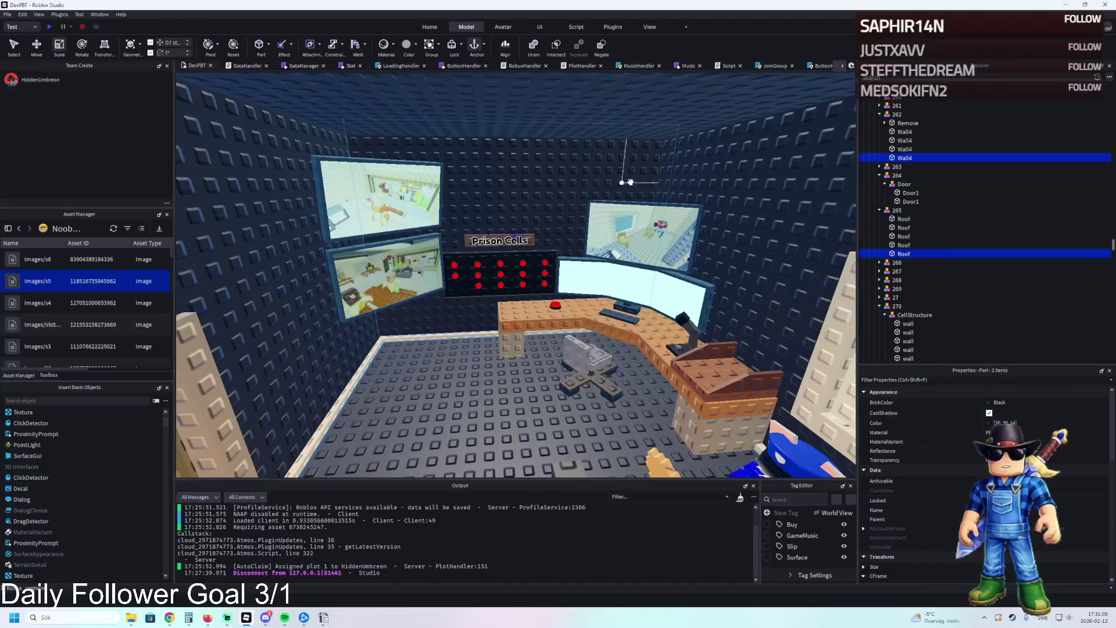
- Select all the dark Wall4 and WBack wall parts together
left_click(712, 181, "ctrl")
scroll(712, 181, "up", 5)
left_click(386, 269, "ctrl")
left_click(312, 343, "ctrl")
scroll(339, 316, "up", 5)
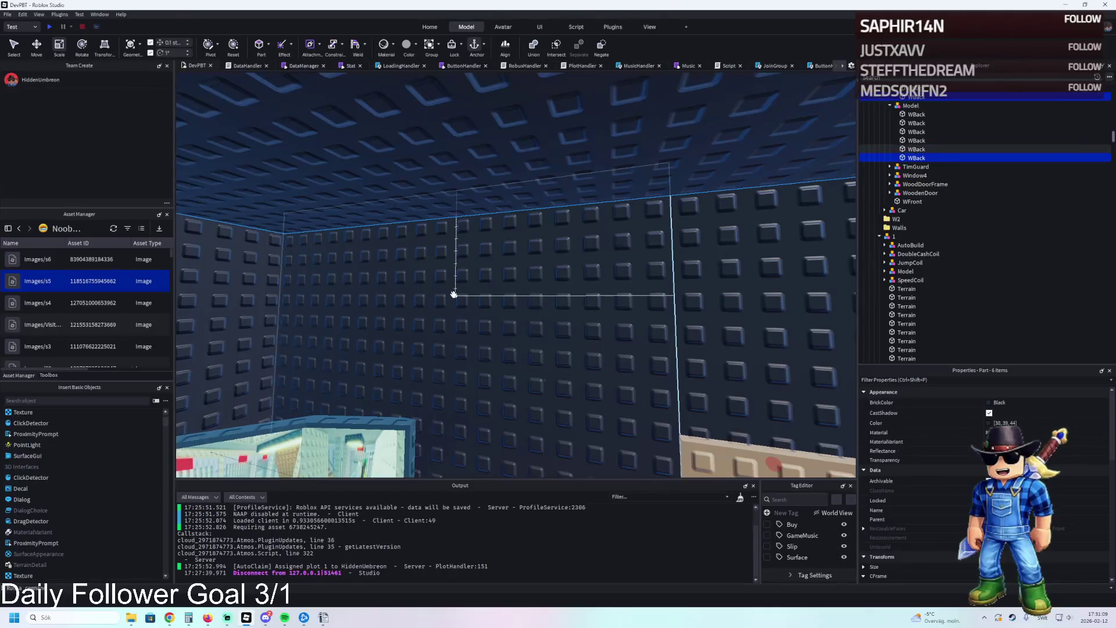
scroll(449, 295, "down", 5)
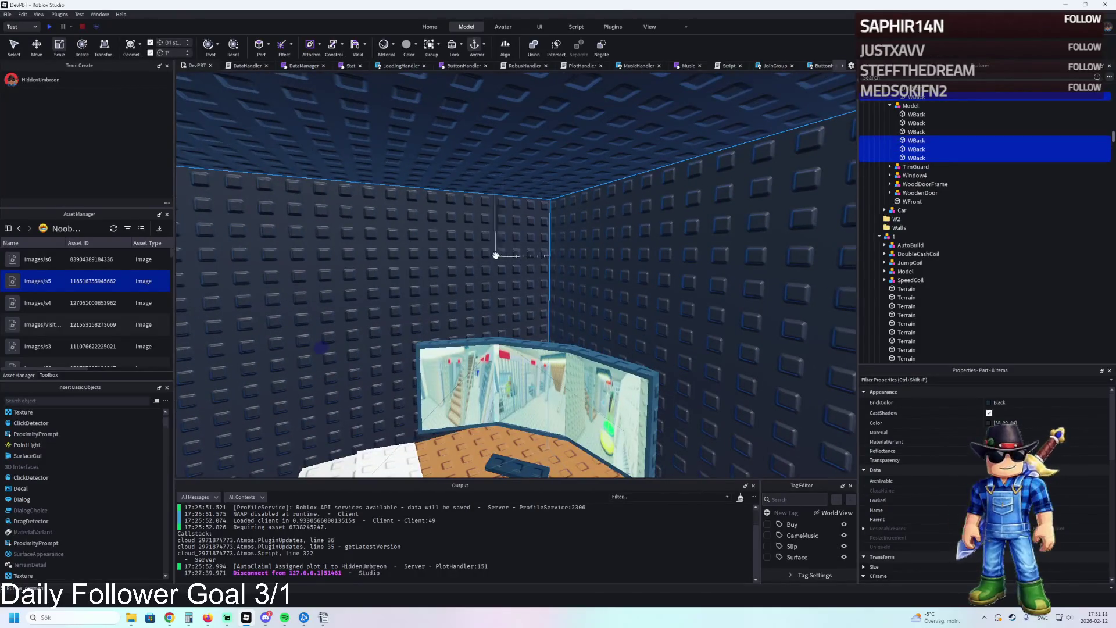
key("f")
left_click(365, 174, "ctrl")
key("f")
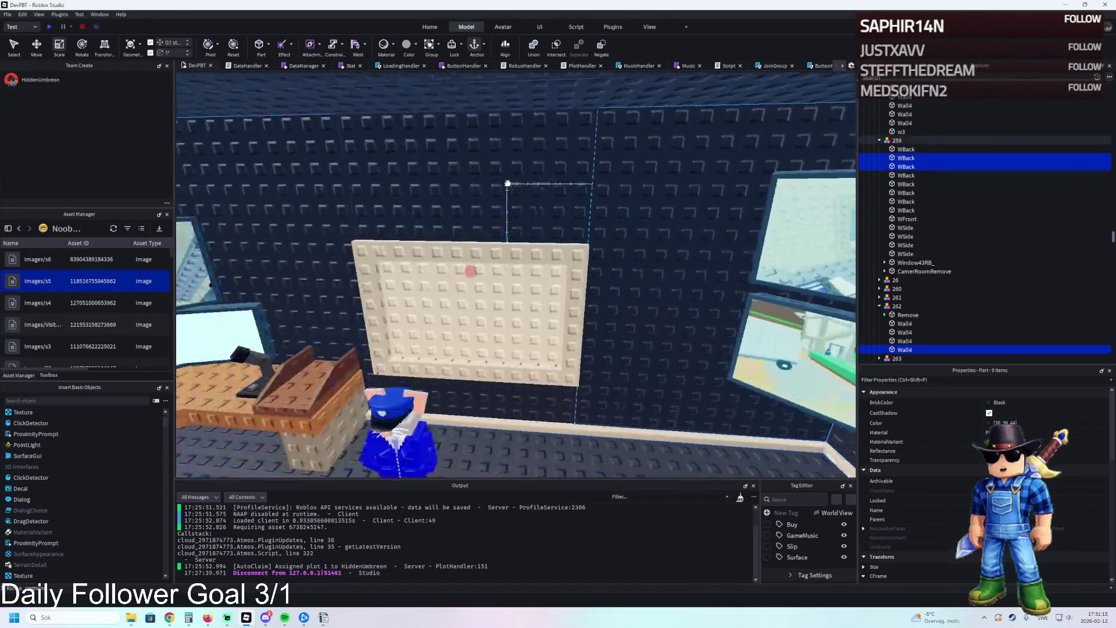
left_click(496, 251, "ctrl")
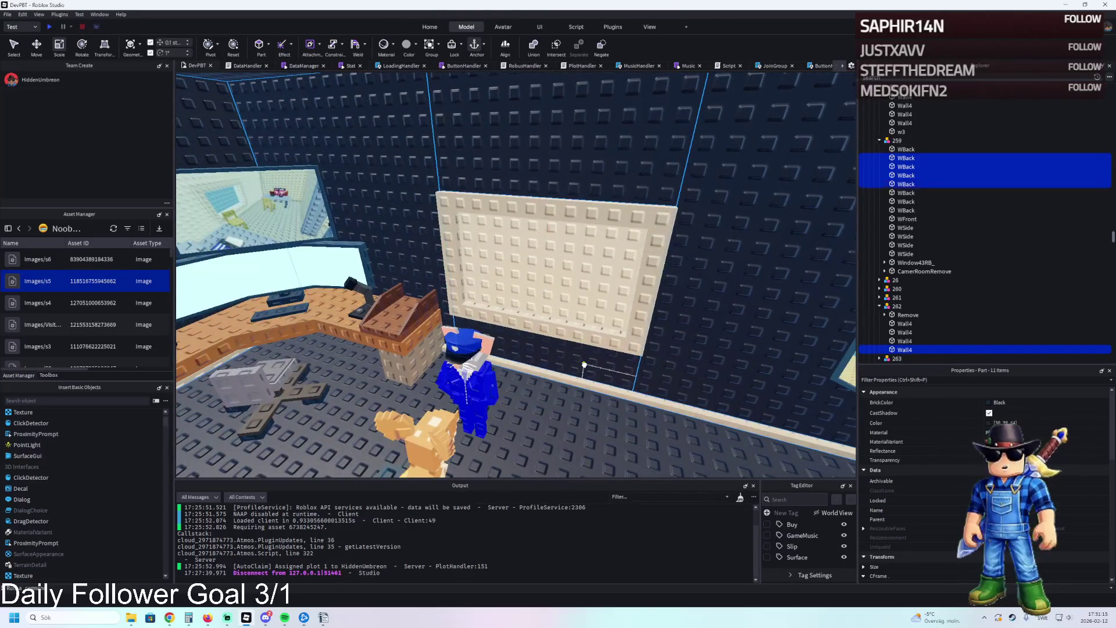
key("f")
key("ctrl+2")
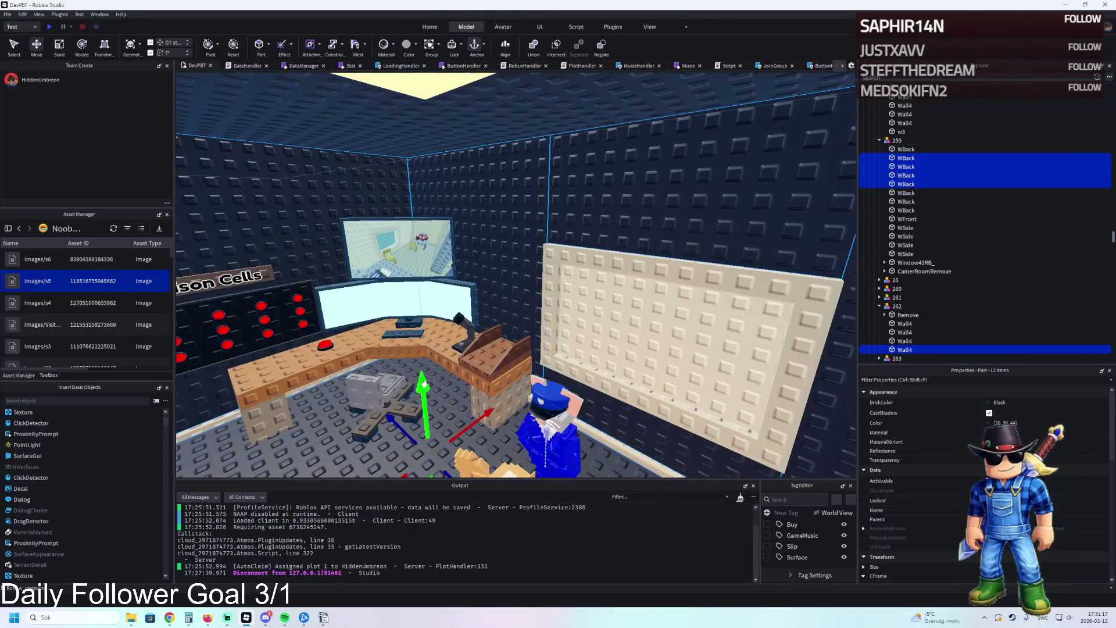
scroll(508, 213, "up", 3)
mouse_move(508, 214)
left_mouse_down()
mouse_move(373, 315)
mouse_move(389, 242)
mouse_move(407, 250)
left_mouse_up()
- Group the selected walls into a model named BlackWalls
key("ctrl+g")
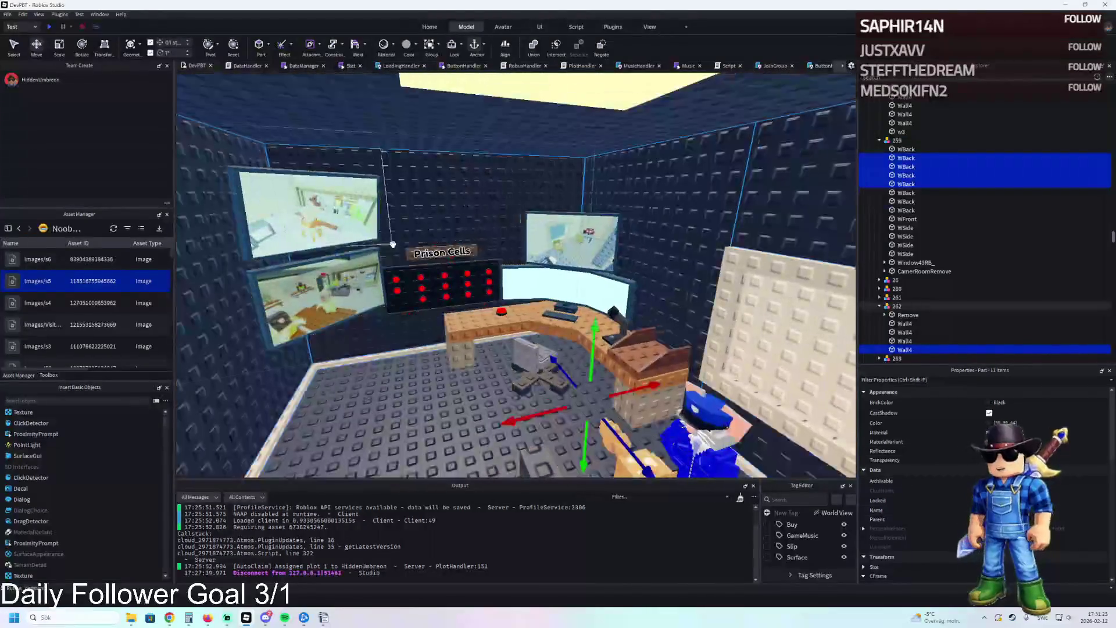
type("BlackWalls")
key("Return")
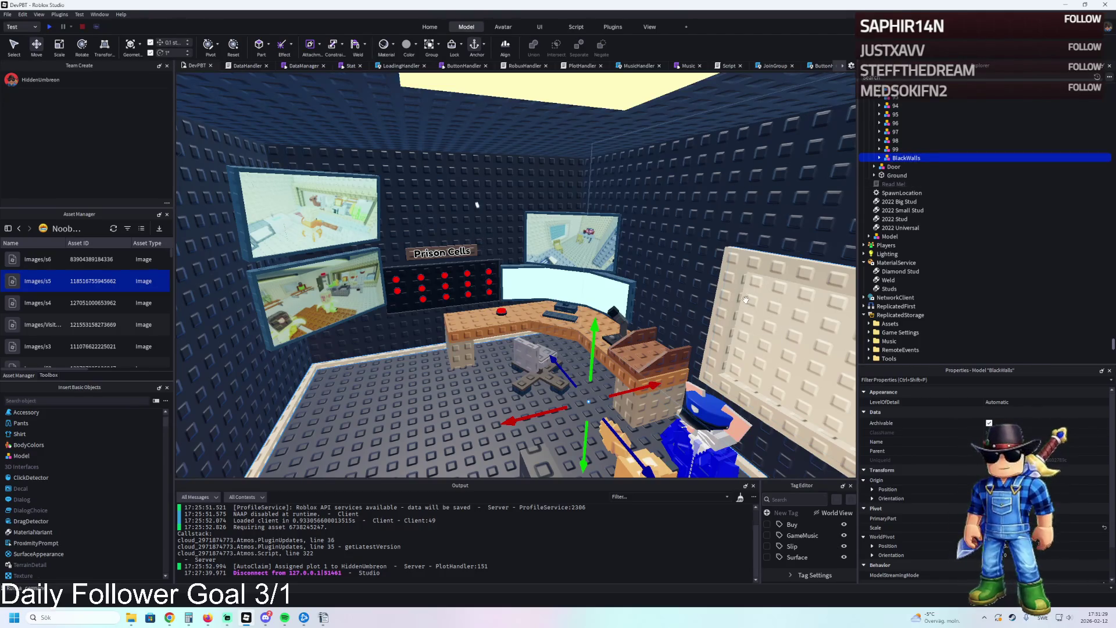
- Move the two selected models under a new parent in the hierarchy
left_click(646, 330, "ctrl")
mouse_move(916, 158)
left_mouse_down()
mouse_move(913, 169)
mouse_move(915, 158)
left_mouse_up()
key("w")
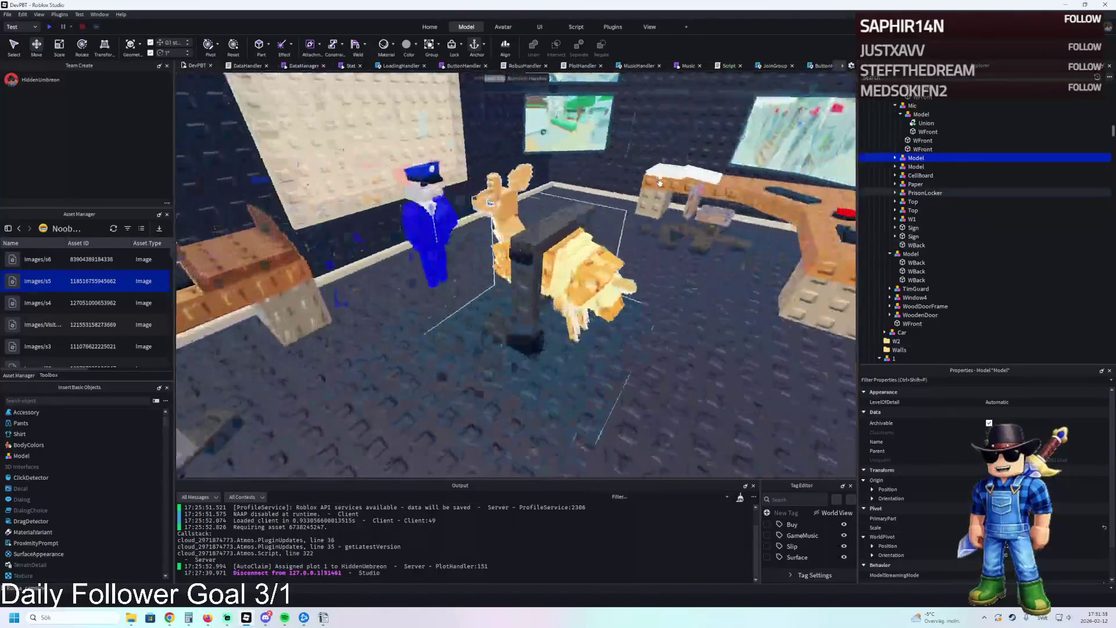
- Fly around the finished control room, viewing the whiteboard, doorway and whole room
key("s")
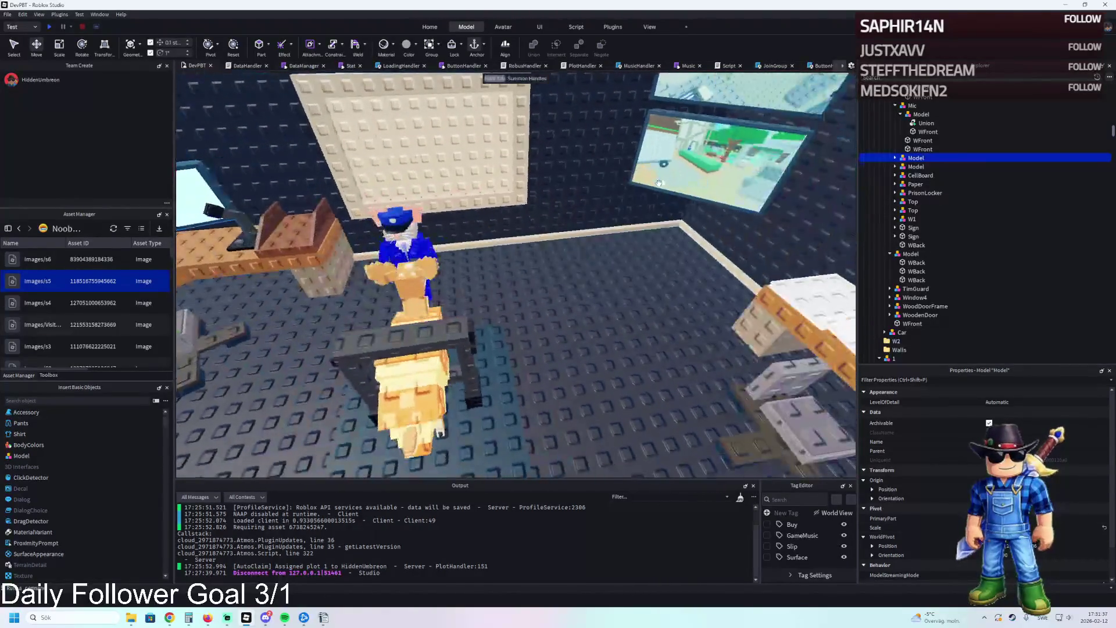
key("s")
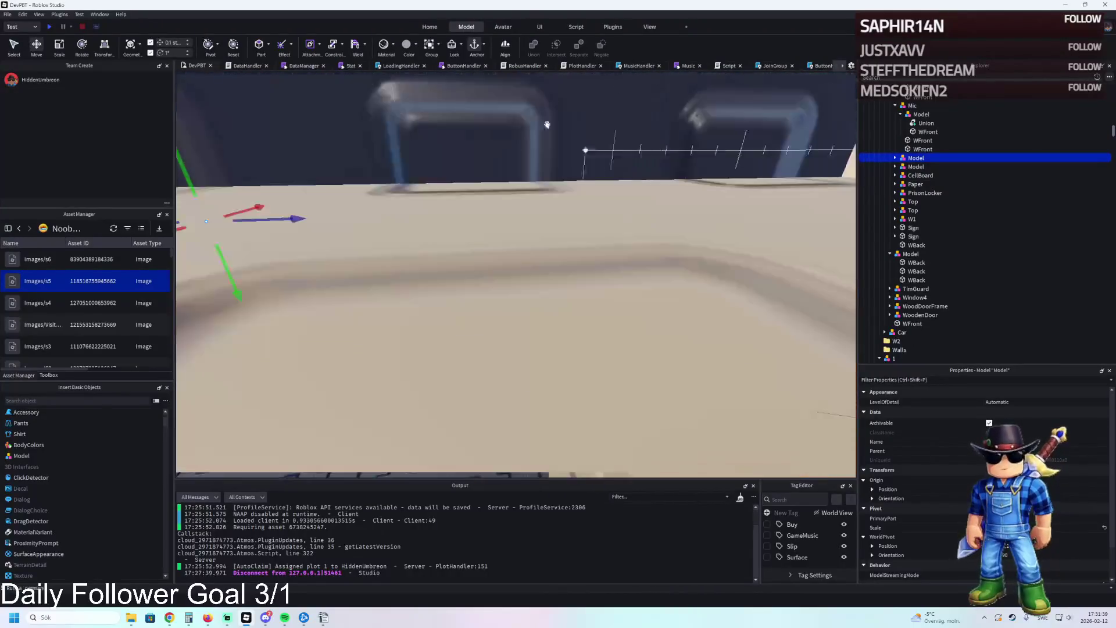
key("a")
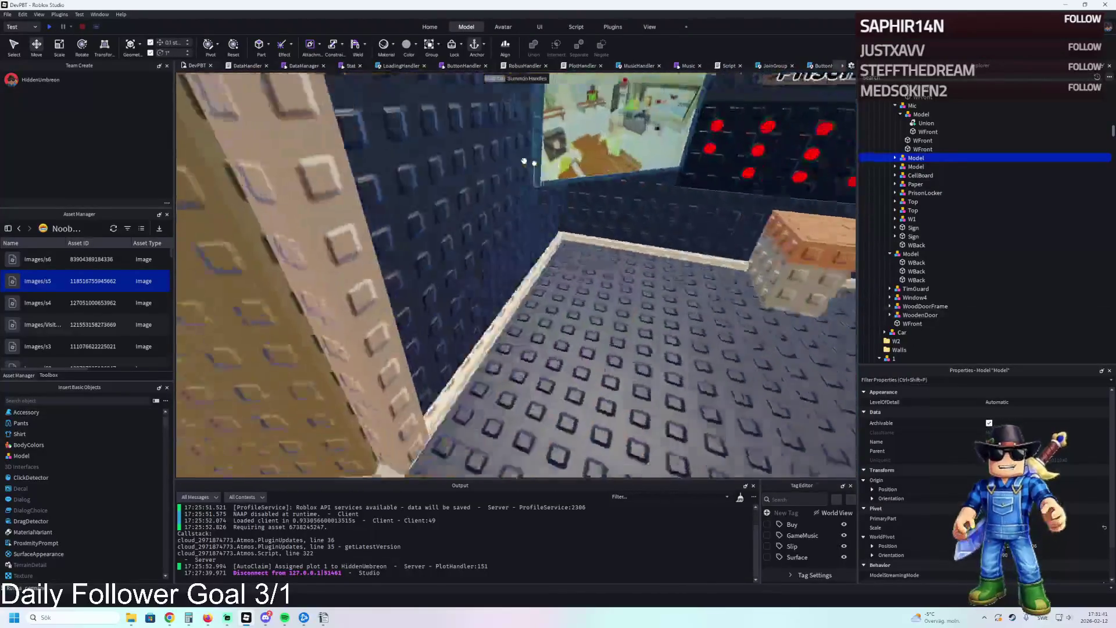
key("w")
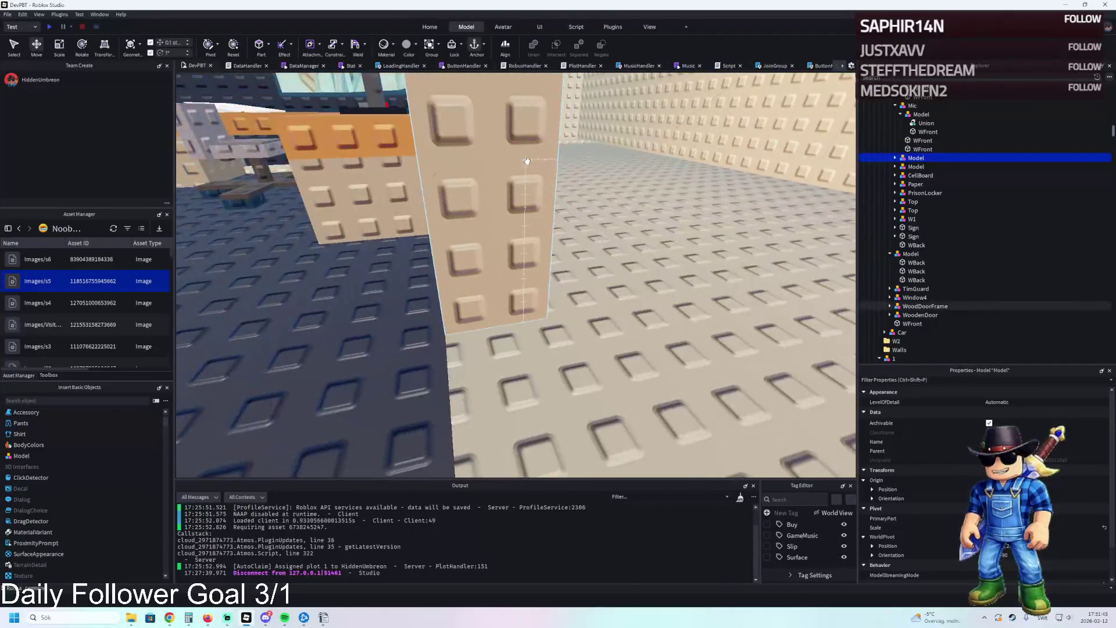
key("f")
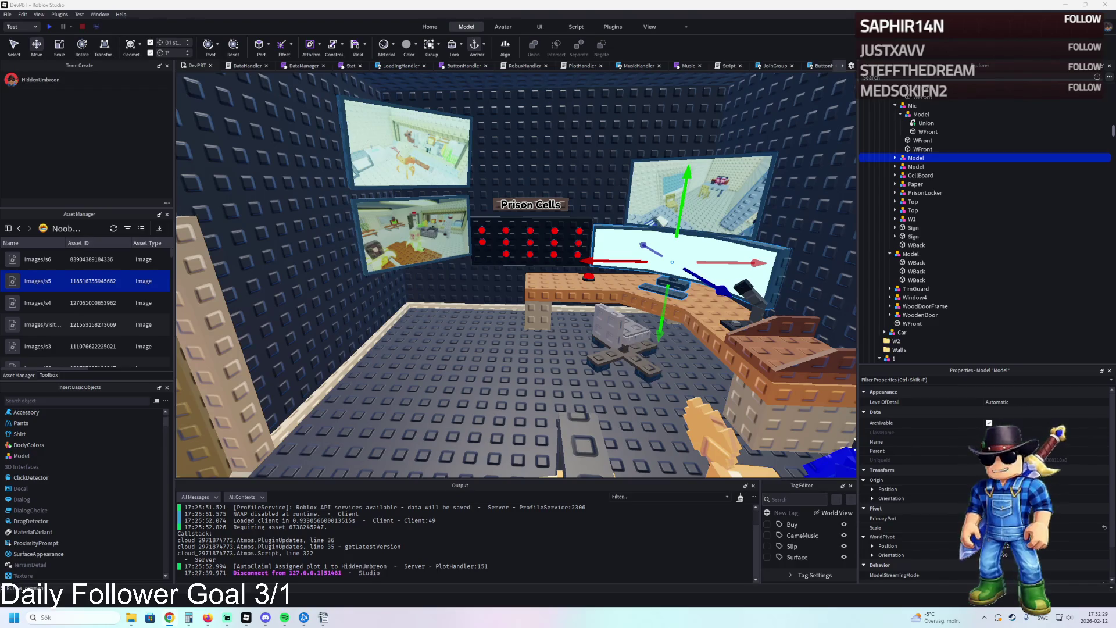
scroll(375, 281, "down", 5)
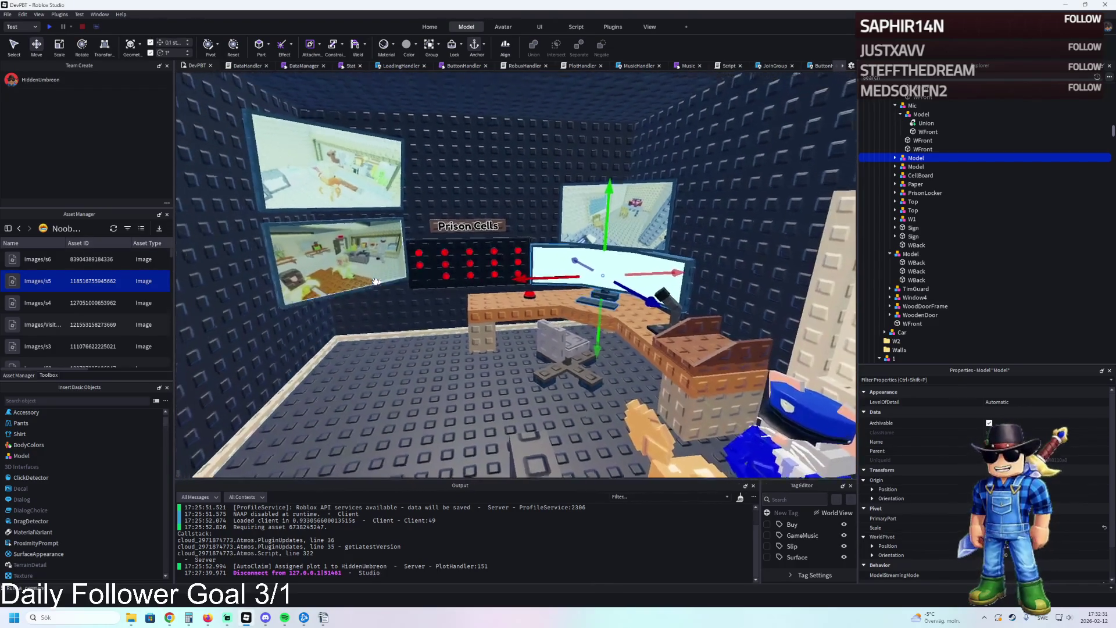
scroll(375, 281, "down", 3)
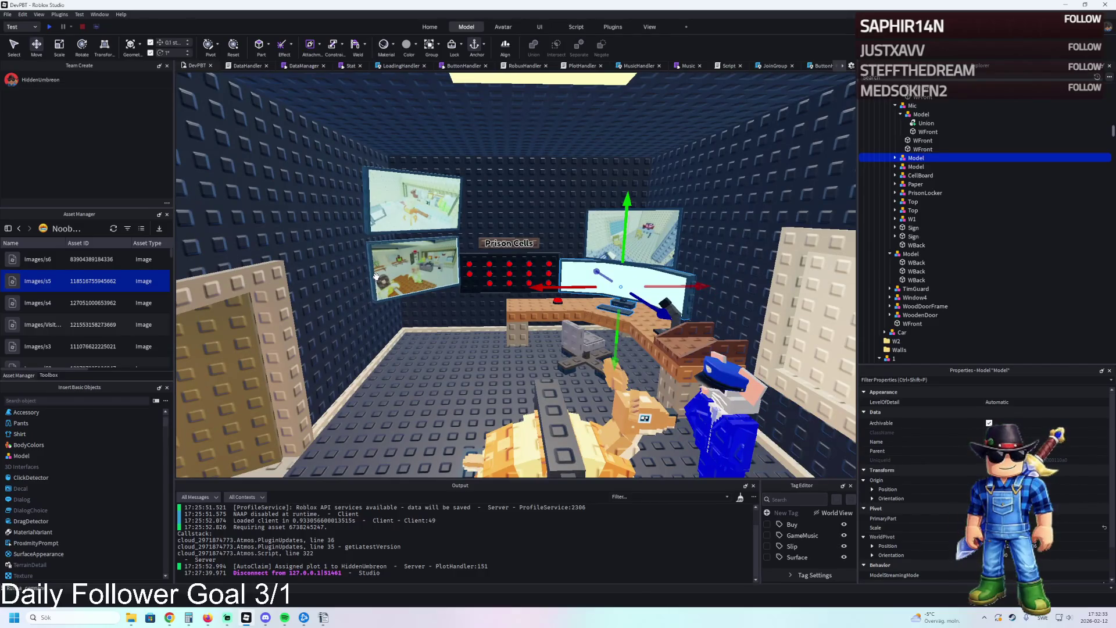
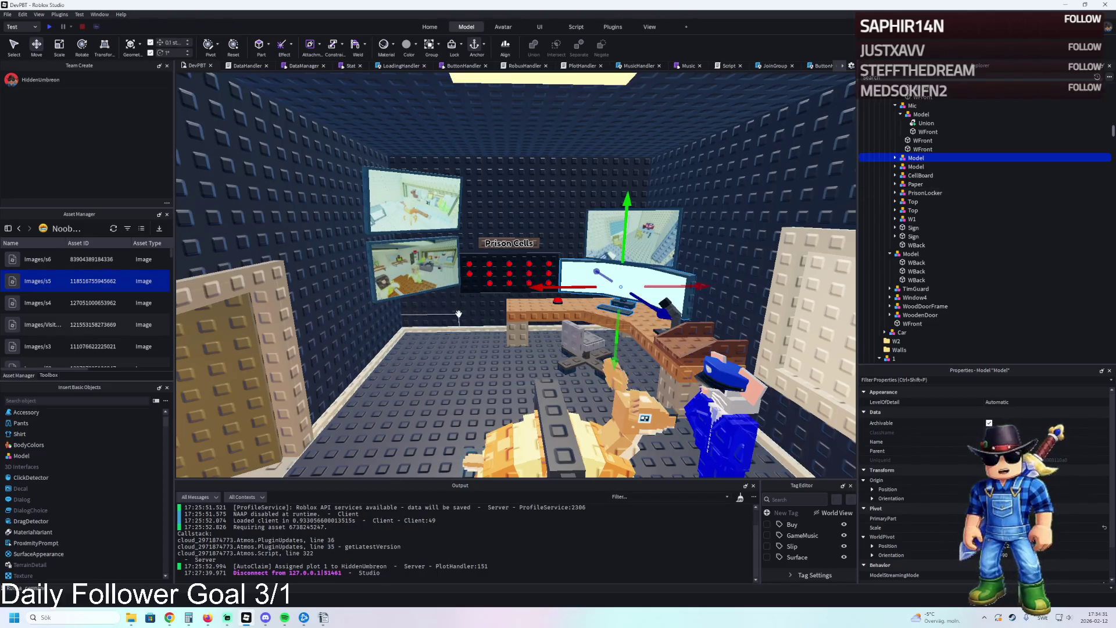
- Collapse the WorkStation, Prison and Upgrades folders in Explorer and select the Prison folder
scroll(459, 314, "up", 5)
scroll(461, 308, "down", 5)
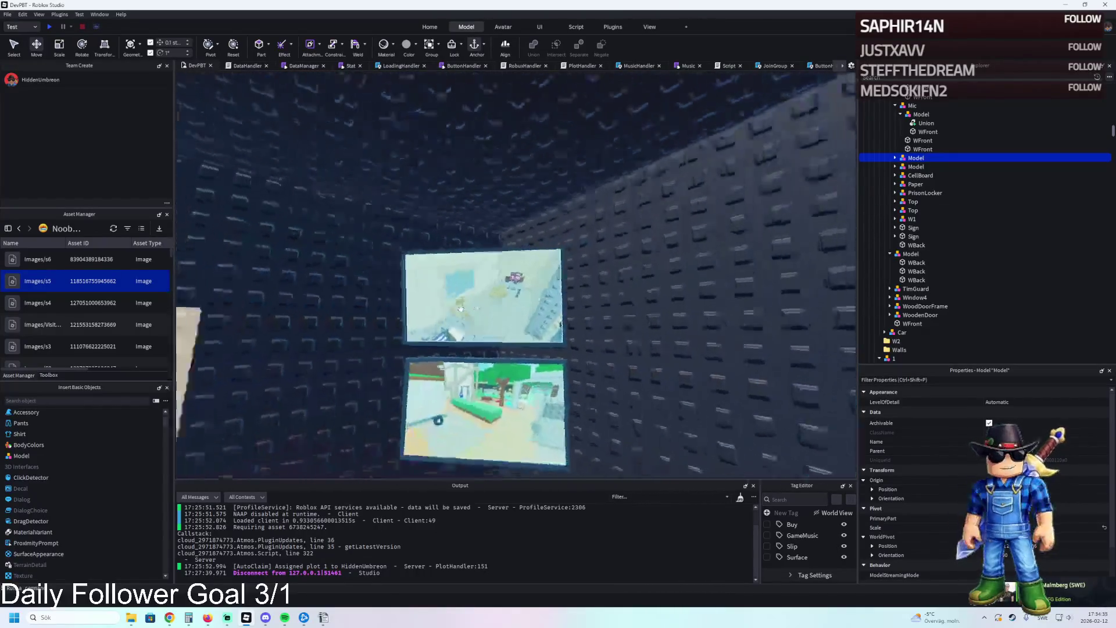
scroll(953, 233, "up", 4)
double_click(917, 157)
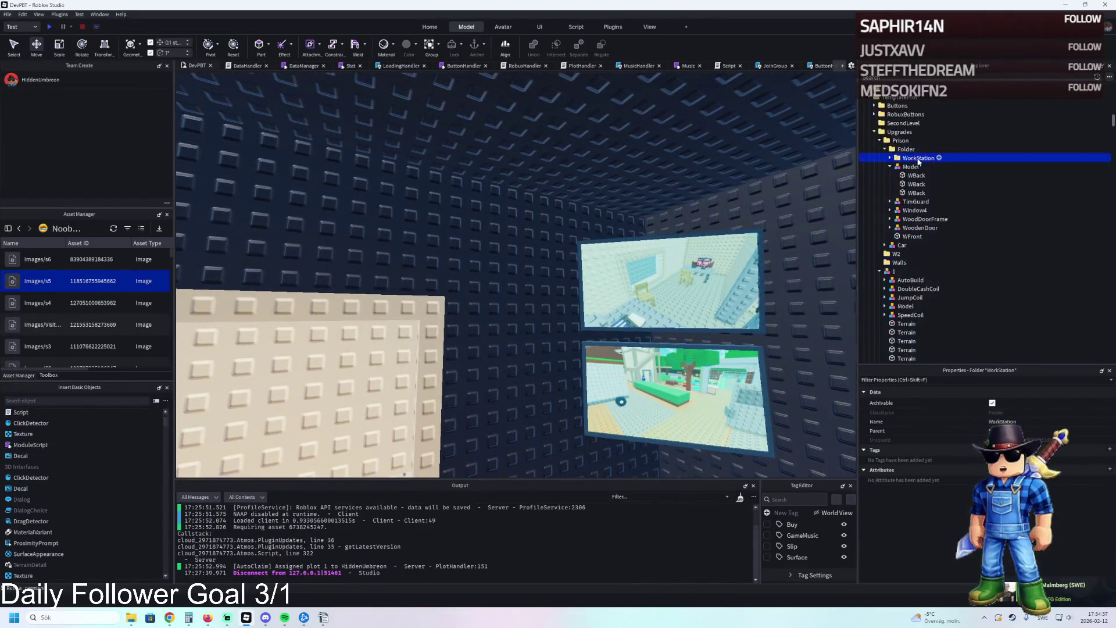
double_click(905, 149)
double_click(900, 140)
double_click(898, 132)
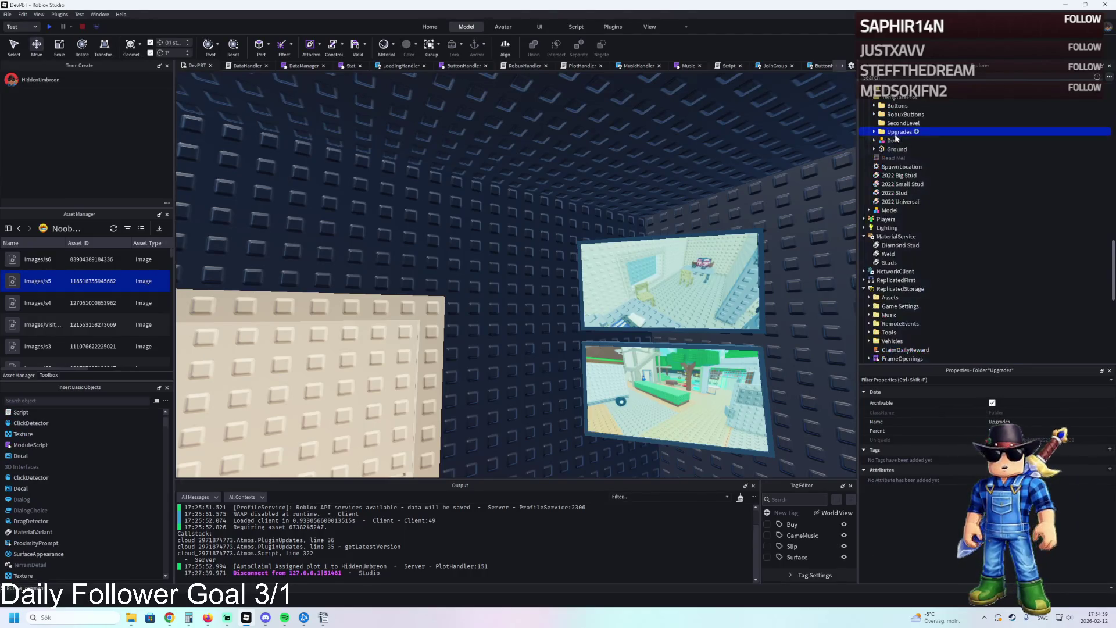
double_click(899, 132)
double_click(894, 157)
left_click(898, 167)
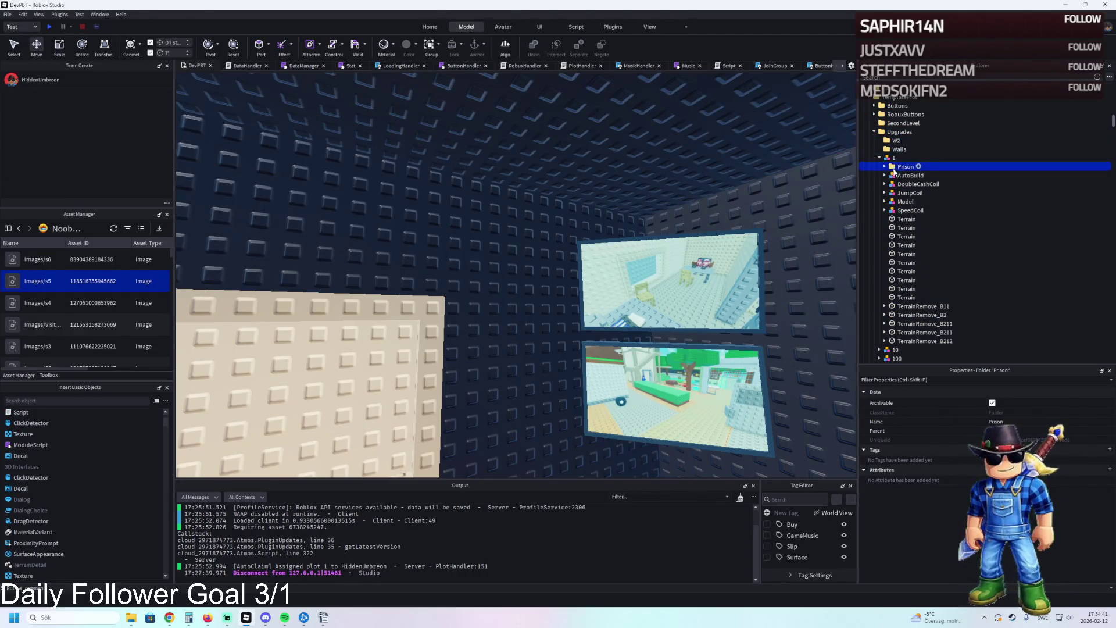
- Move the collapsed TemplatePlot folder into ReplicatedStorage and start a playtest with F5
double_click(890, 96)
left_click_drag(891, 97, 886, 169)
left_click_drag(898, 198, 895, 245)
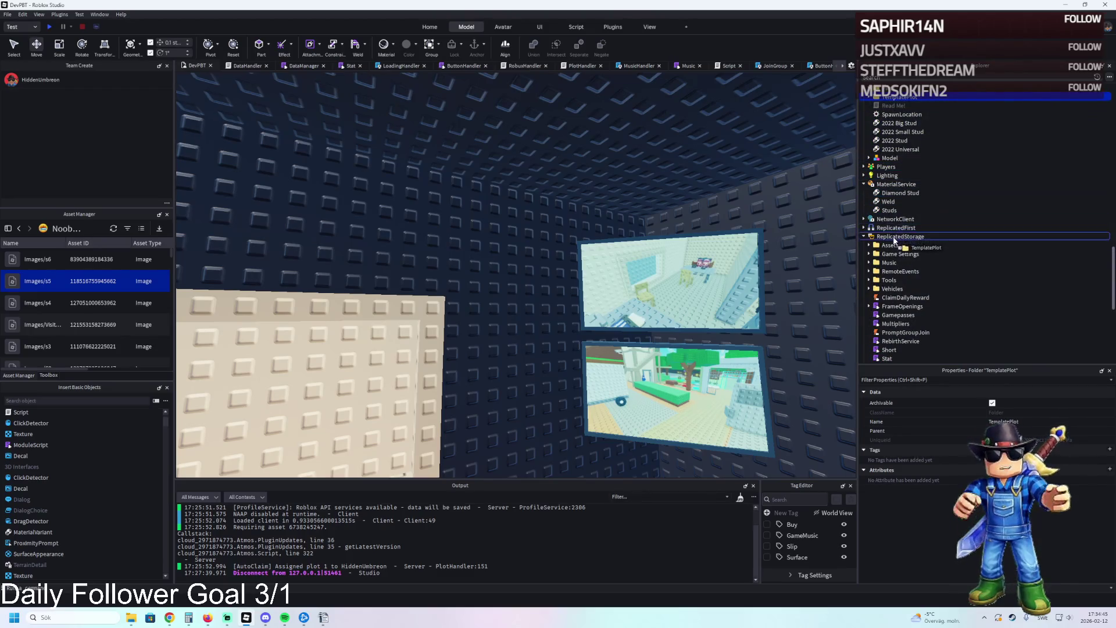
key("F5")
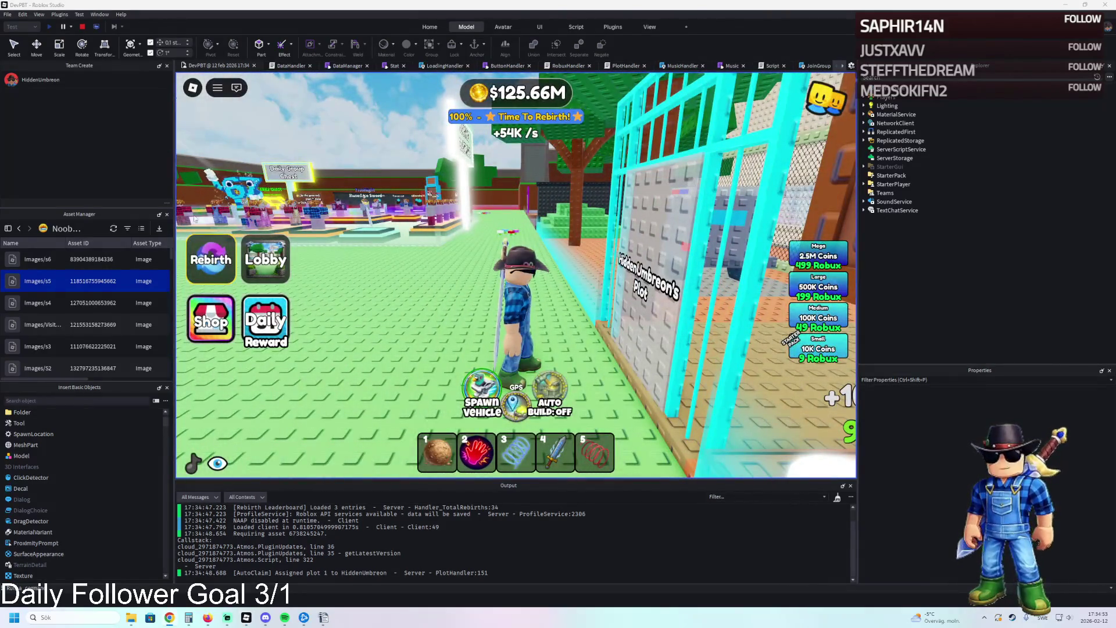
- Walk from the plot gate through the plot cell and corridor, then climb the stairs
key("d")
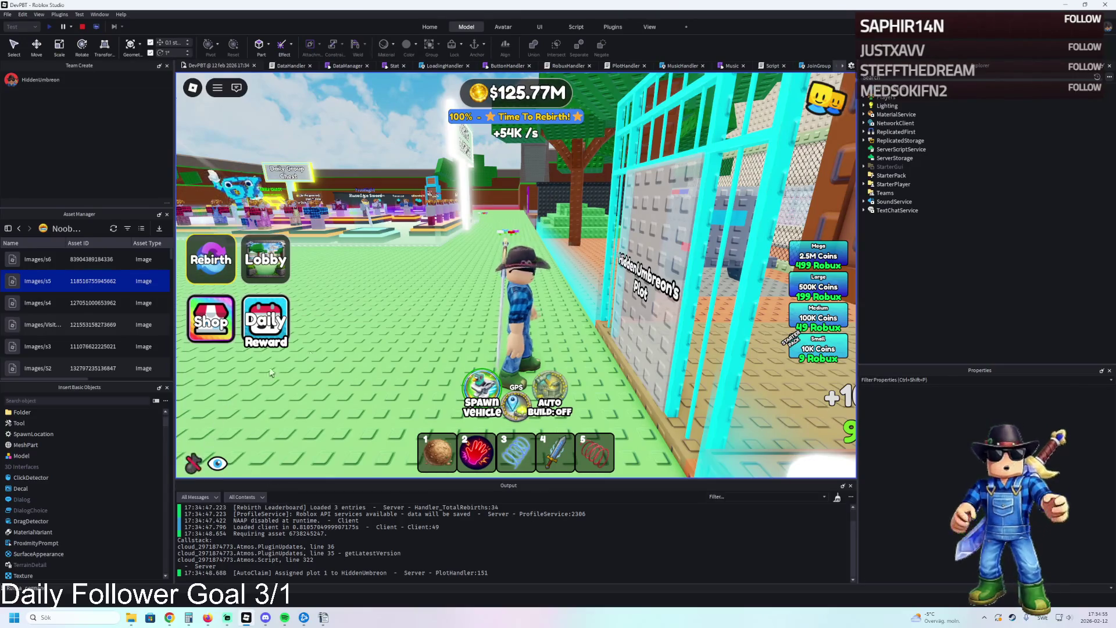
key("a")
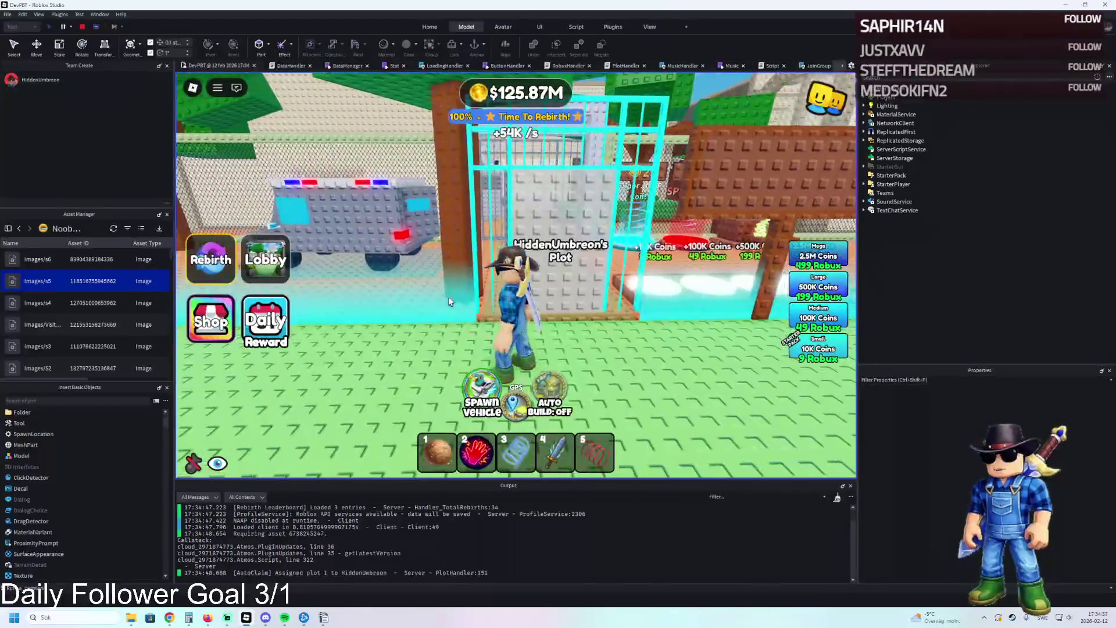
key("w")
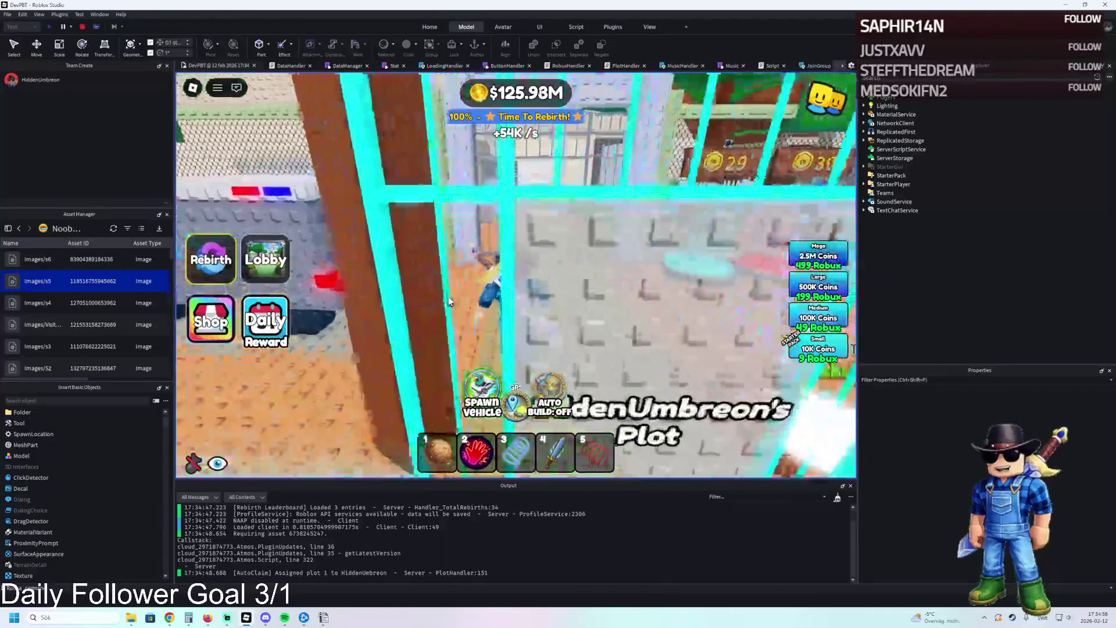
key("w")
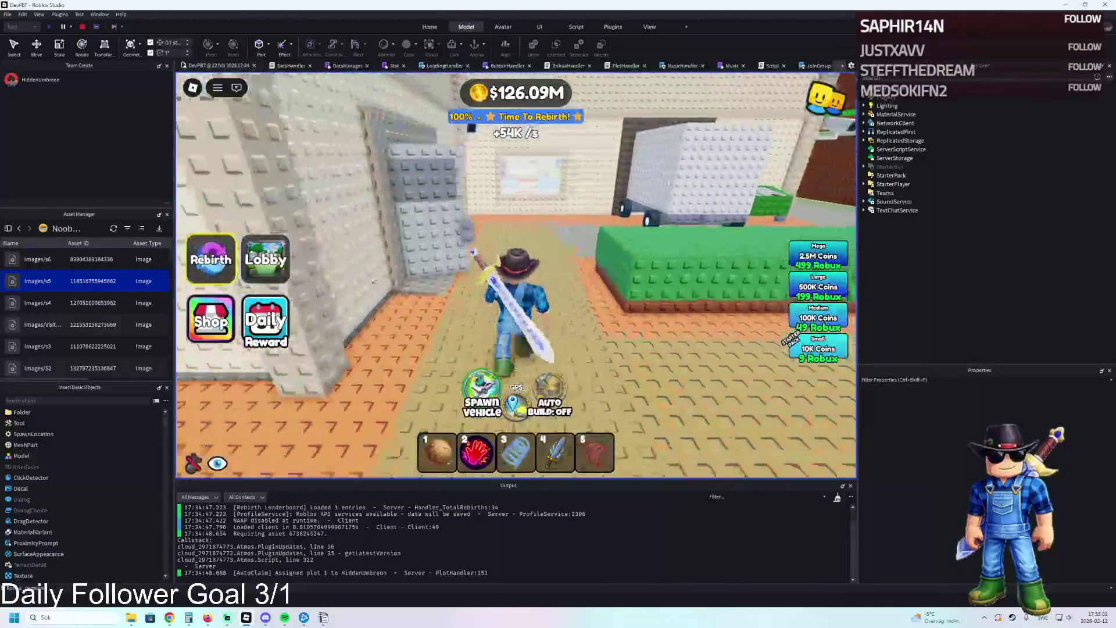
key("w")
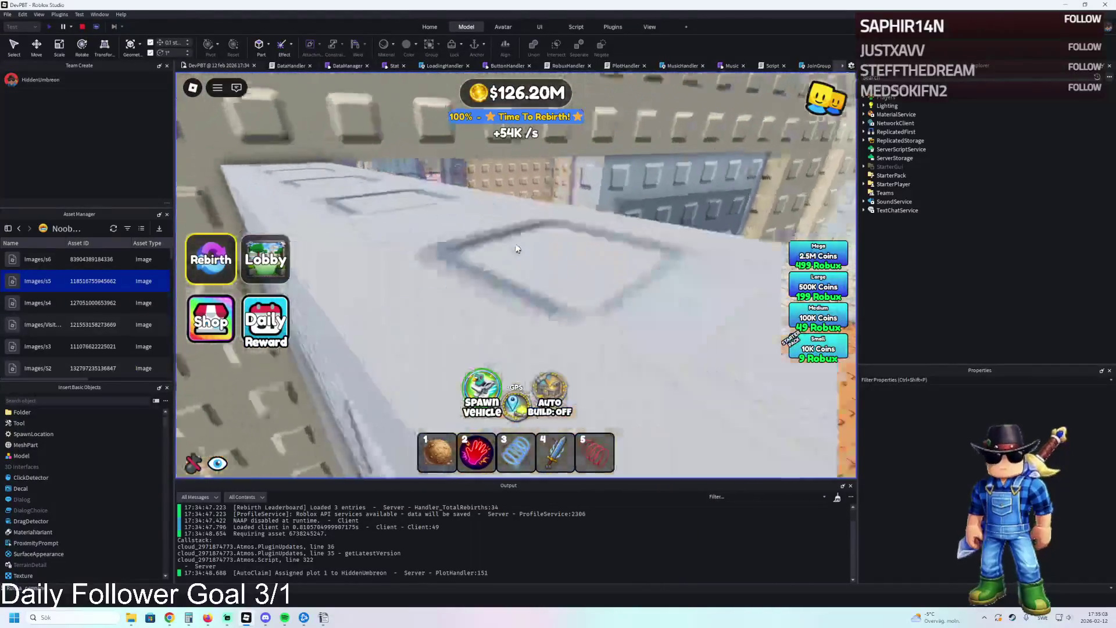
key("w")
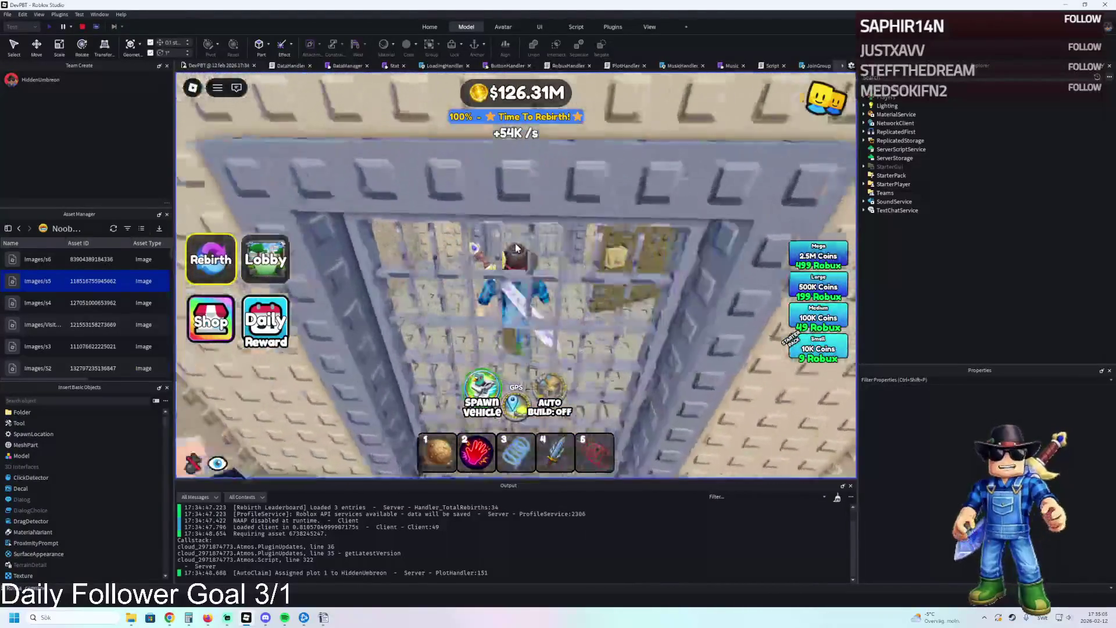
key("w")
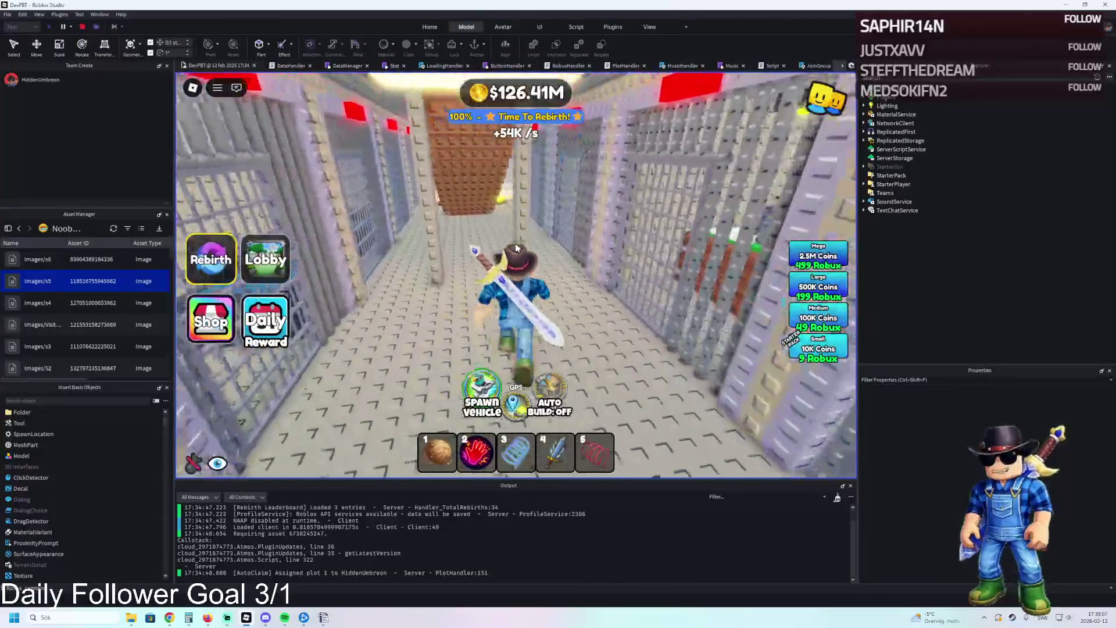
key("w")
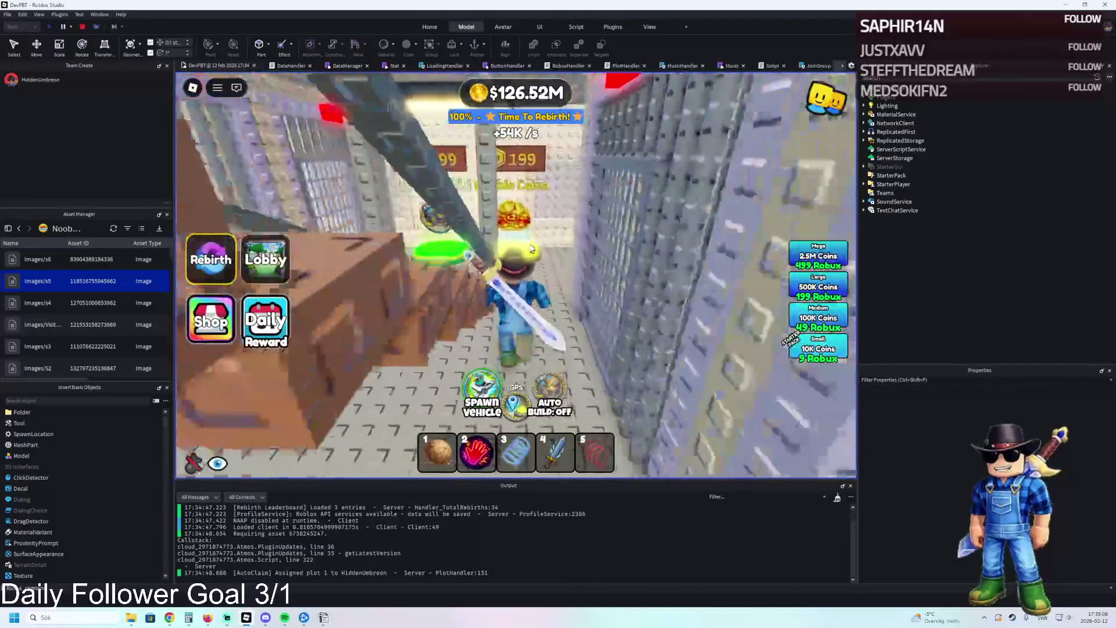
key("w")
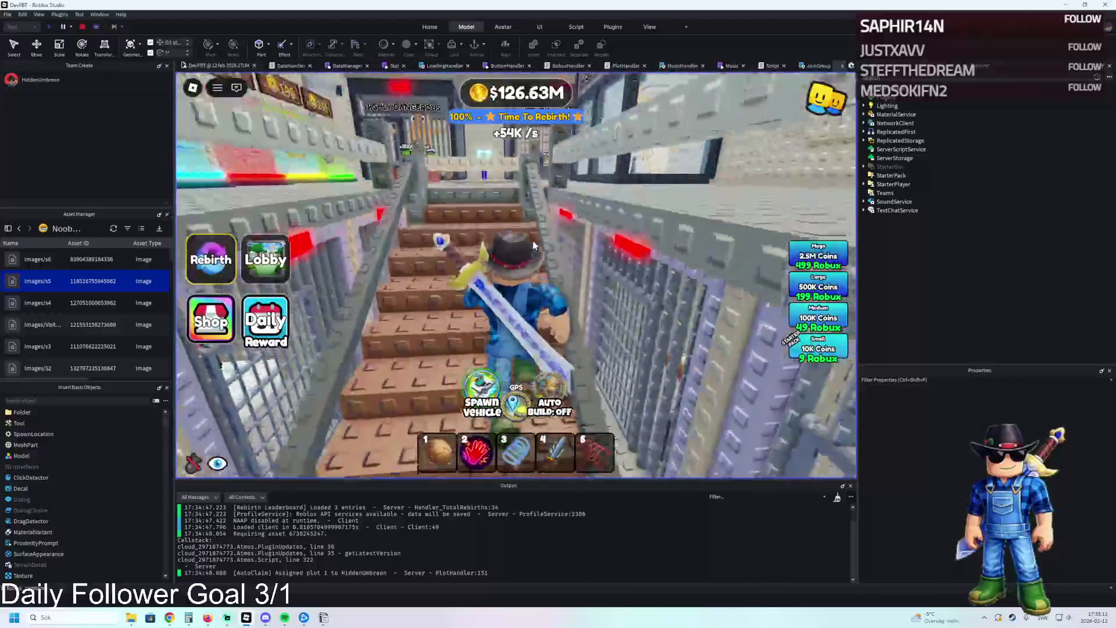
- Run past the coloured pads into the control room and stand facing the desk
key("w")
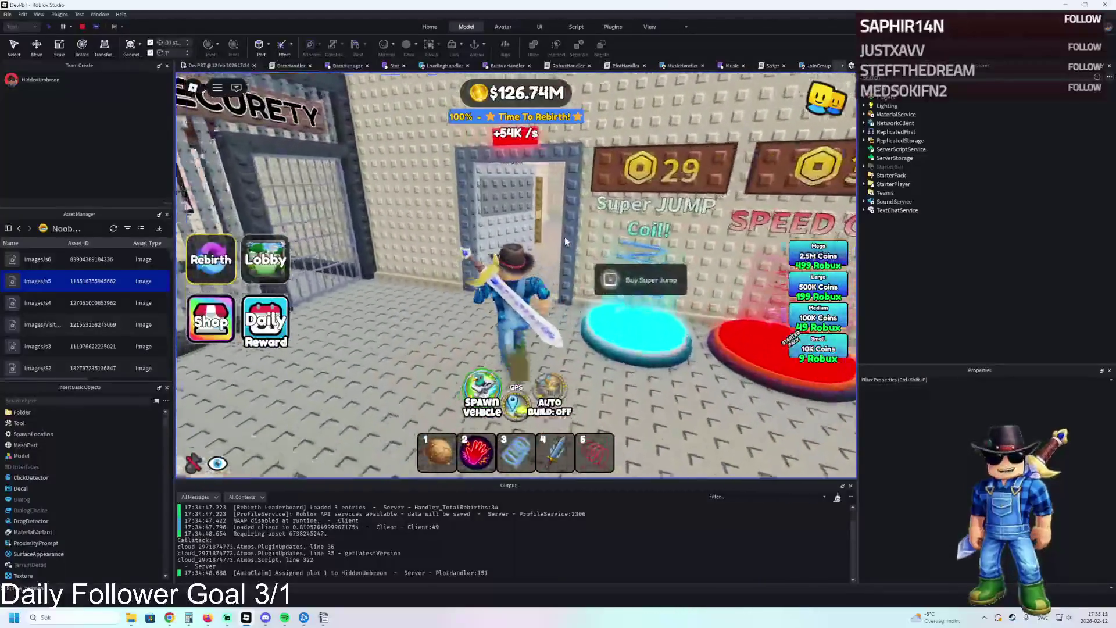
key("w")
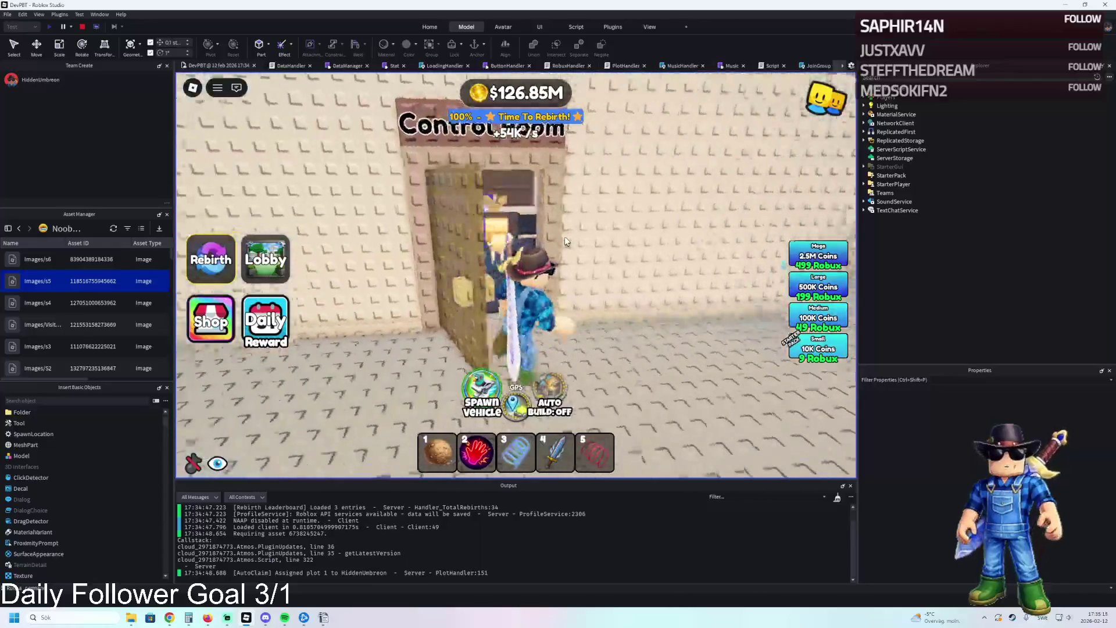
key("w")
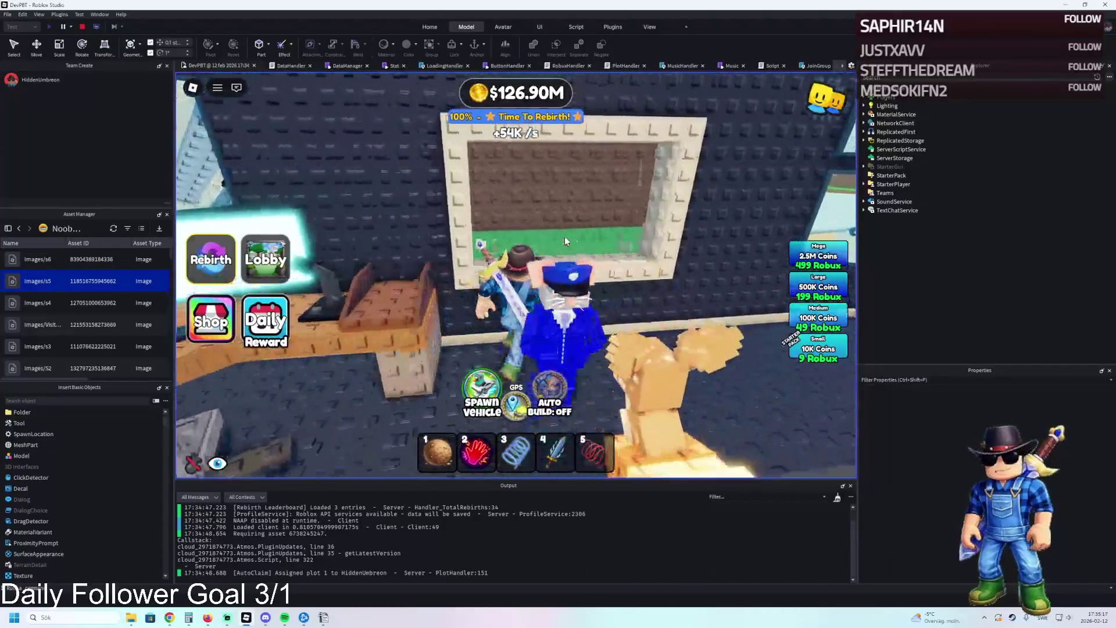
key("a")
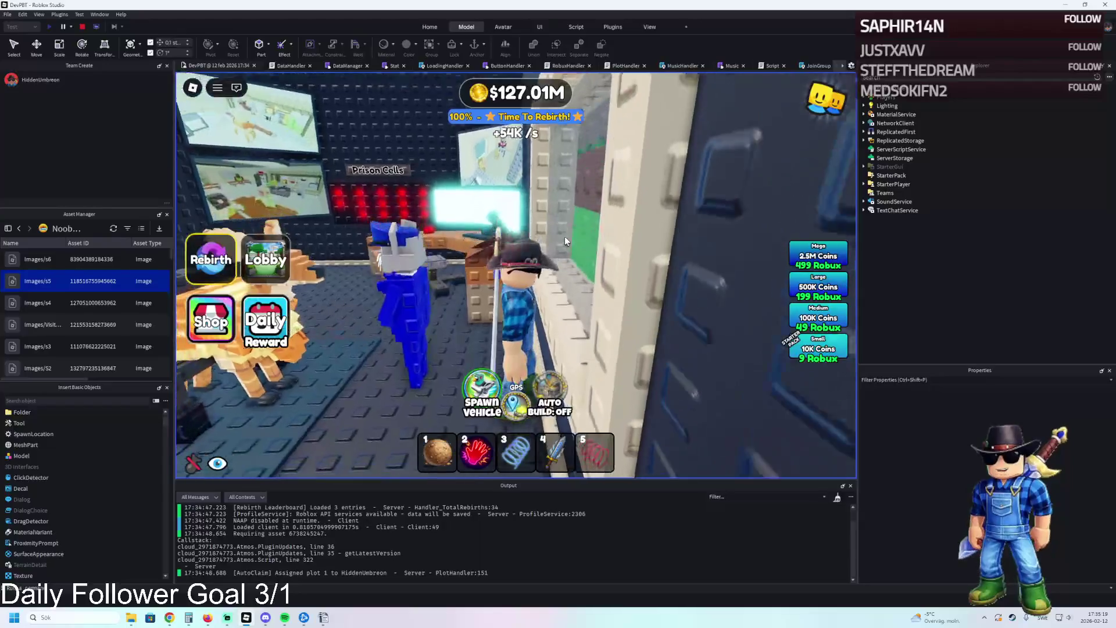
key("a")
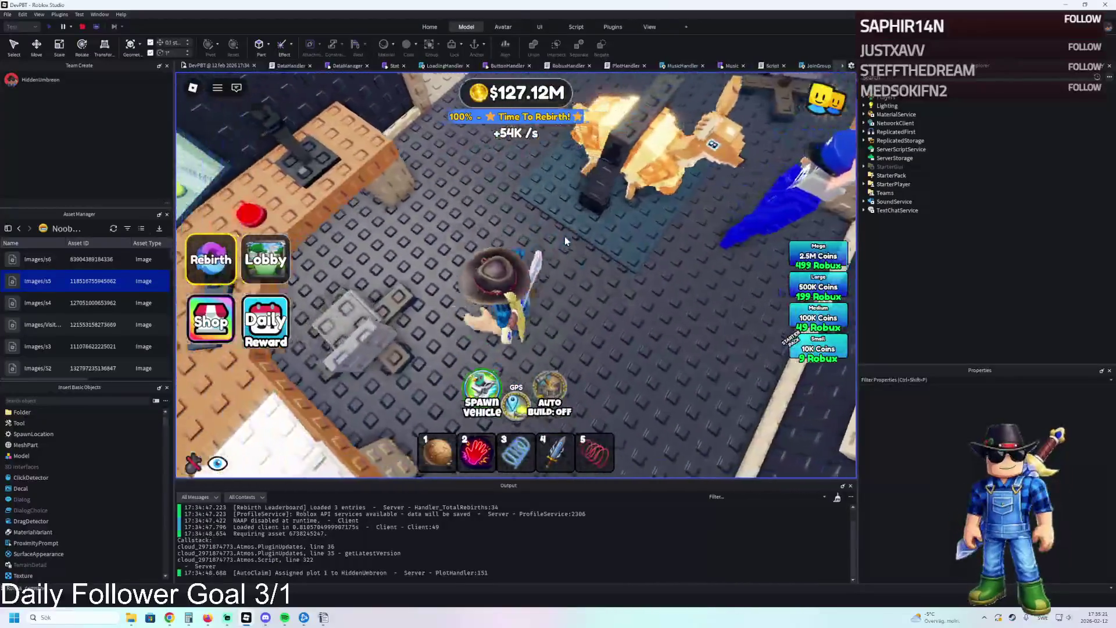
key("s")
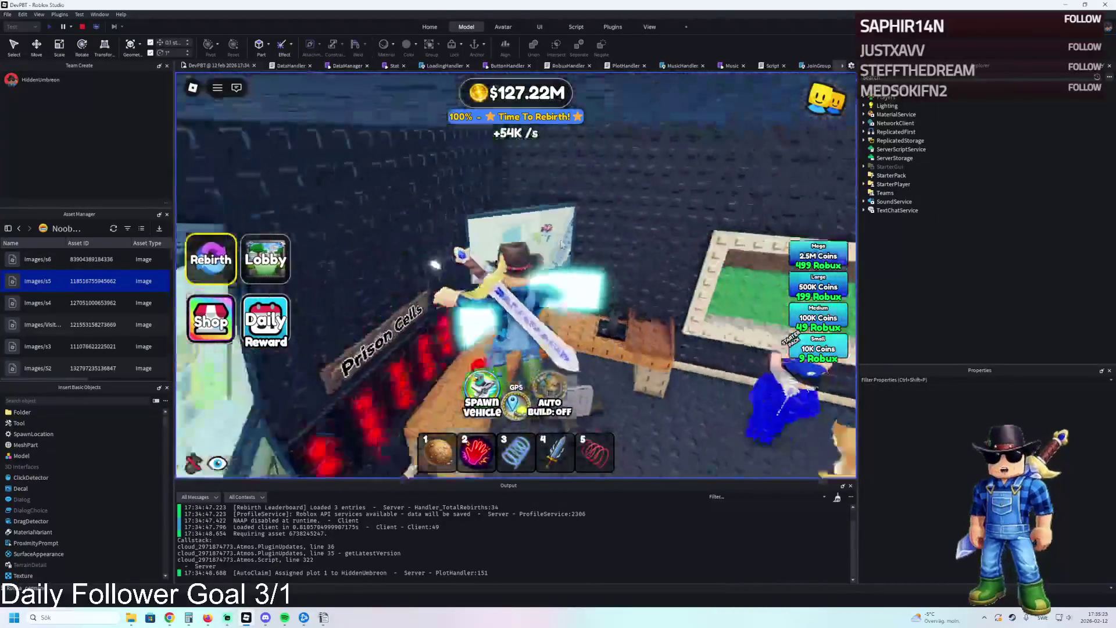
key("a")
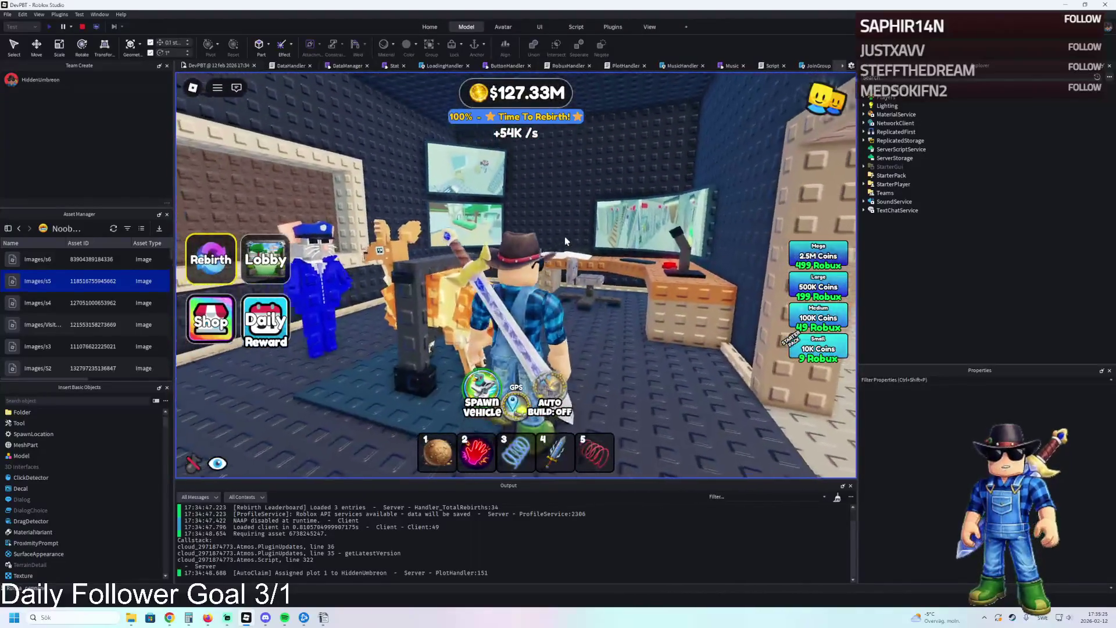
key("w")
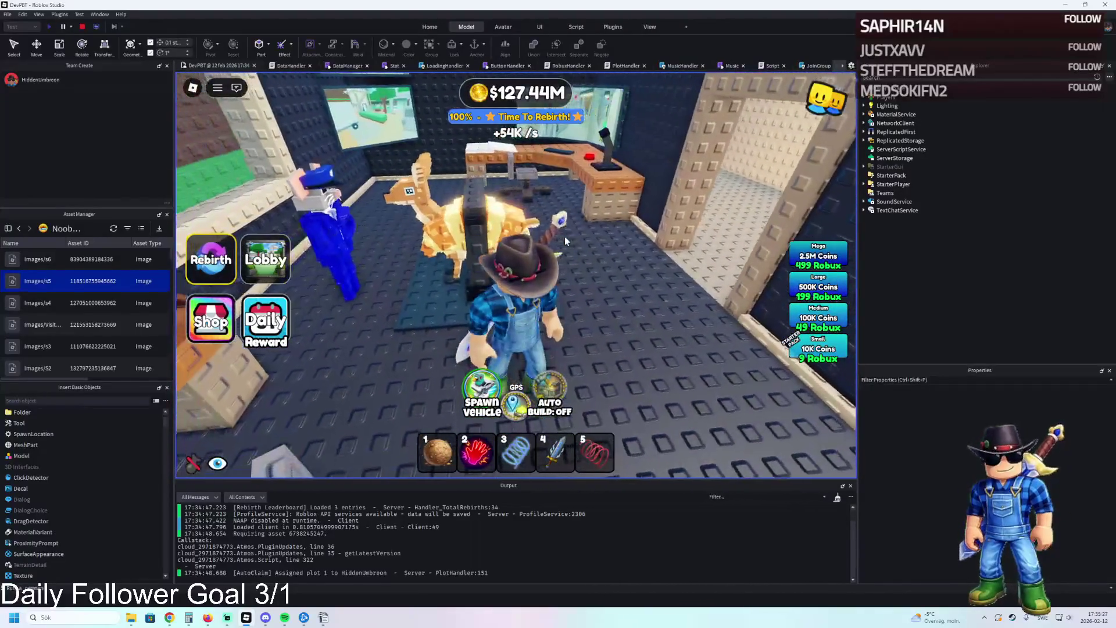
key("w")
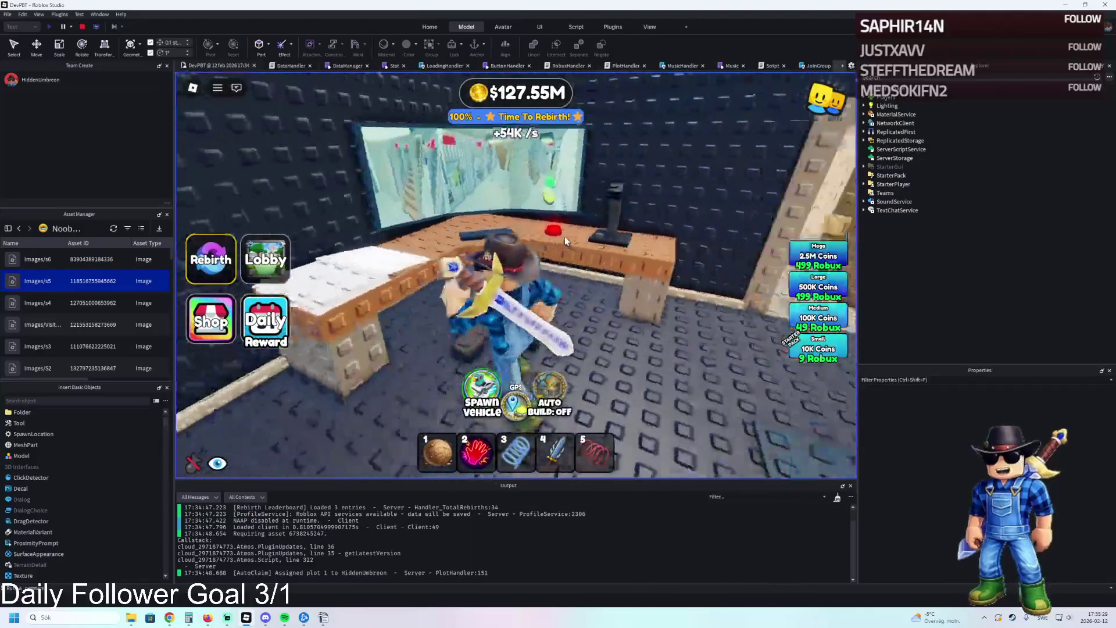
key("a")
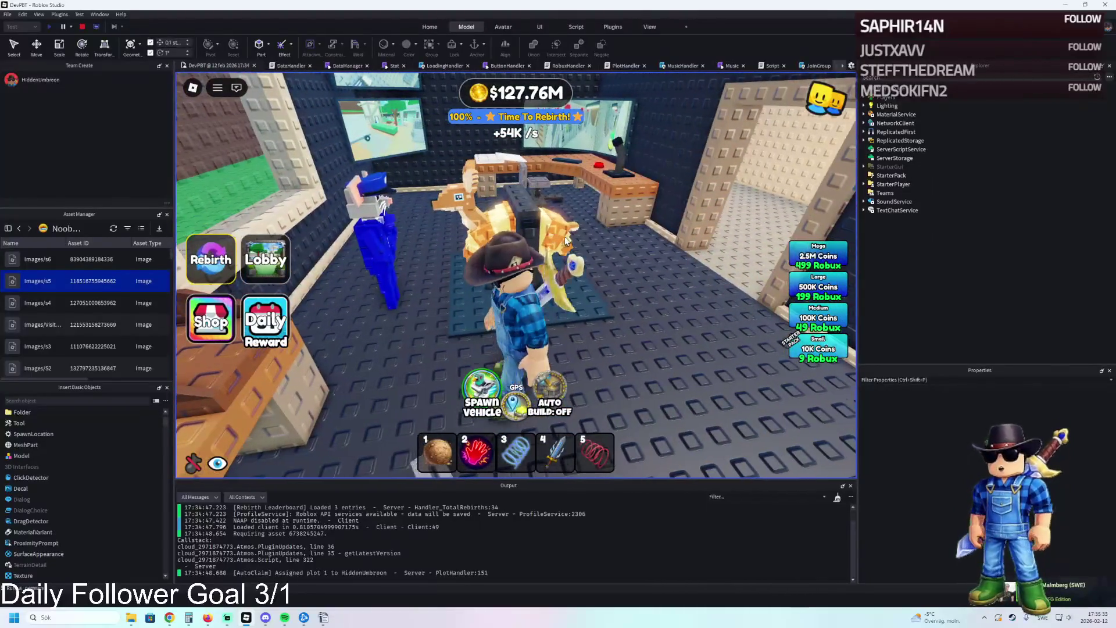
key("w")
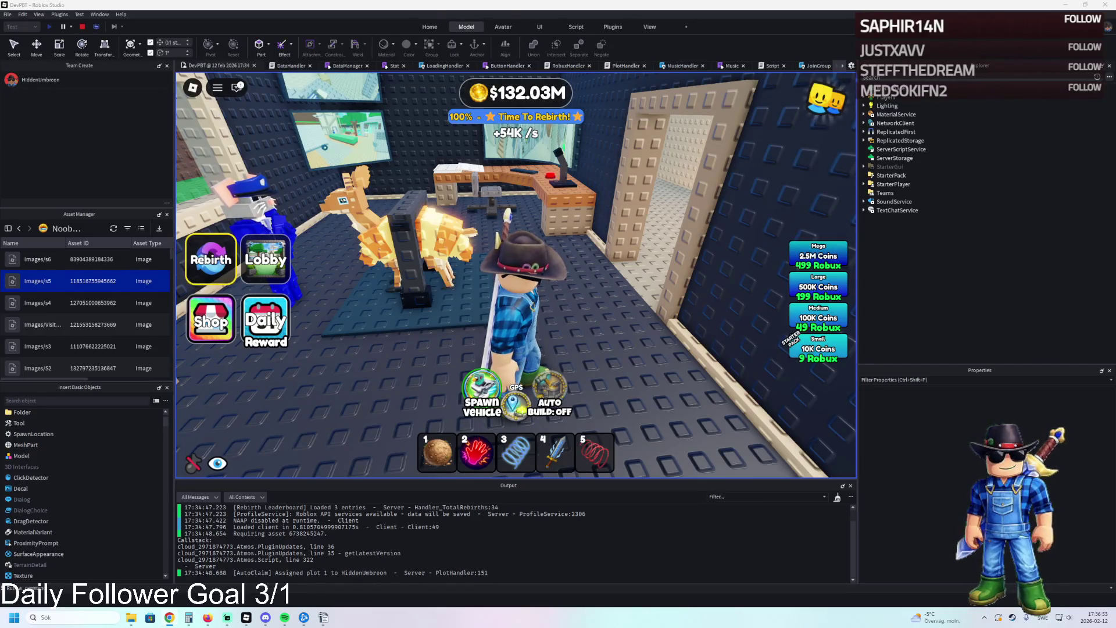
key("w")
key("d")
key("w")
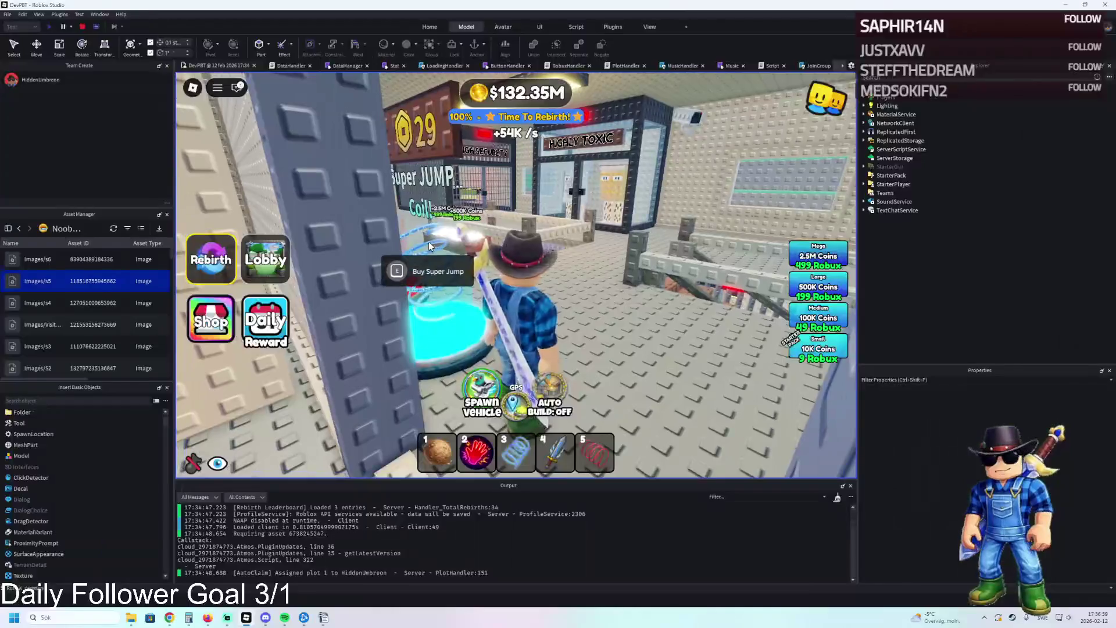
key("w")
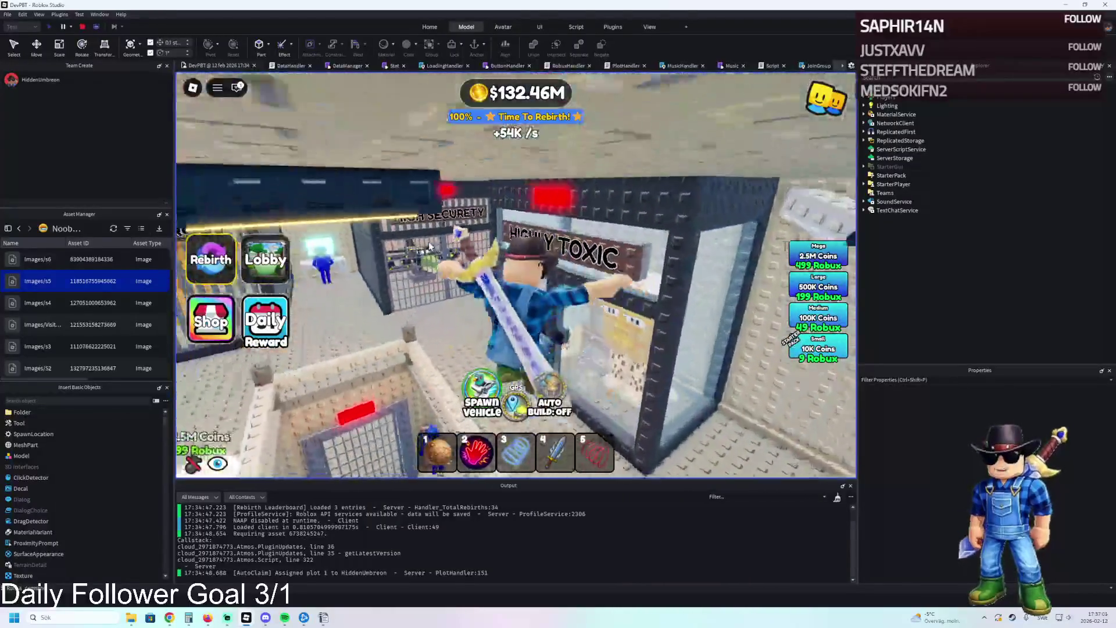
key("w")
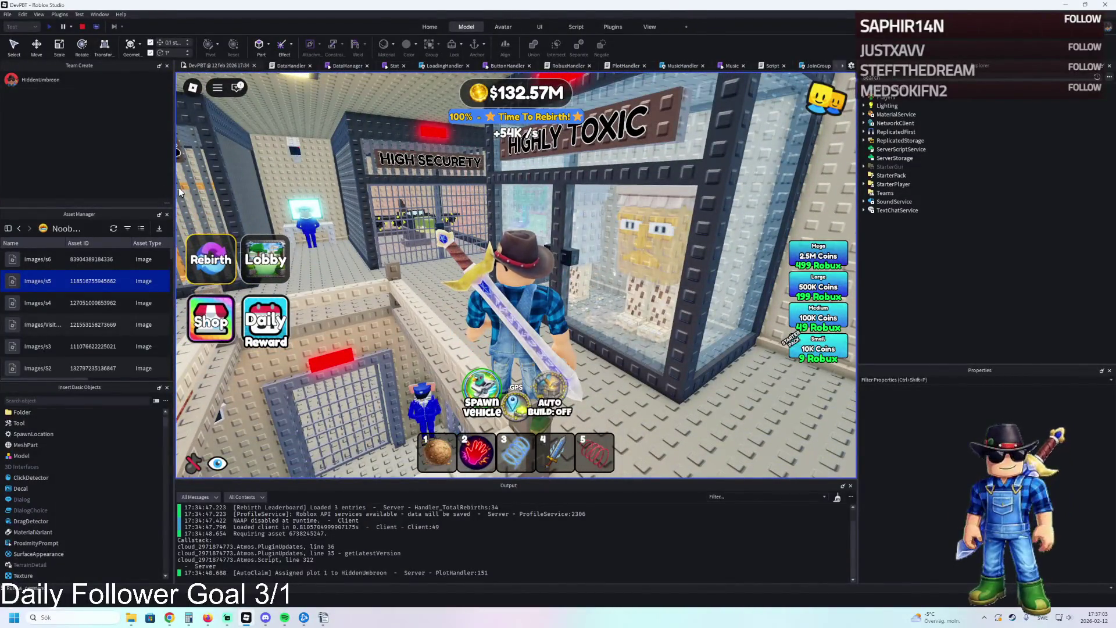
key("alt+Tab")
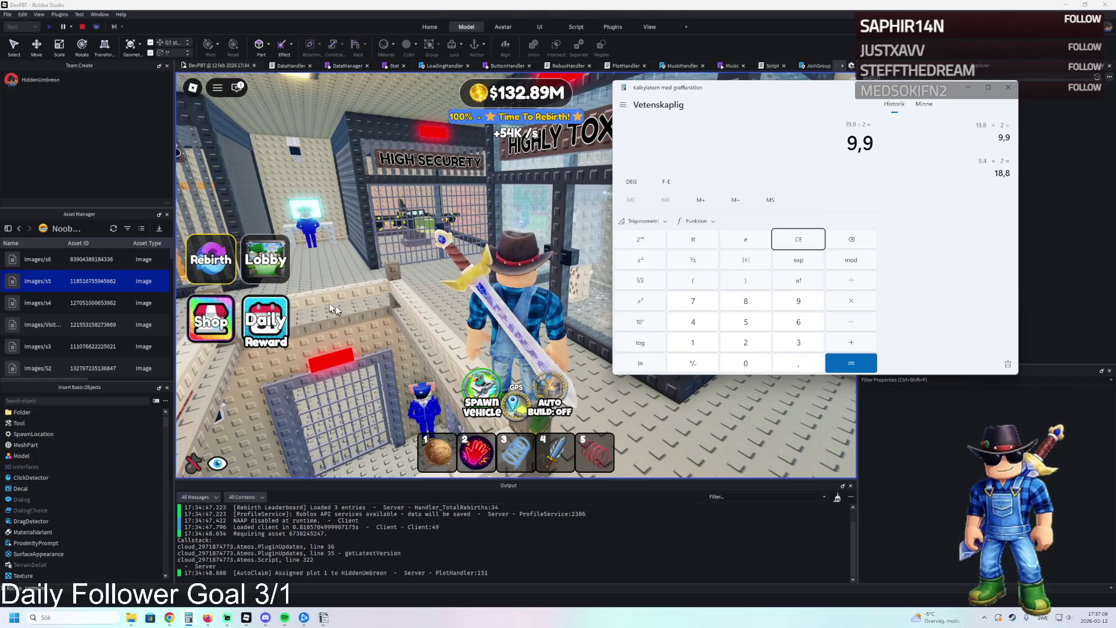
- Clear Calculator, compute 119,8 - 84 = 35,8, then close the window
key("Escape")
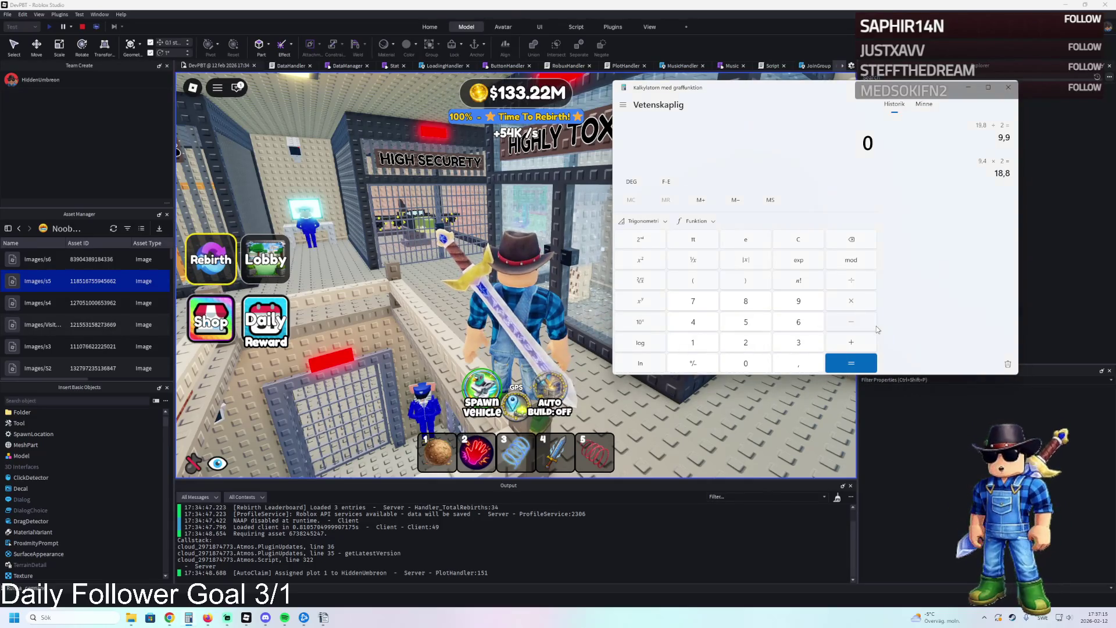
type("119,8 ")
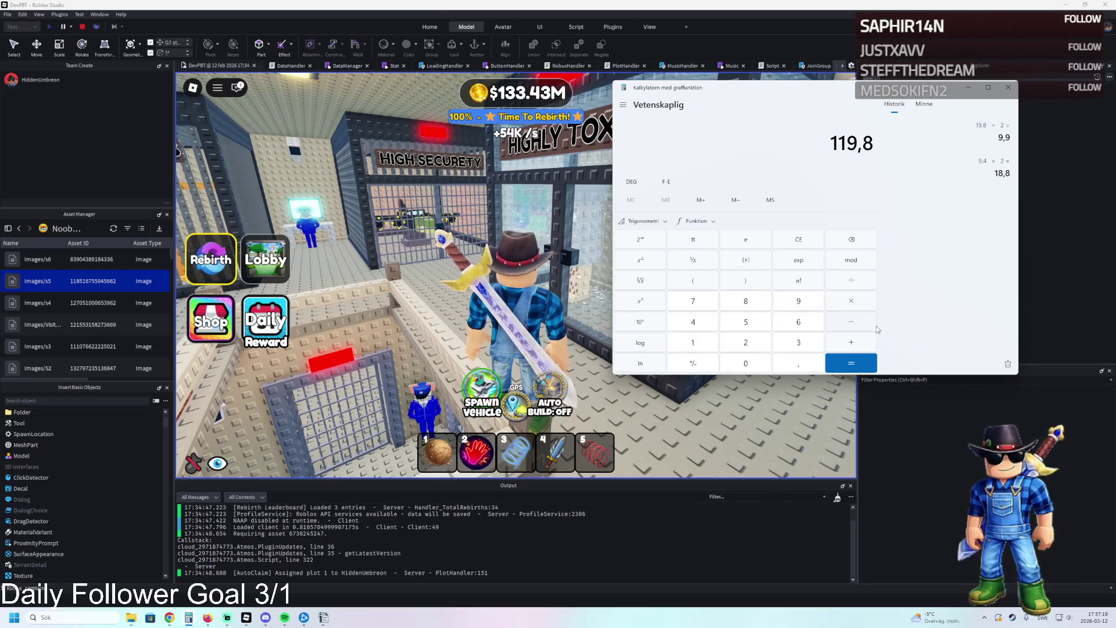
type("- 84")
key("Return")
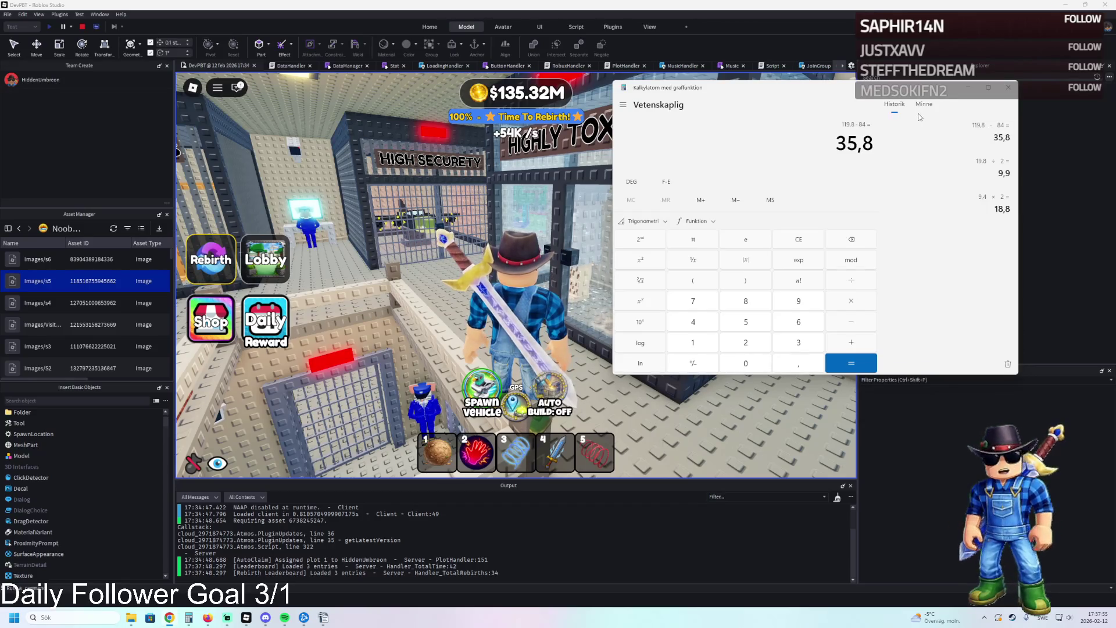
left_click(1007, 87)
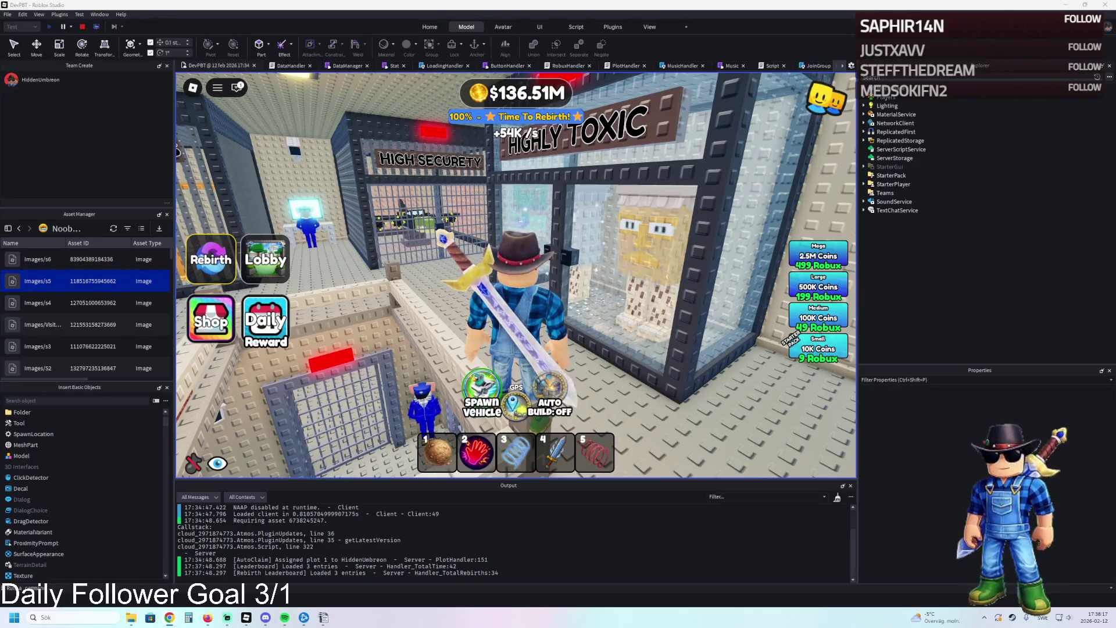
- Walk along the barred cell corridor over the crocodile block, swinging the sword
key("w")
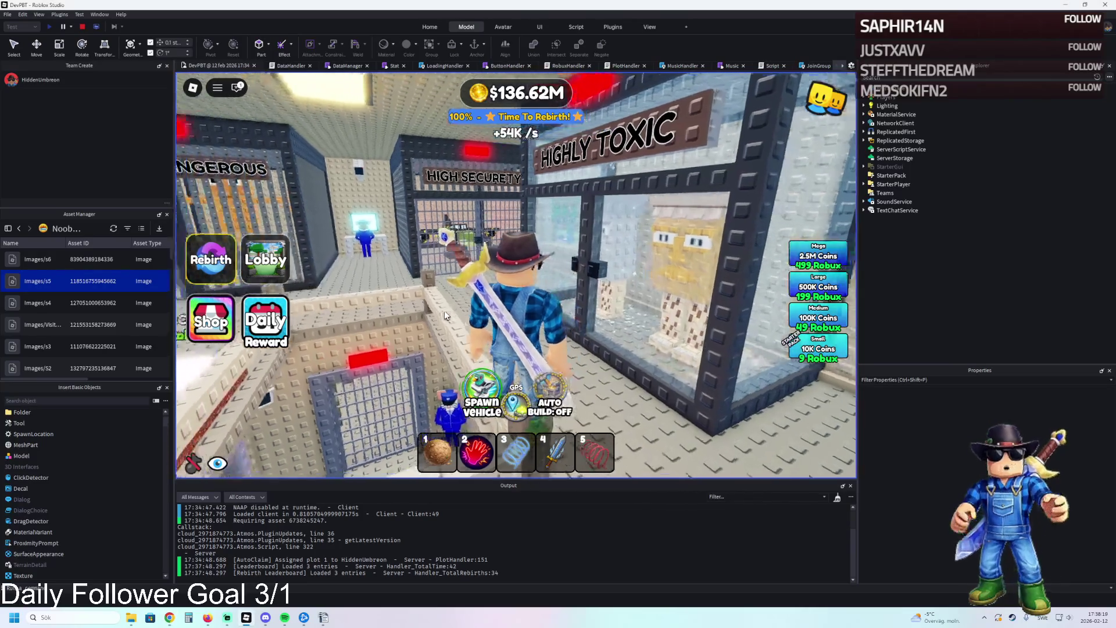
key("w")
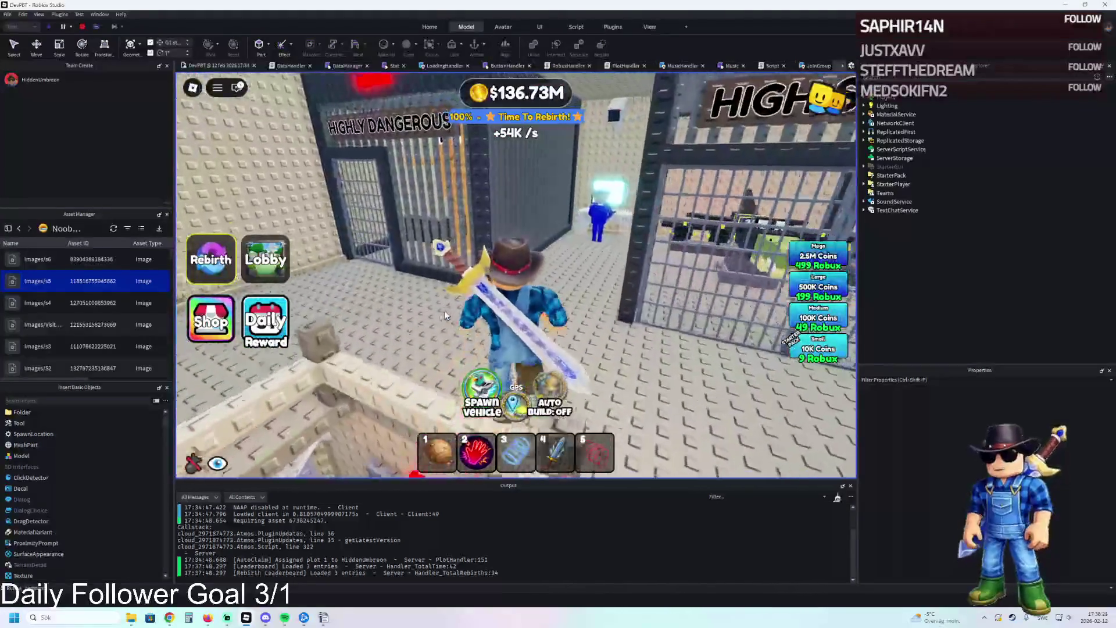
key("d")
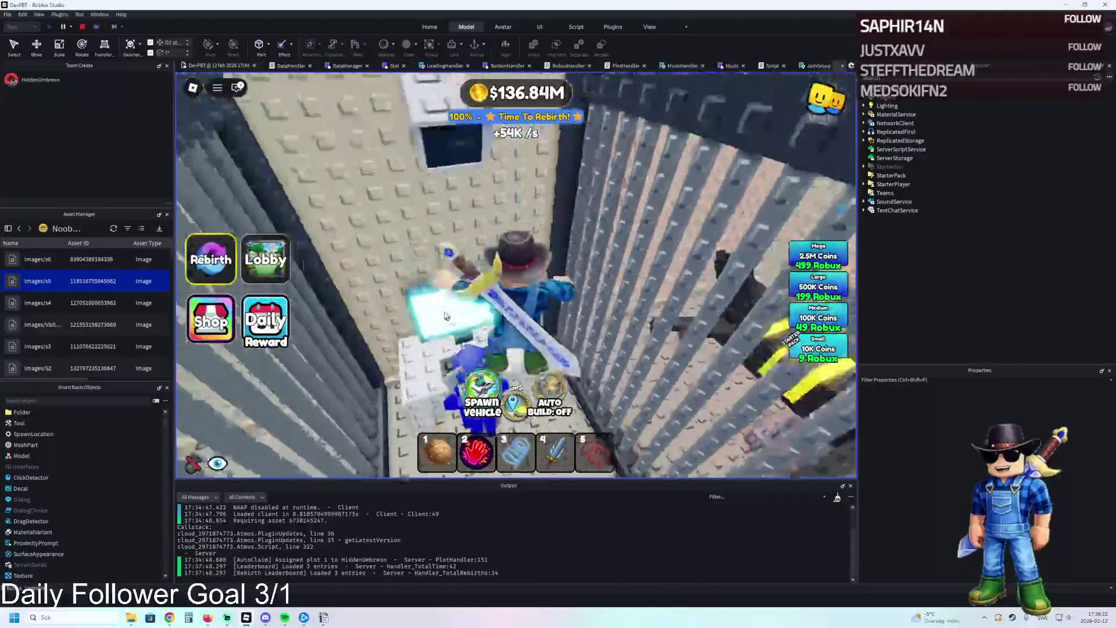
key("w")
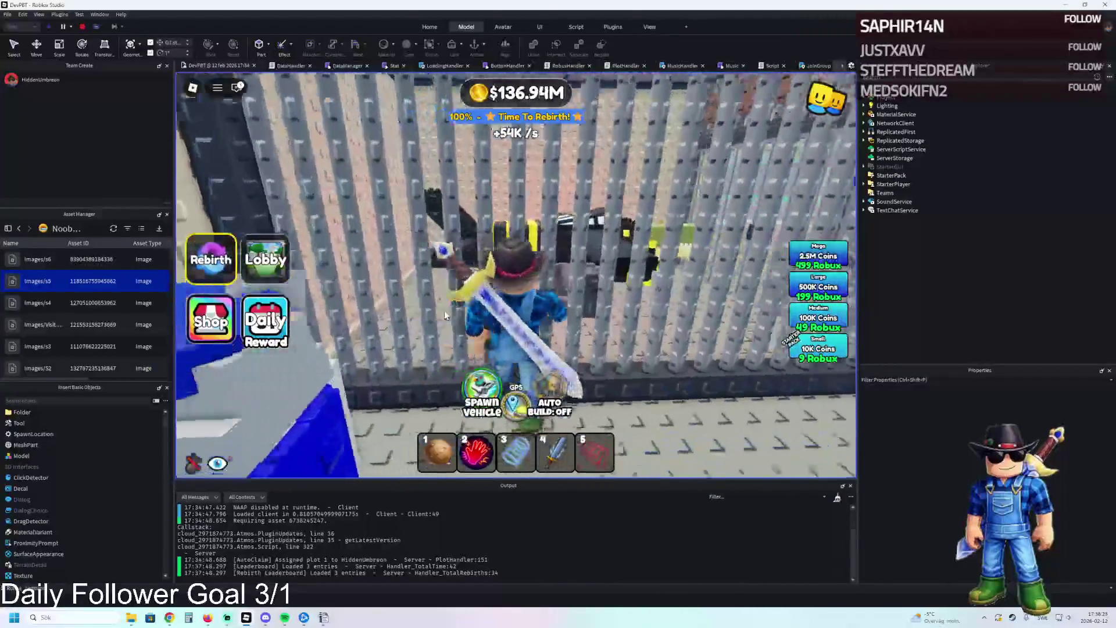
left_click(444, 314)
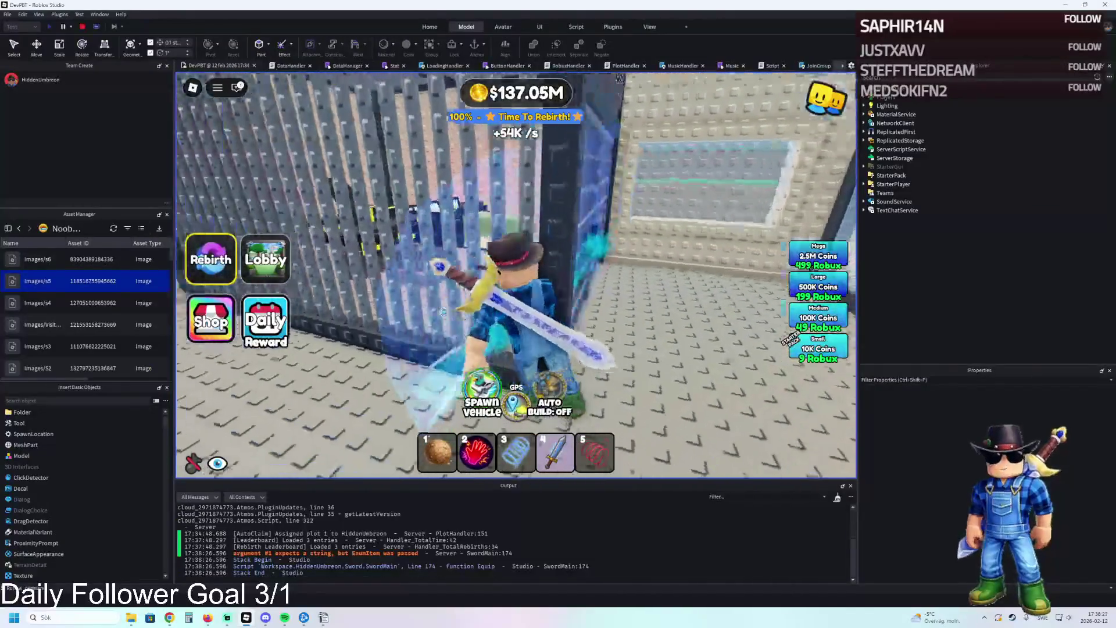
key("w")
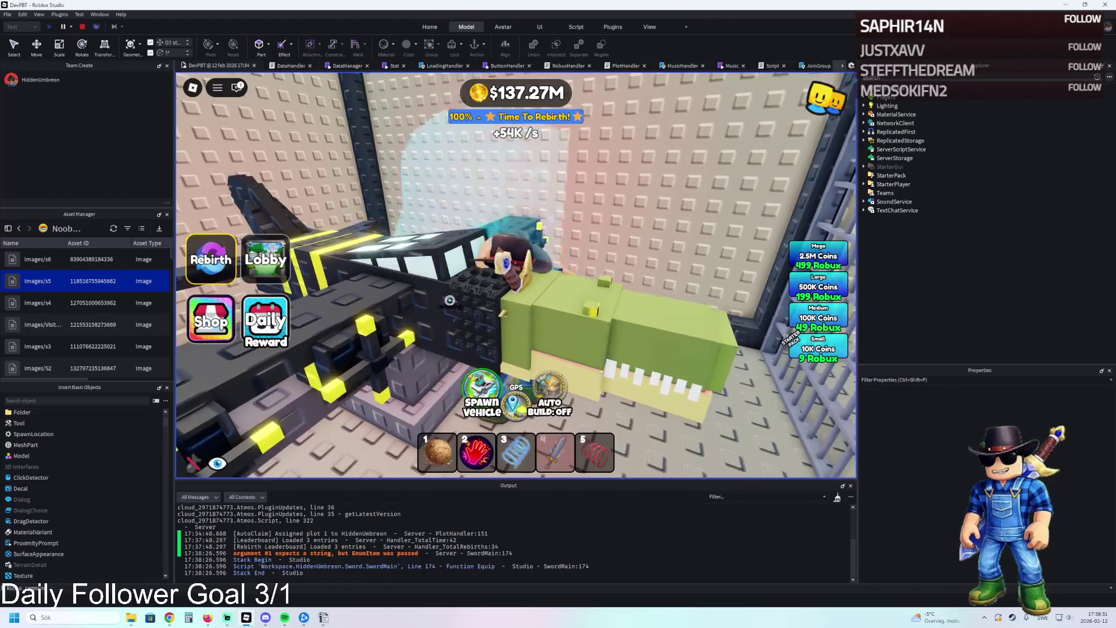
key("w")
left_click(448, 300)
key("w")
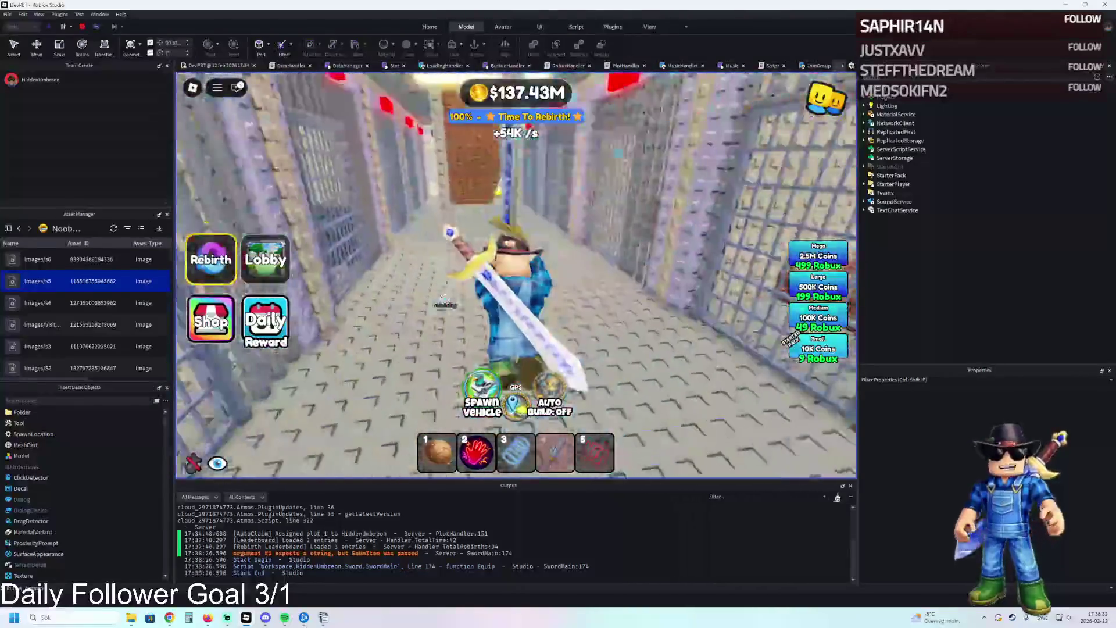
left_click(444, 298)
key("w")
left_click(445, 298)
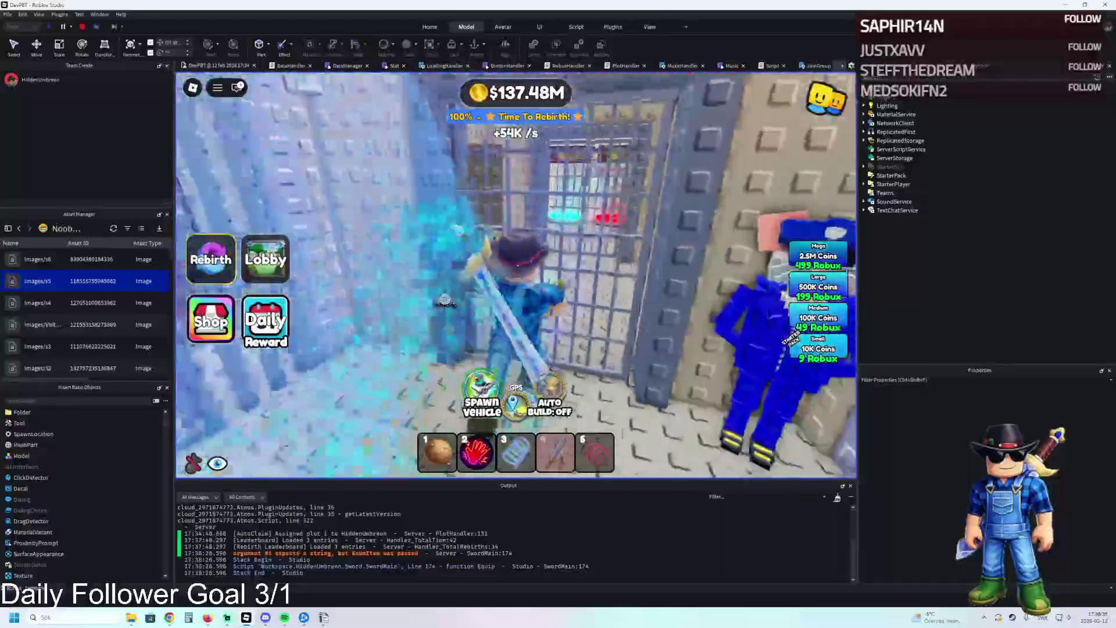
- Head past the stone wall into the house and walk around its interior
key("w")
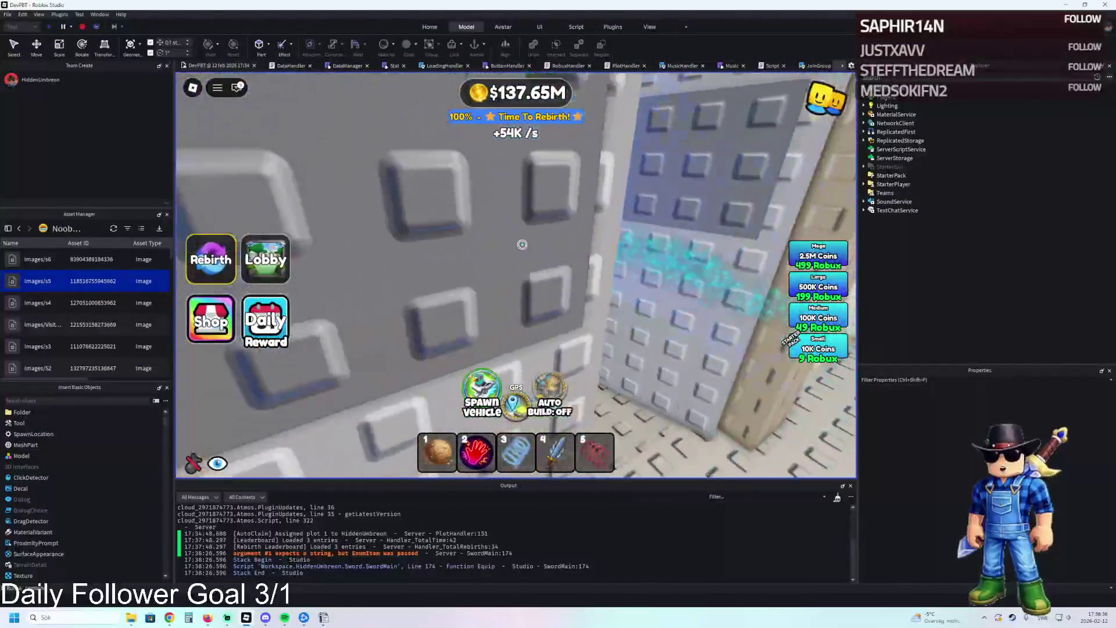
key("w")
left_click(522, 244)
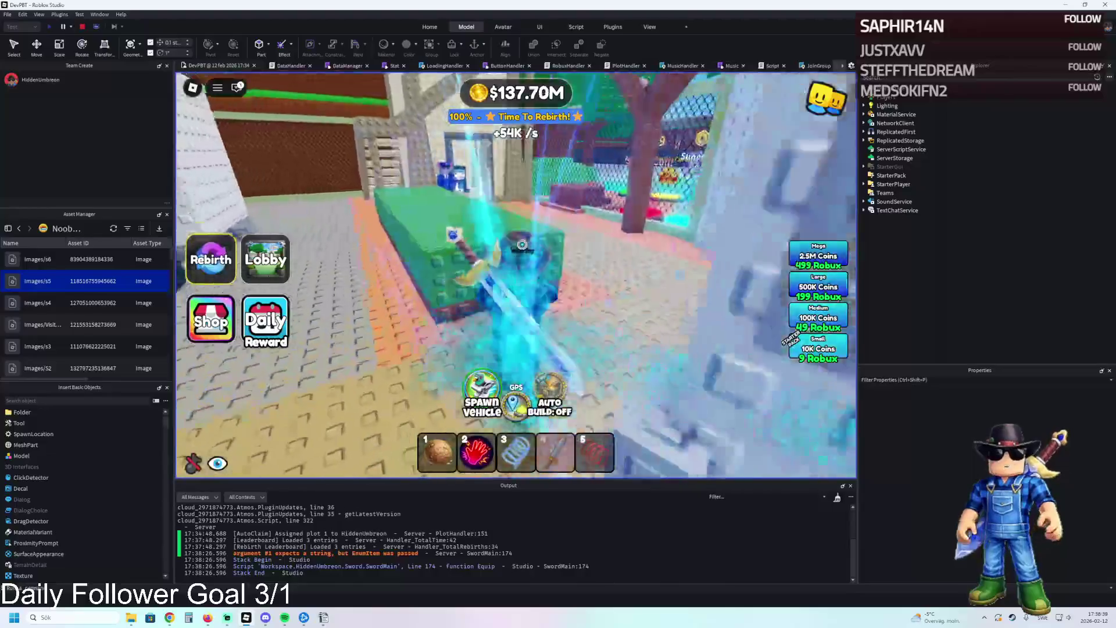
key("w")
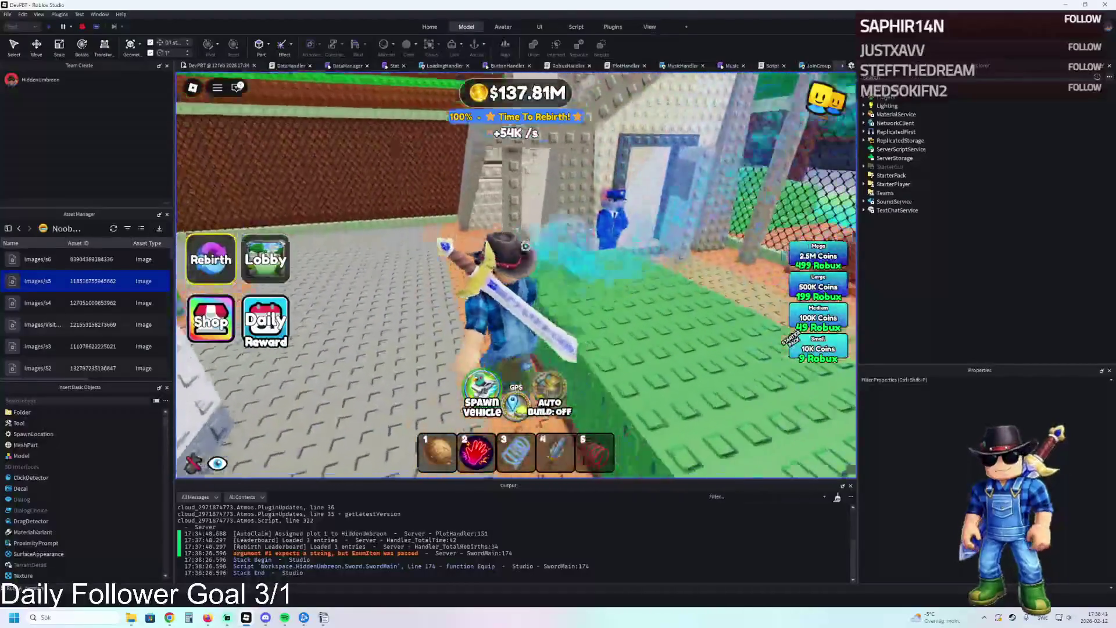
key("w")
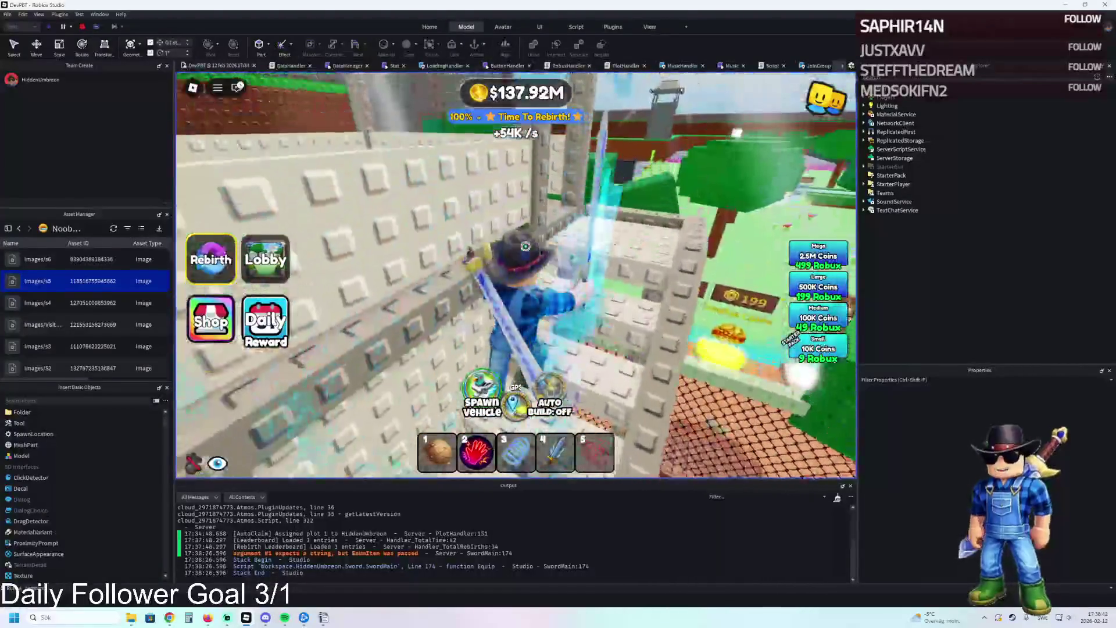
key("w")
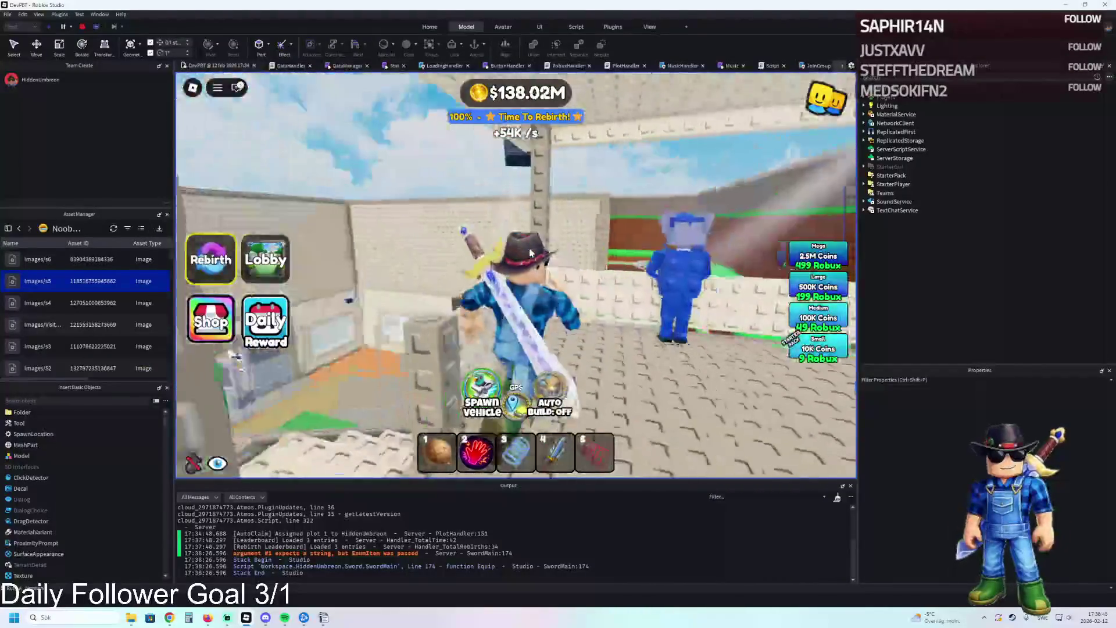
key("w")
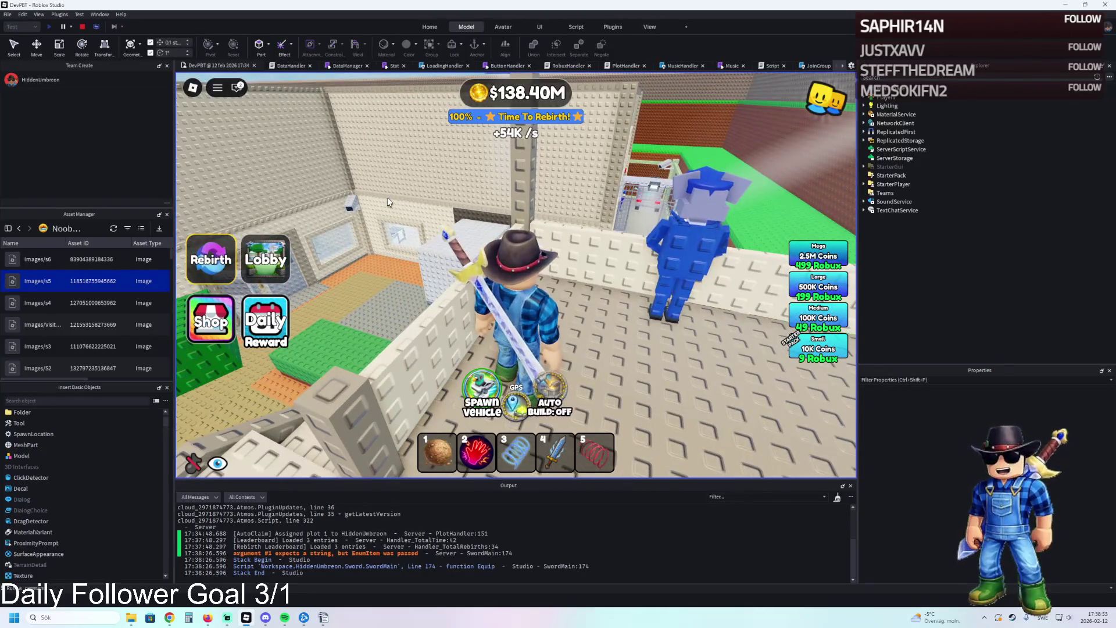
key("s")
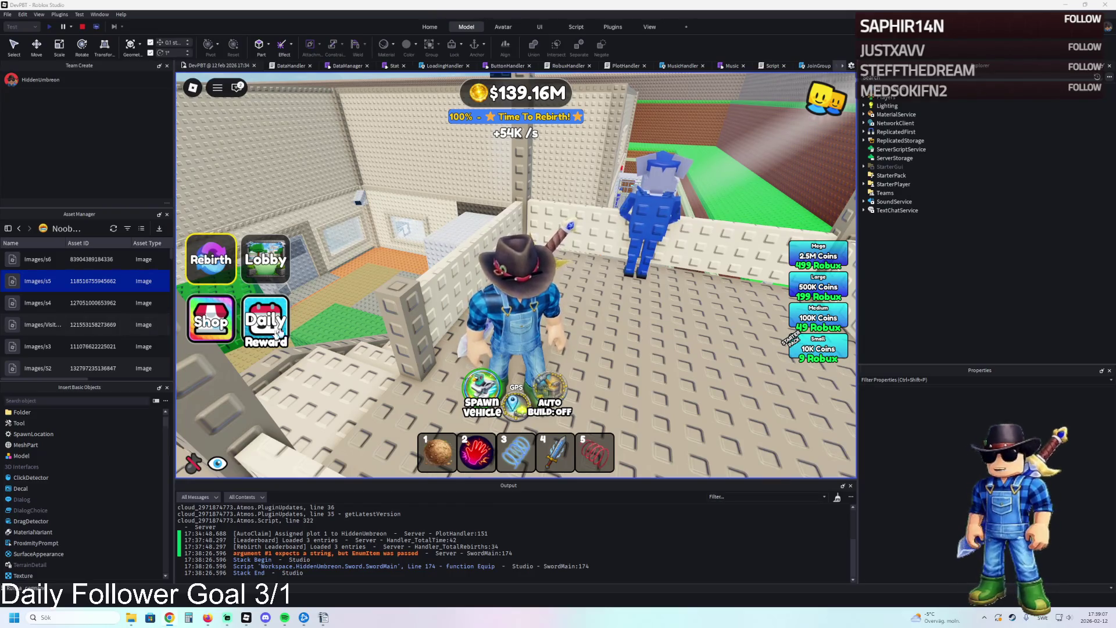
key("a")
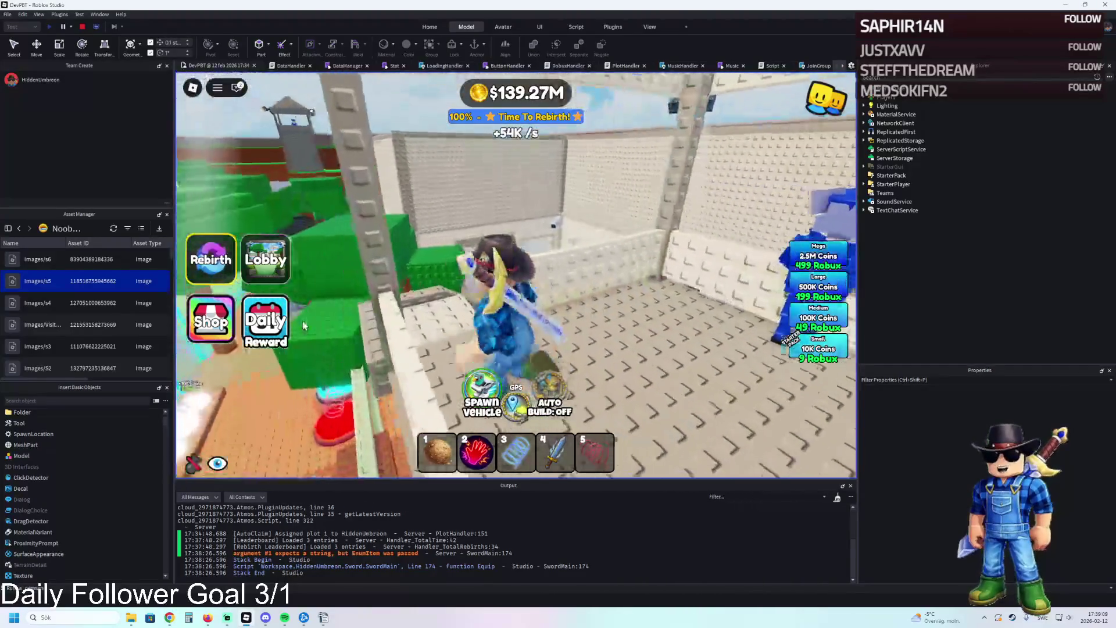
key("w")
key("w")
key("w")
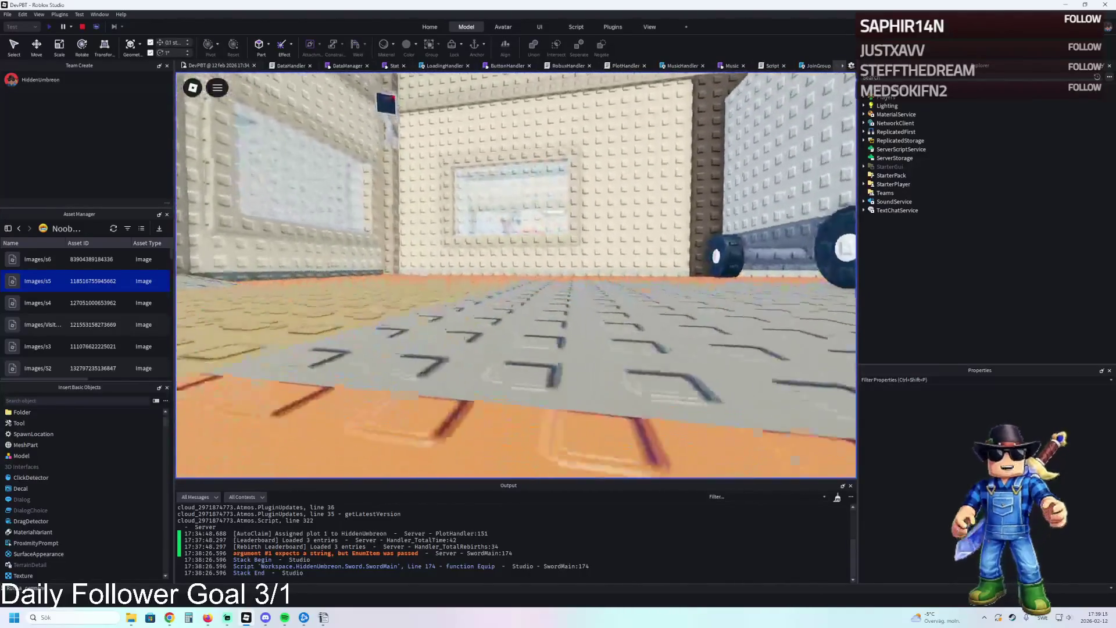
- Fly the free camera past the doorway, CHECK IN cage and green-bed room to the white block
key("w")
key("w")
key("a")
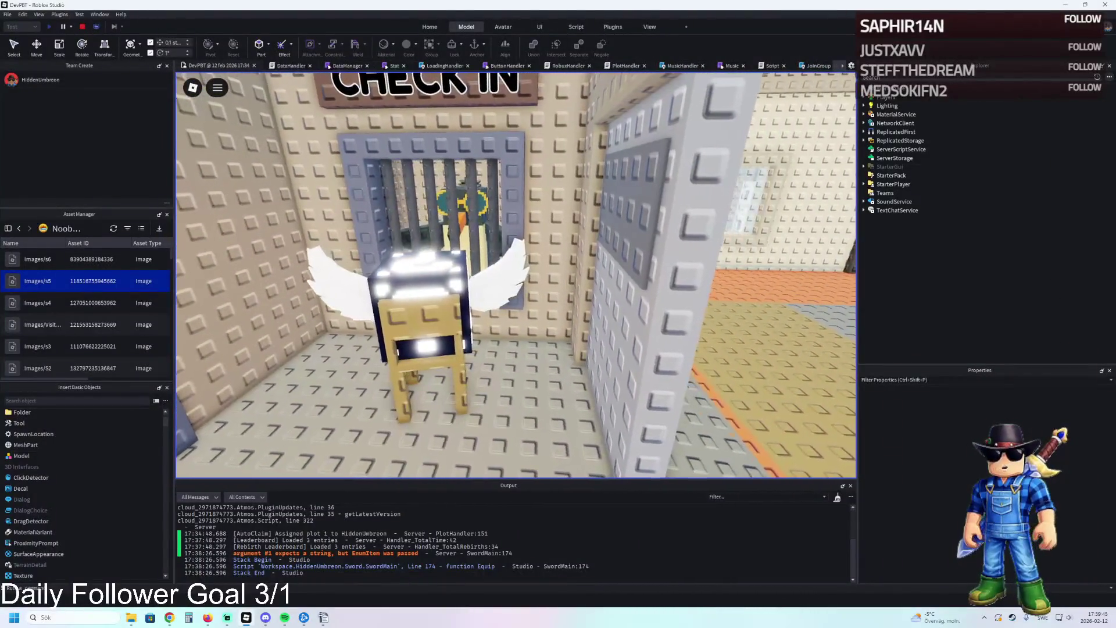
key("d")
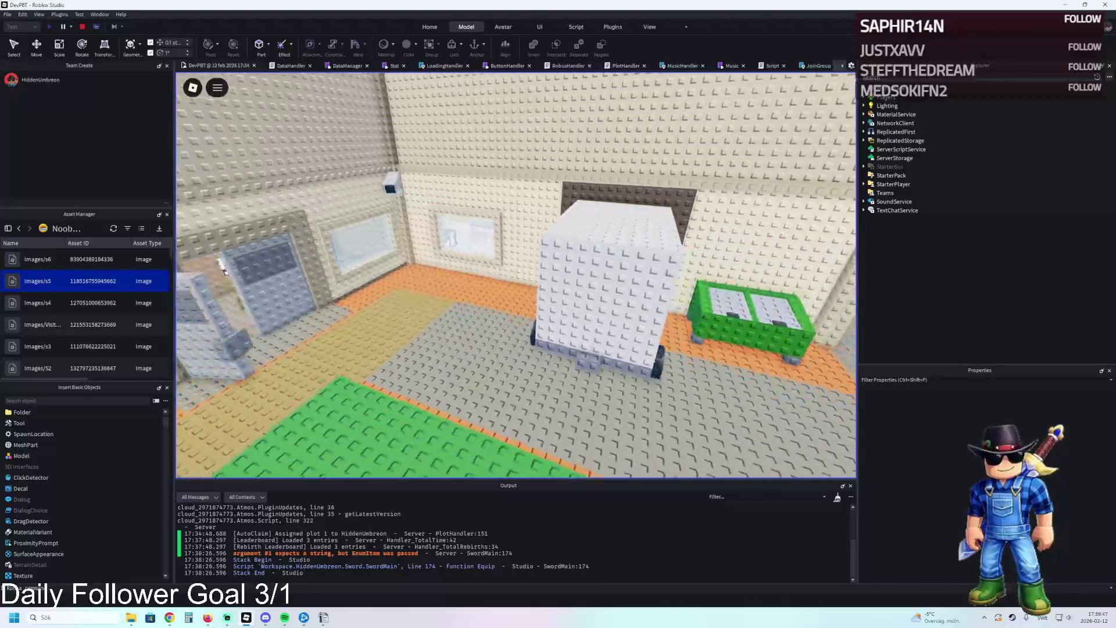
key("w")
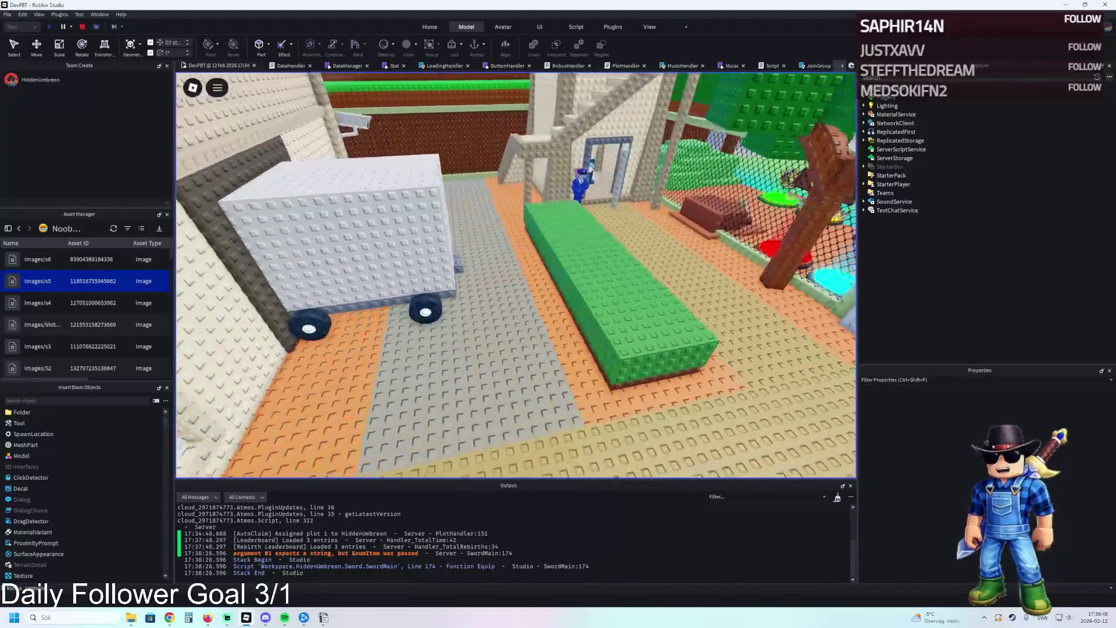
key("d")
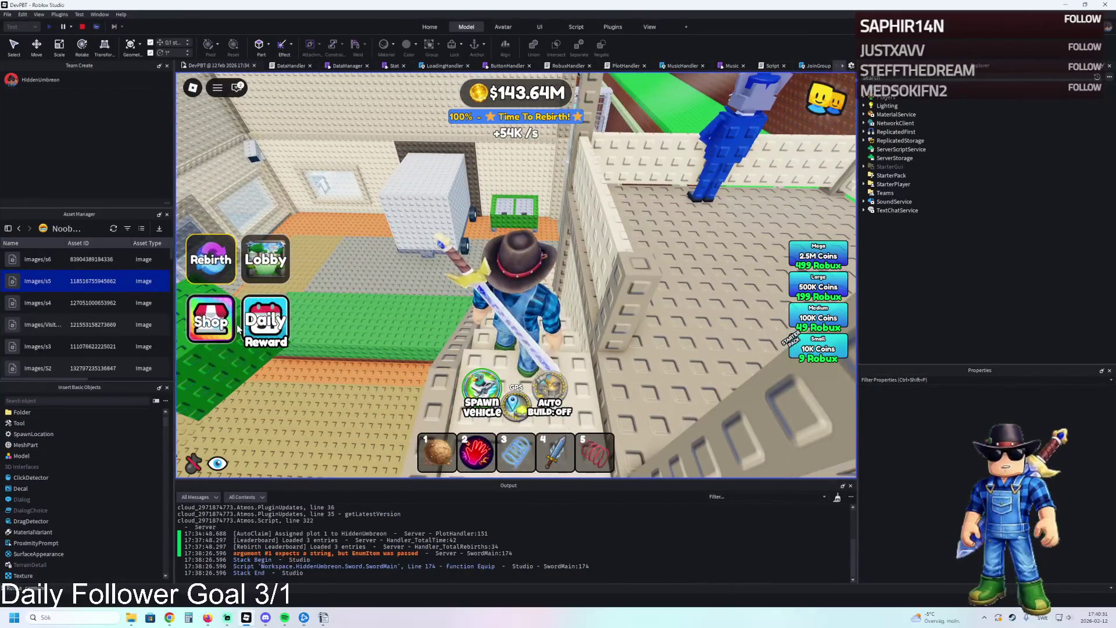
- Walk along the grey walkway, down the caged corridor and through the cage door
key("w")
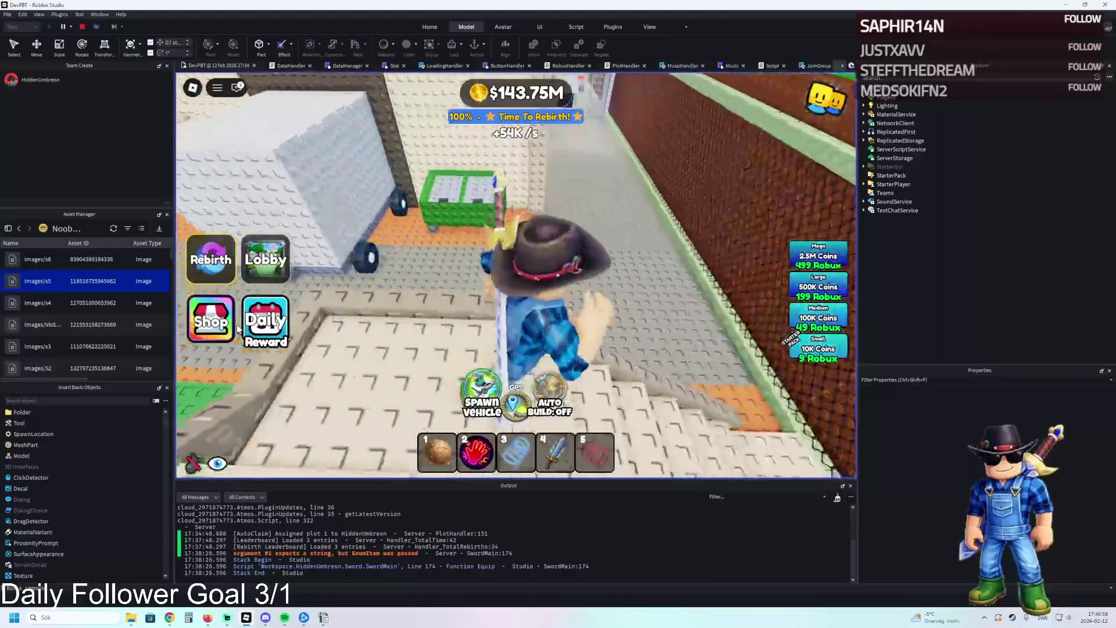
key("w")
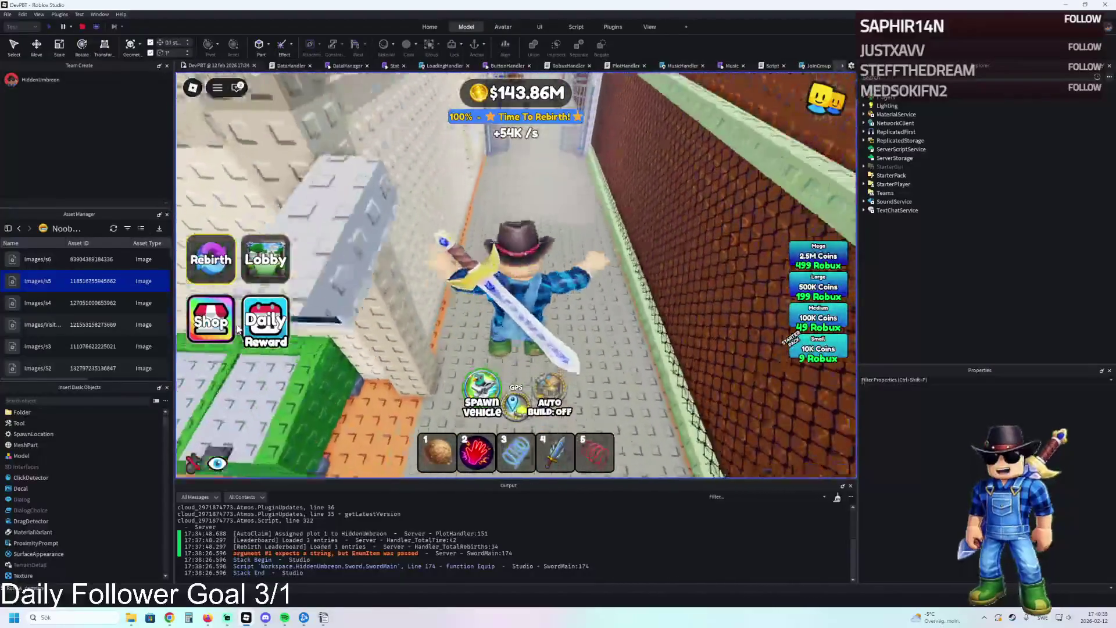
key("w")
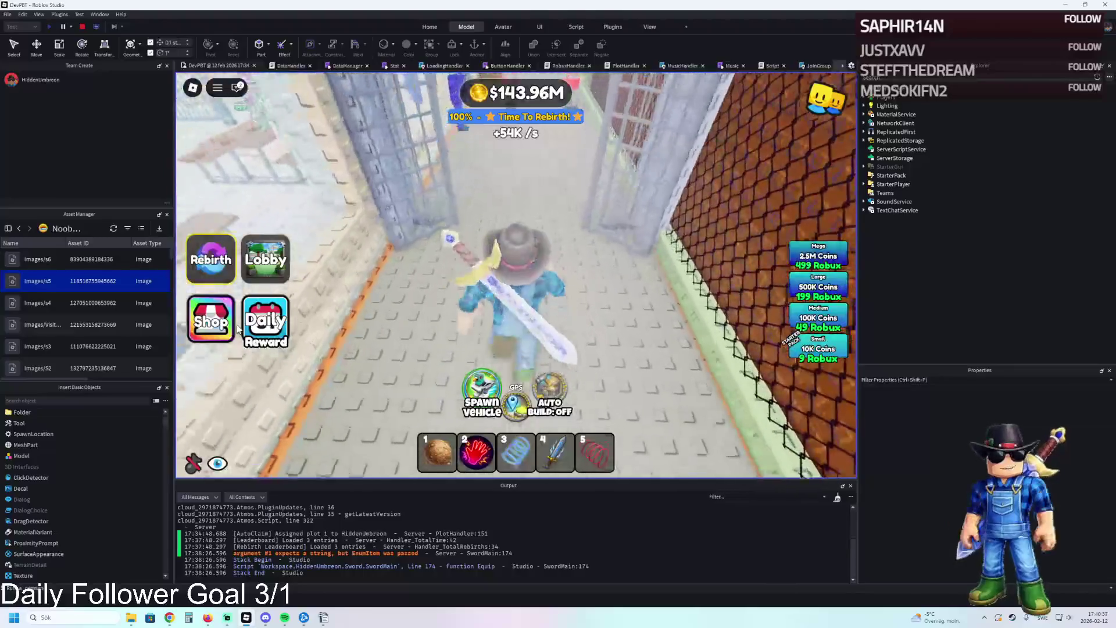
key("w")
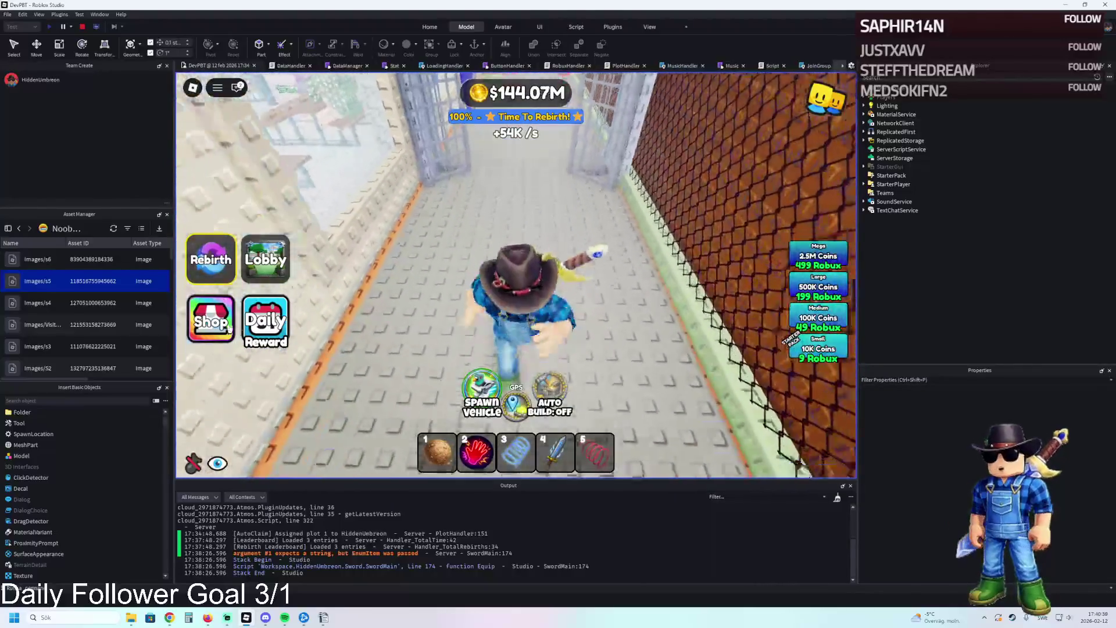
key("w")
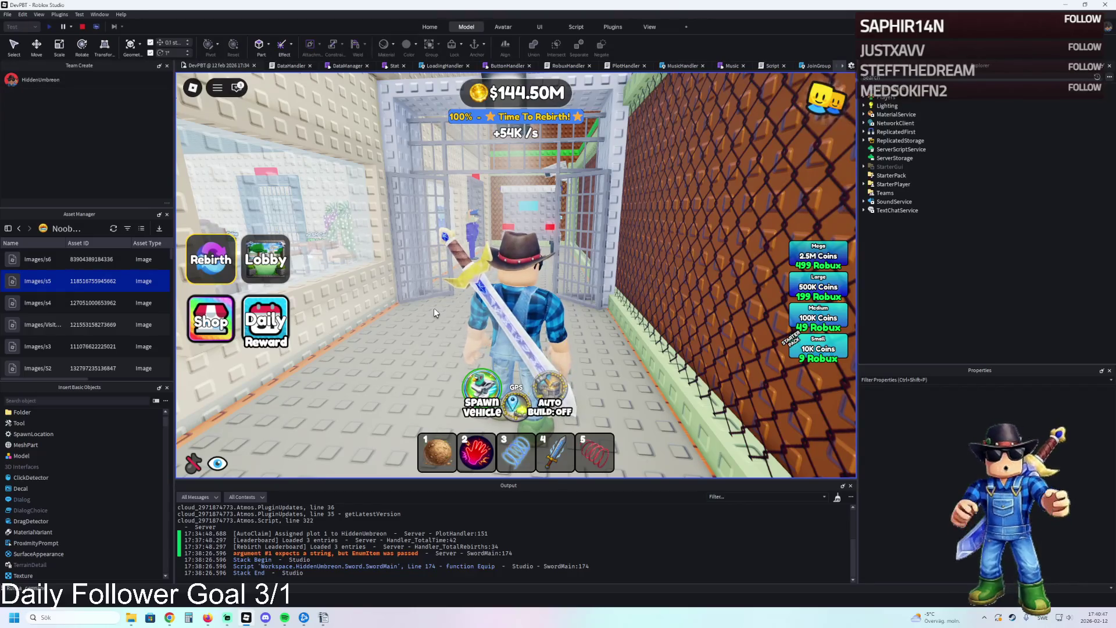
key("w")
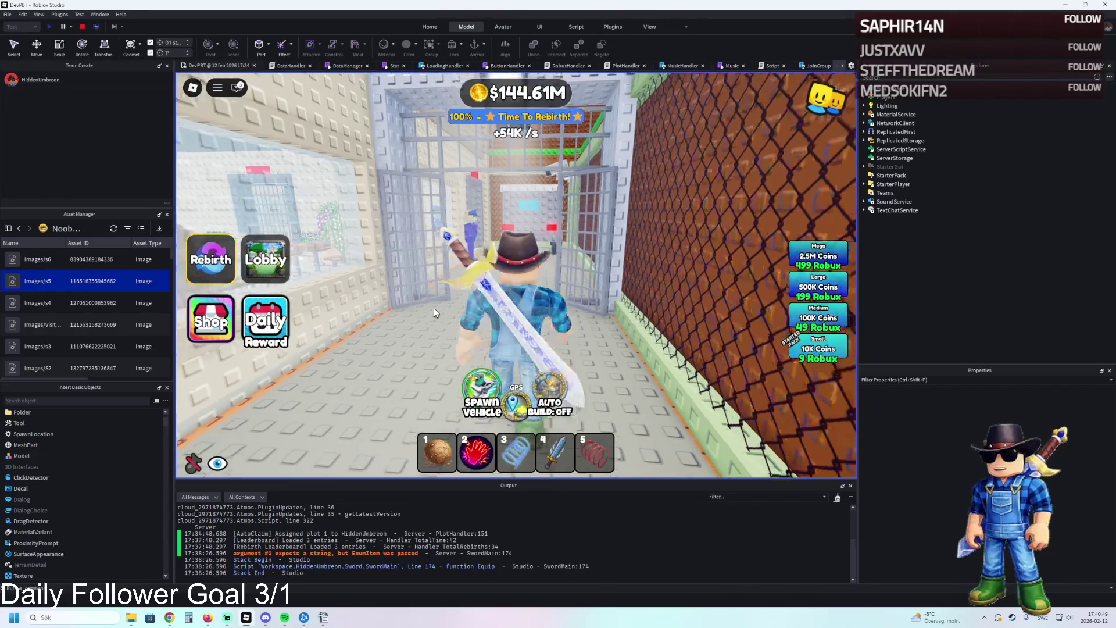
- Run through the room with tables and out its doorway into the corridor
key("a")
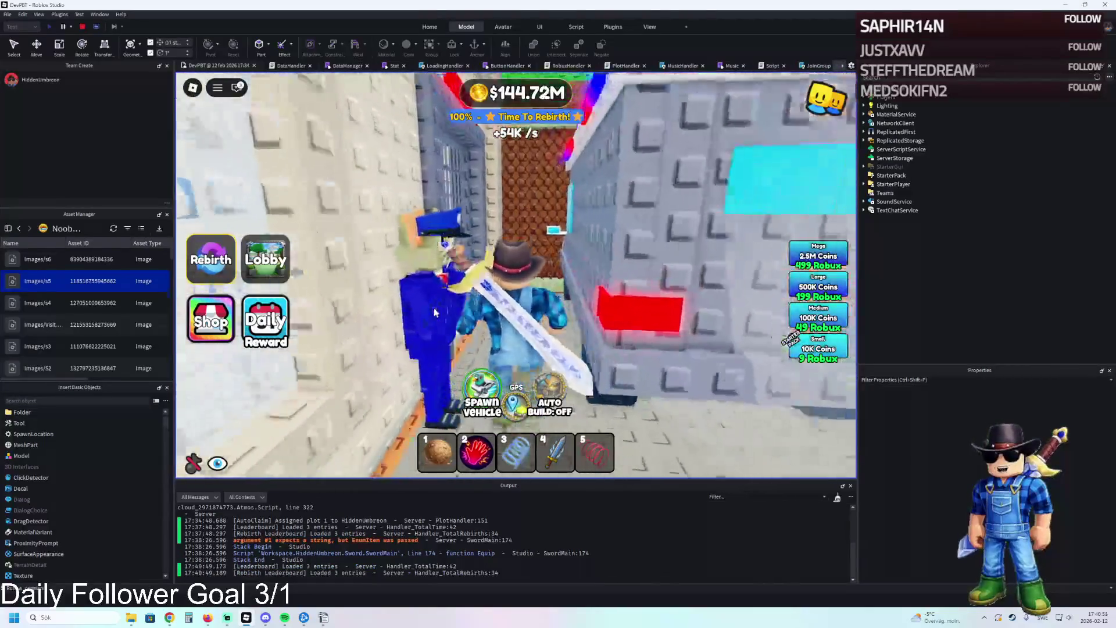
key("s")
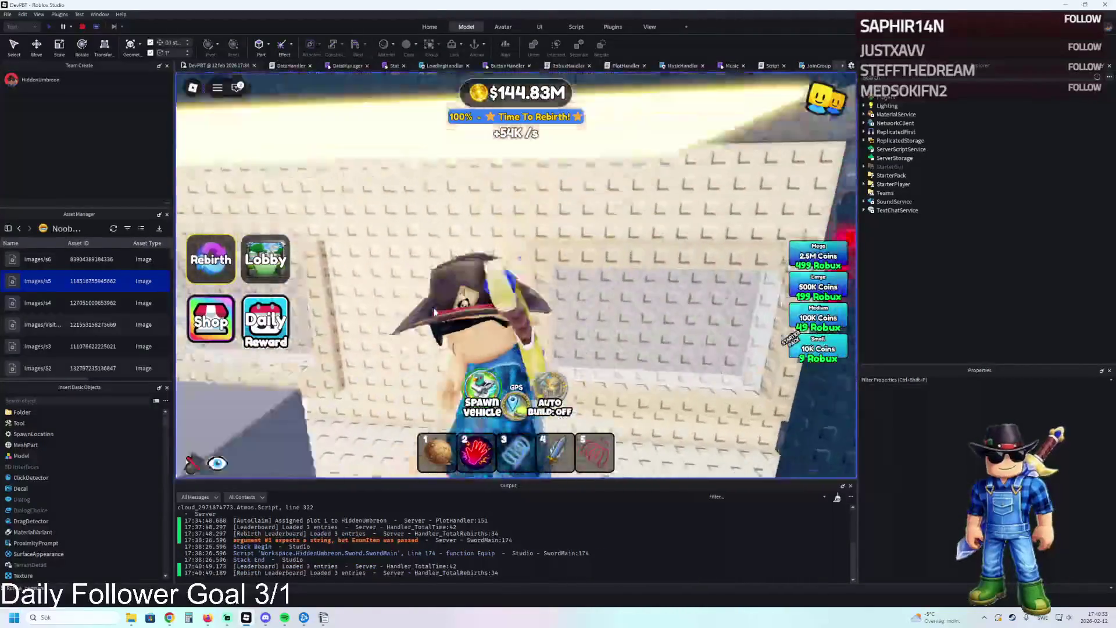
key("w")
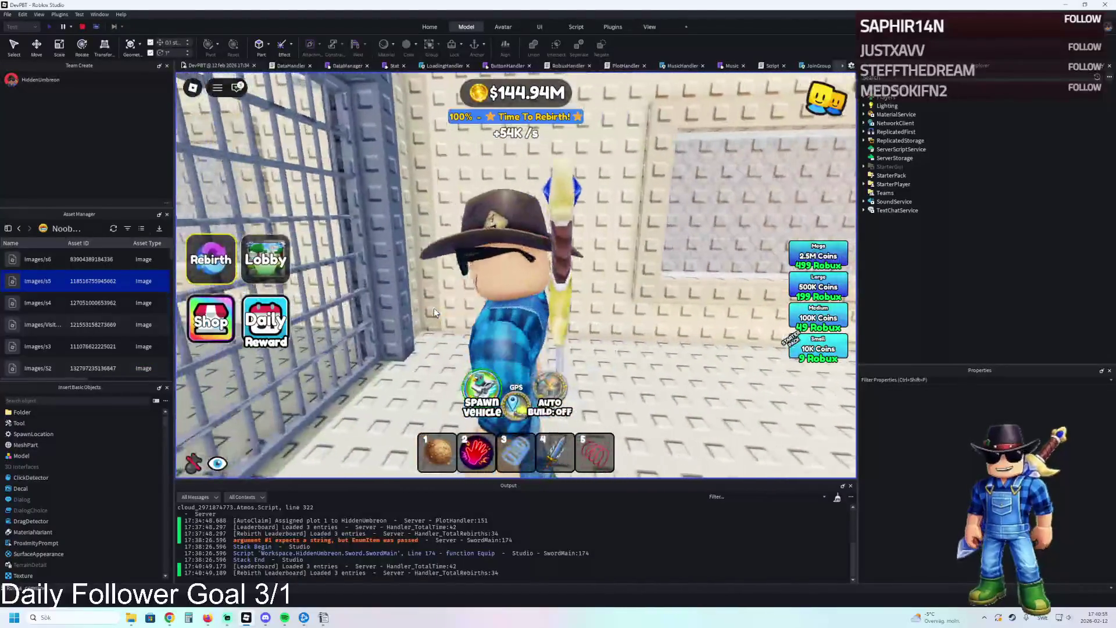
key("w")
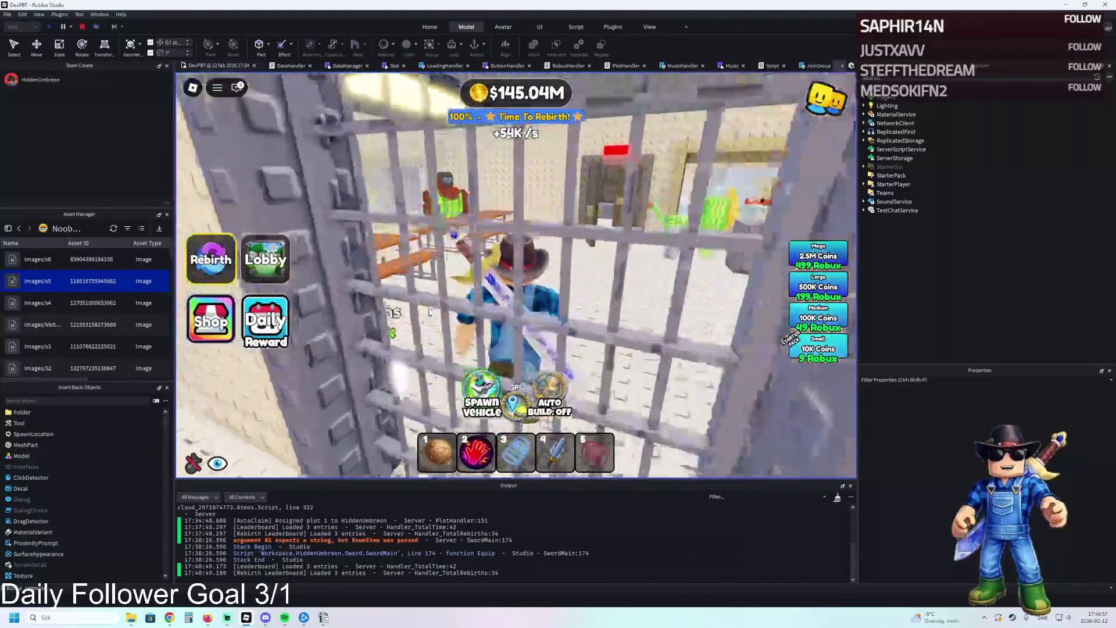
key("d")
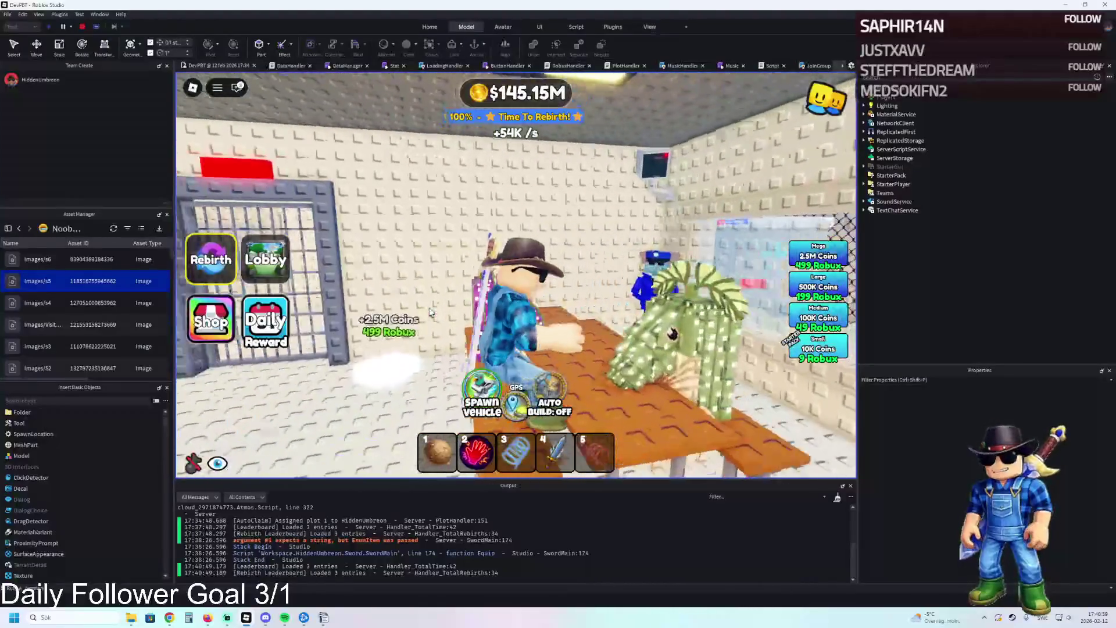
key("a")
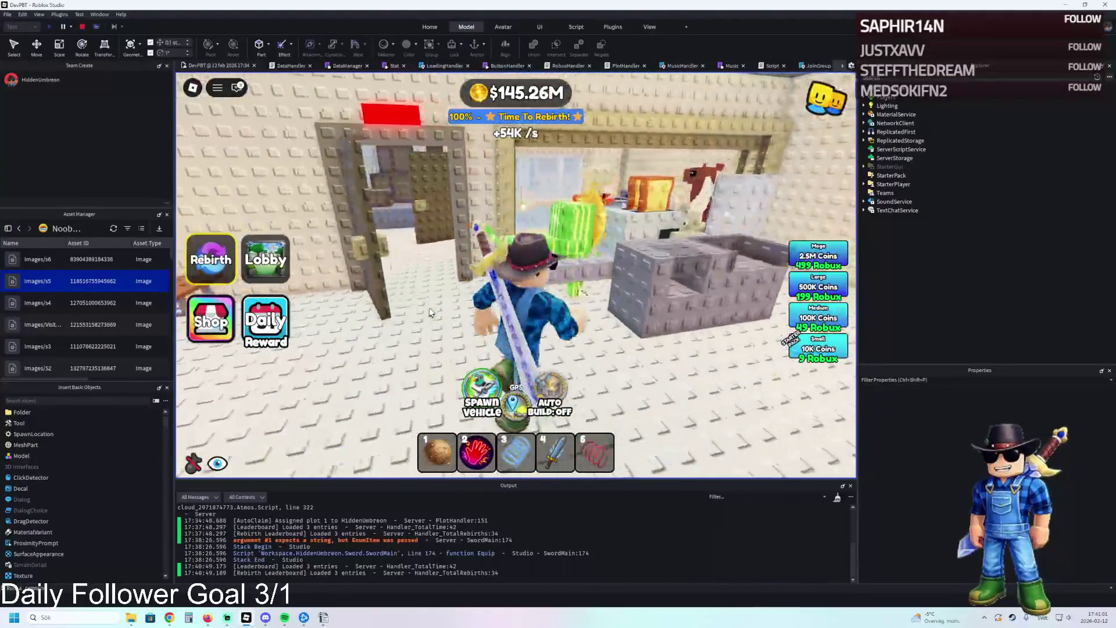
key("w")
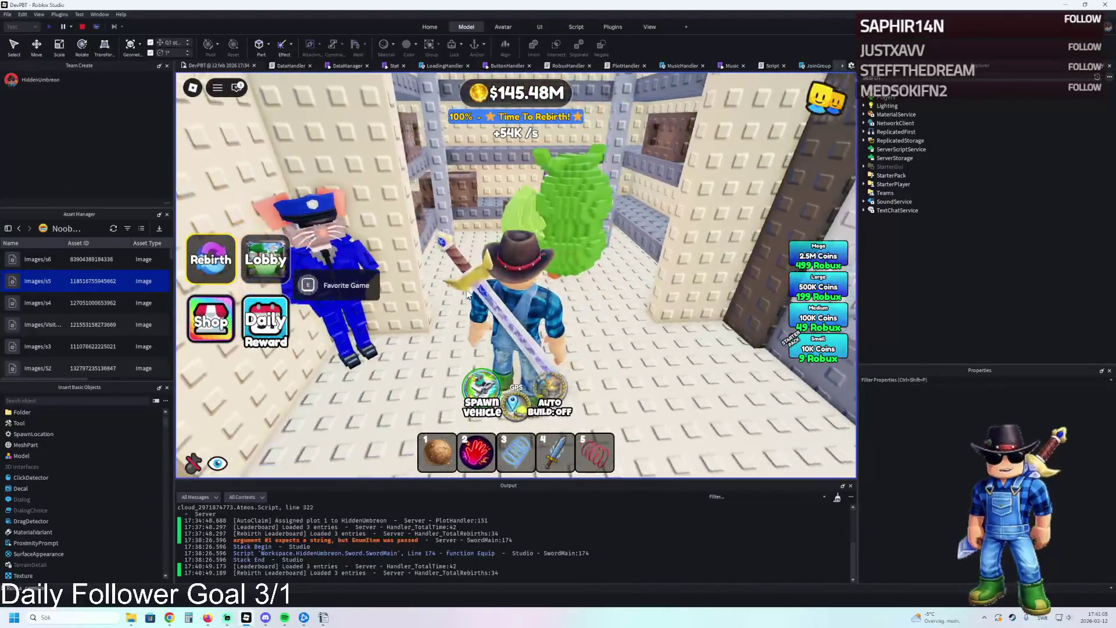
- Run through the corridor past the staircase and out of the cell into the open yard
key("s")
key("w")
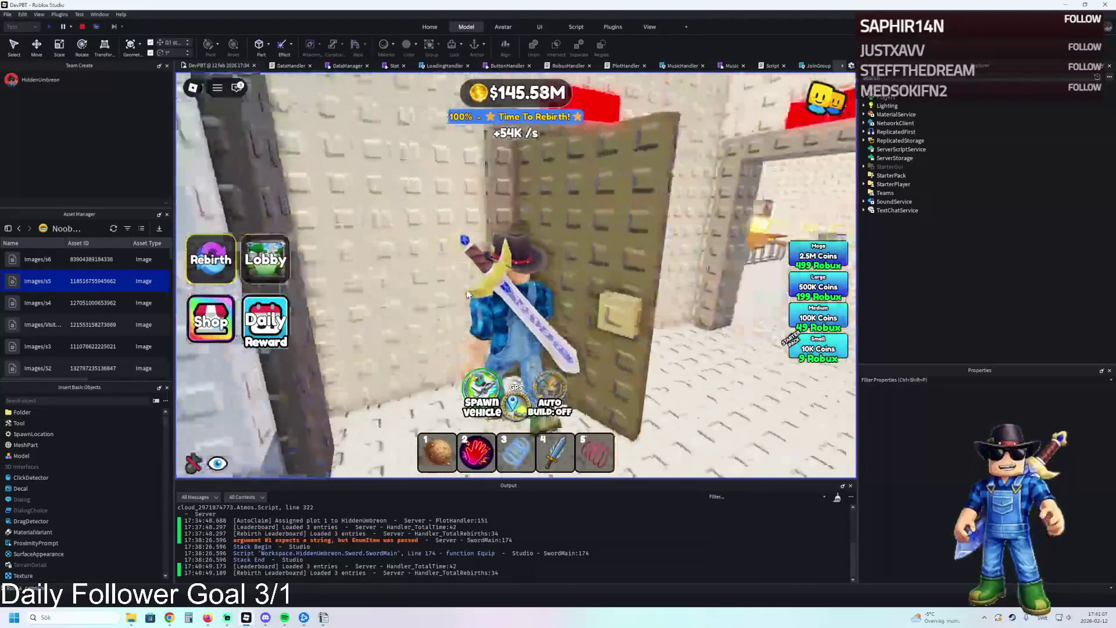
key("w")
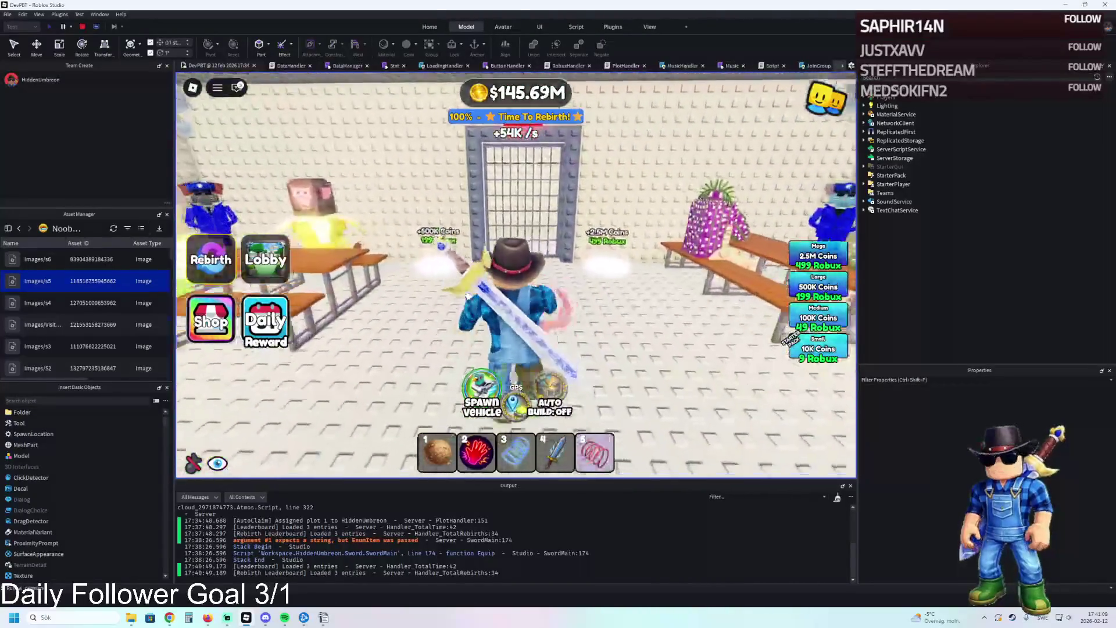
key("w")
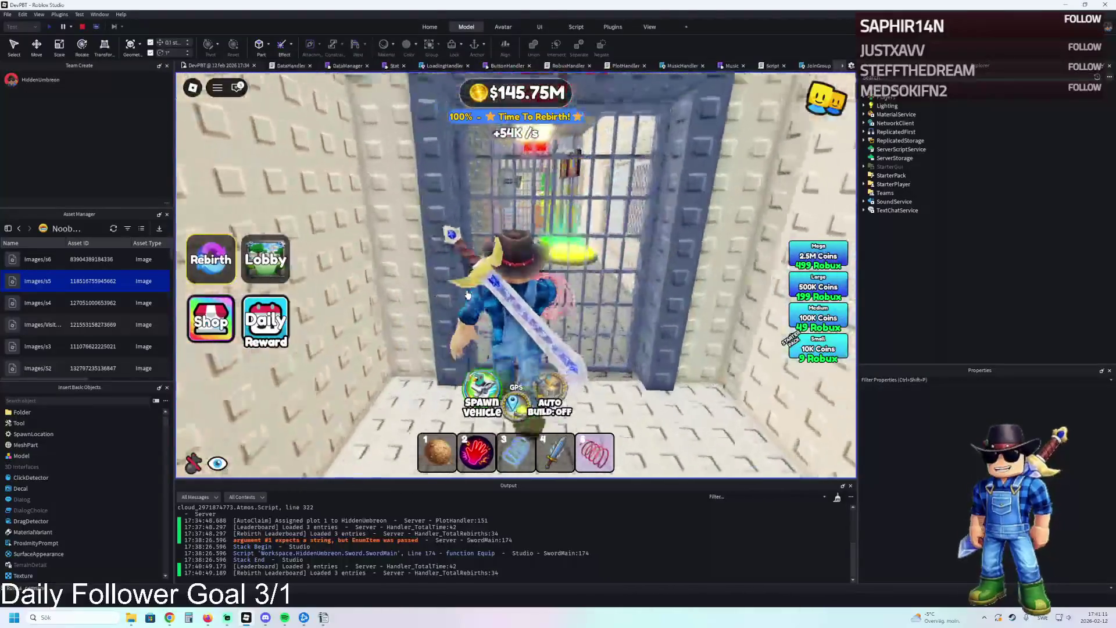
key("w")
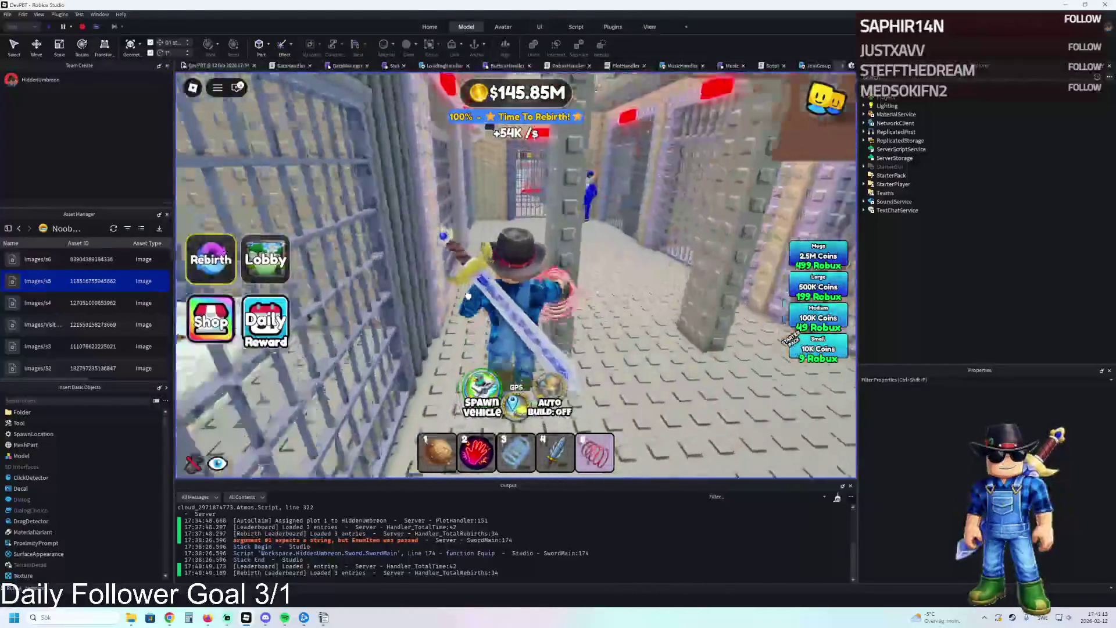
key("w")
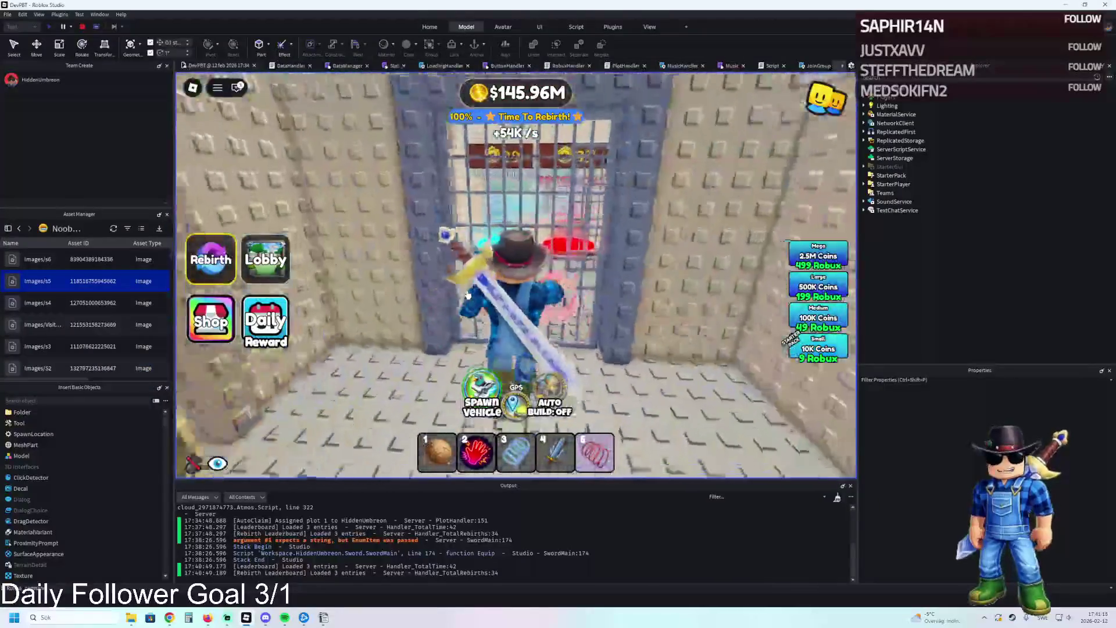
key("w")
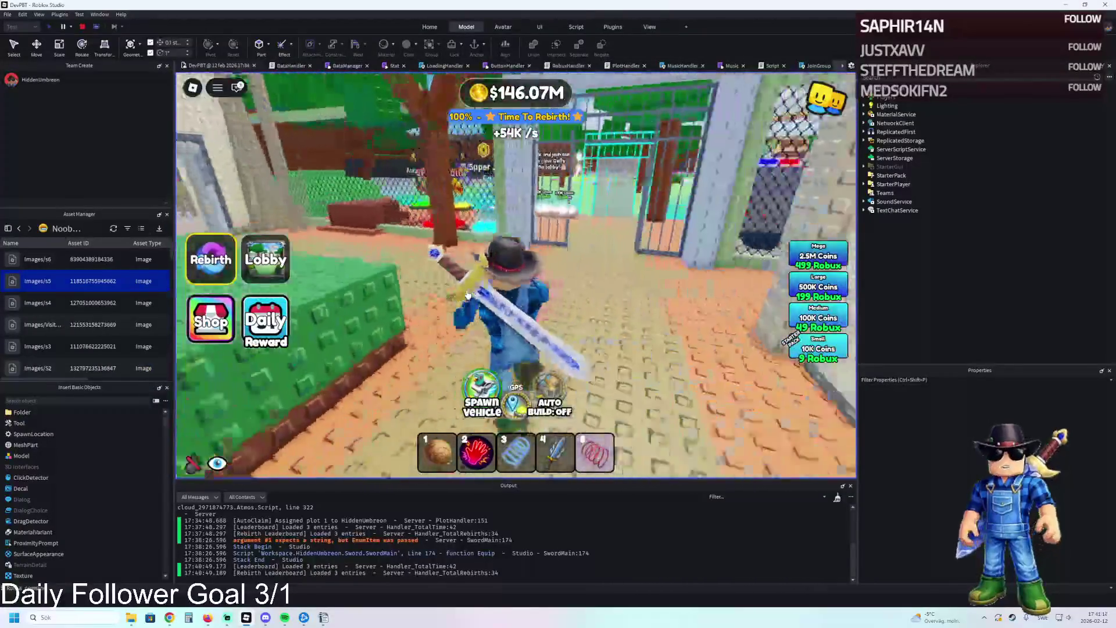
- Walk back through the cyan bars and plot gate, past the barred cells, to the 299/199 coin signs
key("w")
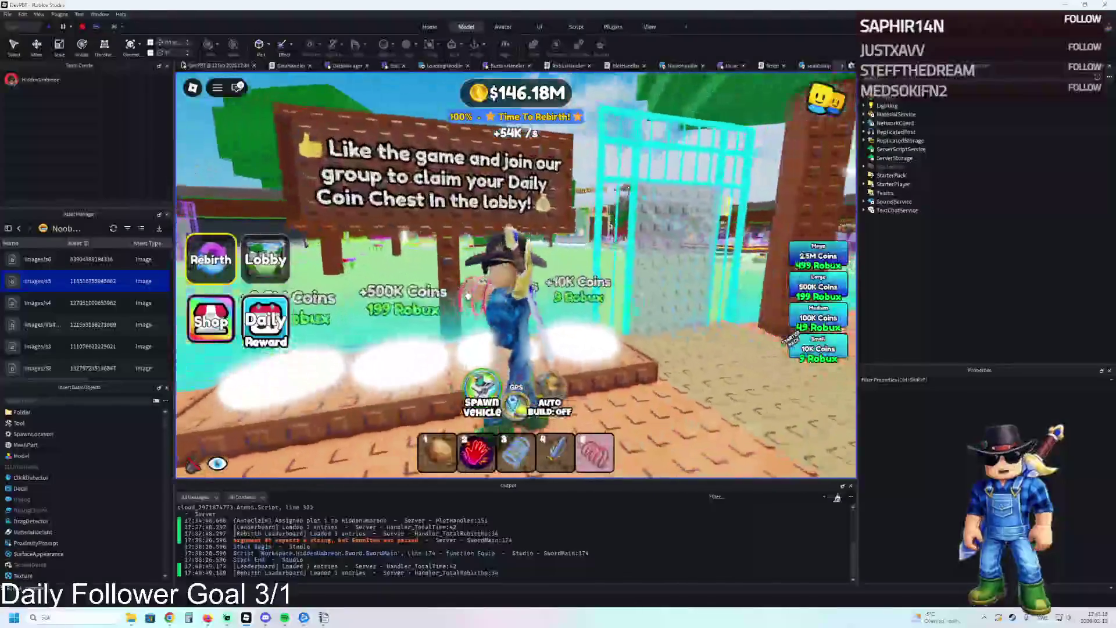
key("w")
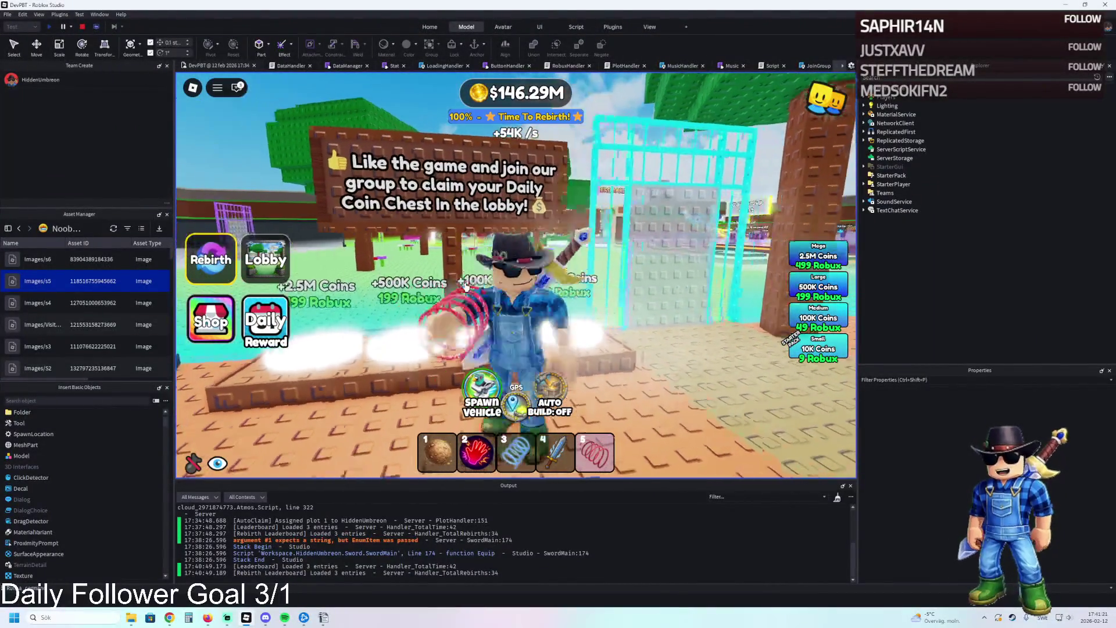
key("w")
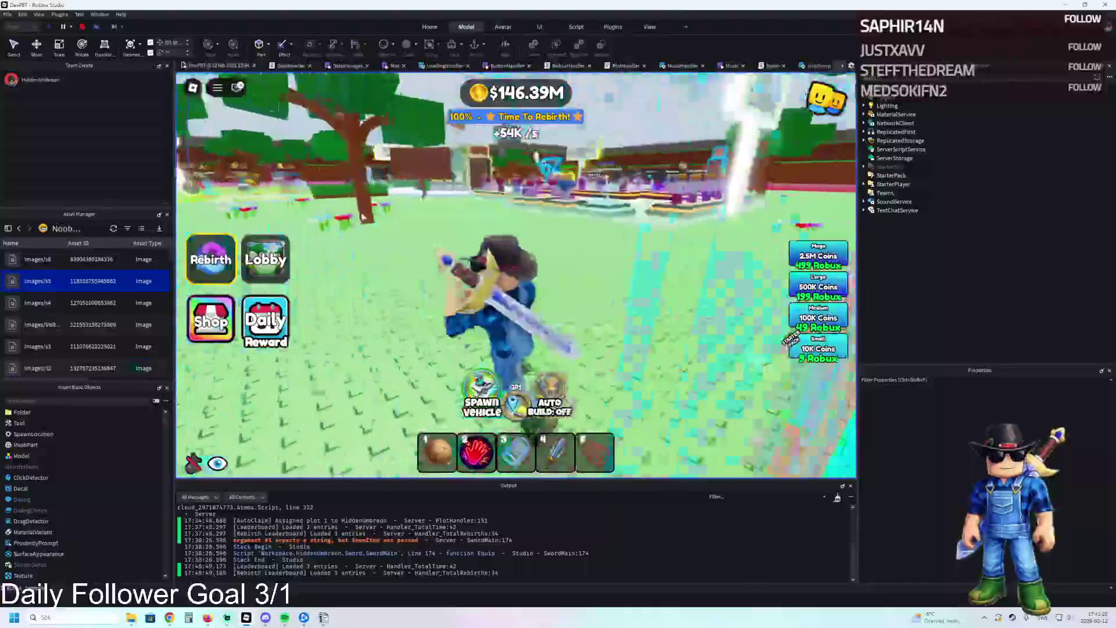
key("w")
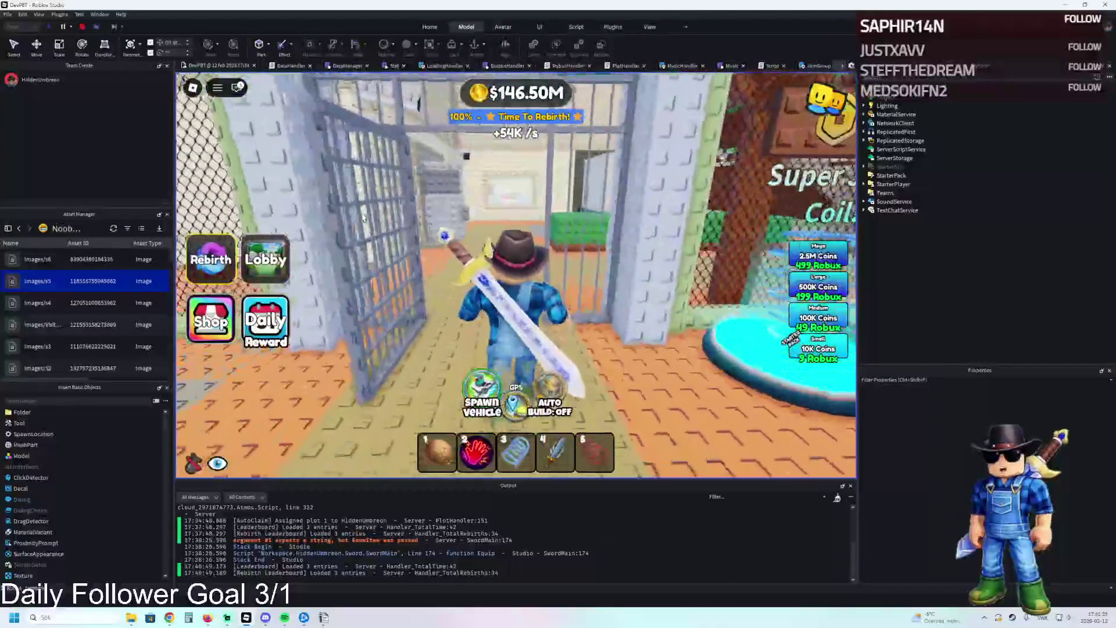
key("w")
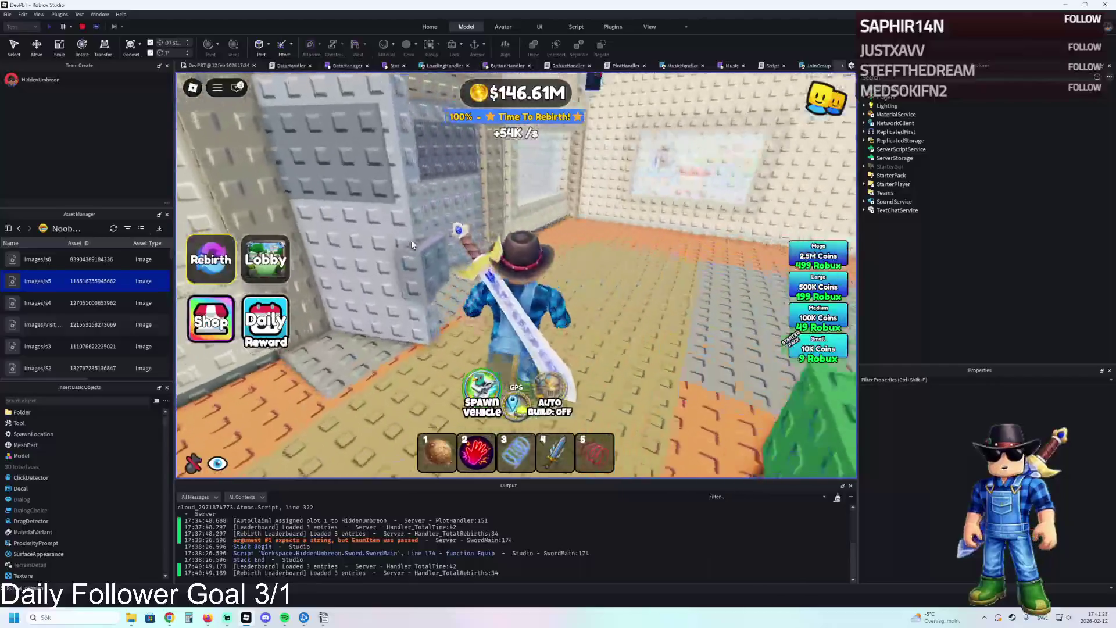
key("w")
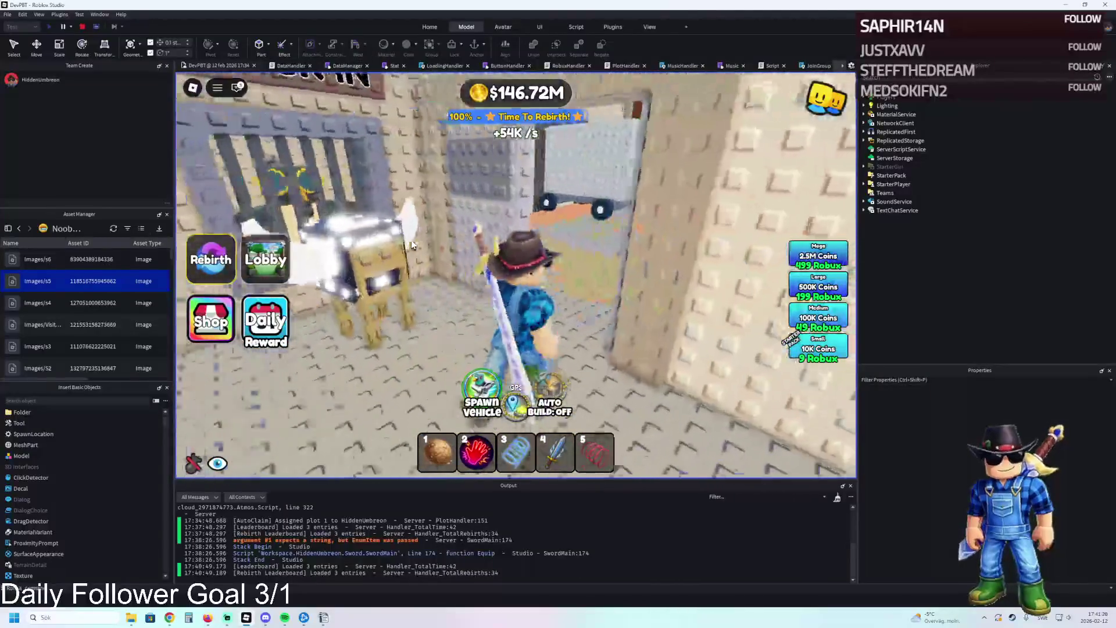
key("w")
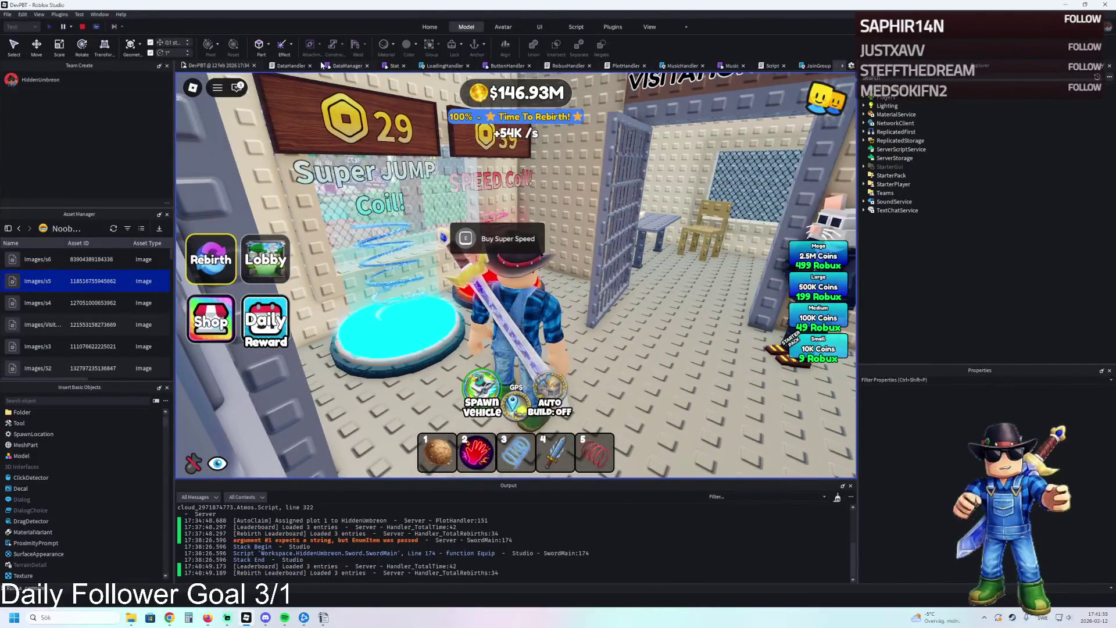
key("s")
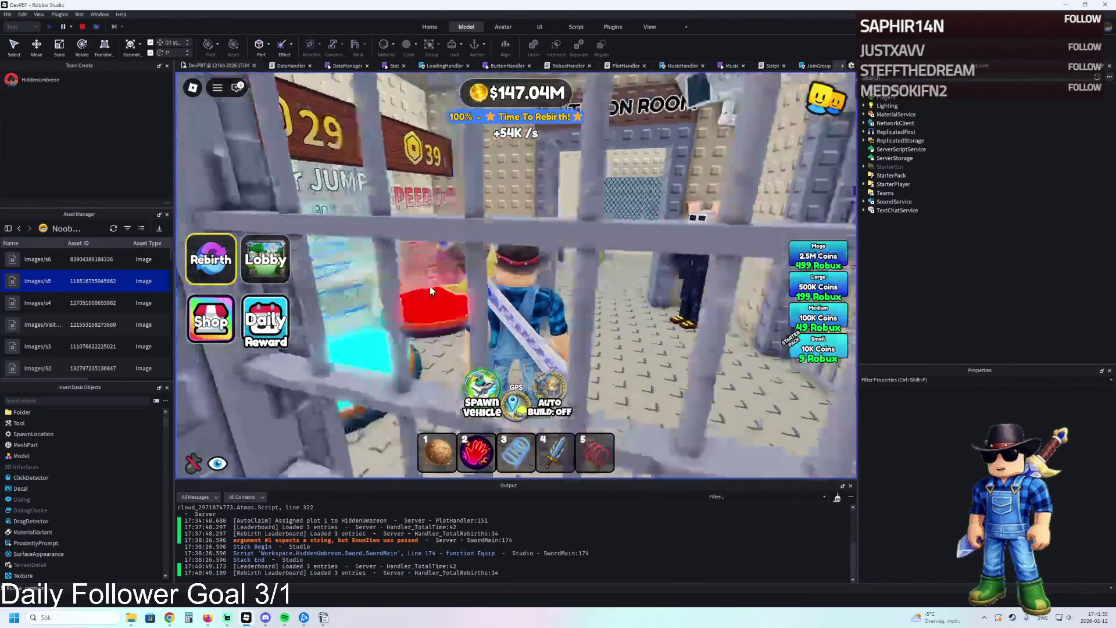
key("w")
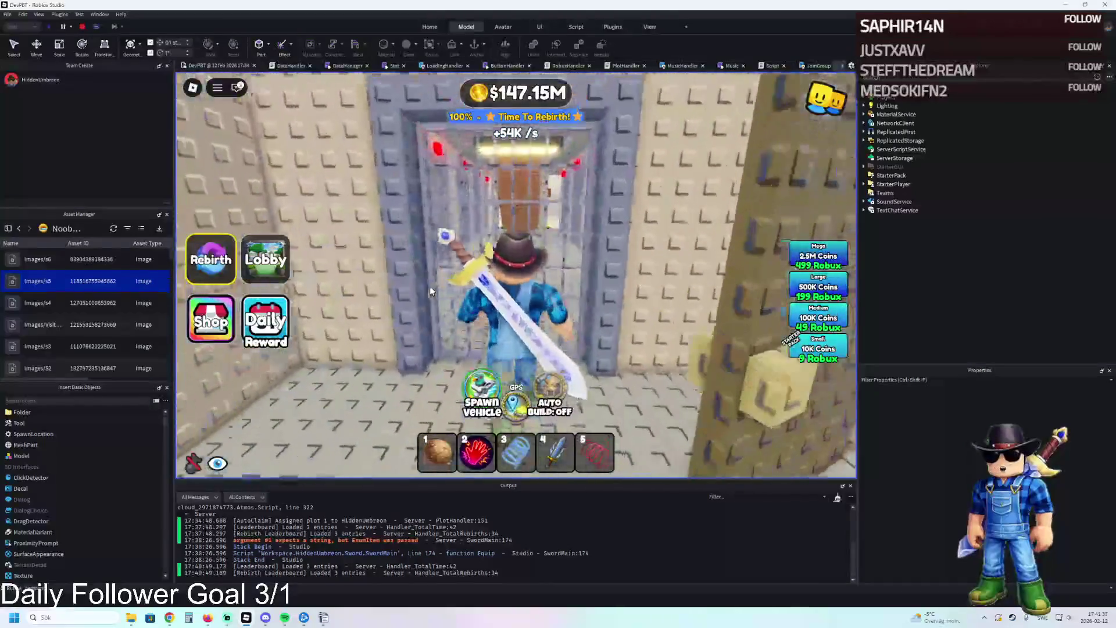
key("w")
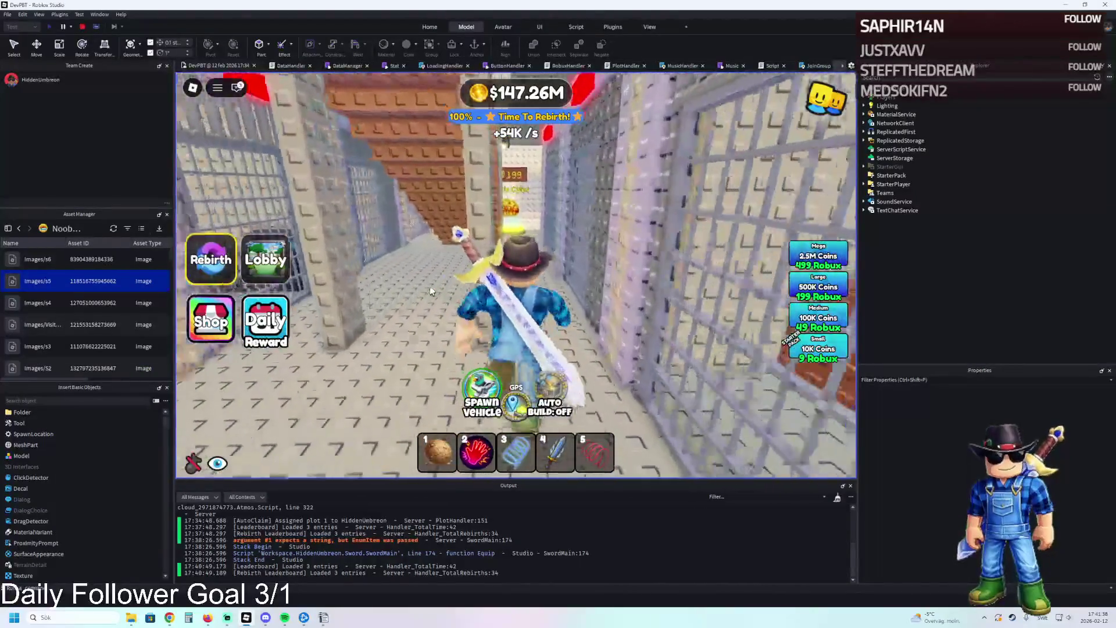
key("w")
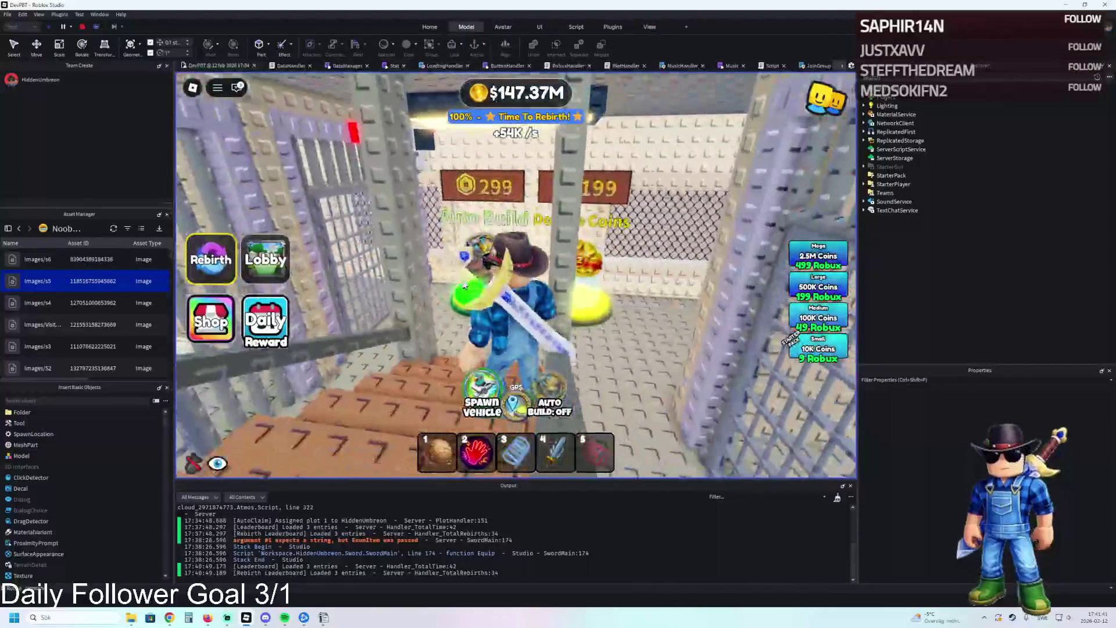
- Run up the stairs past the Highly Dangerous cells and into the Control Room
key("a")
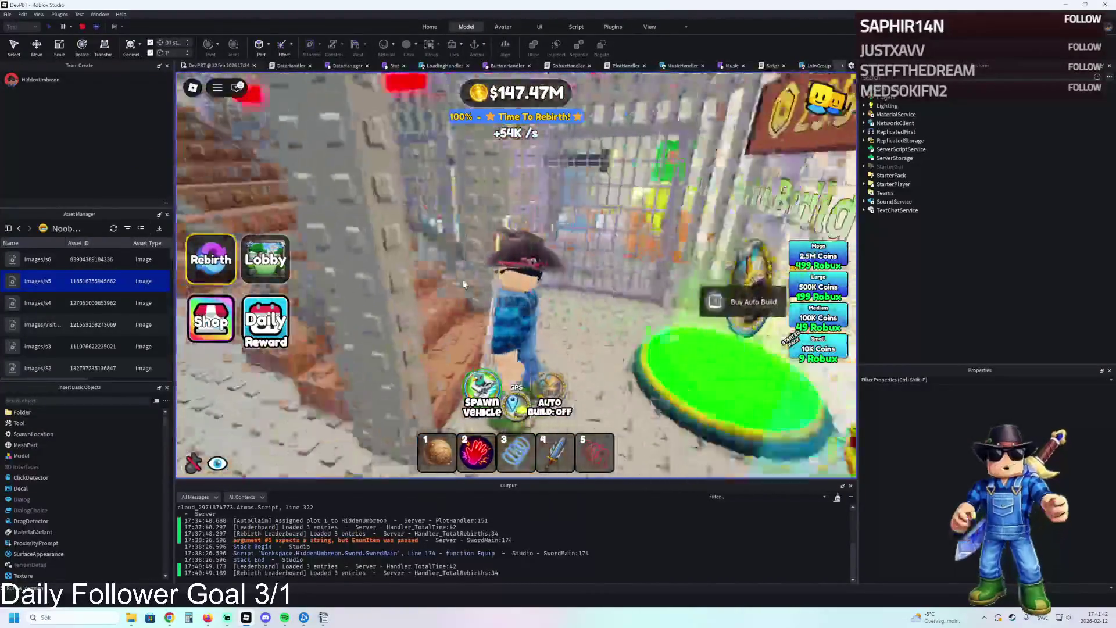
key("w")
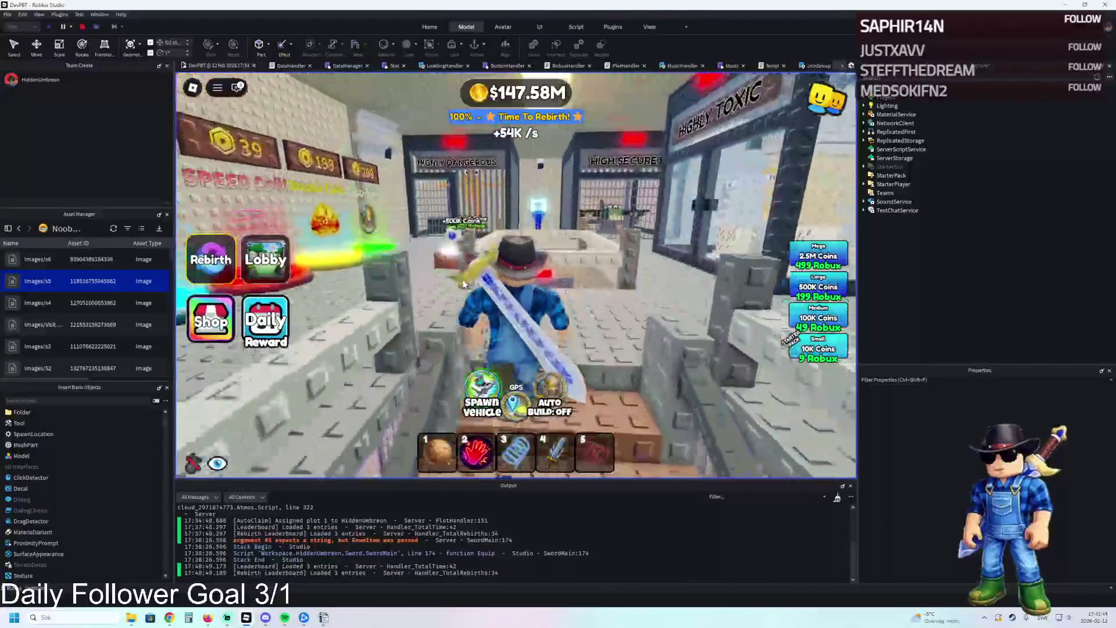
key("a")
key("4")
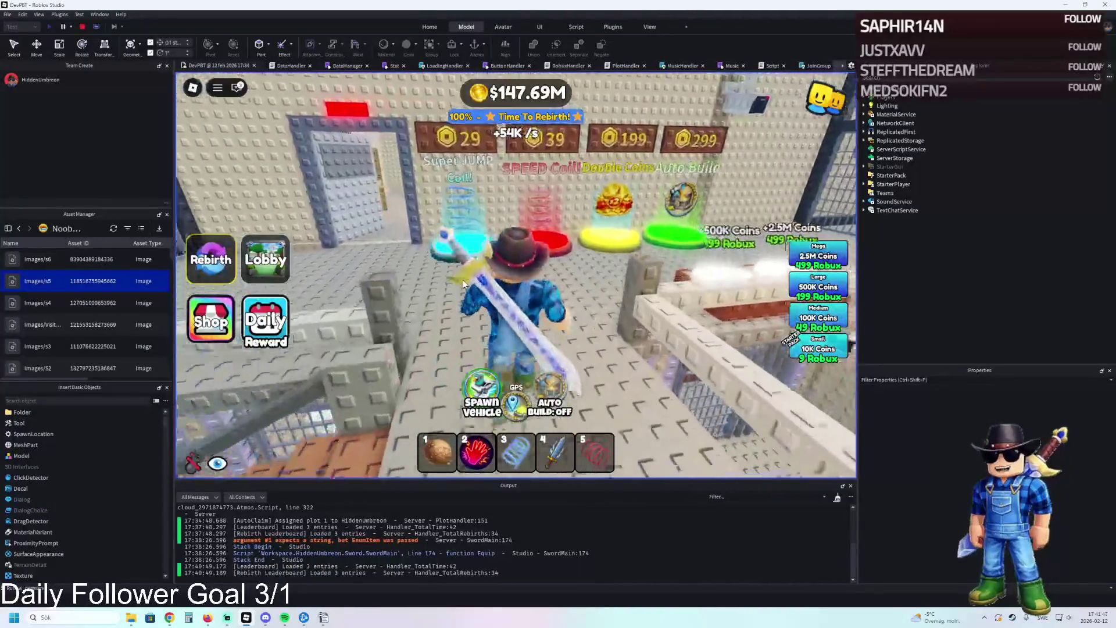
key("a")
key("w")
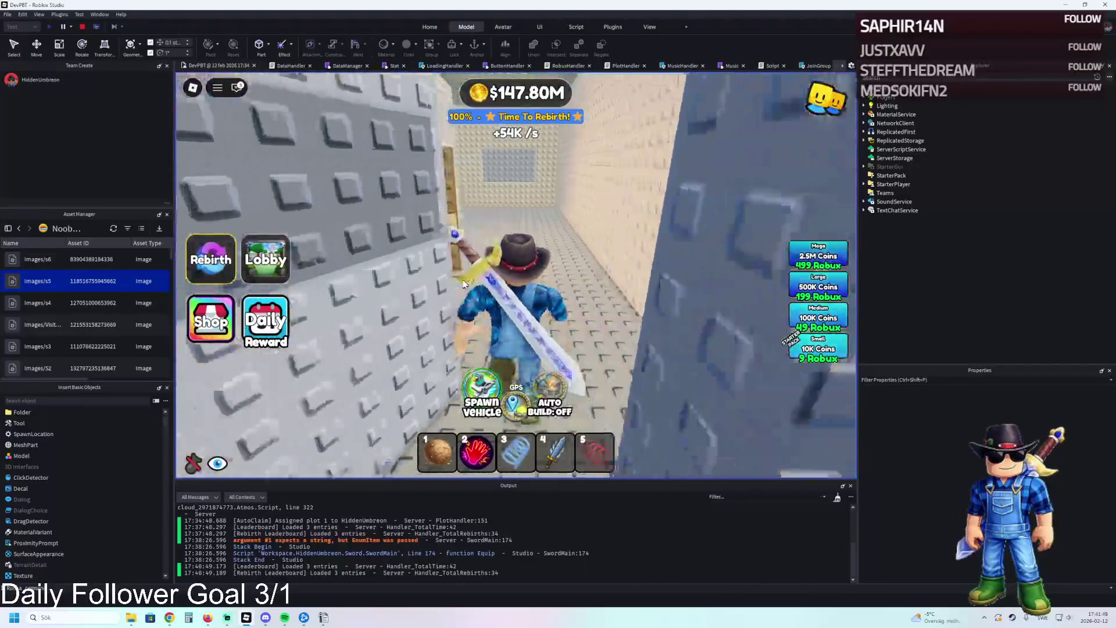
key("w")
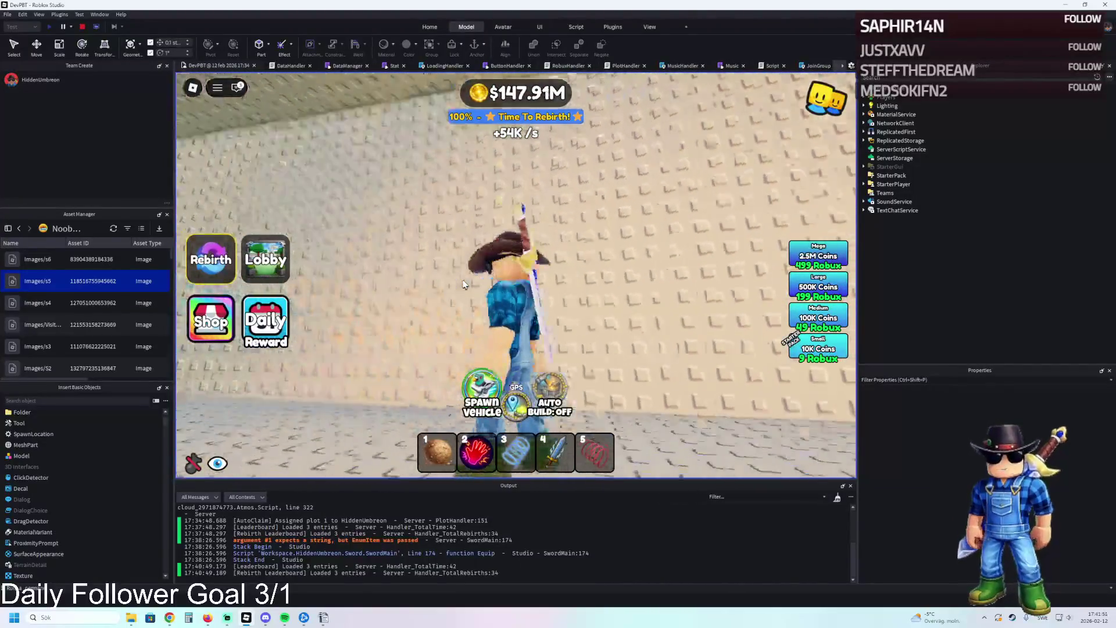
key("w")
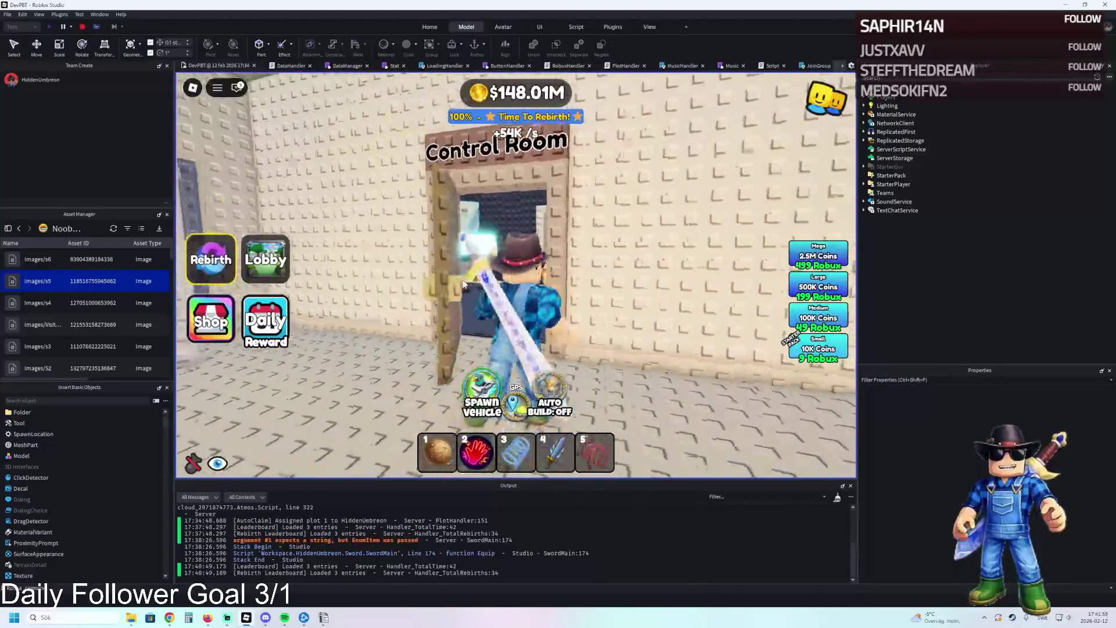
key("w")
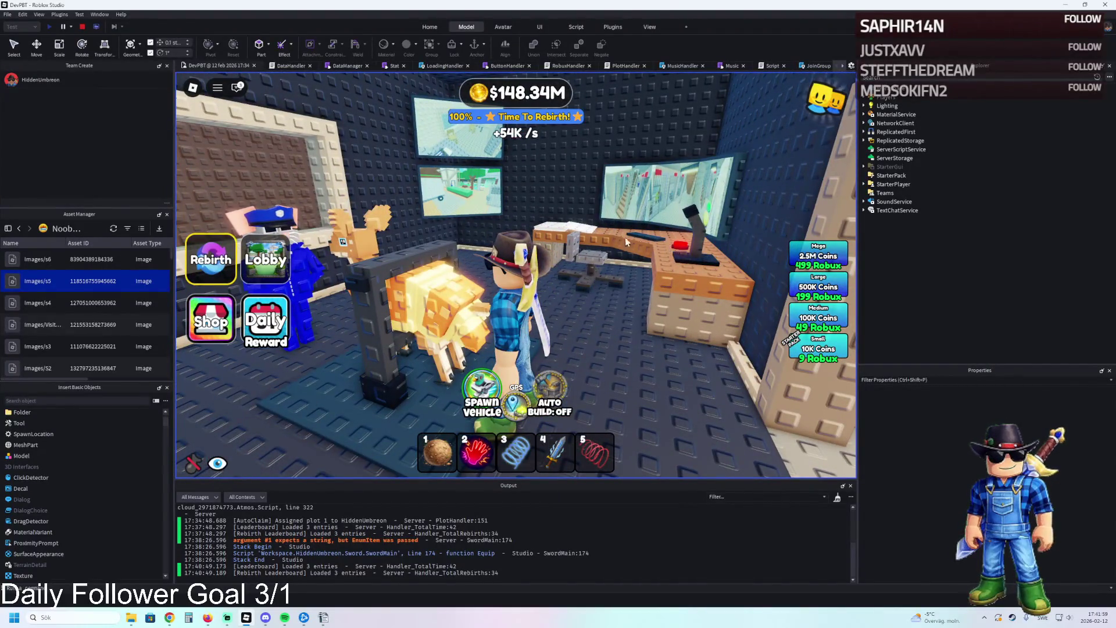
- Swing the camera around the pet, desk, wall screens and Prison Cells sign
key("Left")
key("Left")
key("Left")
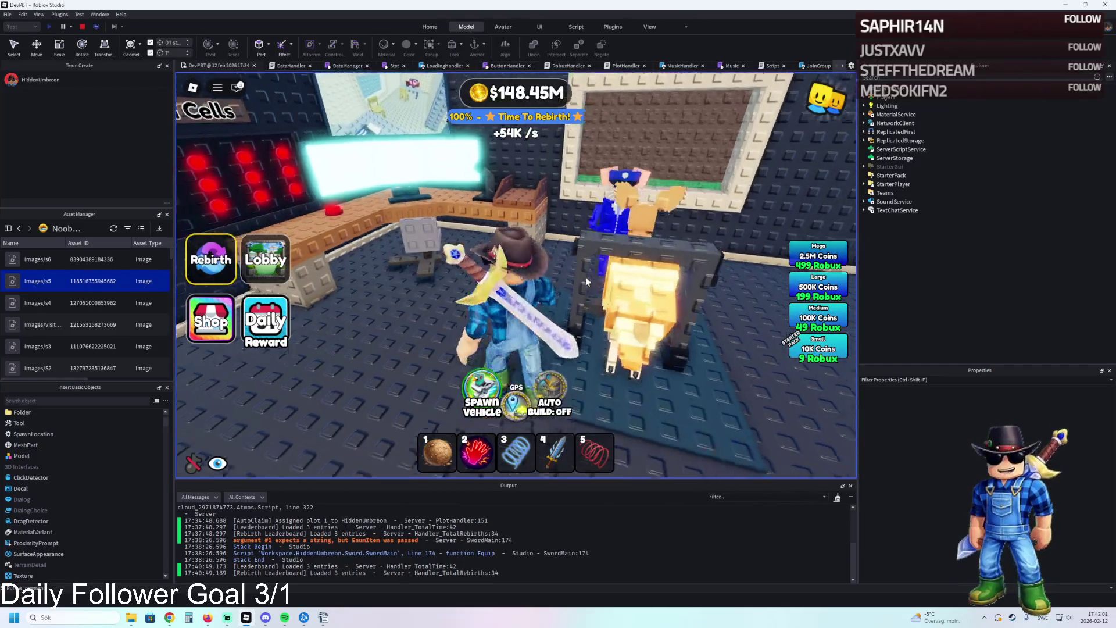
key("Left")
key("Left")
key("Left")
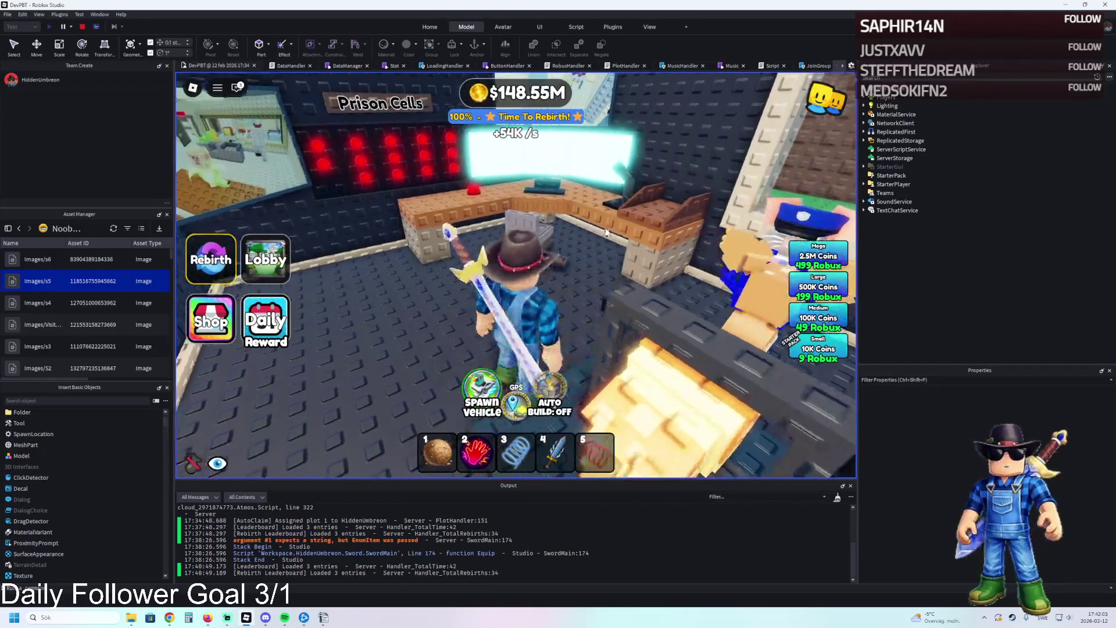
key("Left")
key("Left")
key("Left")
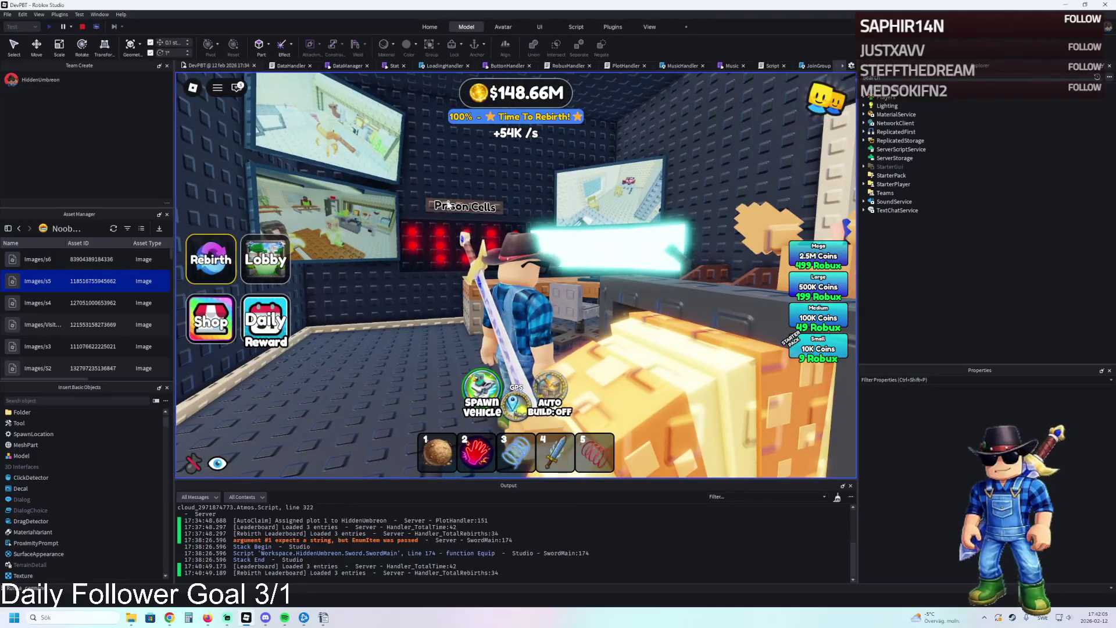
key("Left")
key("Left")
key("Left")
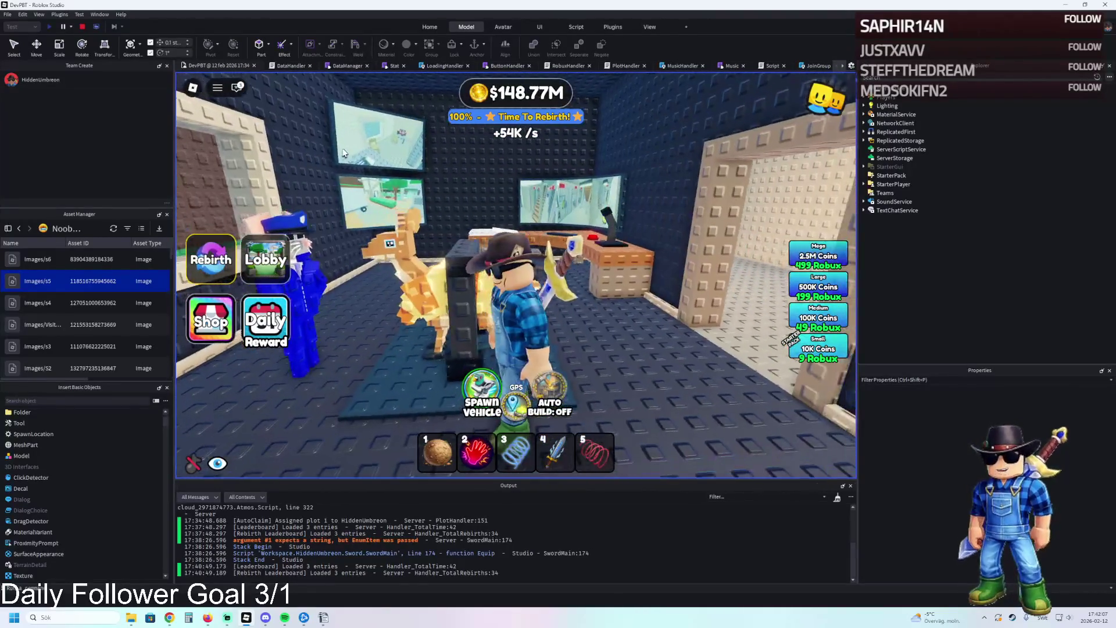
key("Left")
key("Left")
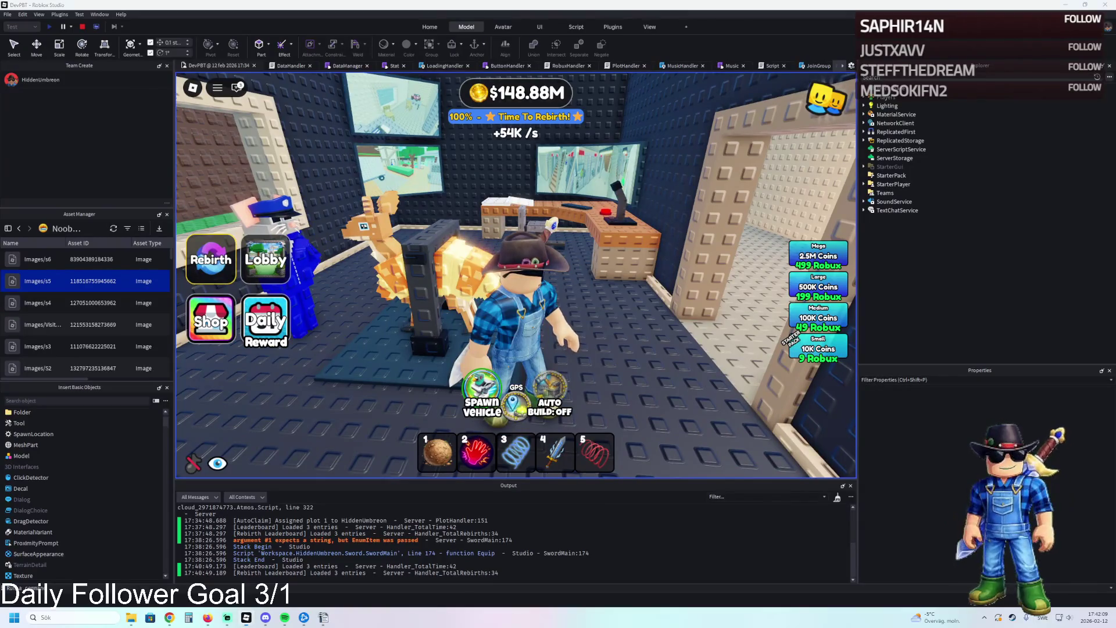
key("XF86Calculator")
- Compute 15*25 = 375, divide by 60 for 6,25, and close Calculator
type("15")
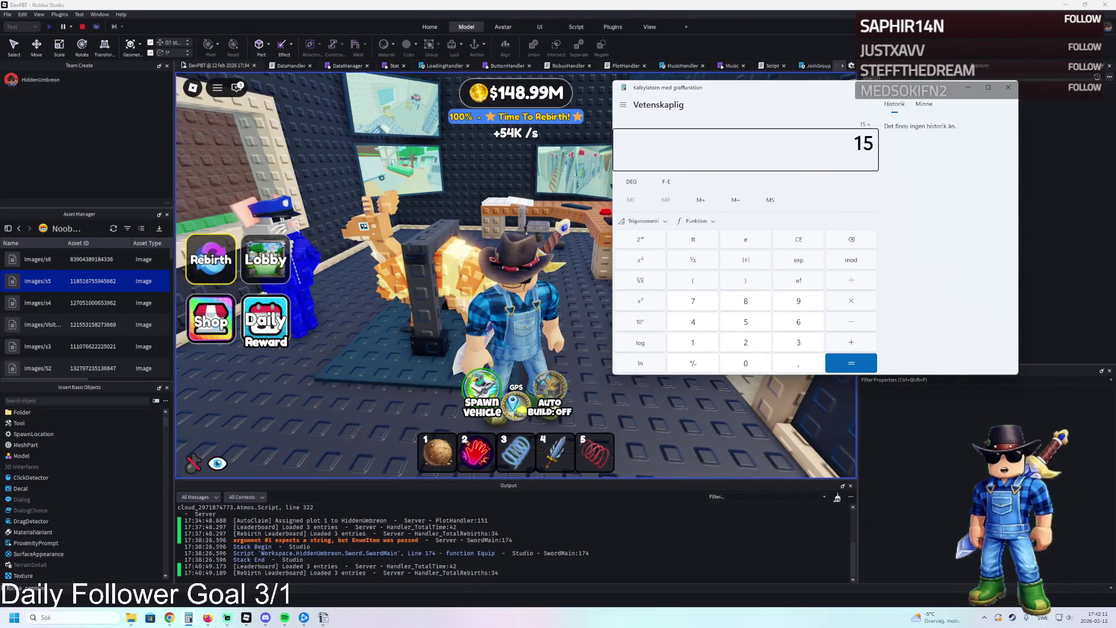
type("*25")
key("Return")
type("/60")
key("Return")
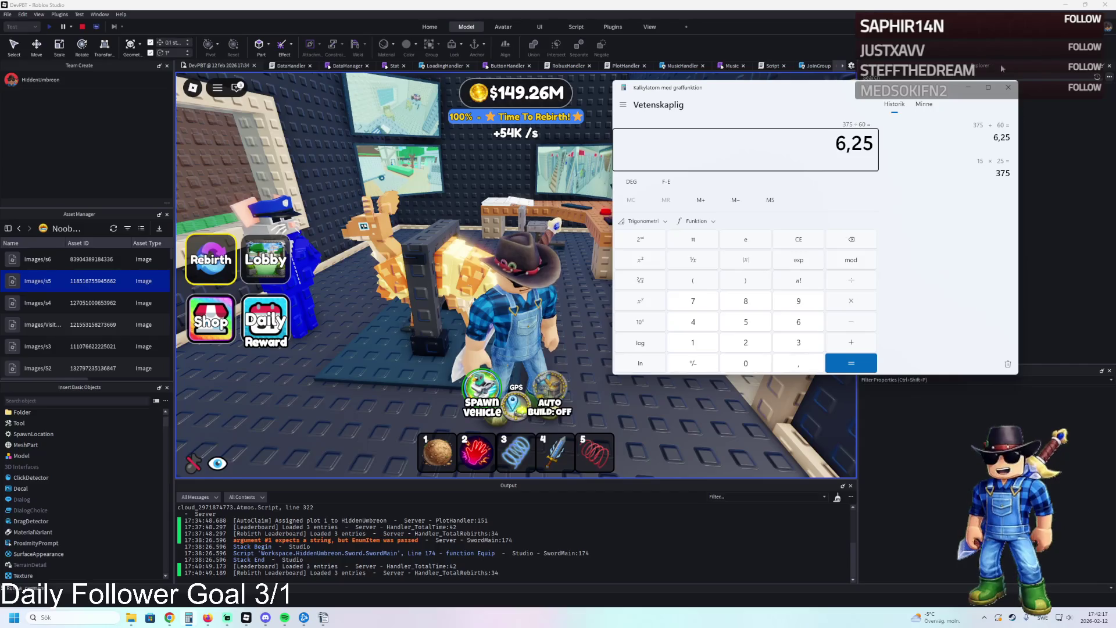
left_click(1008, 87)
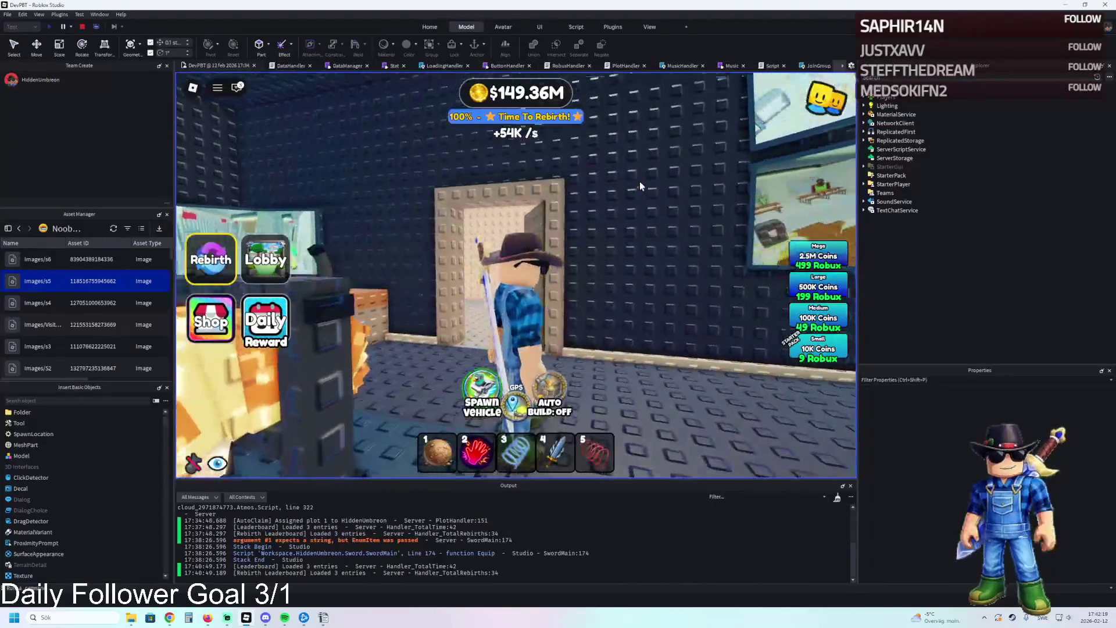
- Walk back into the Control Room, hide the HUD to view the Prison Cells area, then restore it
key("w")
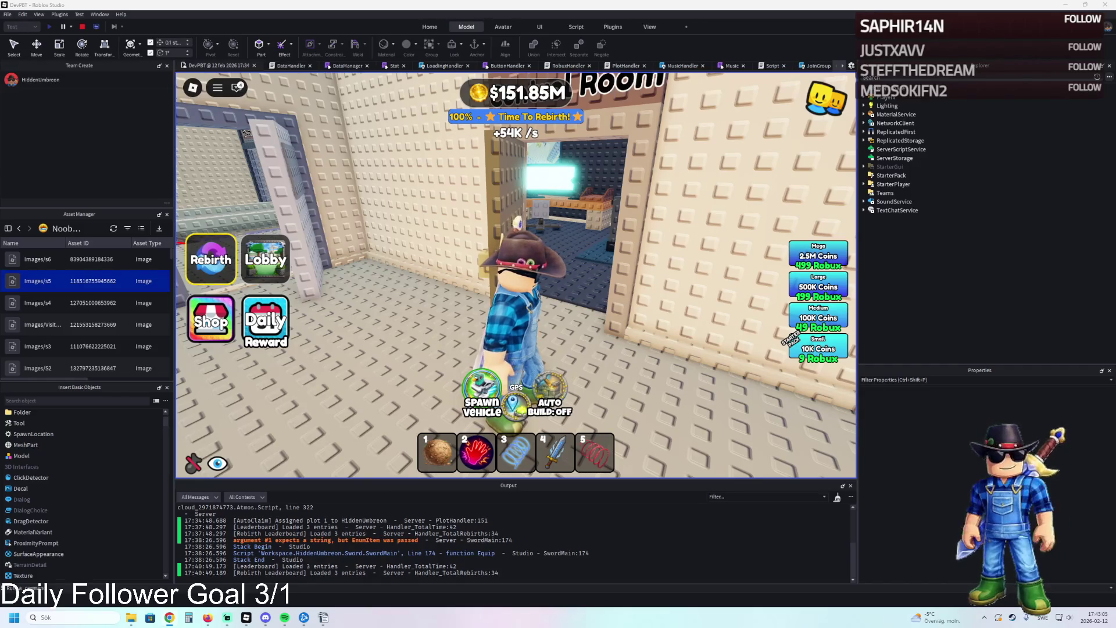
key("w")
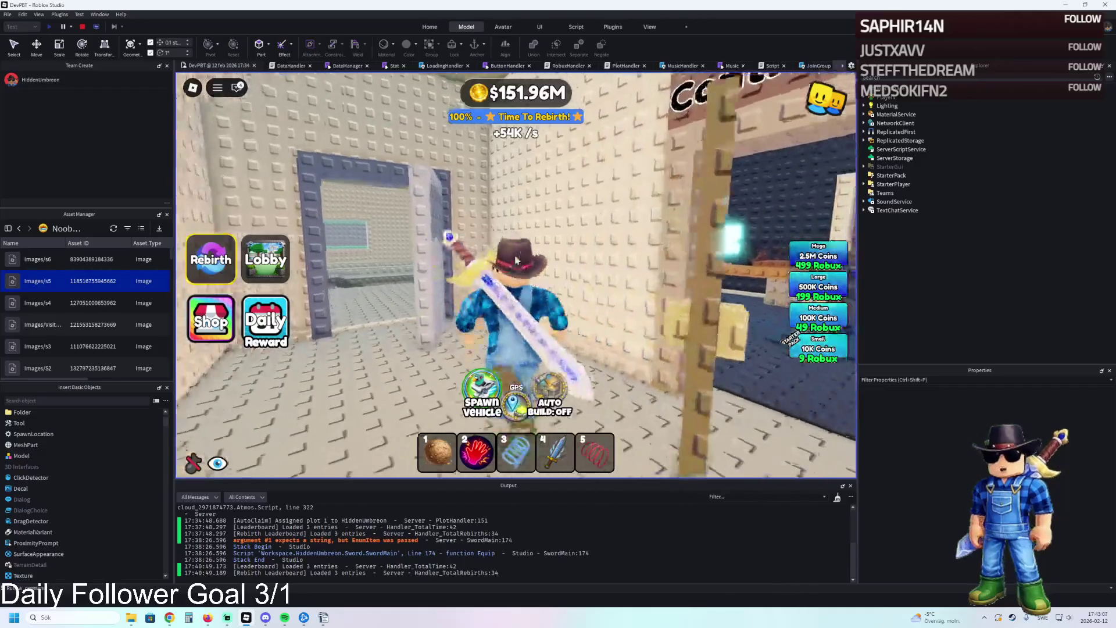
key("w")
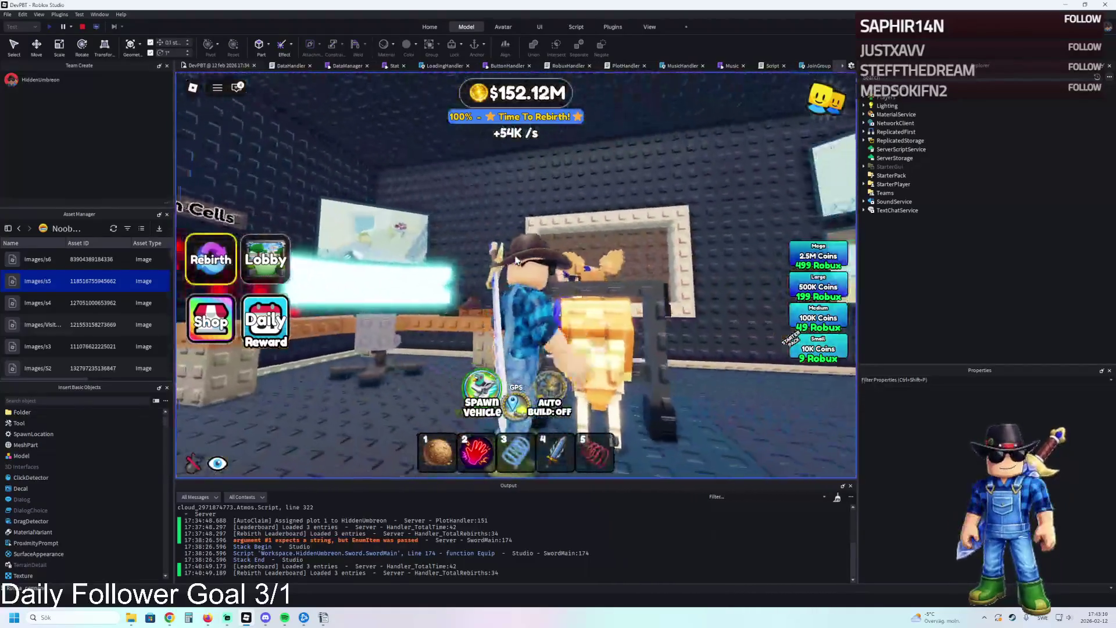
key("w")
left_click(218, 463)
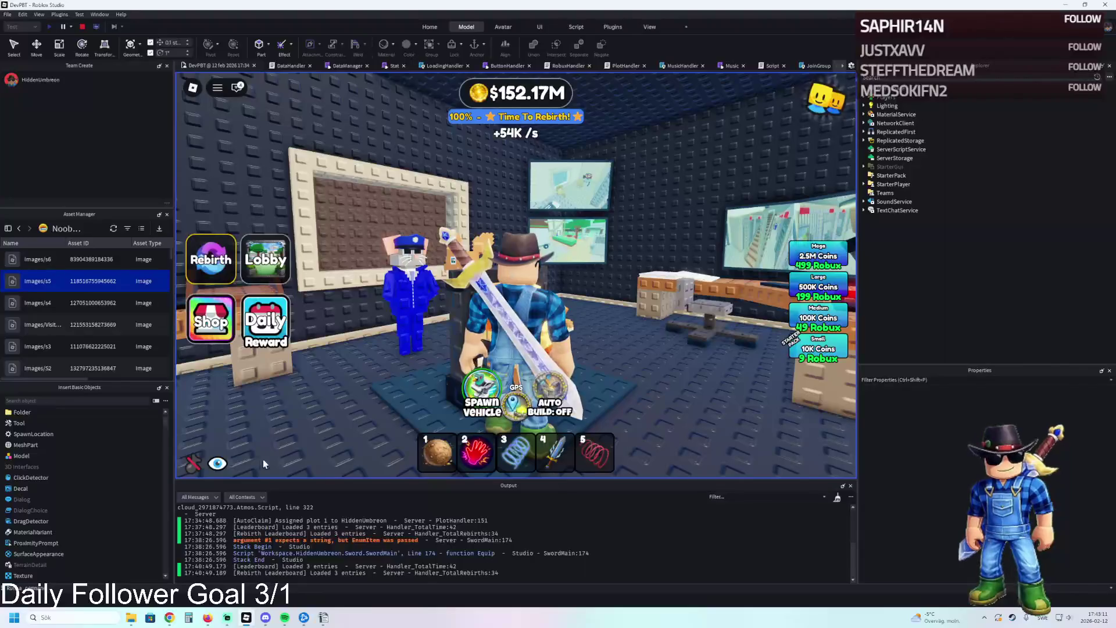
key("w")
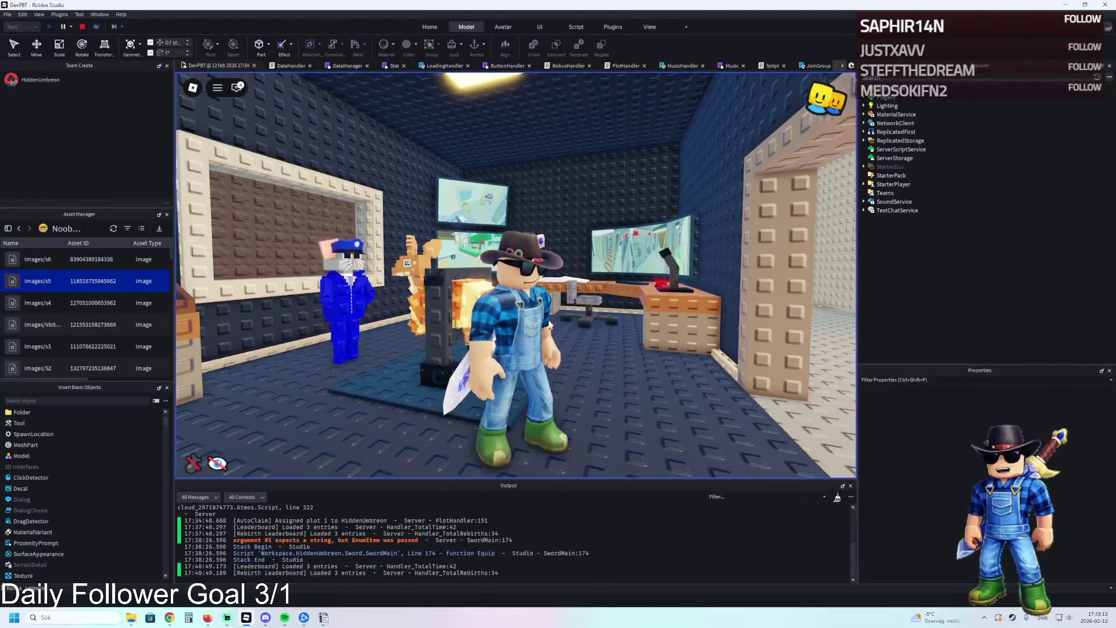
key("w")
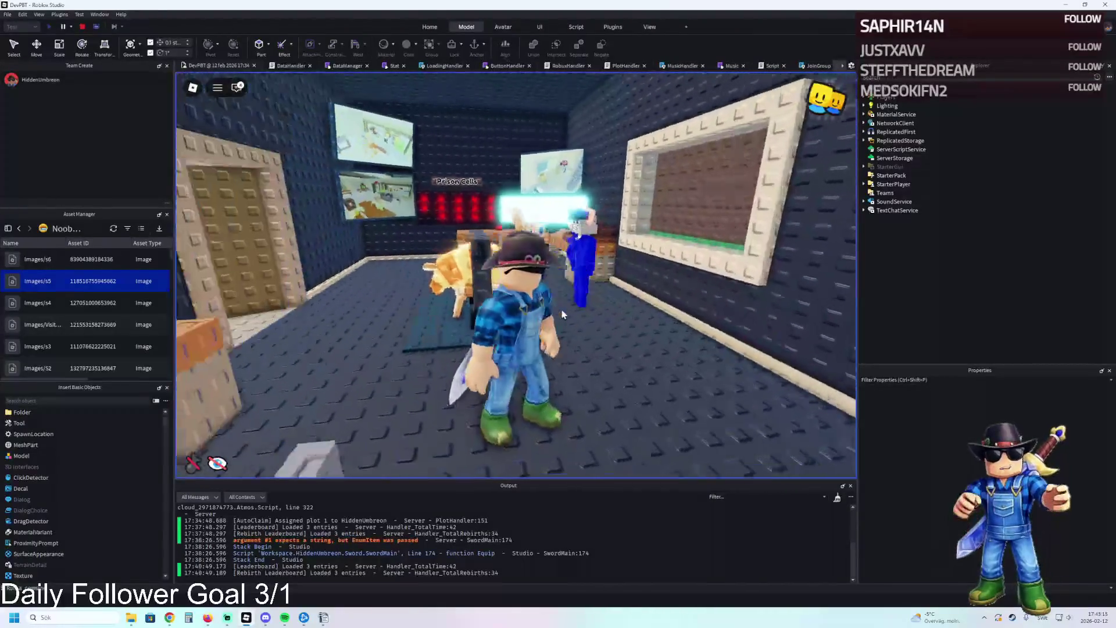
left_click(217, 463)
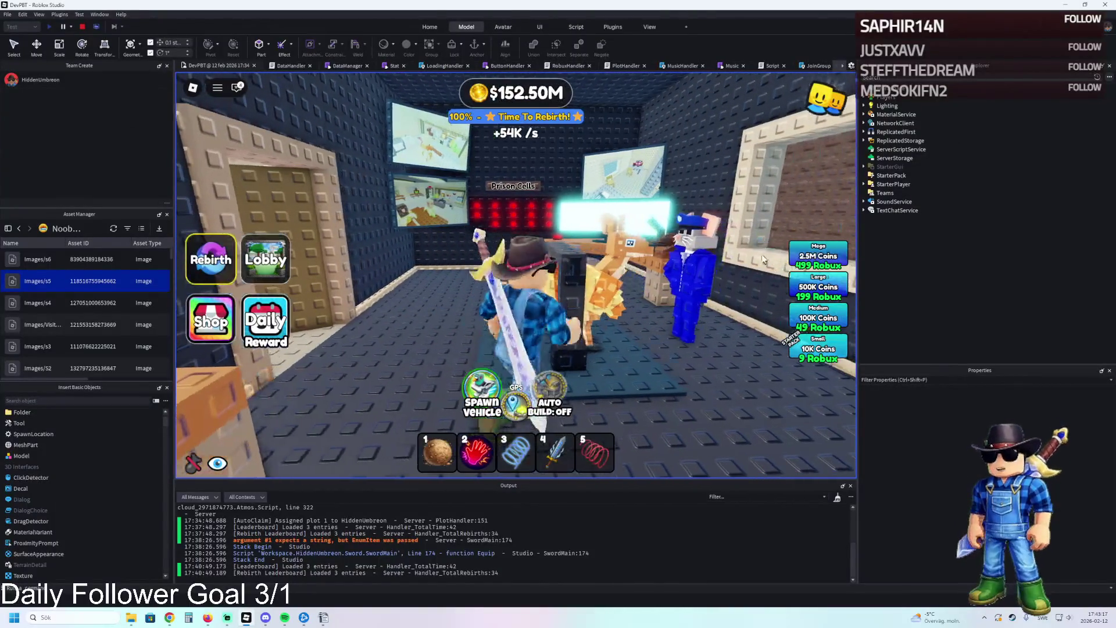
- Walk out along the tan corridor and face the wall's window opening
key("w")
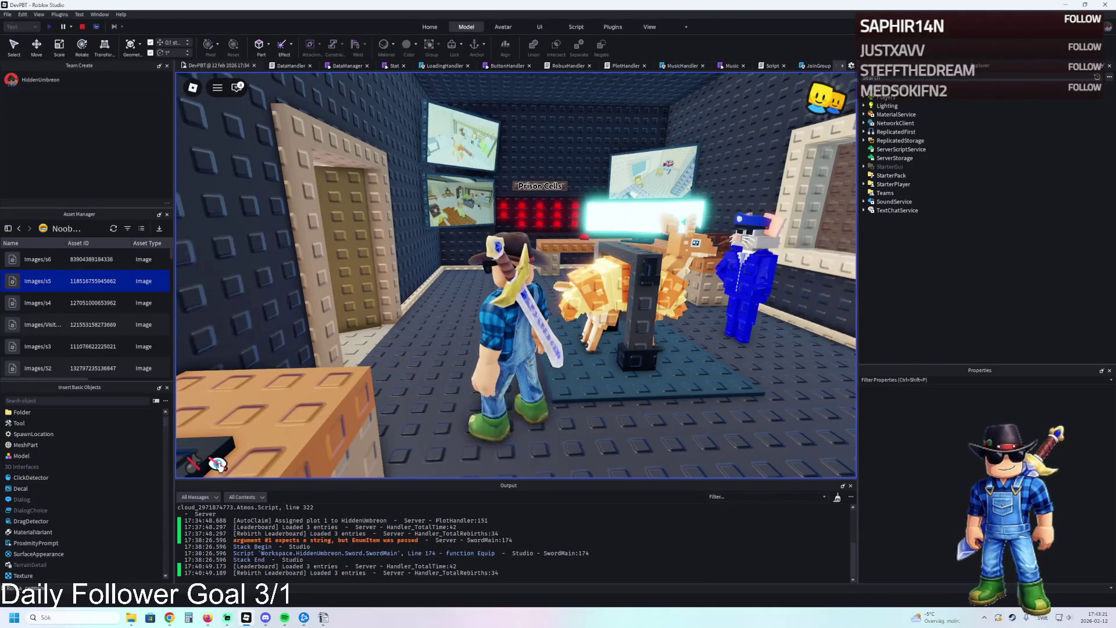
key("a")
key("a")
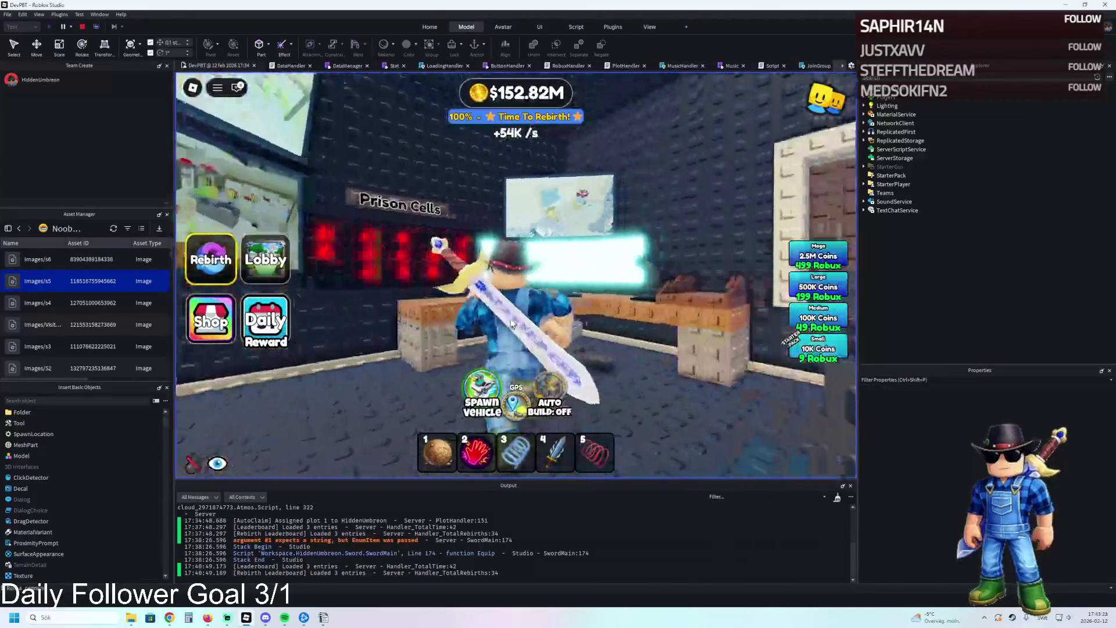
key("w")
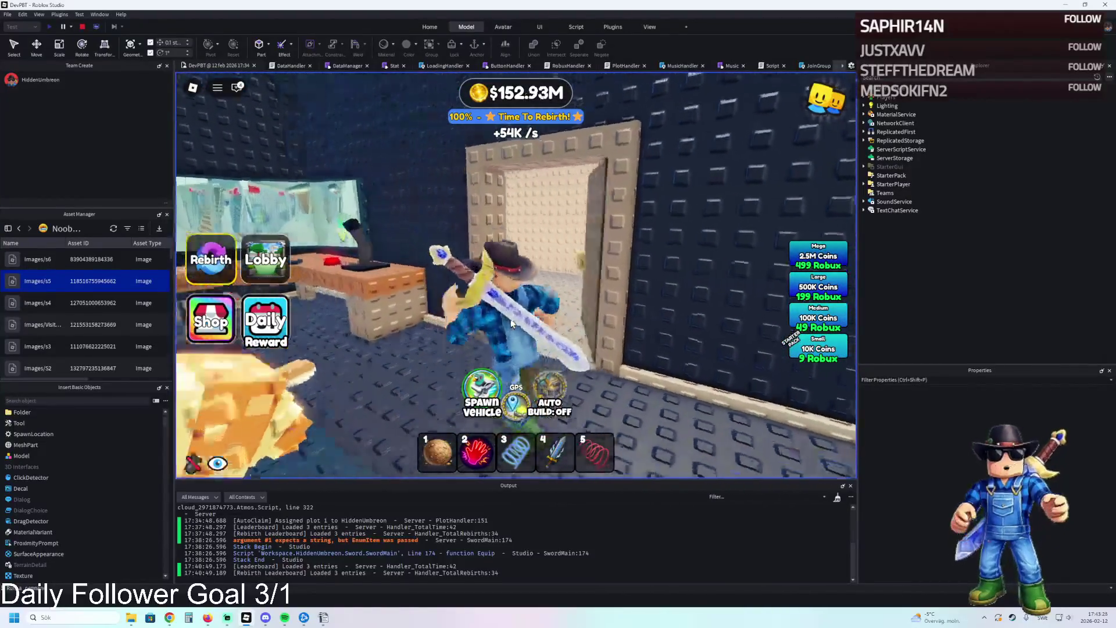
key("w")
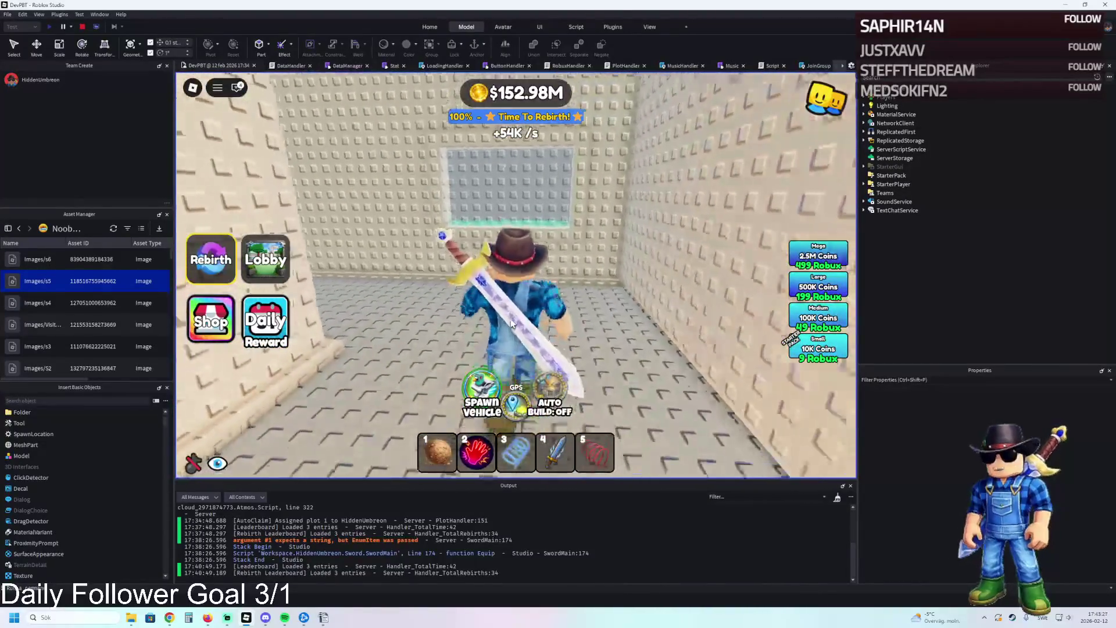
key("d")
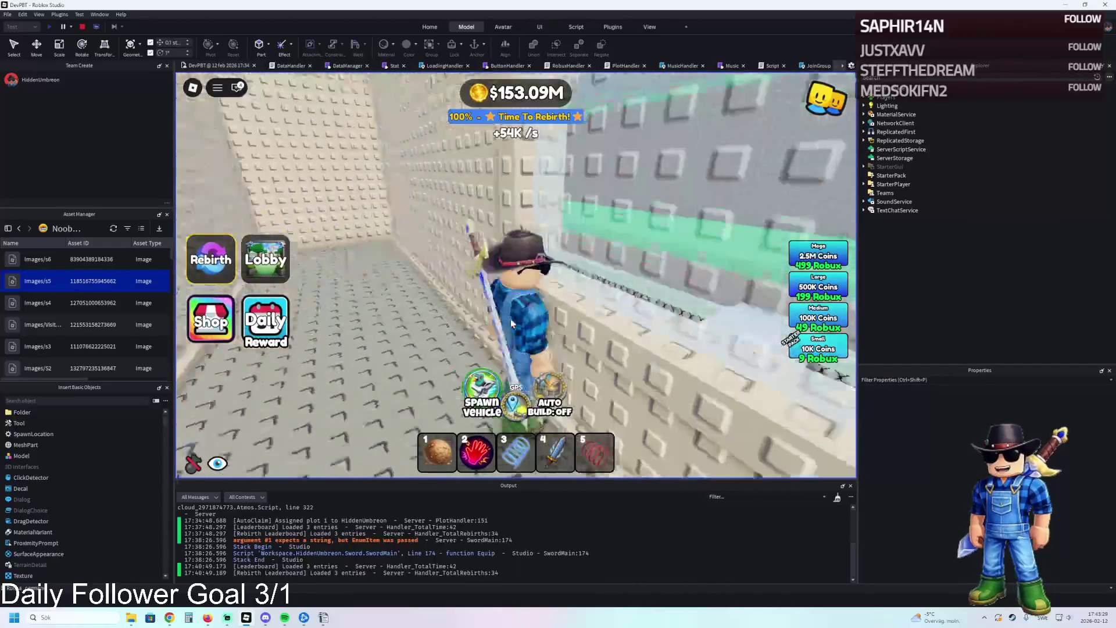
key("space")
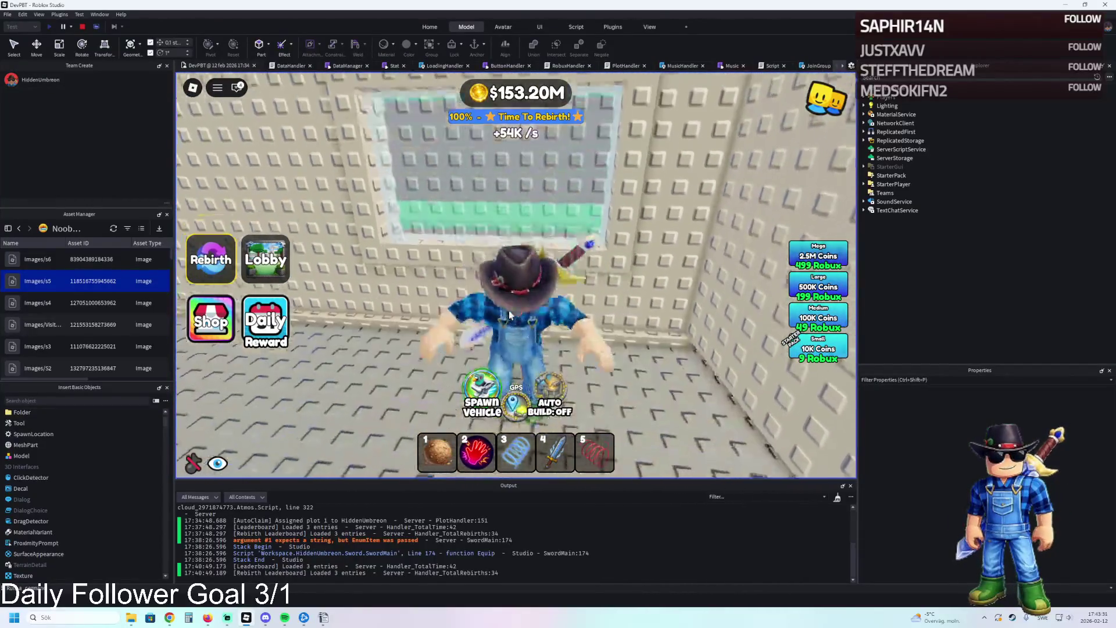
key("space")
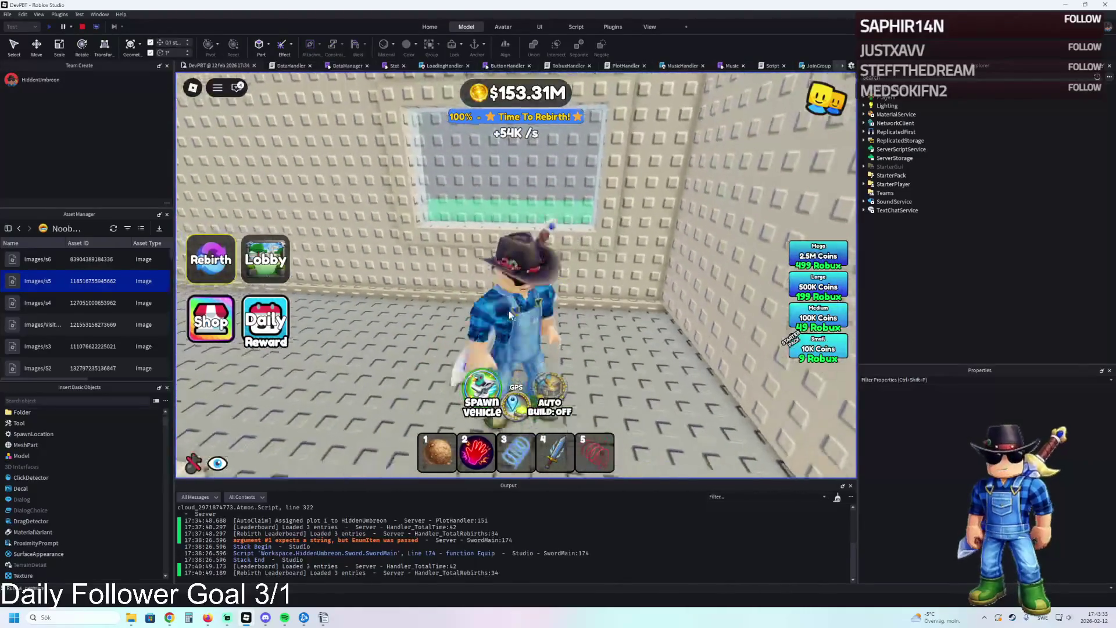
- Walk the avatar through the corridors, past the Control Room door, to the two high-security cells
key("a")
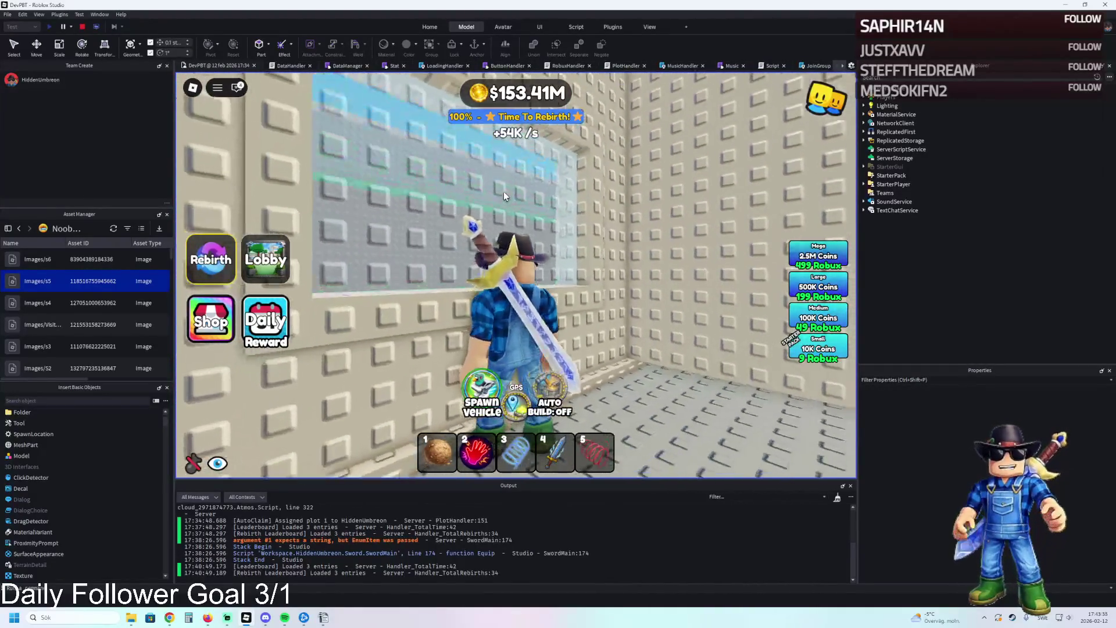
key("w")
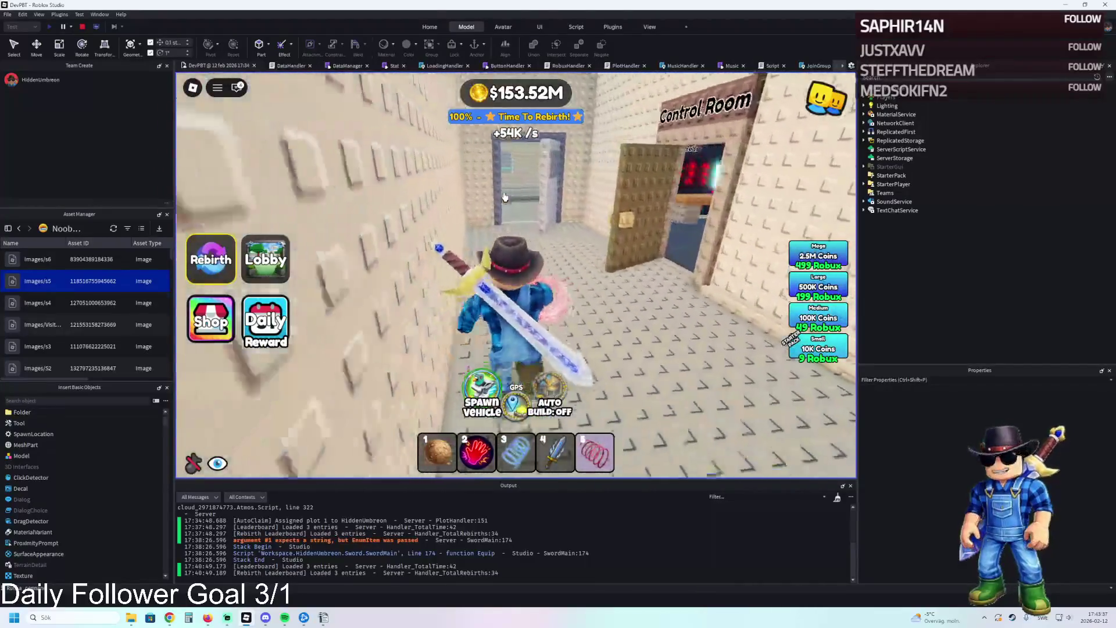
key("w")
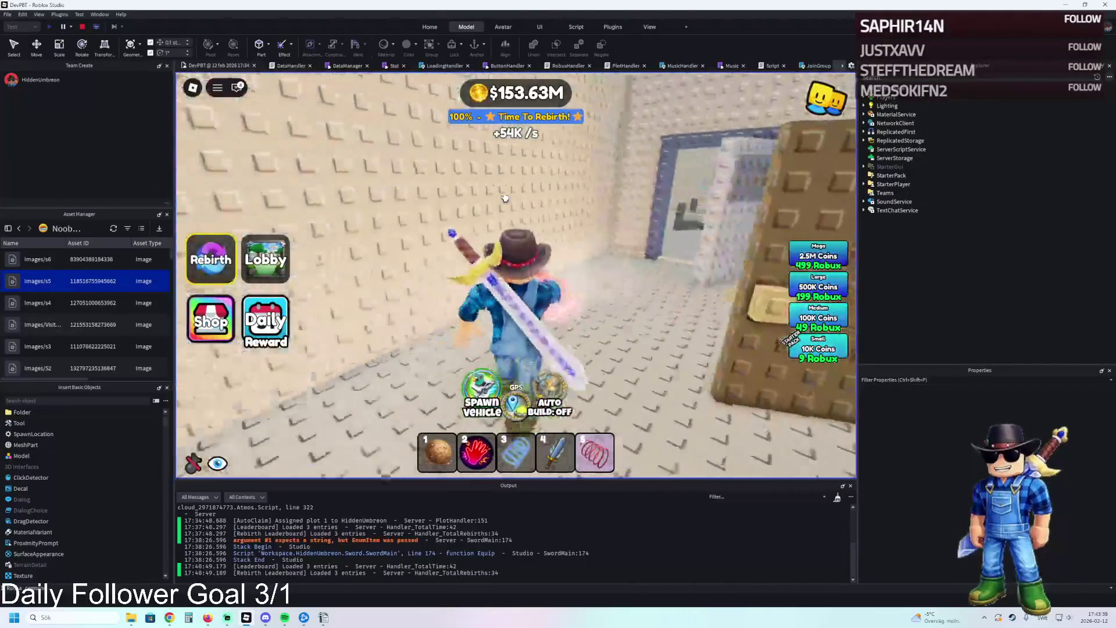
key("w")
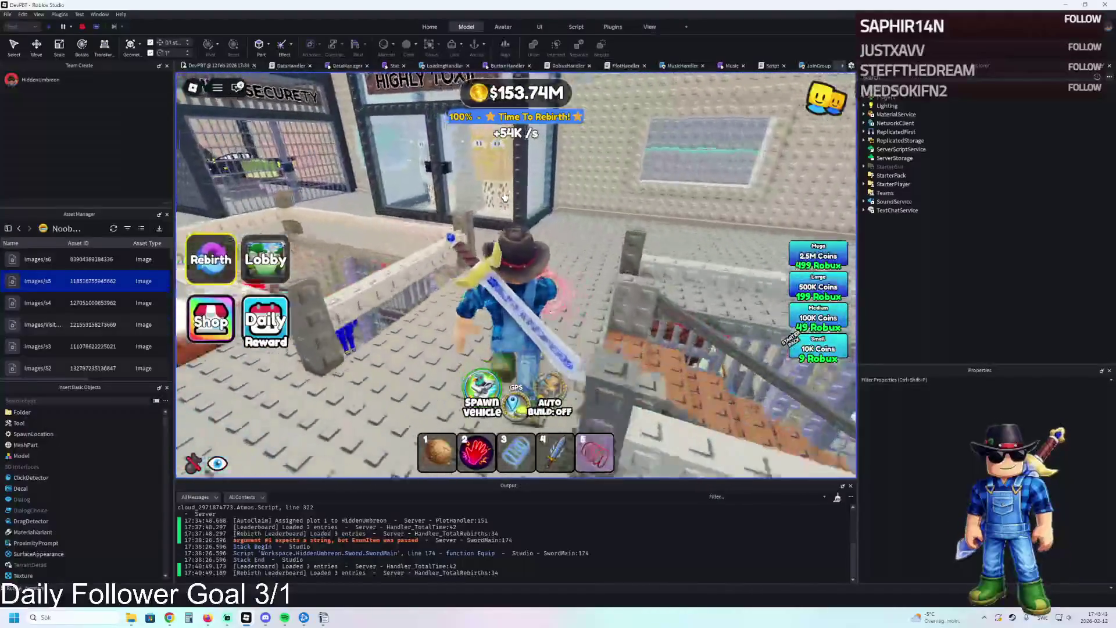
key("w")
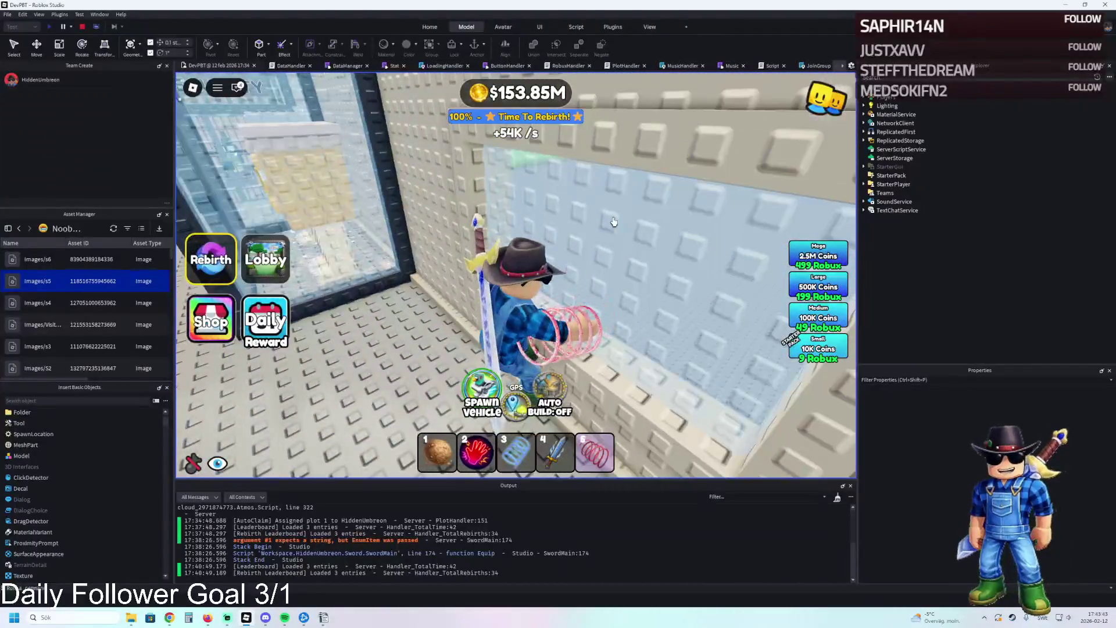
key("w")
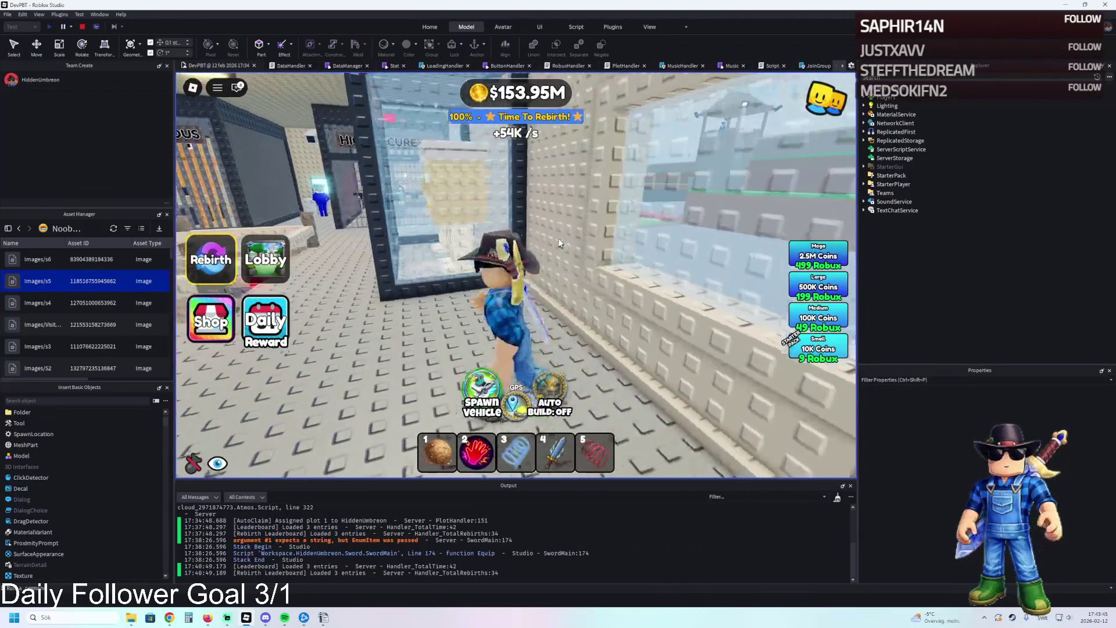
key("w")
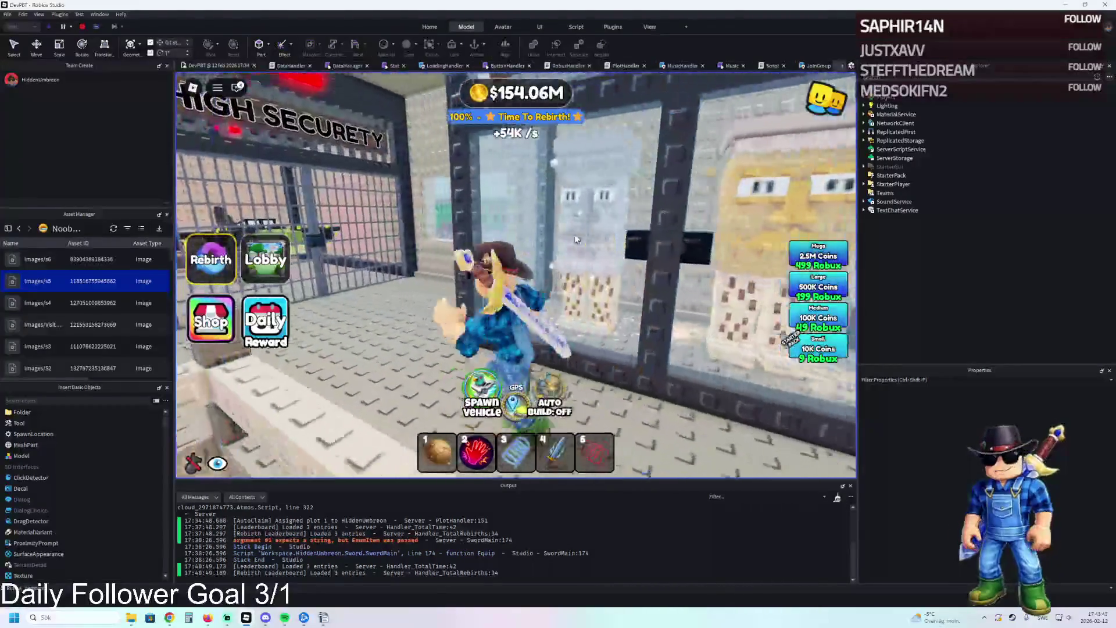
key("w")
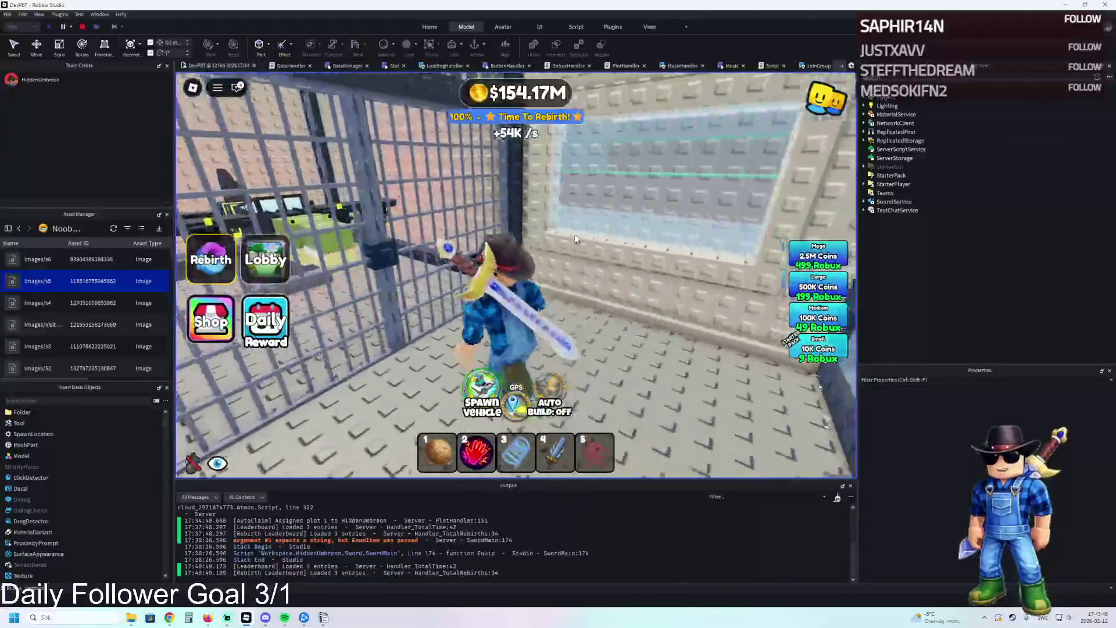
key("w")
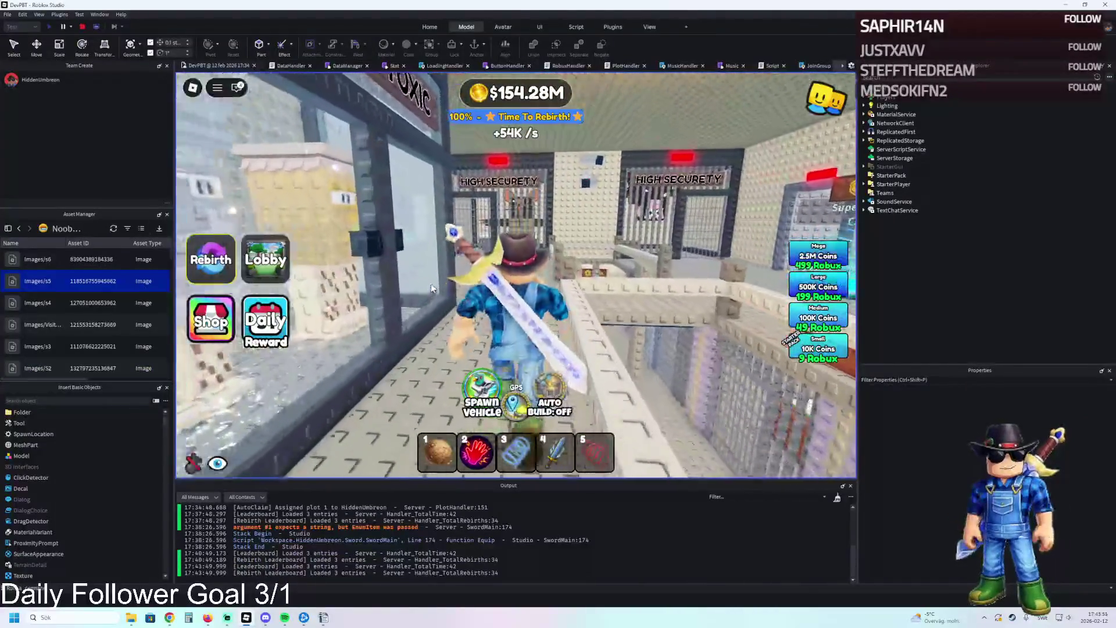
key("w")
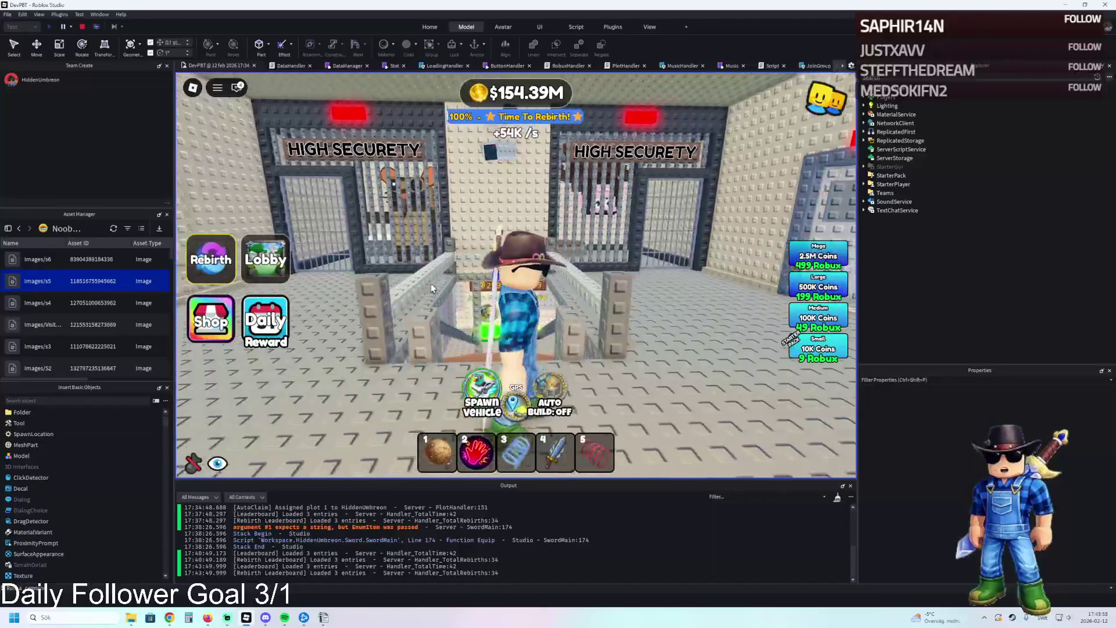
key("w")
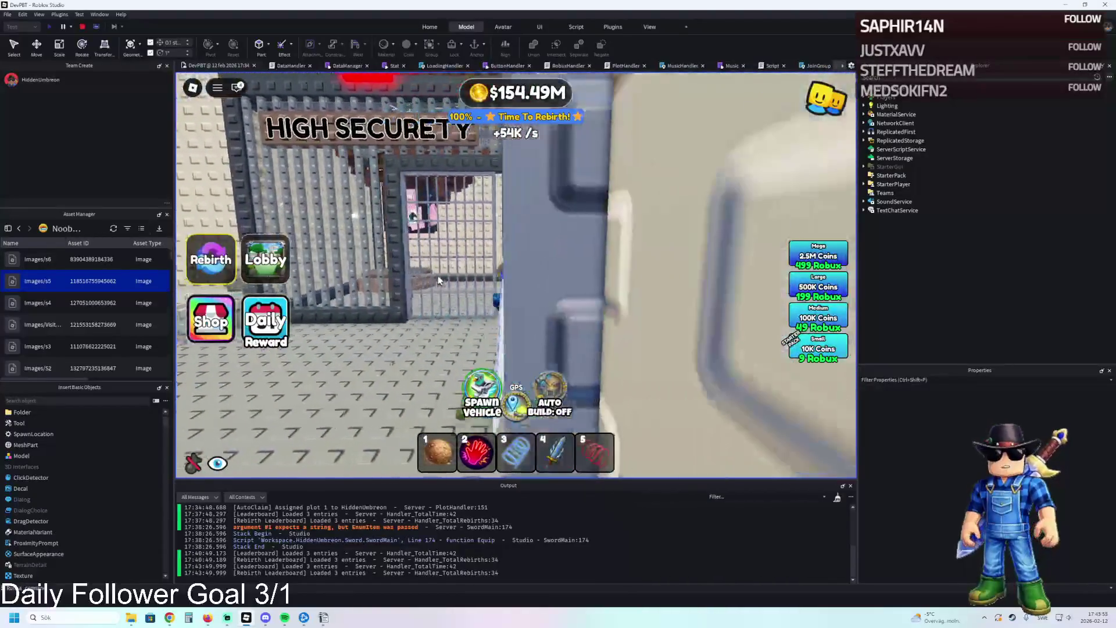
key("w")
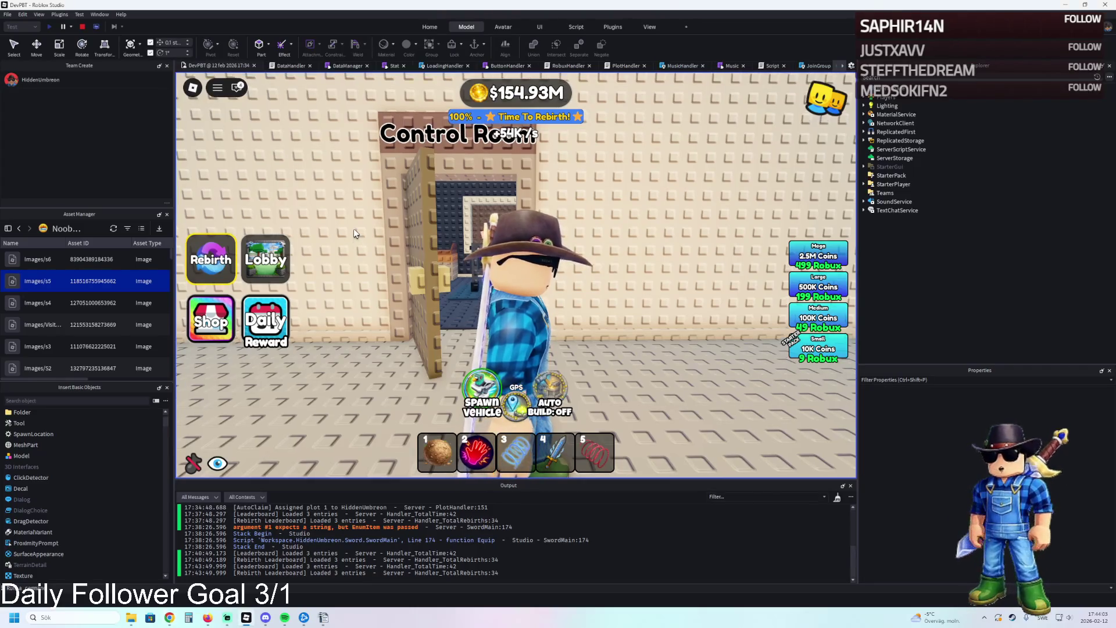
- Walk into the Prison Cells room, look around it, then head out through its doorway
key("Left")
key("w")
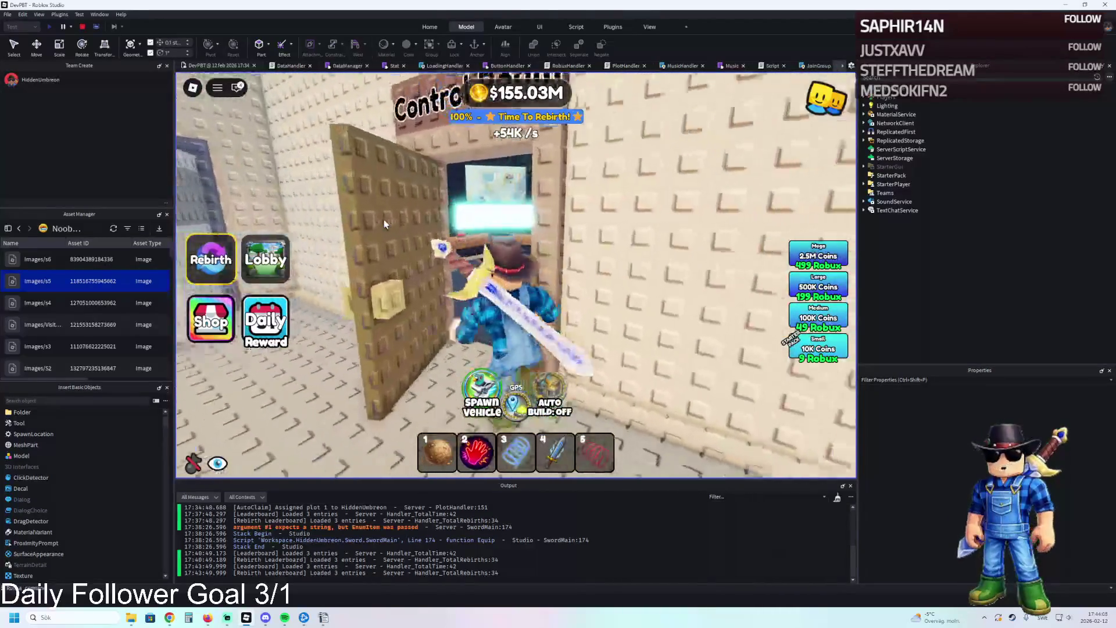
key("Left")
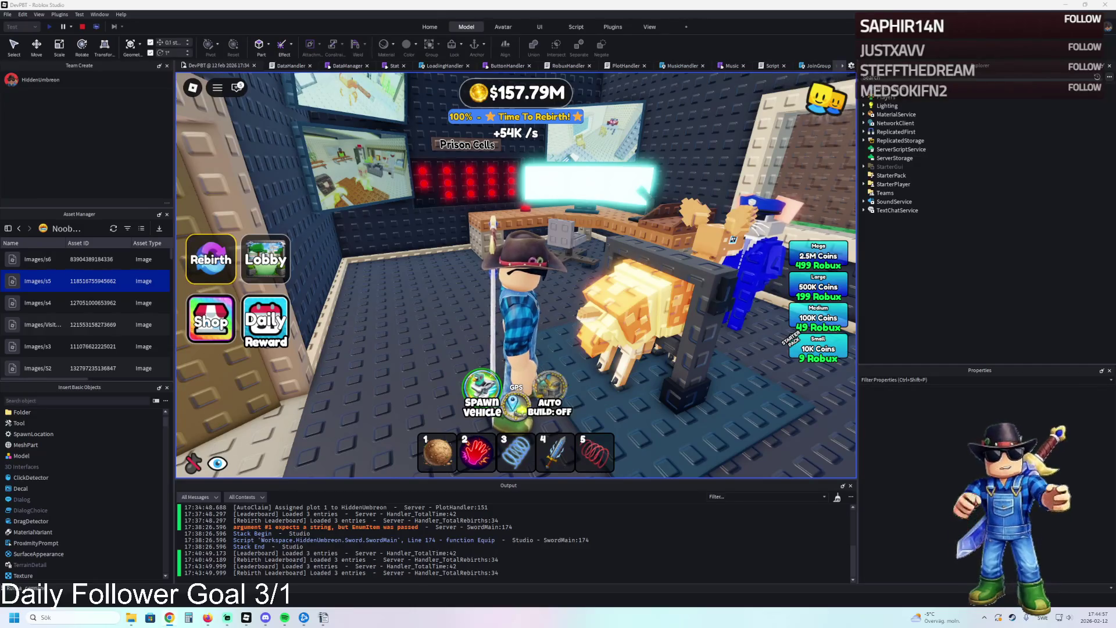
key("s")
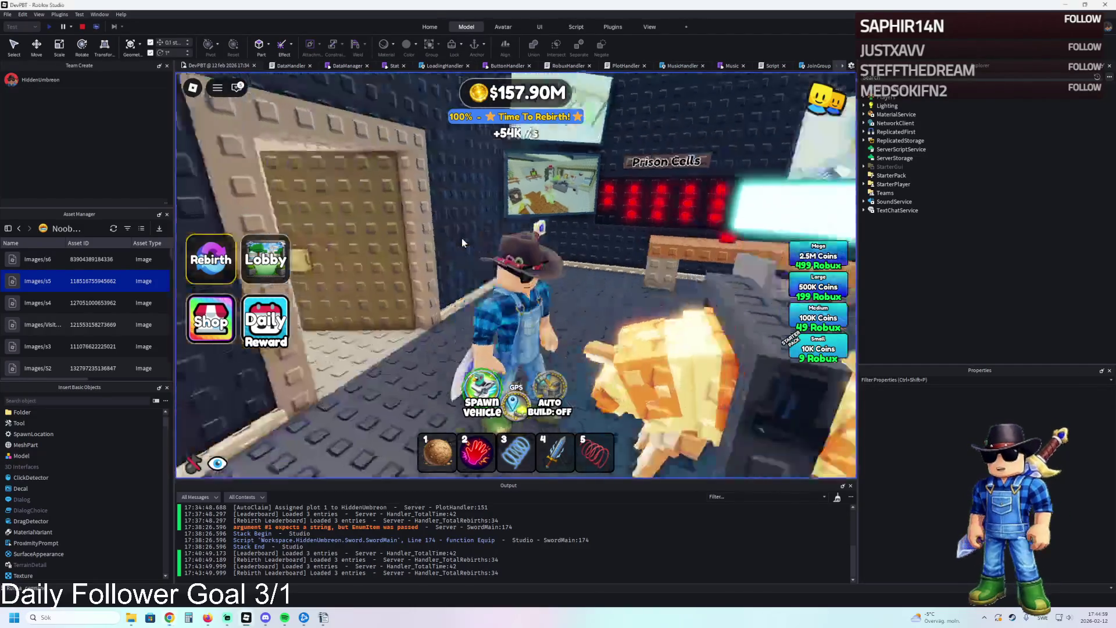
key("w")
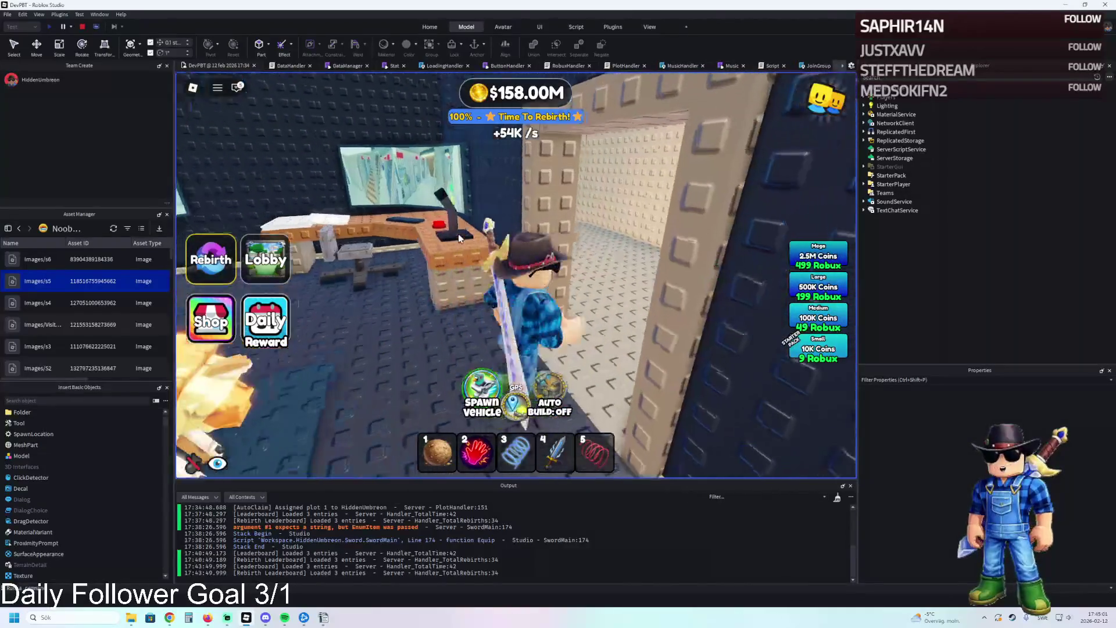
key("w")
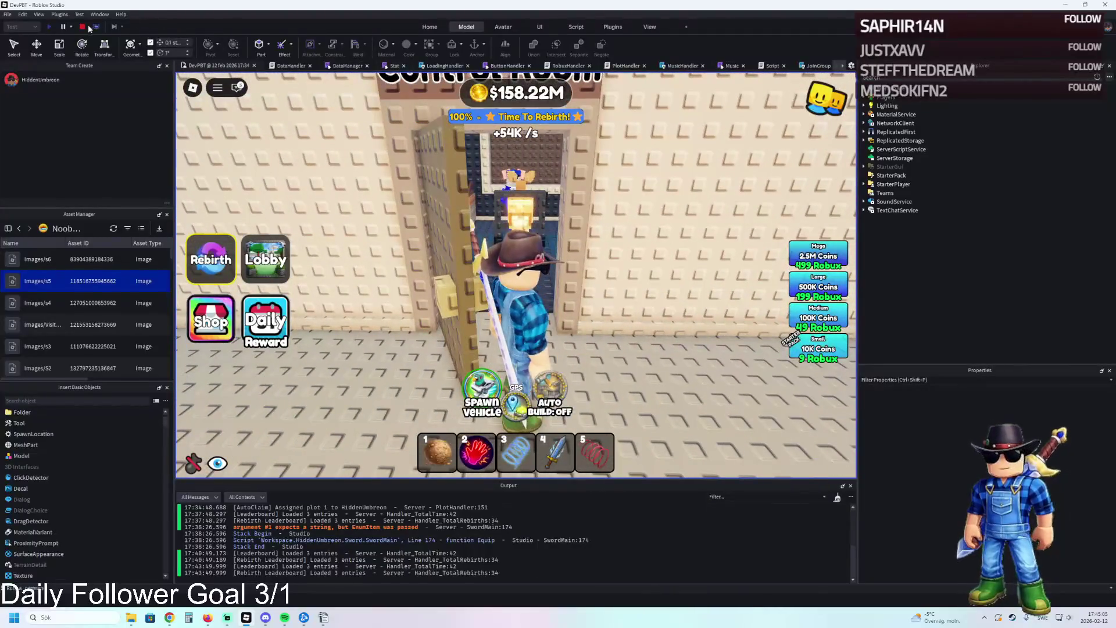
- Stop the playtest and select the Prison folder under TemplatePlot's Upgrades
key("shift+F5")
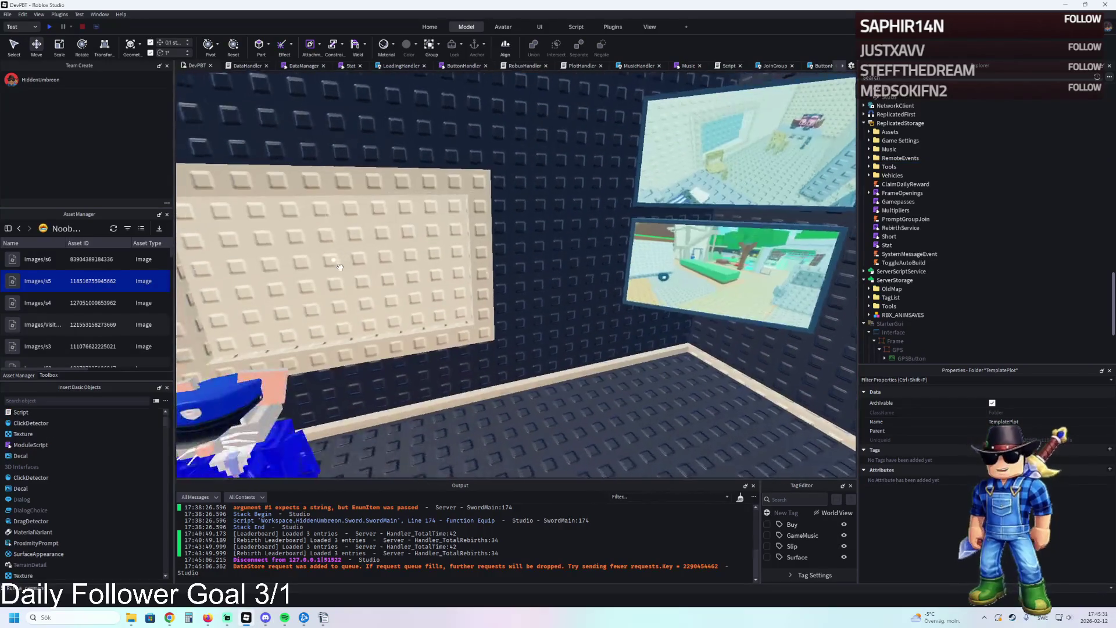
left_click(893, 158)
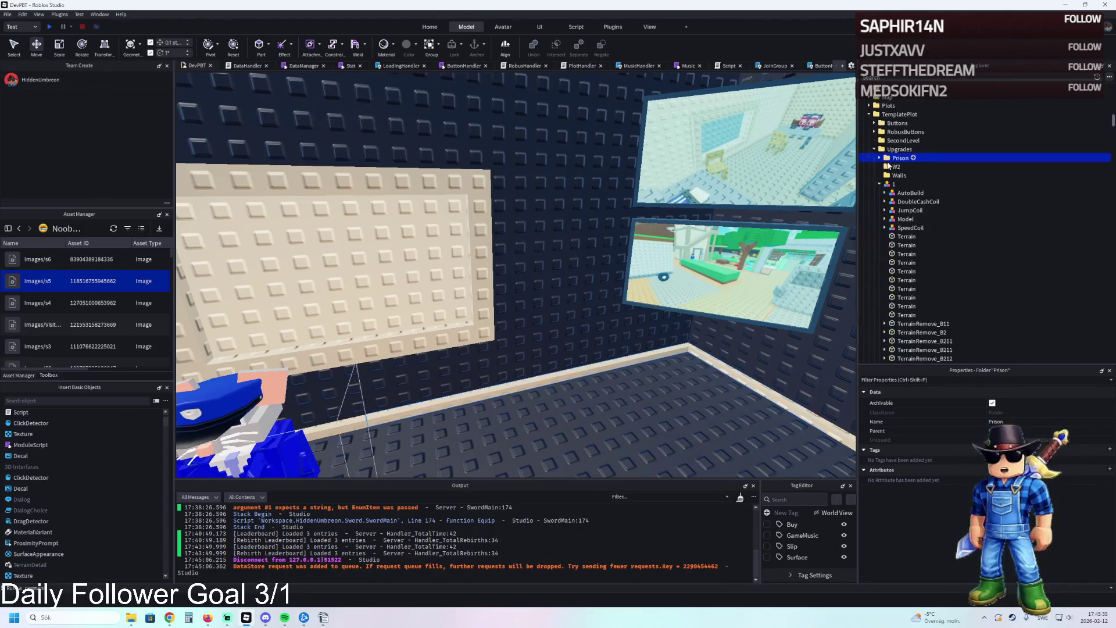
- Frame the Prison folder, undo its accidental move into folder 1, and zoom out
key("f")
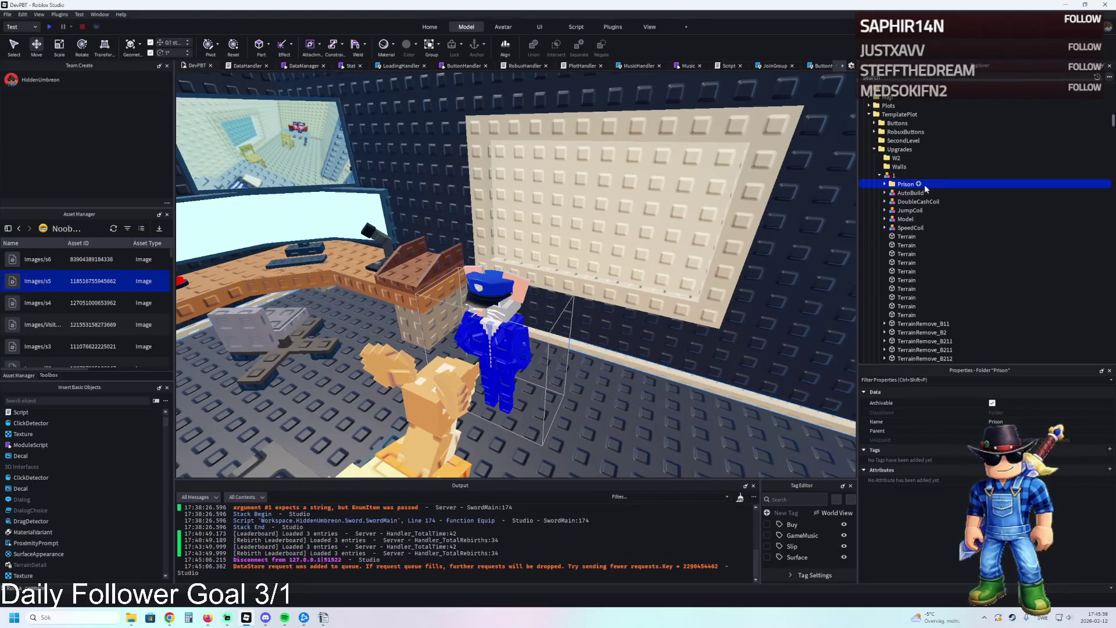
key("ctrl+z")
scroll(640, 185, "down", 5)
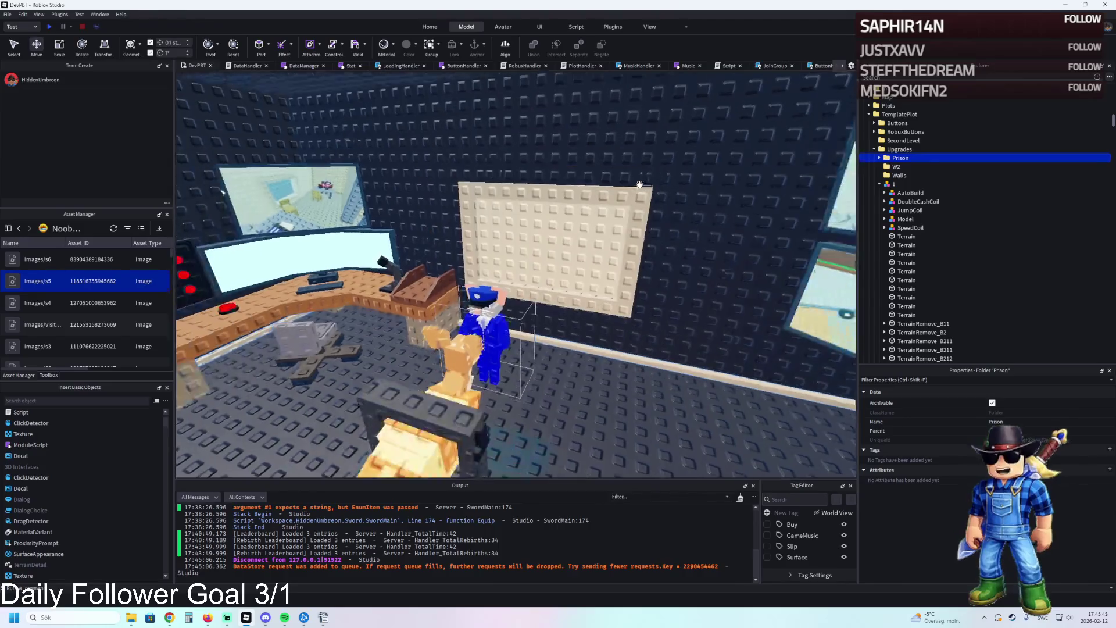
scroll(639, 185, "down", 5)
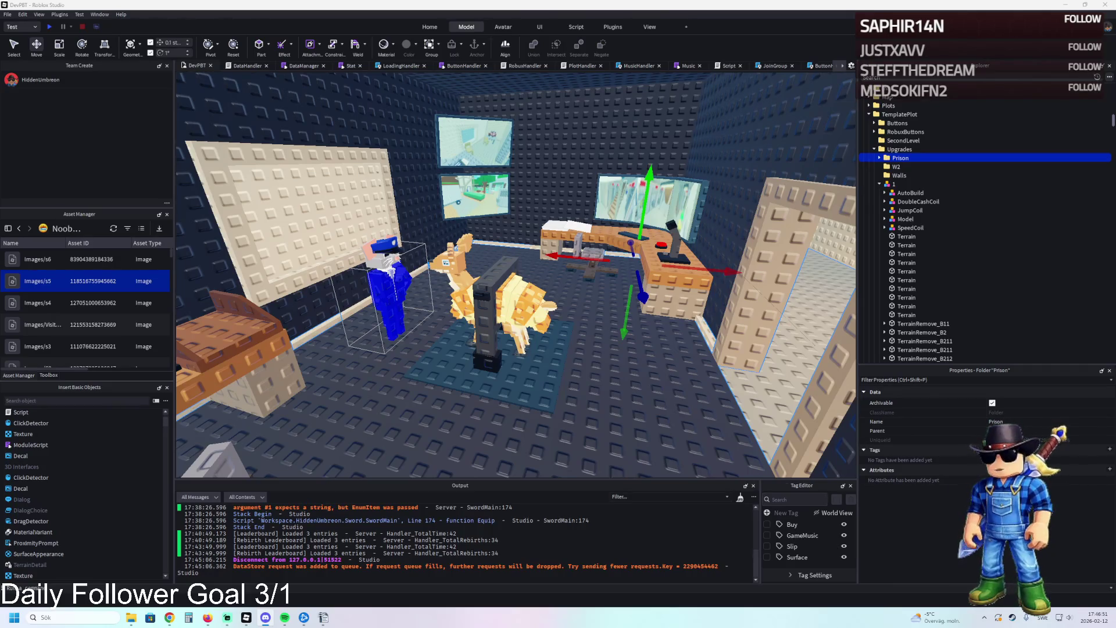
- Survey the plot, flying the view over the red pads and cells to the Control Room doorframe
scroll(440, 223, "up", 10)
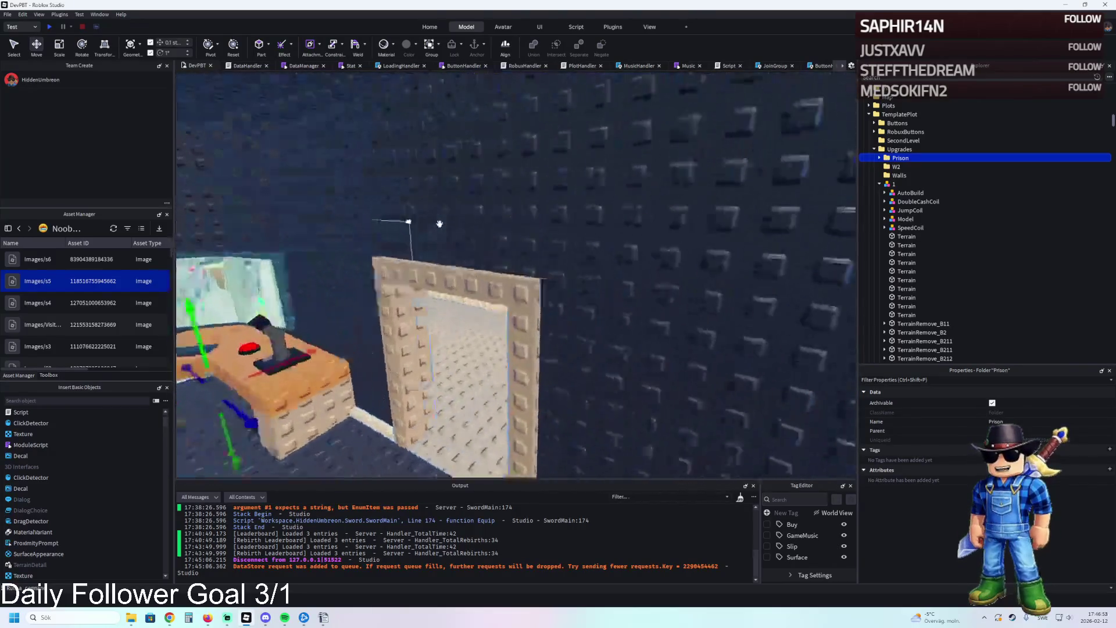
scroll(440, 224, "up", 5)
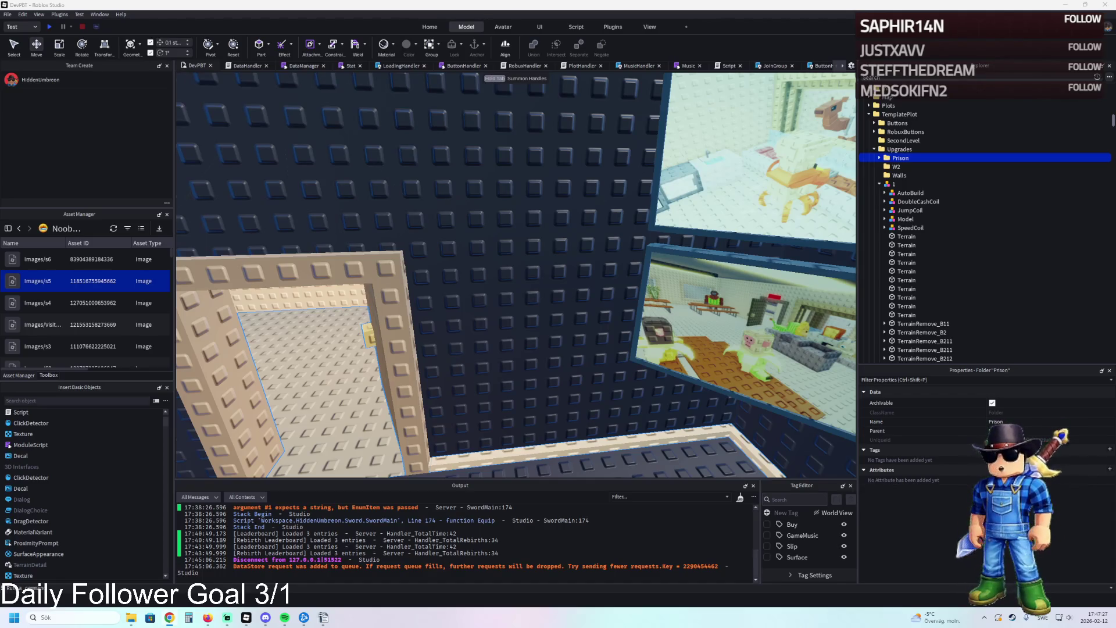
scroll(491, 227, "up", 10)
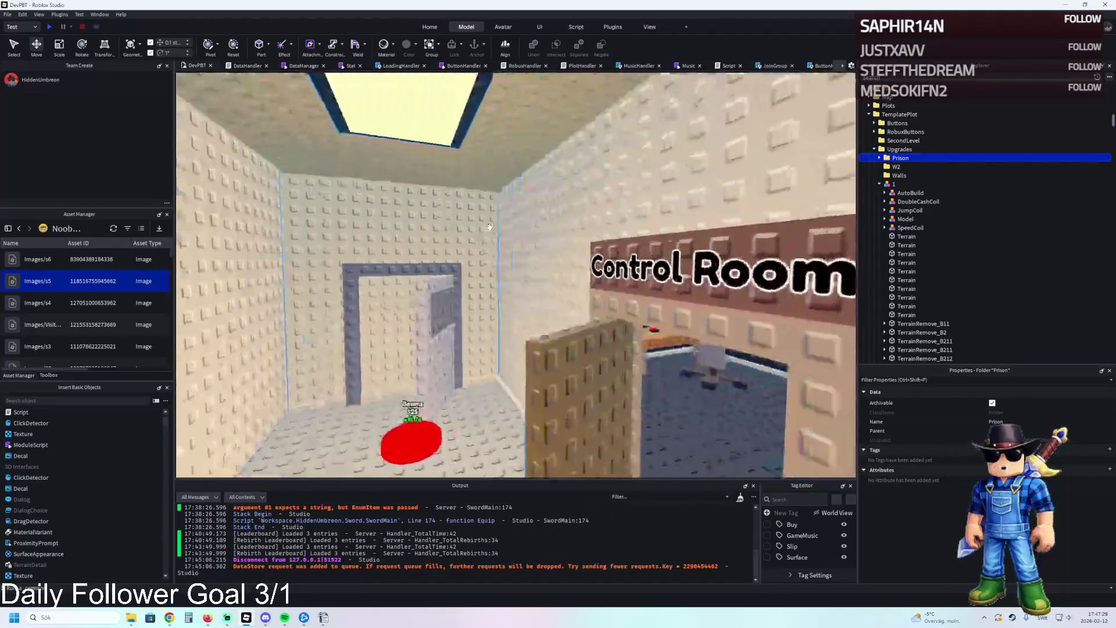
scroll(489, 226, "down", 10)
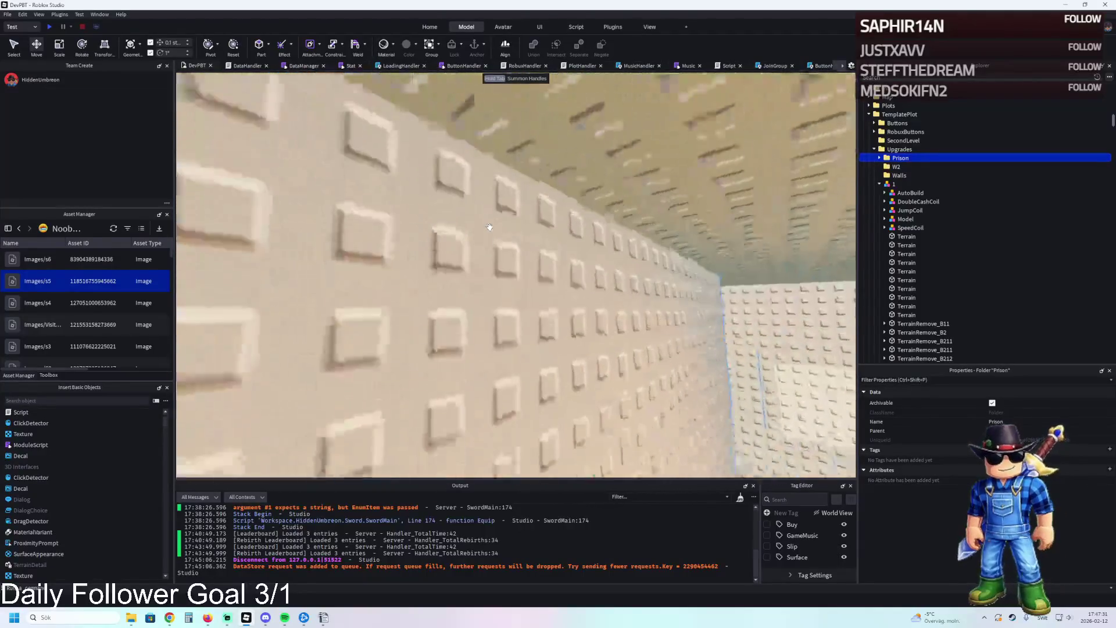
scroll(489, 227, "down", 10)
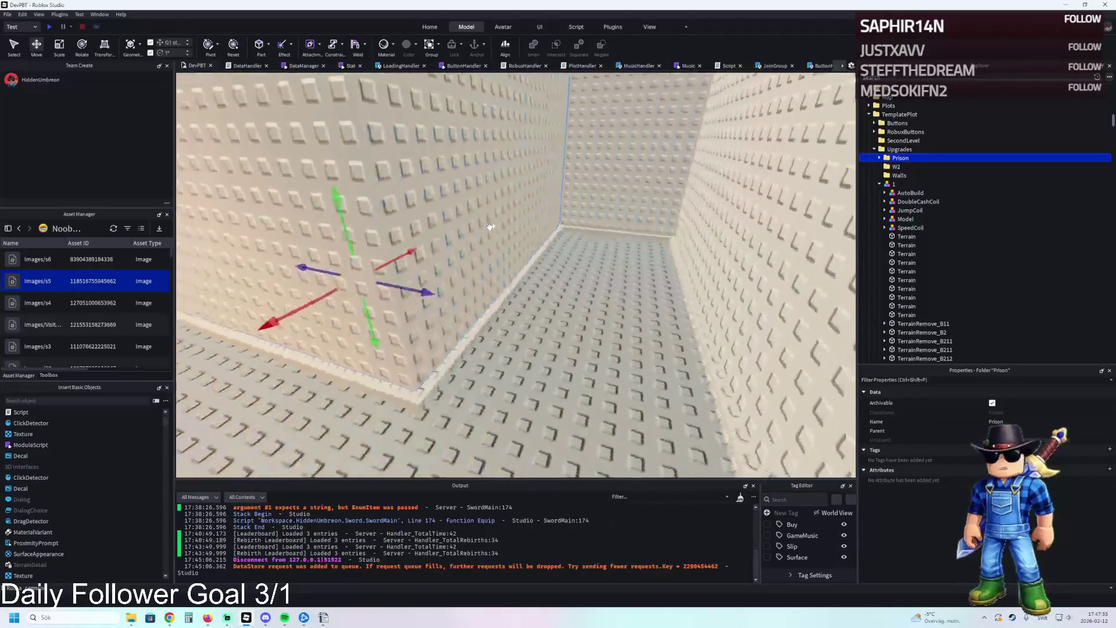
scroll(489, 227, "down", 10)
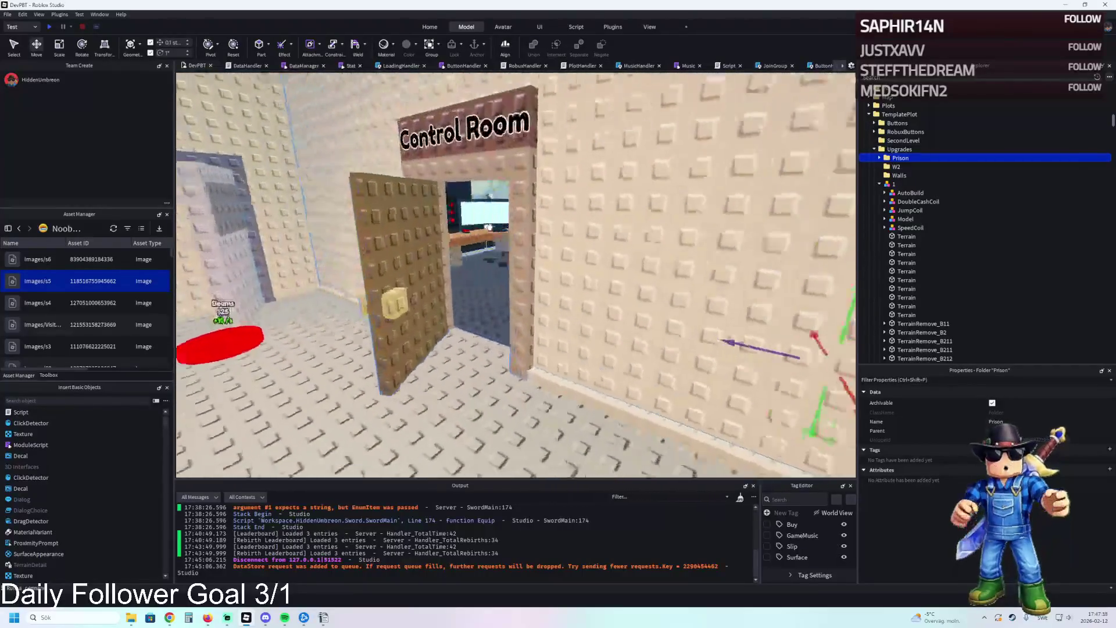
scroll(489, 227, "up", 10)
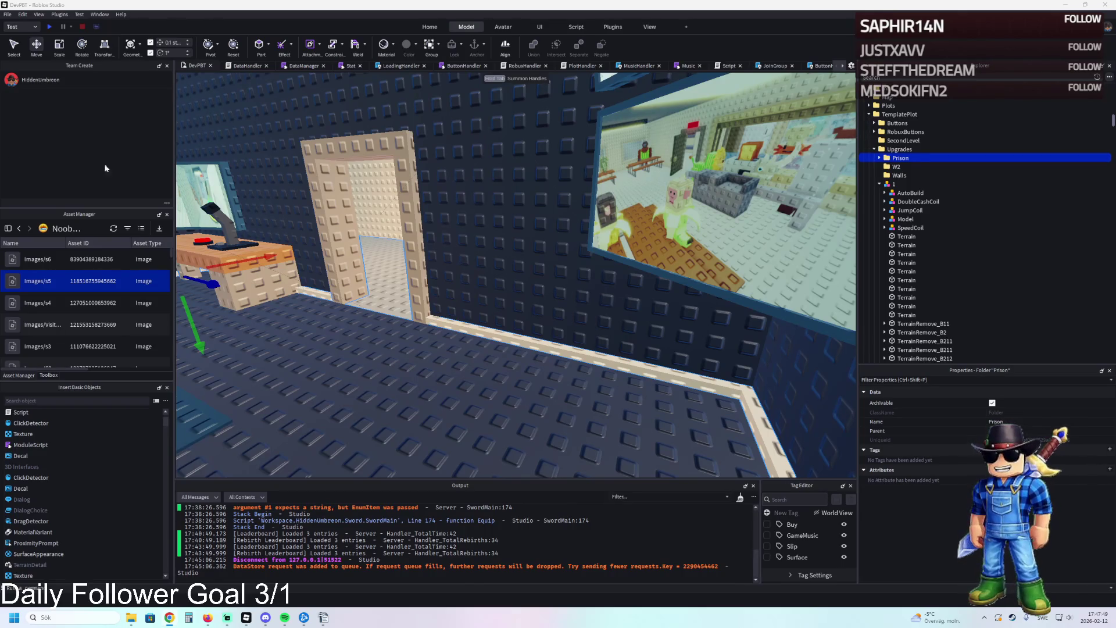
key("a")
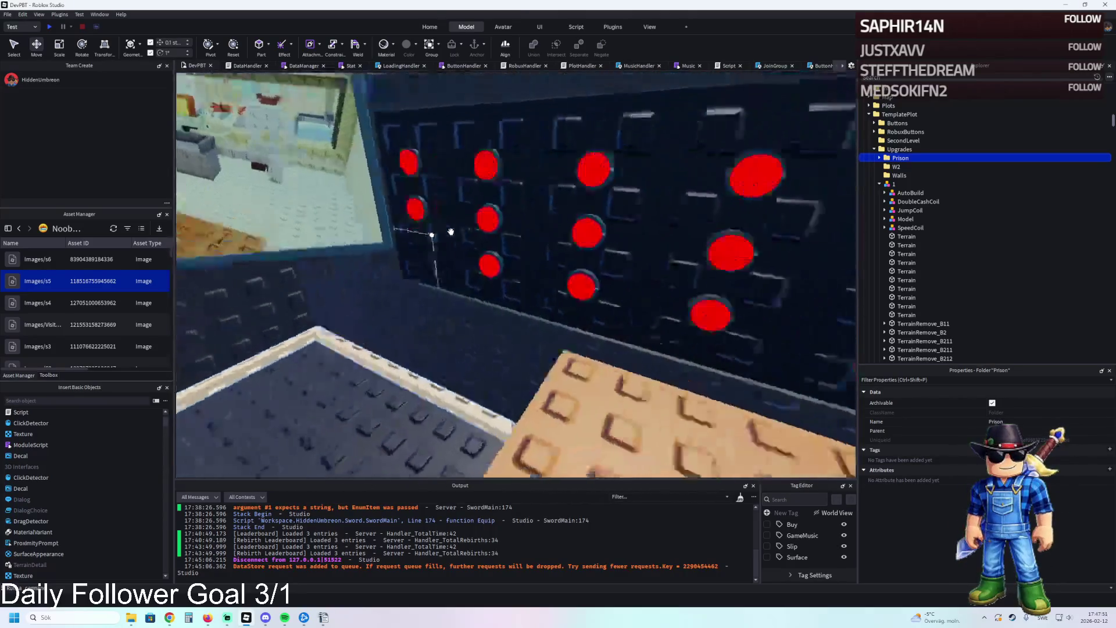
key("w")
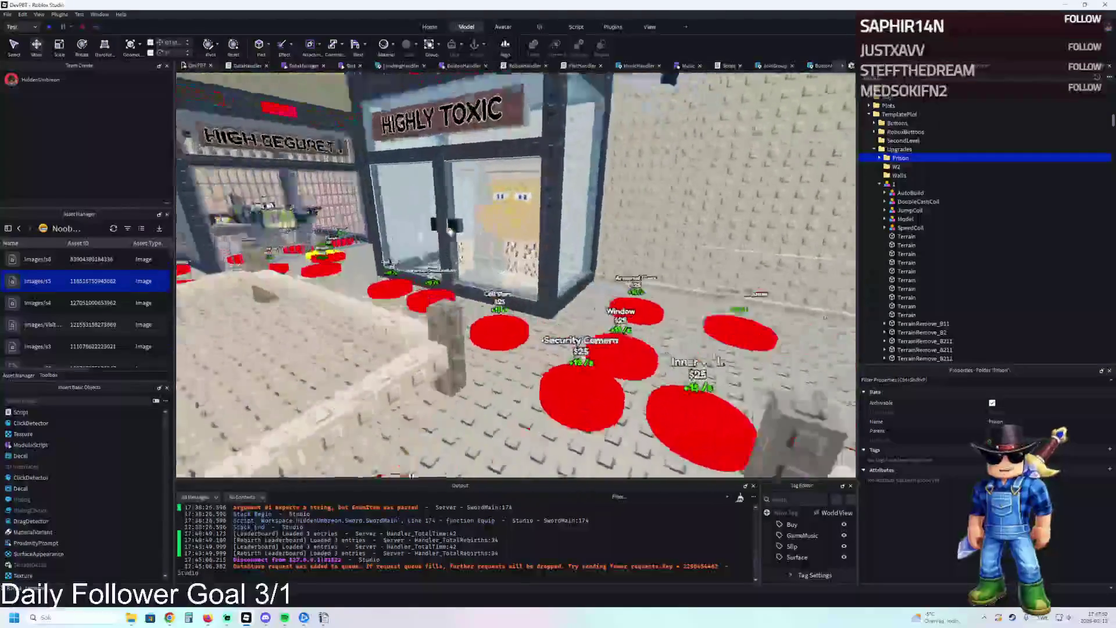
key("s")
key("a")
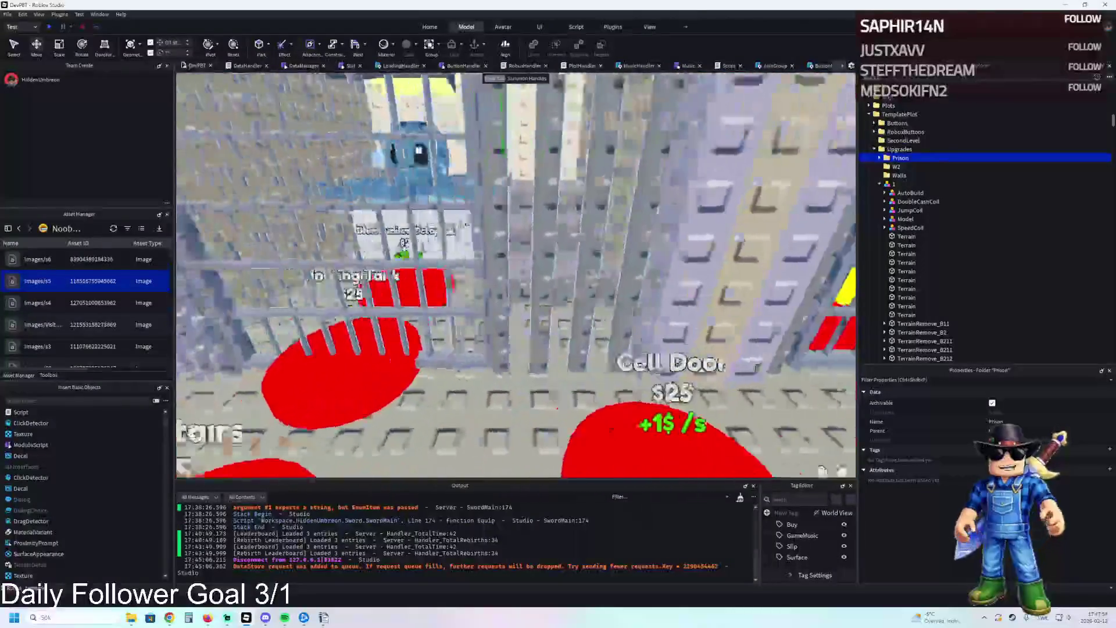
key("w")
key("d")
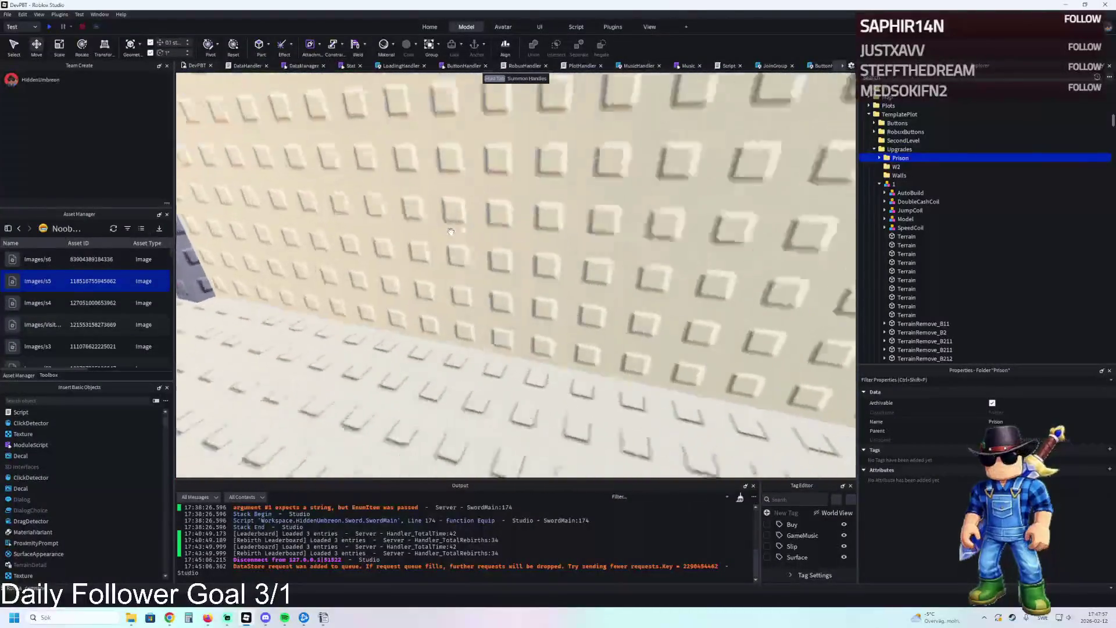
key("a")
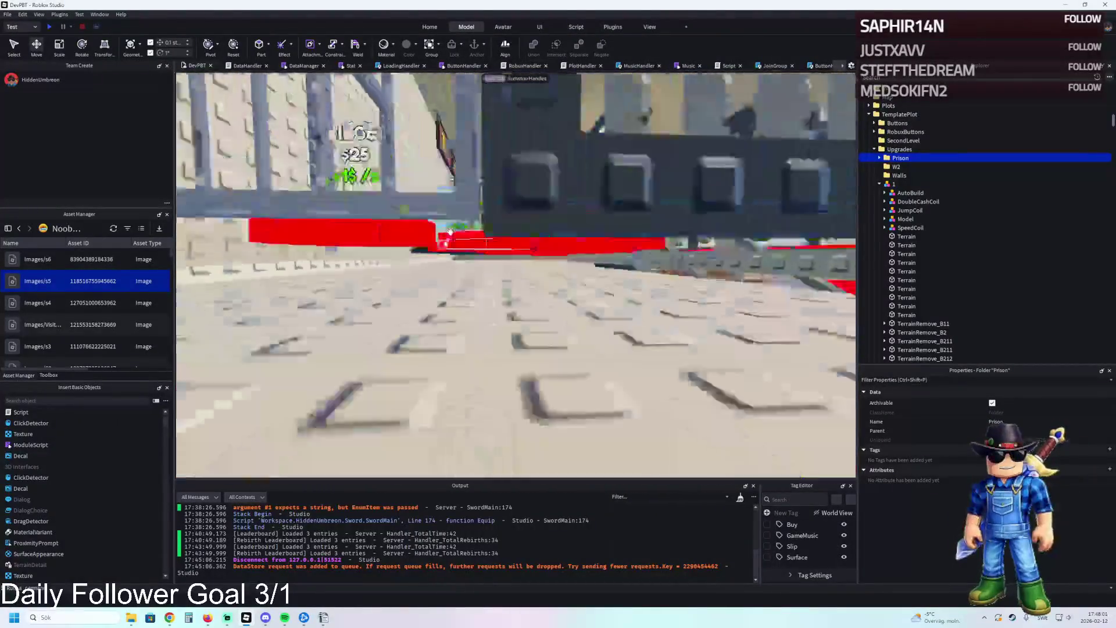
key("w")
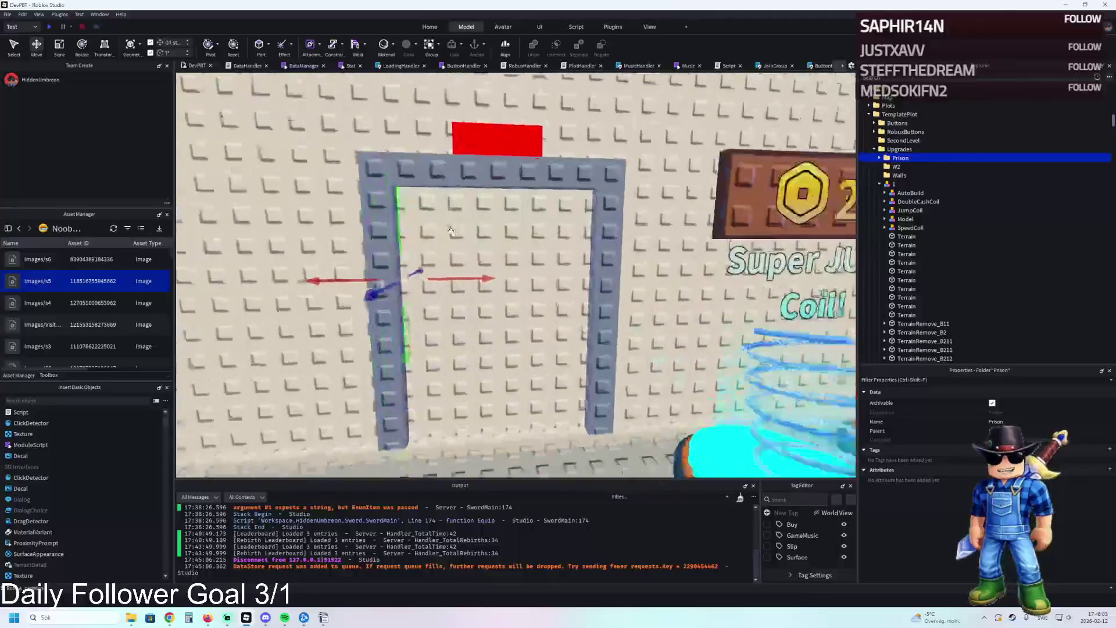
key("w")
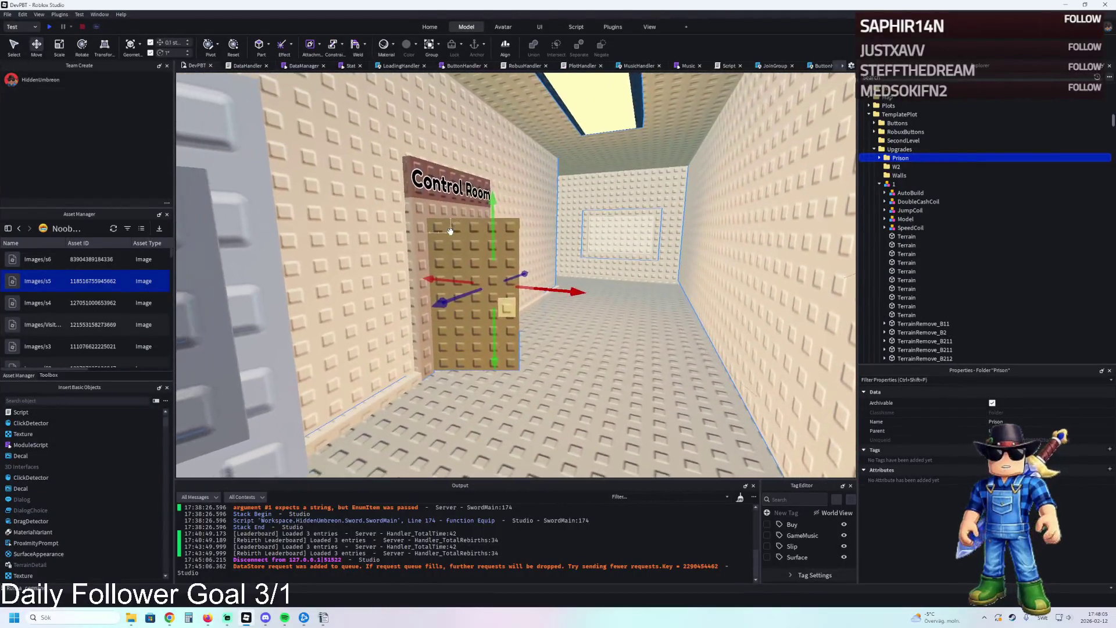
key("s")
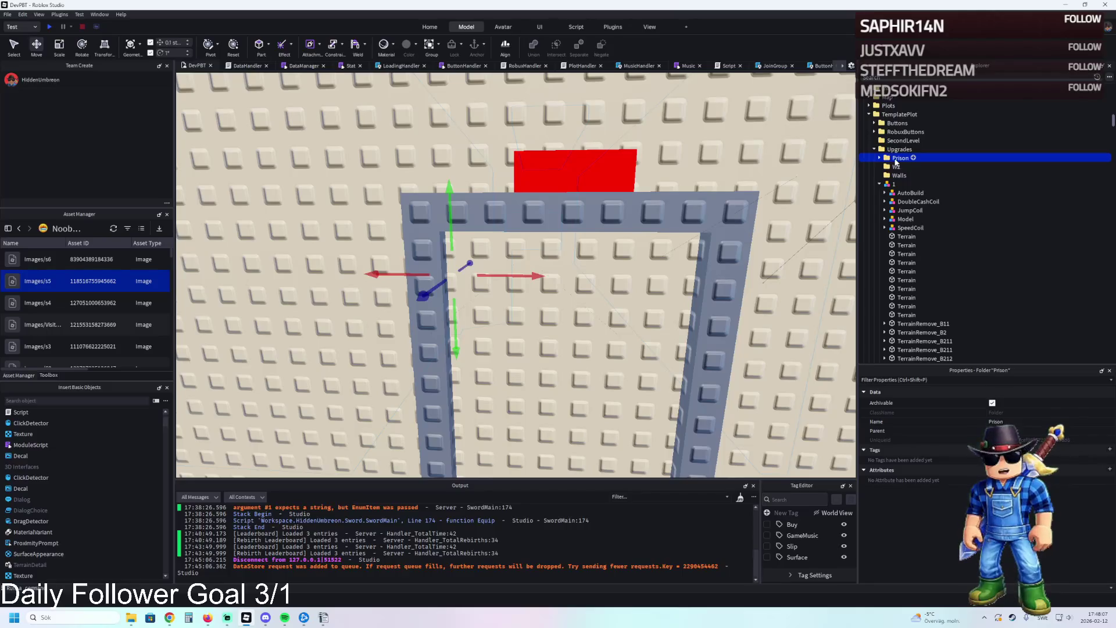
- Move TemplatePlot from Workspace into ReplicatedStorage and start a playtest
double_click(891, 115)
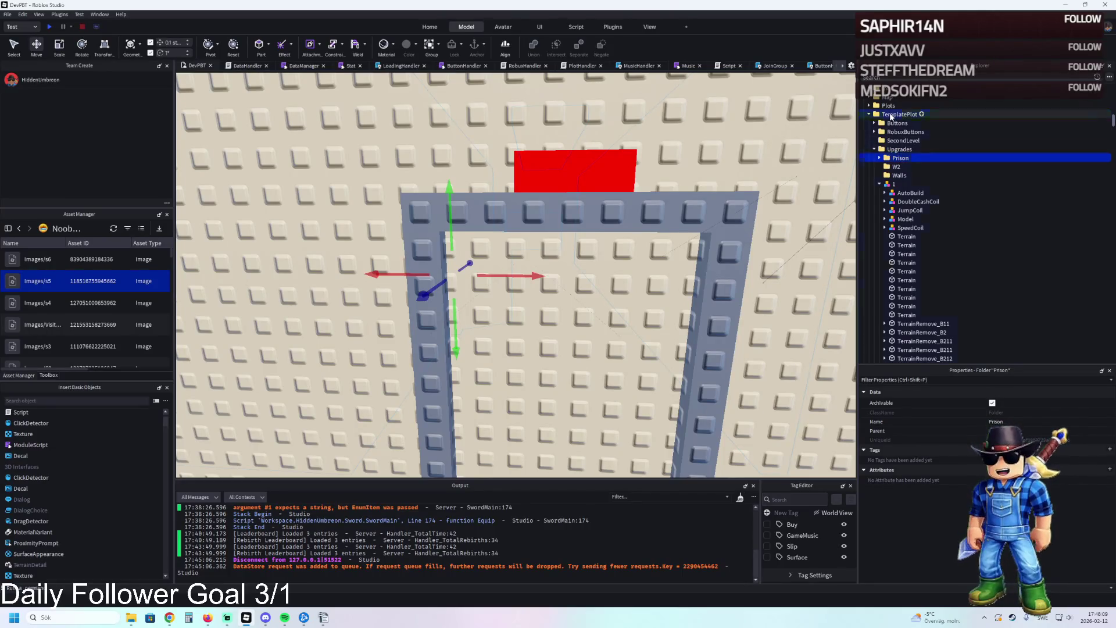
left_click_drag(891, 116, 923, 254)
key("F5")
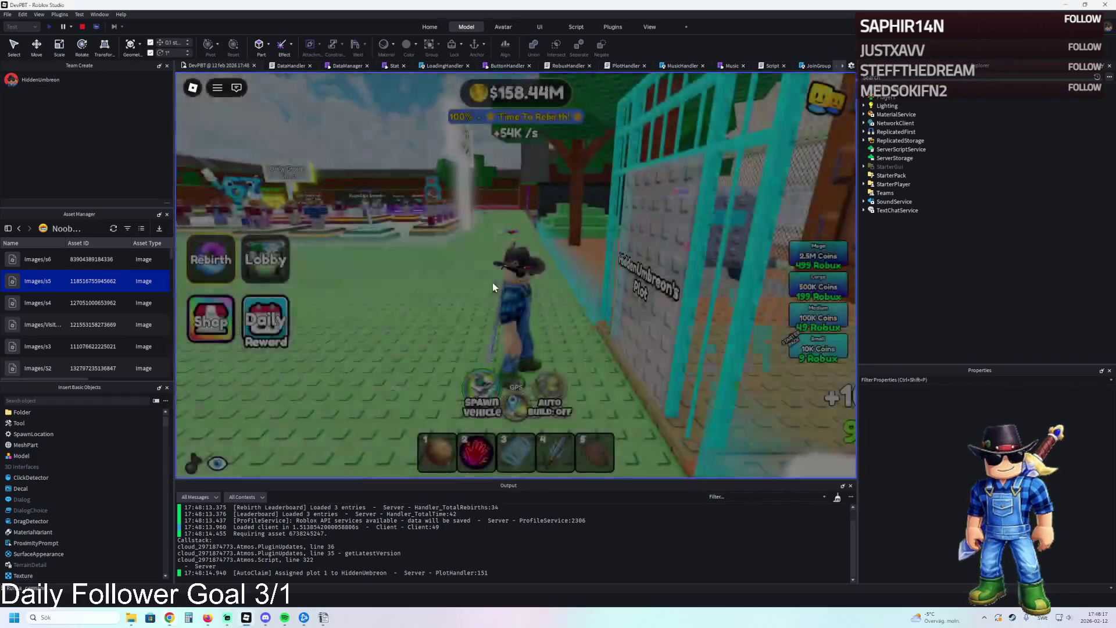
- Walk the avatar into the plot, through the barred gate and up the stairs into the next room
key("w")
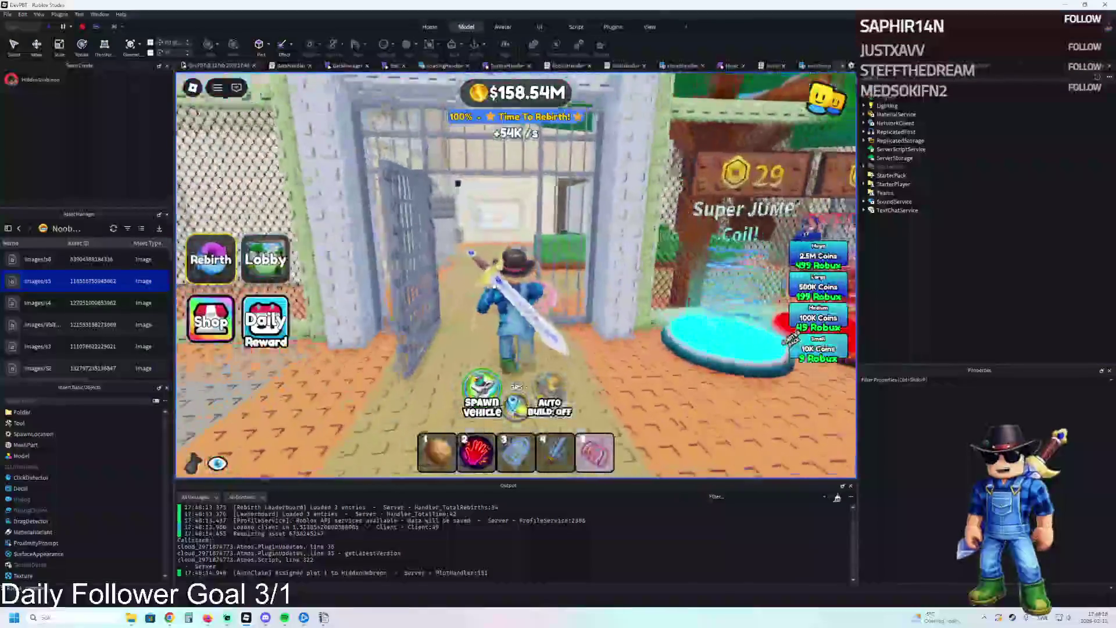
key("w")
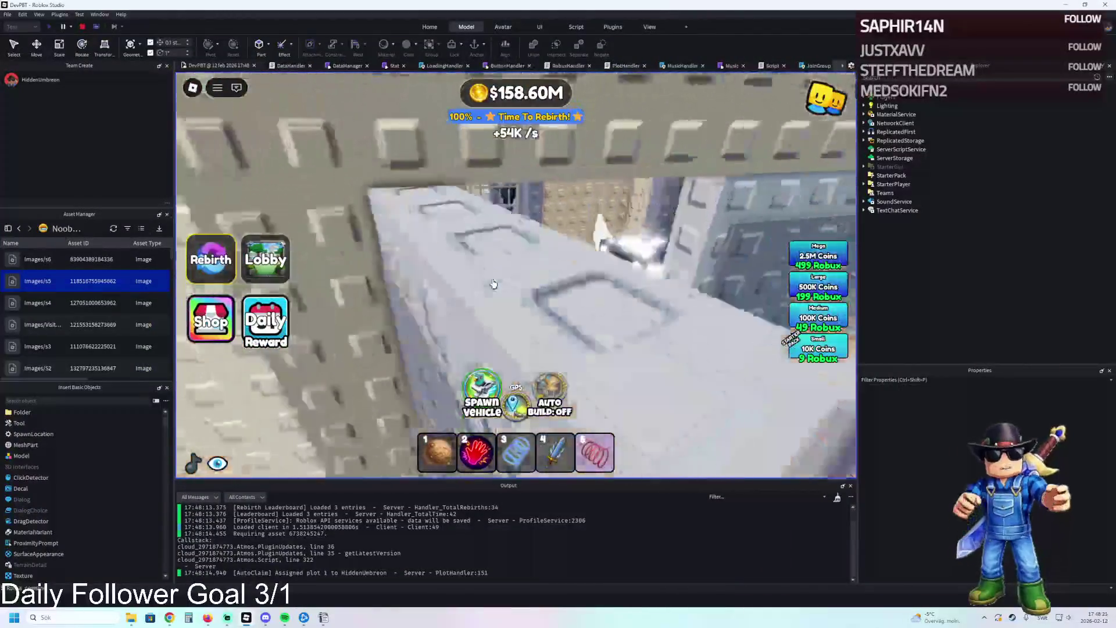
key("w")
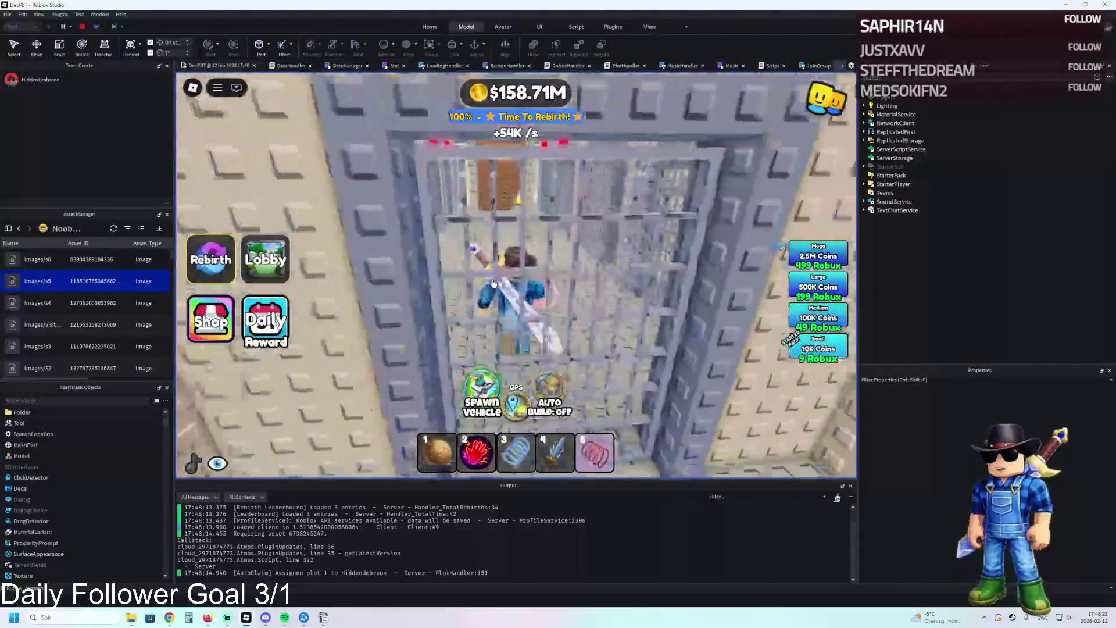
key("w")
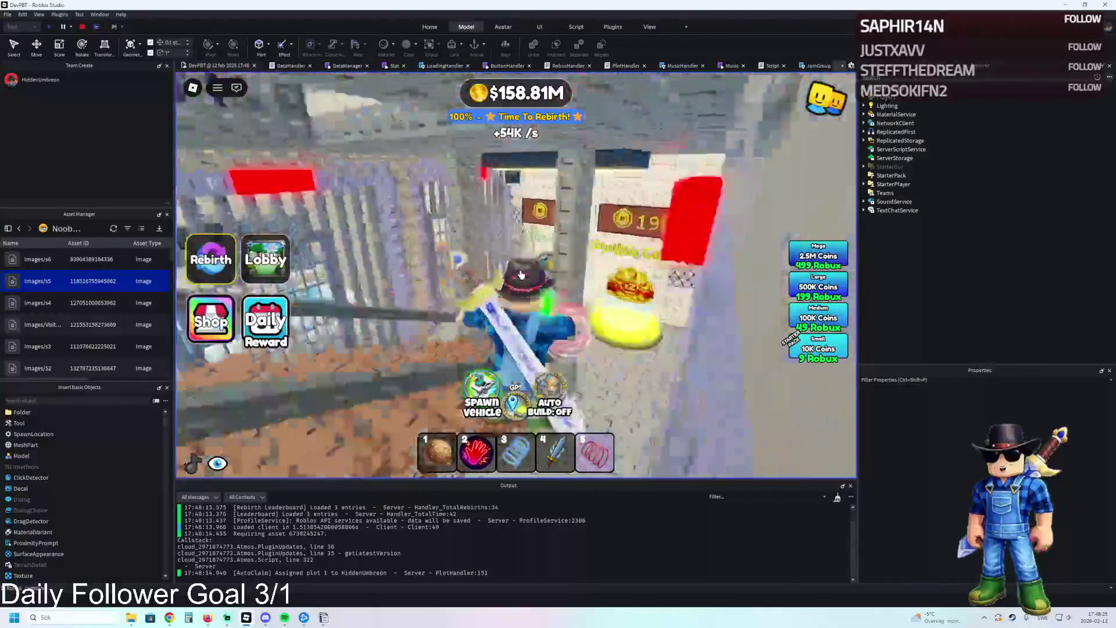
key("w")
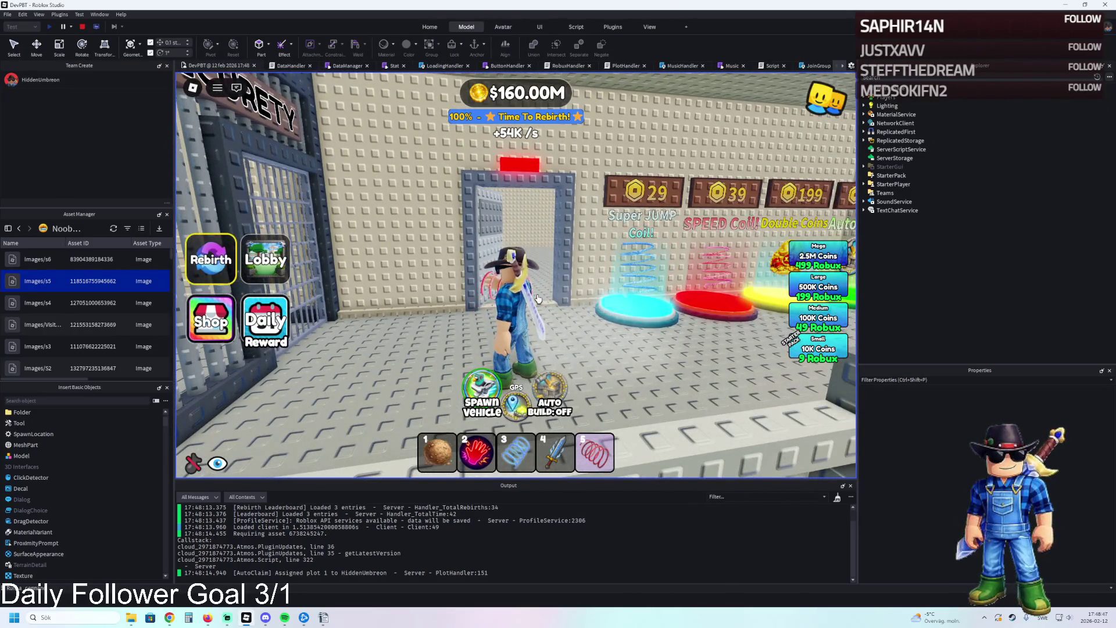
key("s")
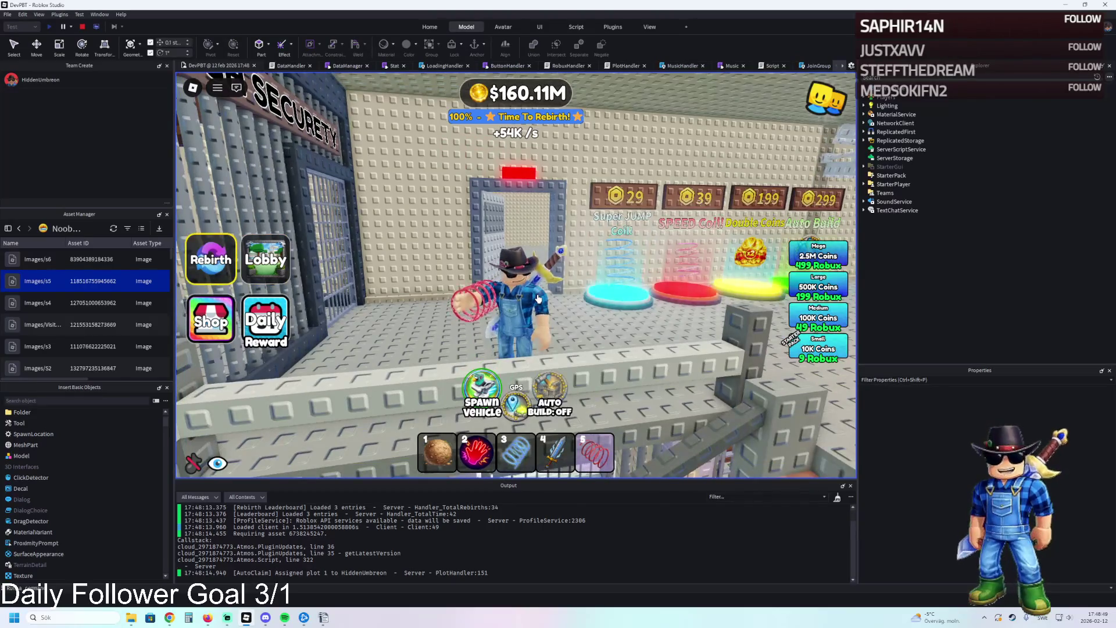
key("w")
- Equip the pink coil, visit the Super Jump pad, enter the empty room, then stop the test
key("a")
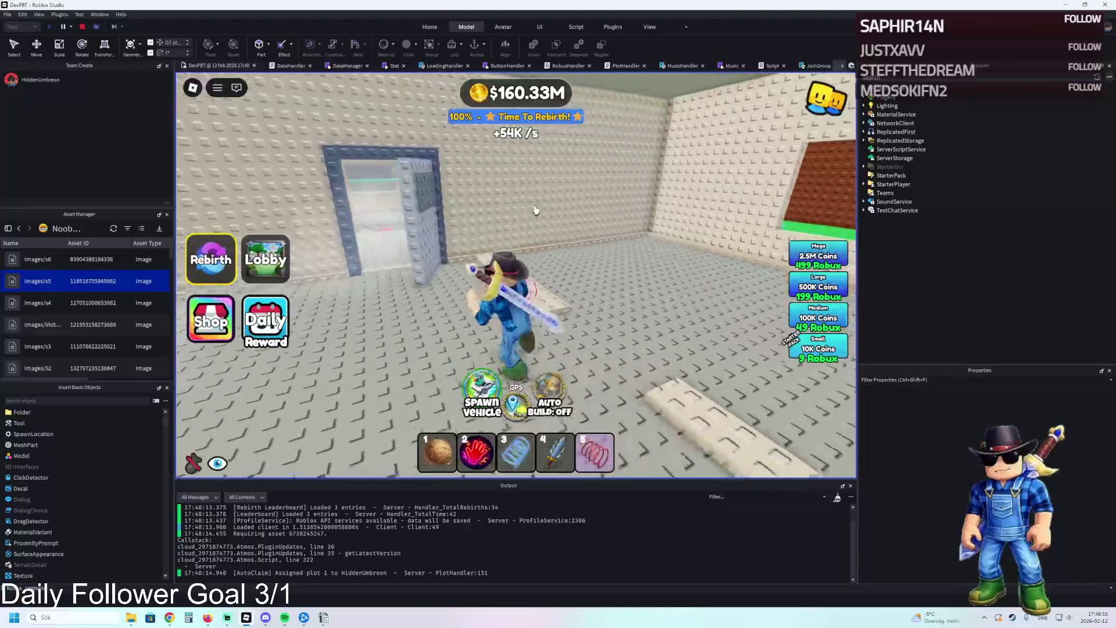
key("w")
key("5")
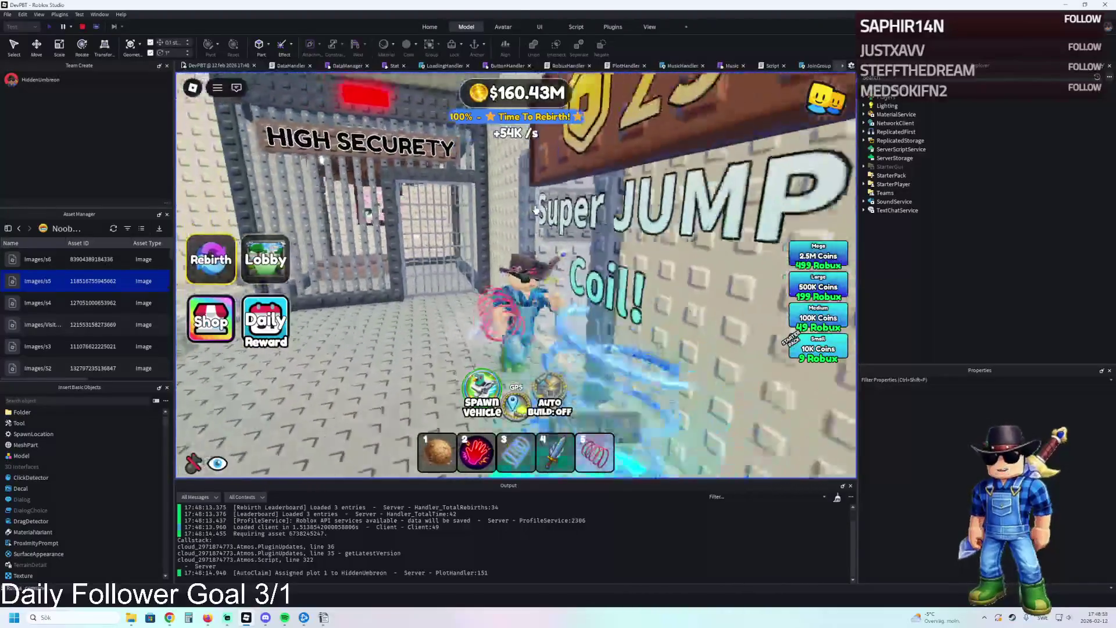
key("s")
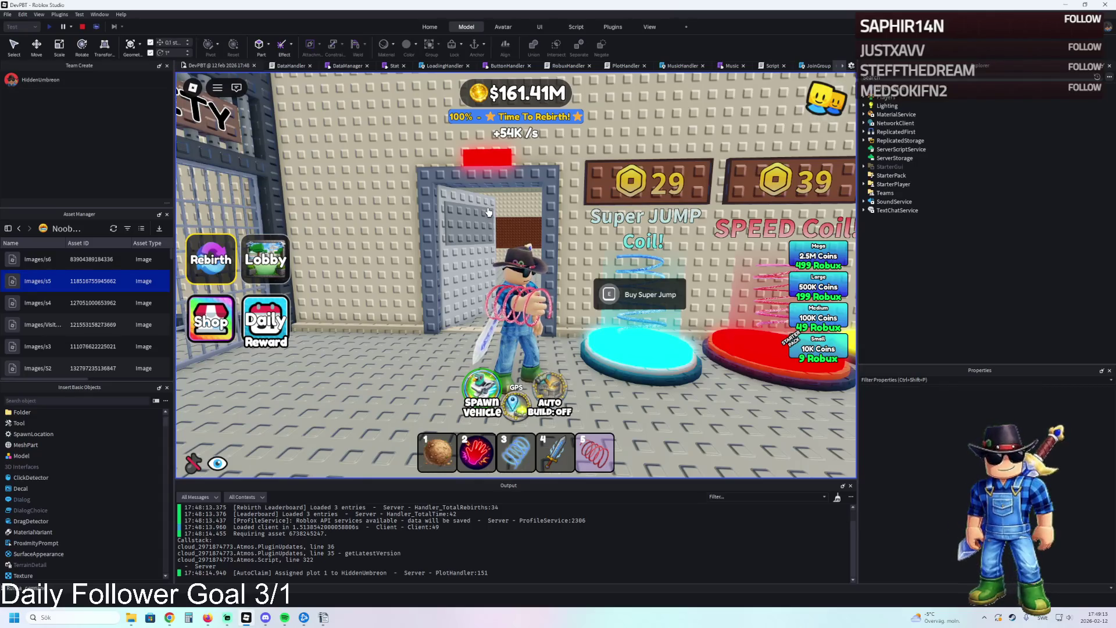
key("d")
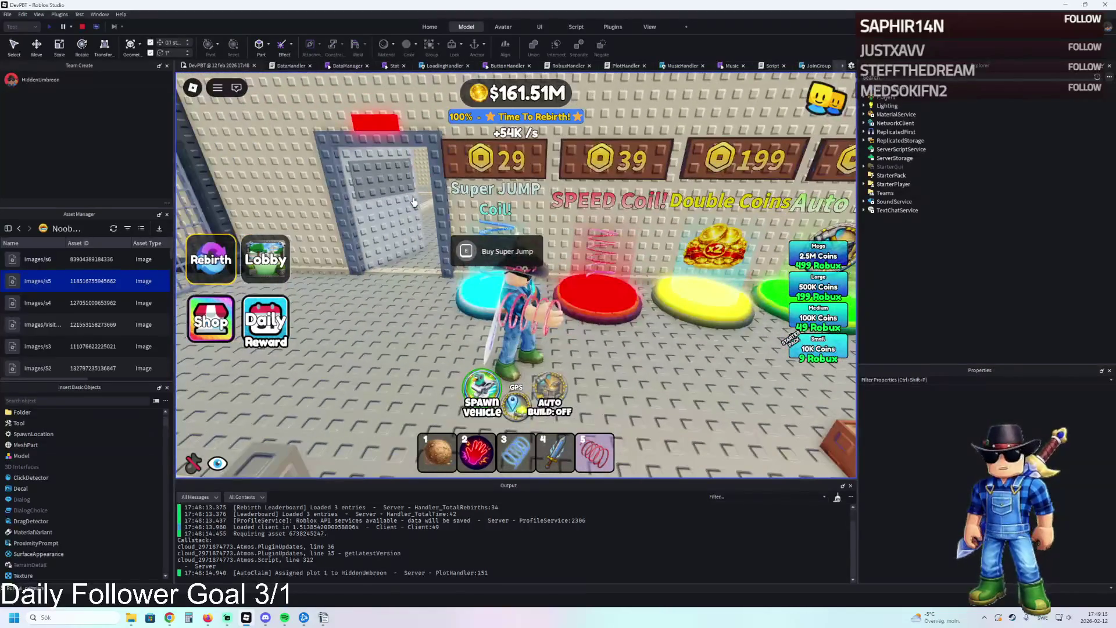
key("a")
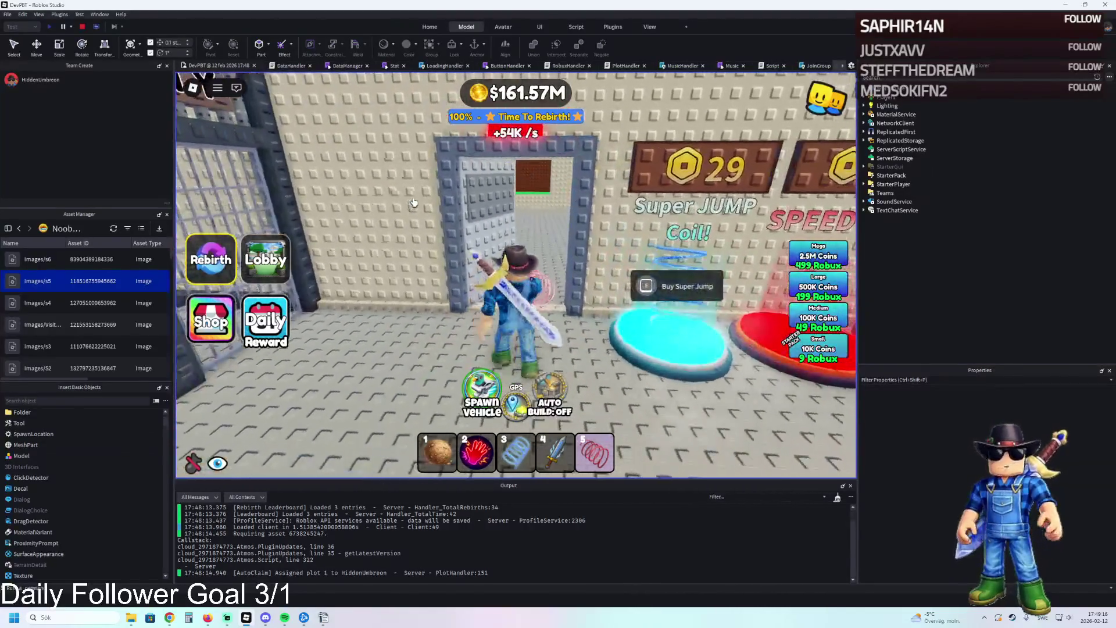
key("d")
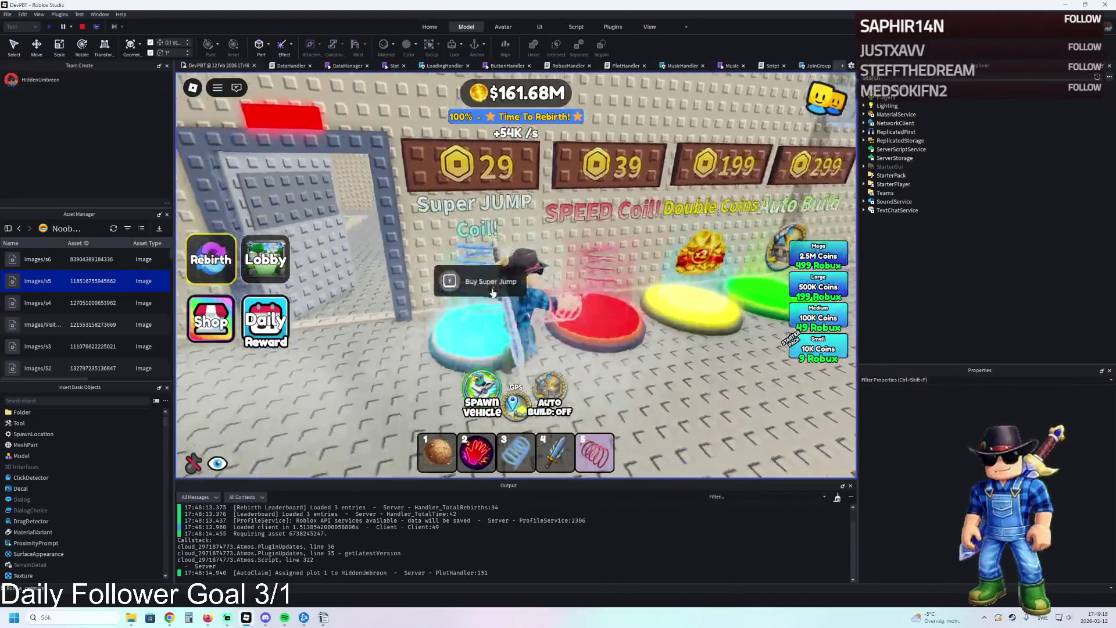
key("a")
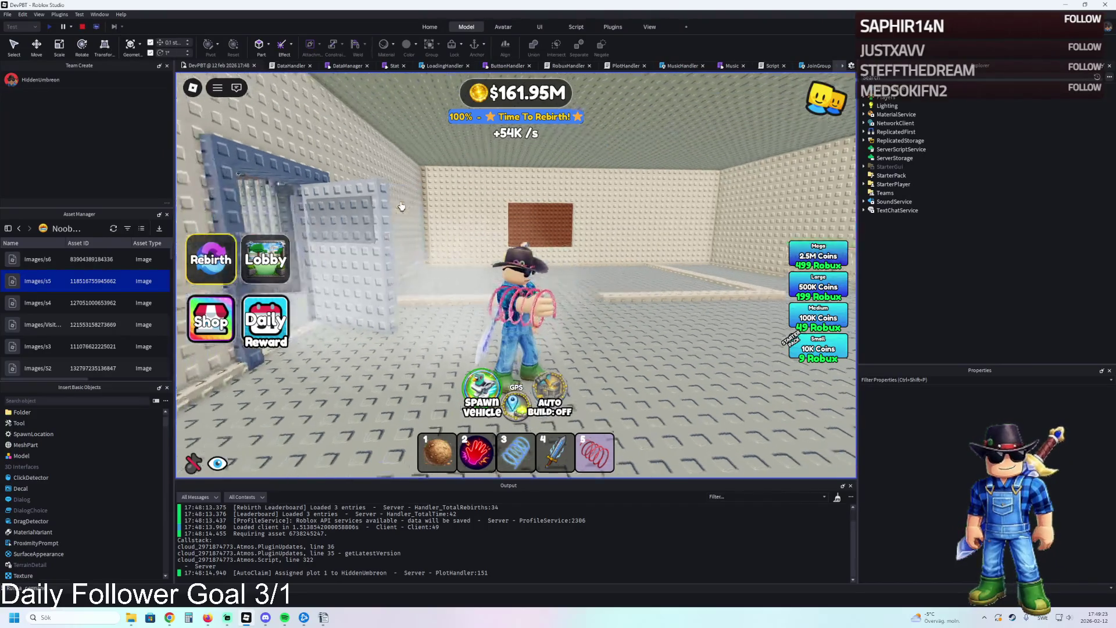
key("a")
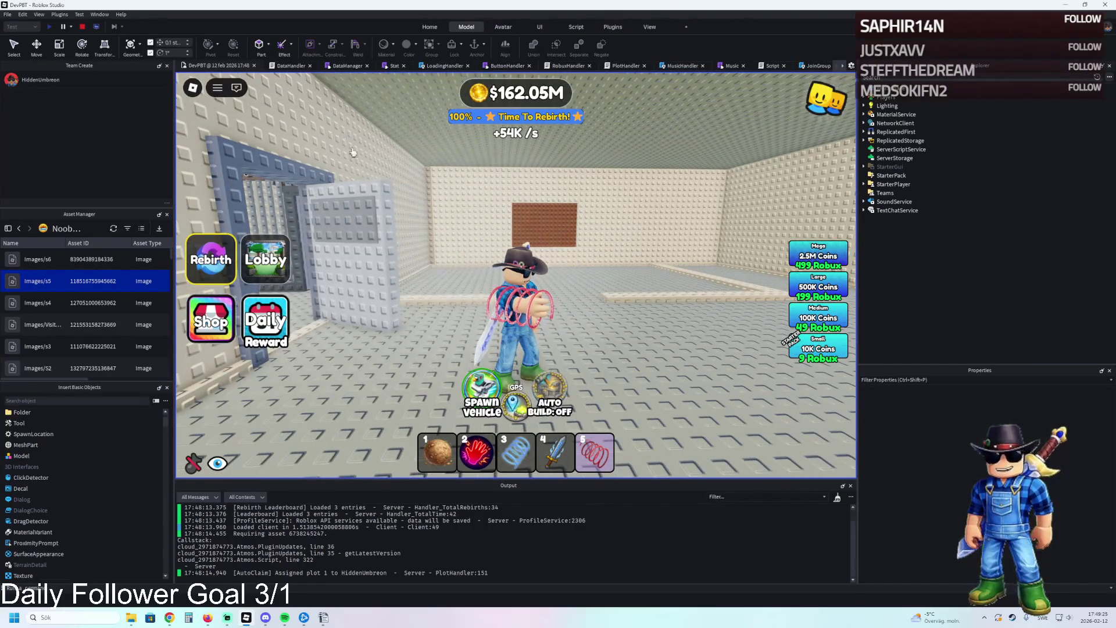
left_click(82, 26)
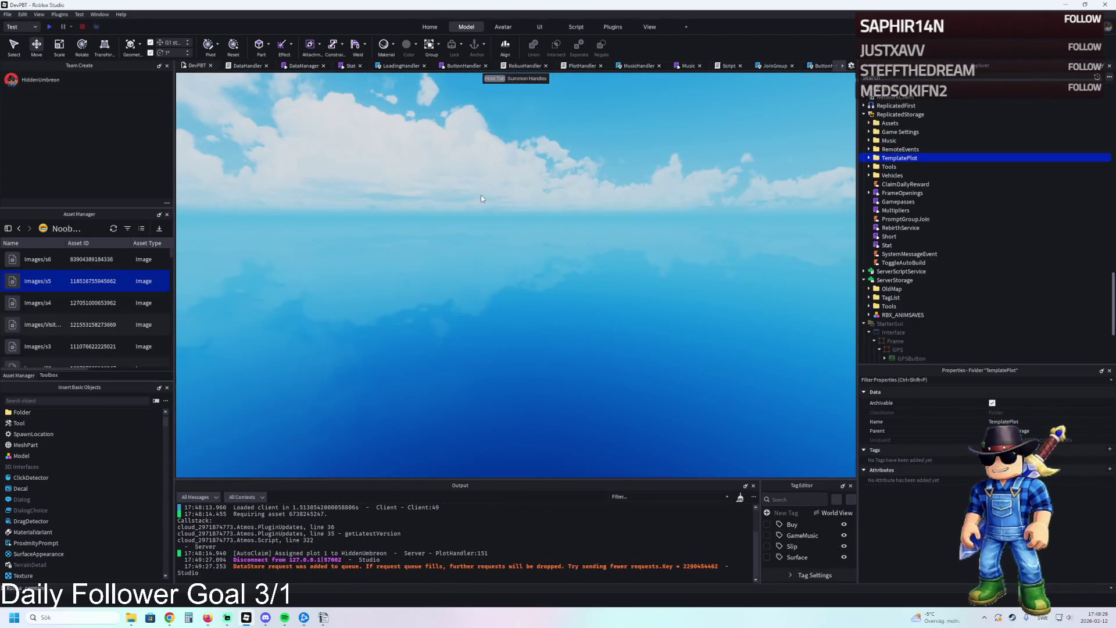
- Focus the view on the red upgrade pads and select the Roof Lamp button 314
key("w")
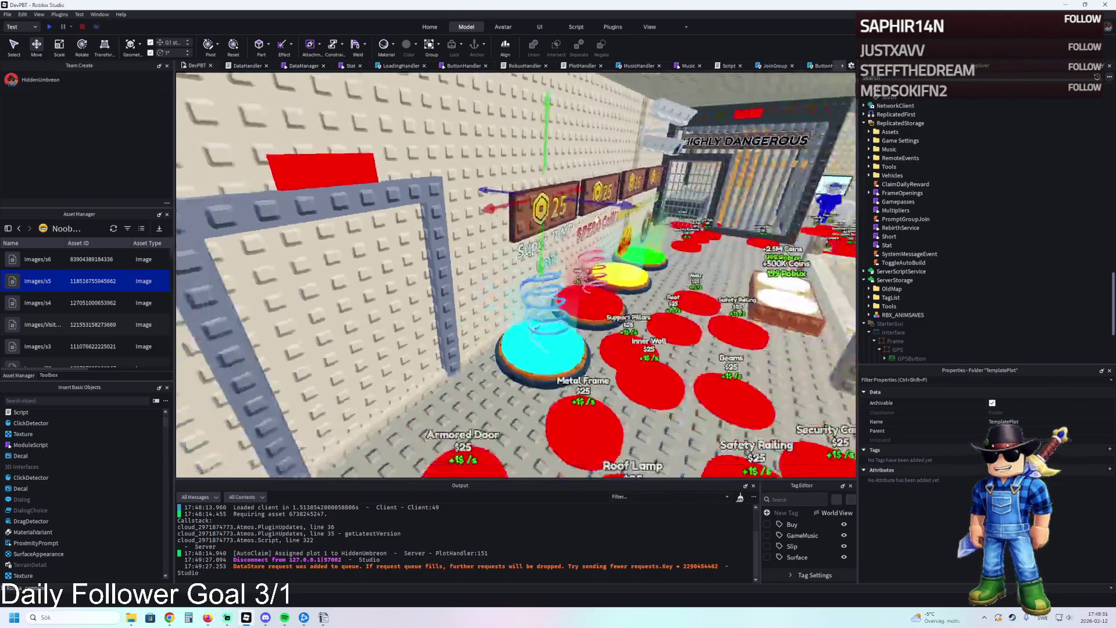
key("s")
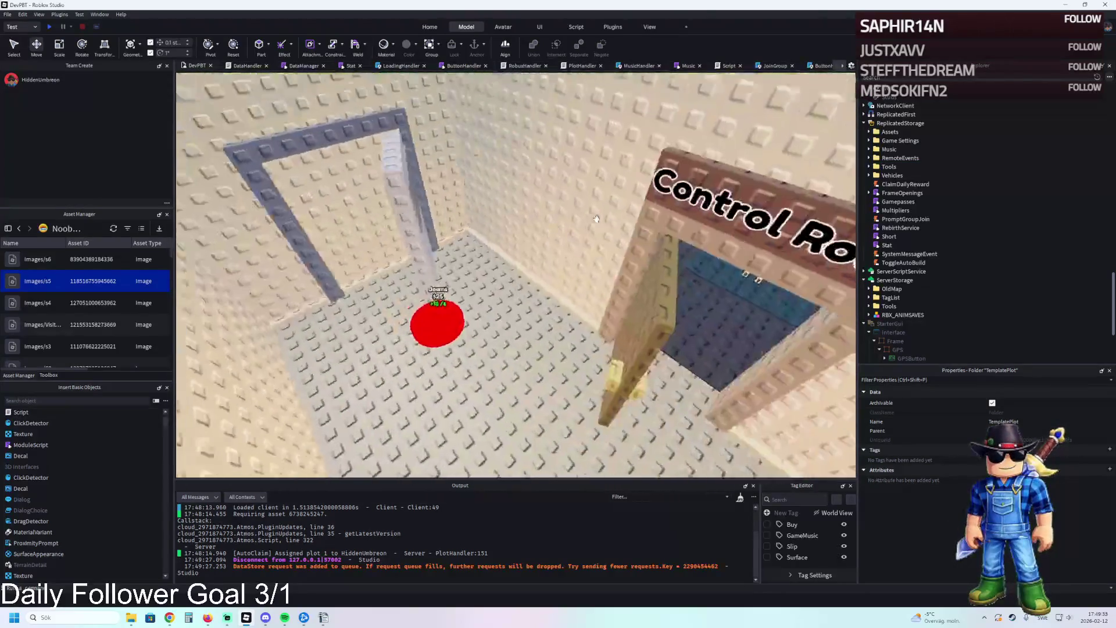
key("w")
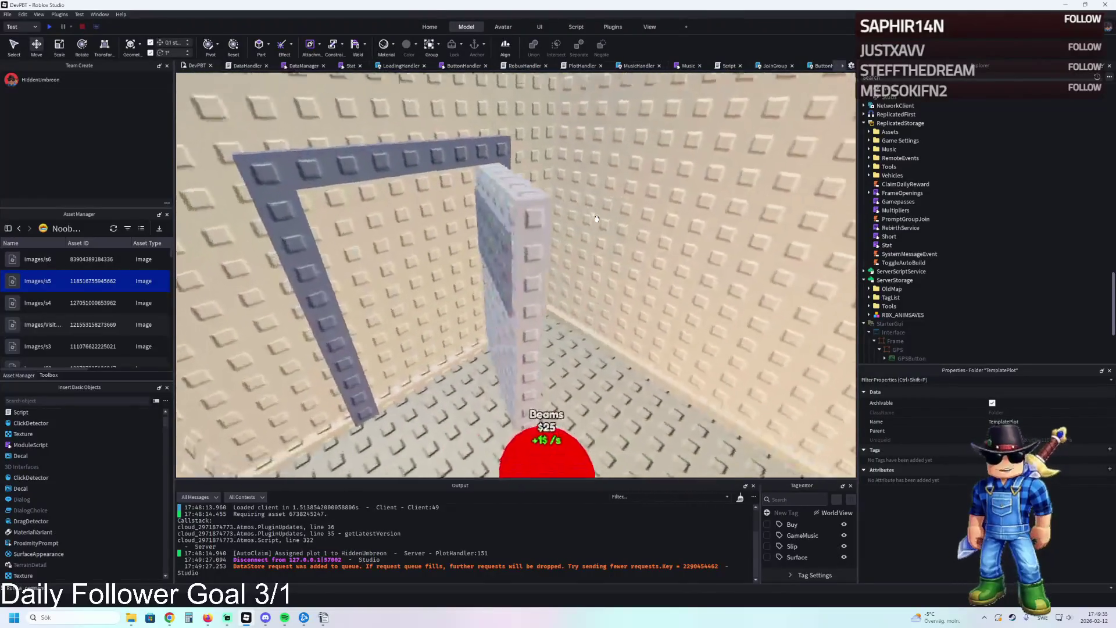
key("s")
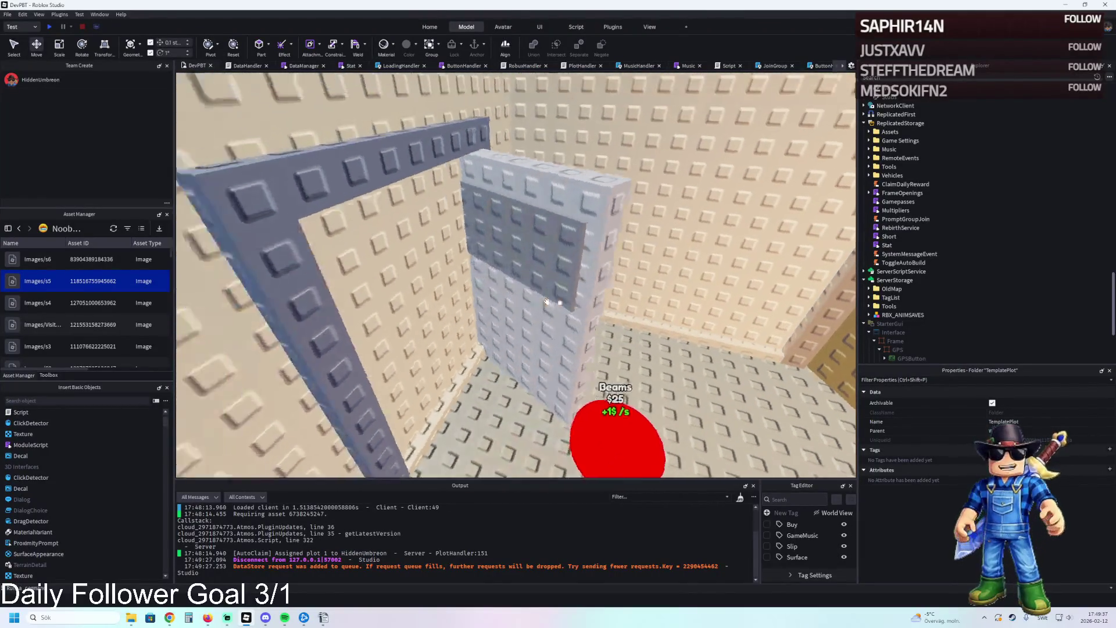
key("w")
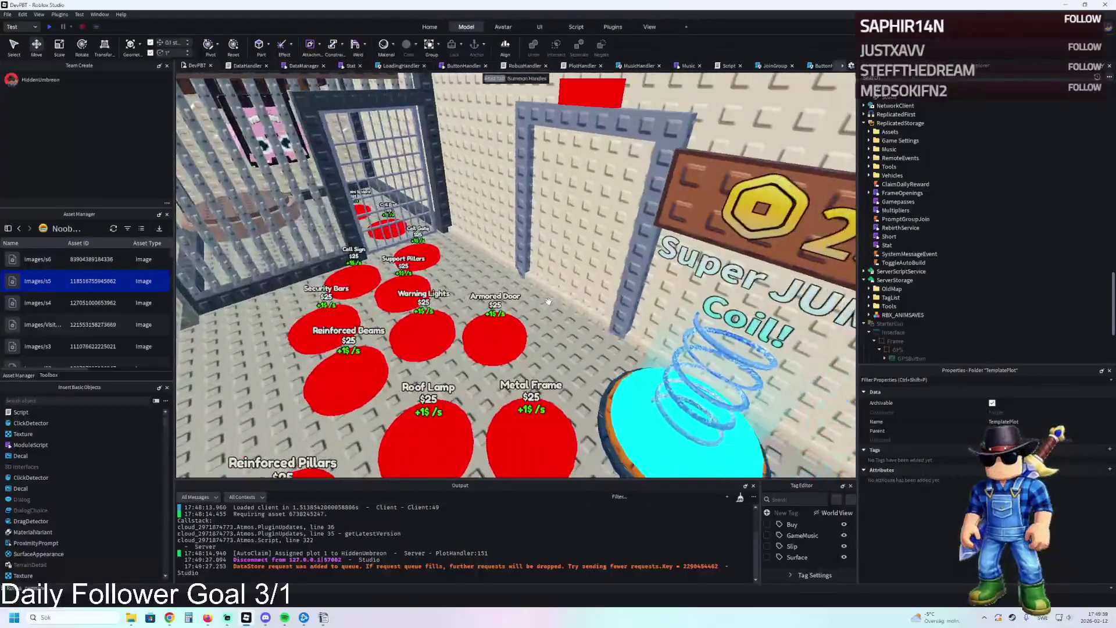
key("s")
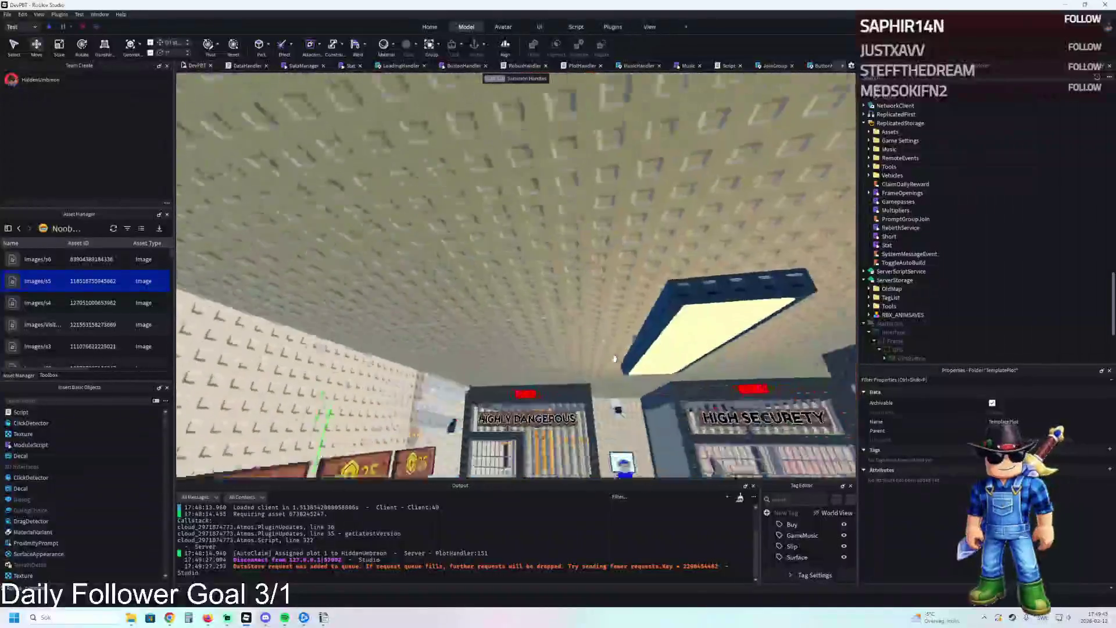
left_click(663, 291)
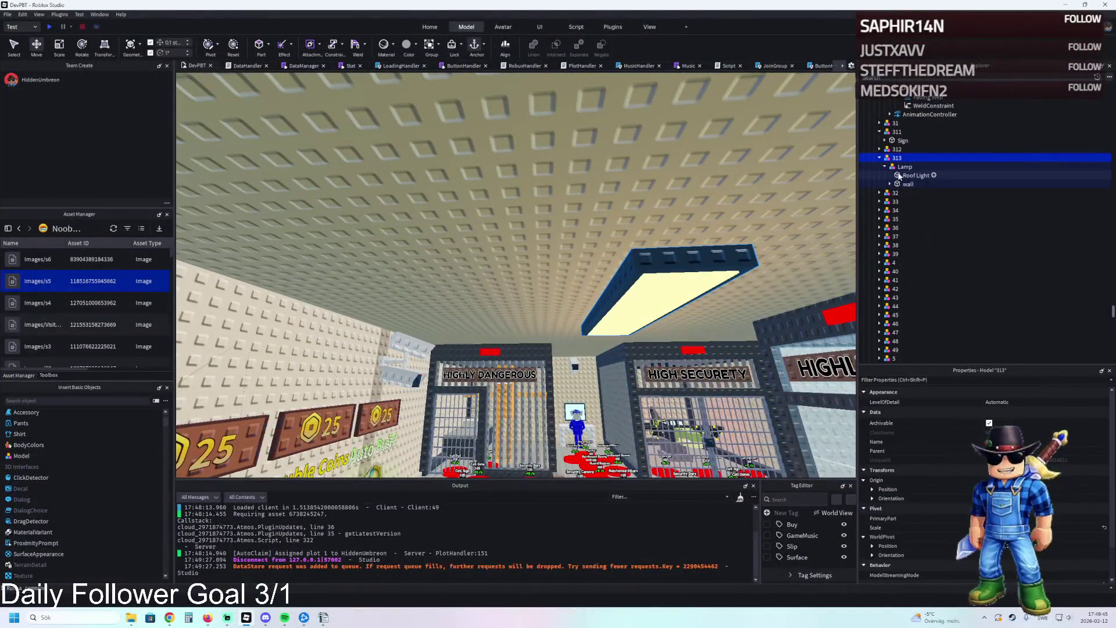
key("f")
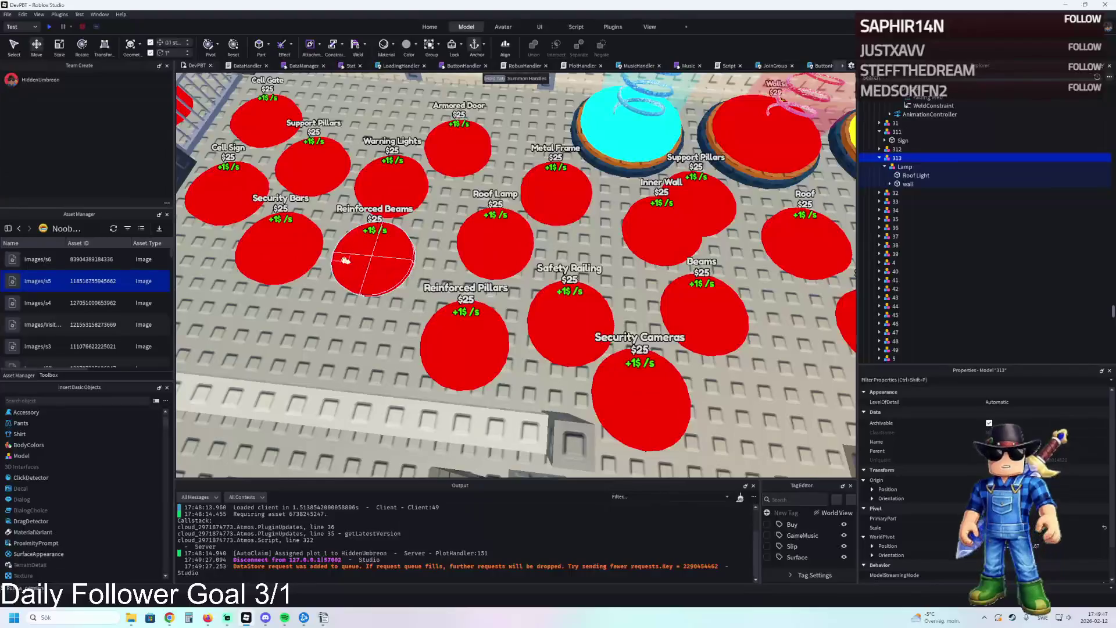
left_click(494, 233)
left_click(727, 260)
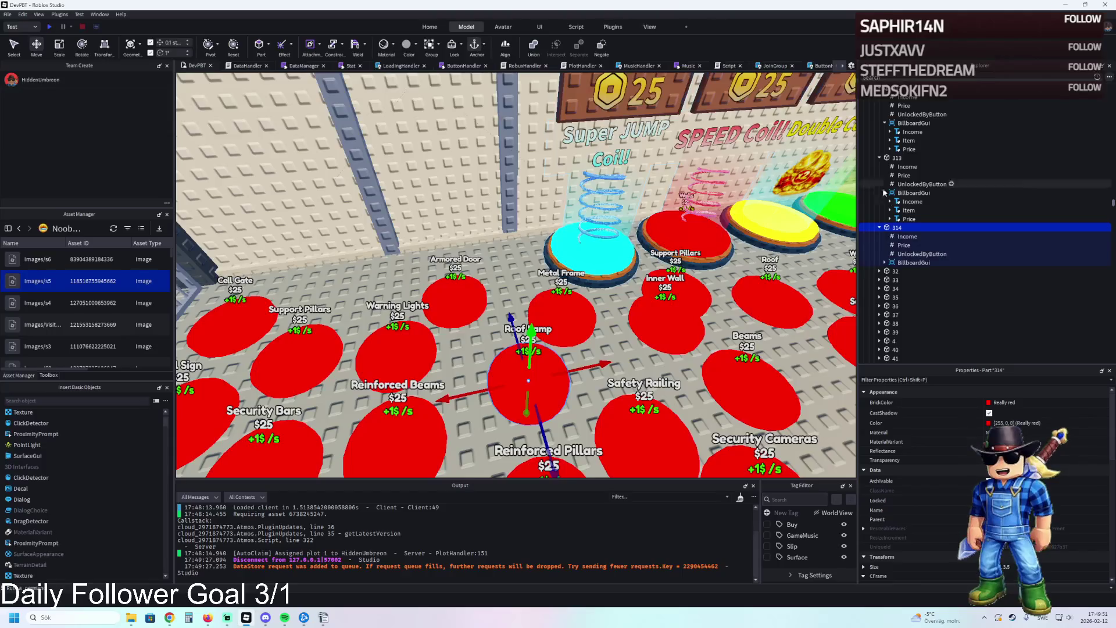
- Drag Roof Lamp button 314 out of the grid to sit beside the Beams button by the wall
scroll(549, 337, "down", 3)
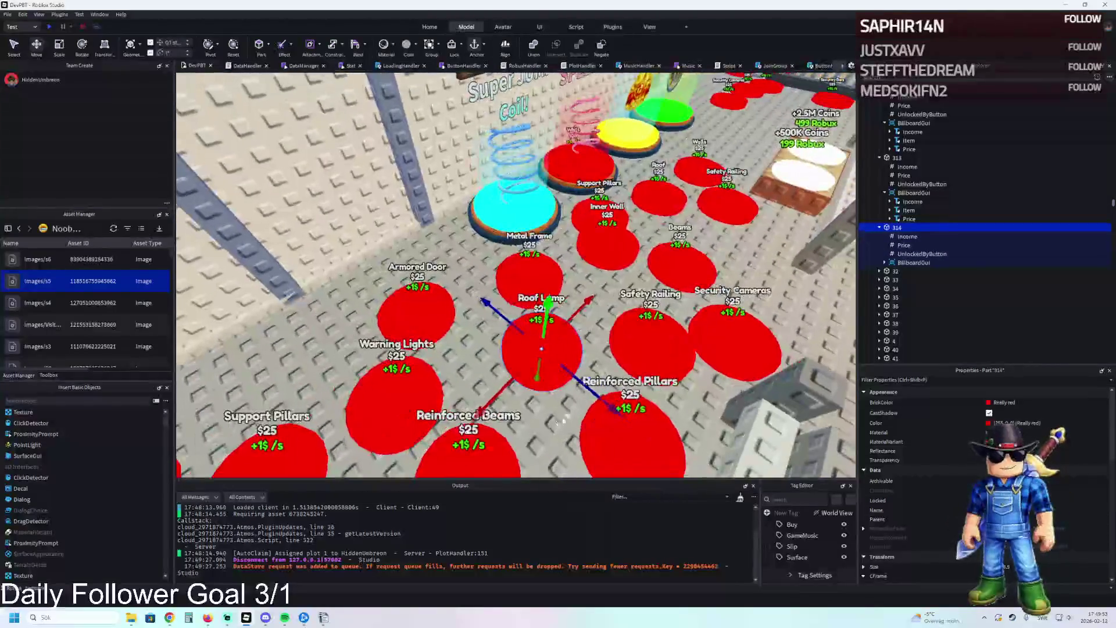
mouse_move(578, 385)
left_mouse_down()
mouse_move(466, 345)
mouse_move(416, 303)
mouse_move(348, 275)
left_mouse_up()
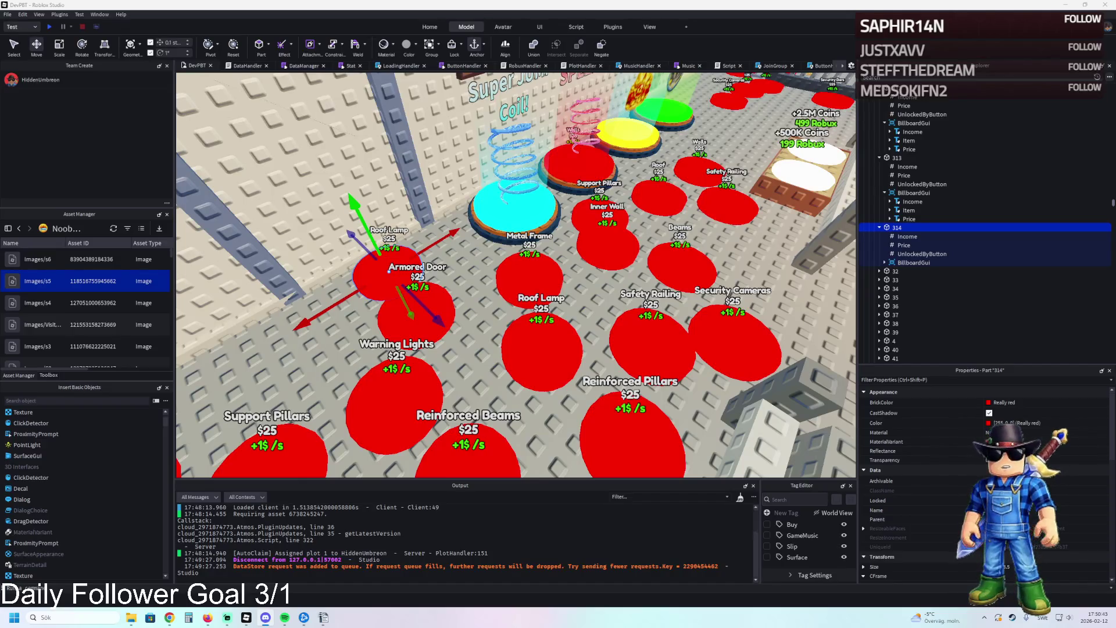
scroll(551, 293, "down", 5)
scroll(552, 292, "up", 5)
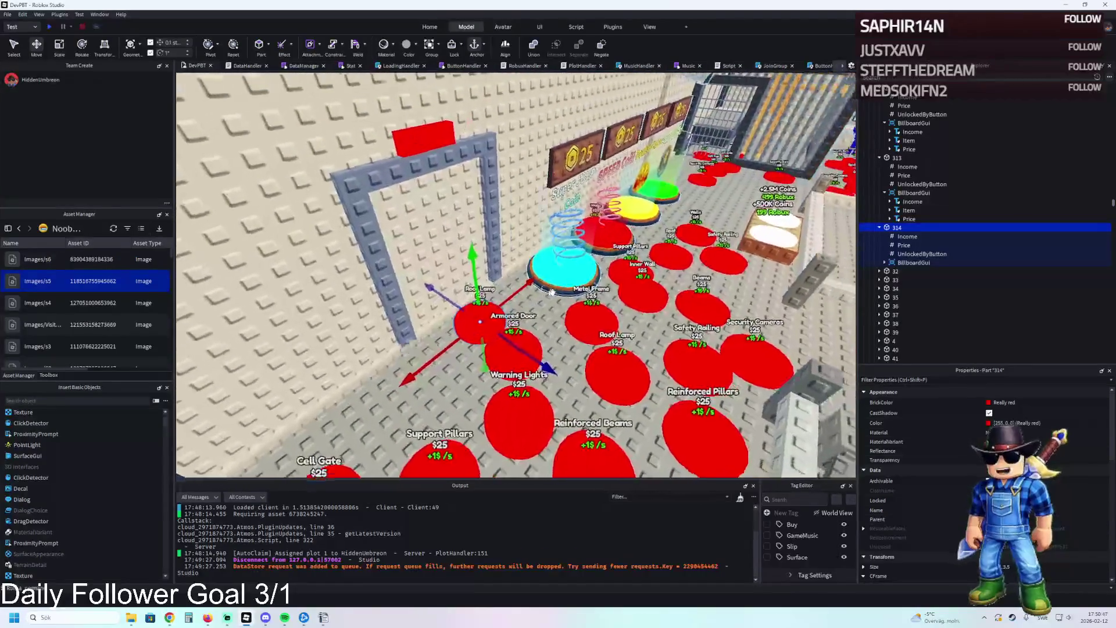
scroll(552, 292, "down", 2)
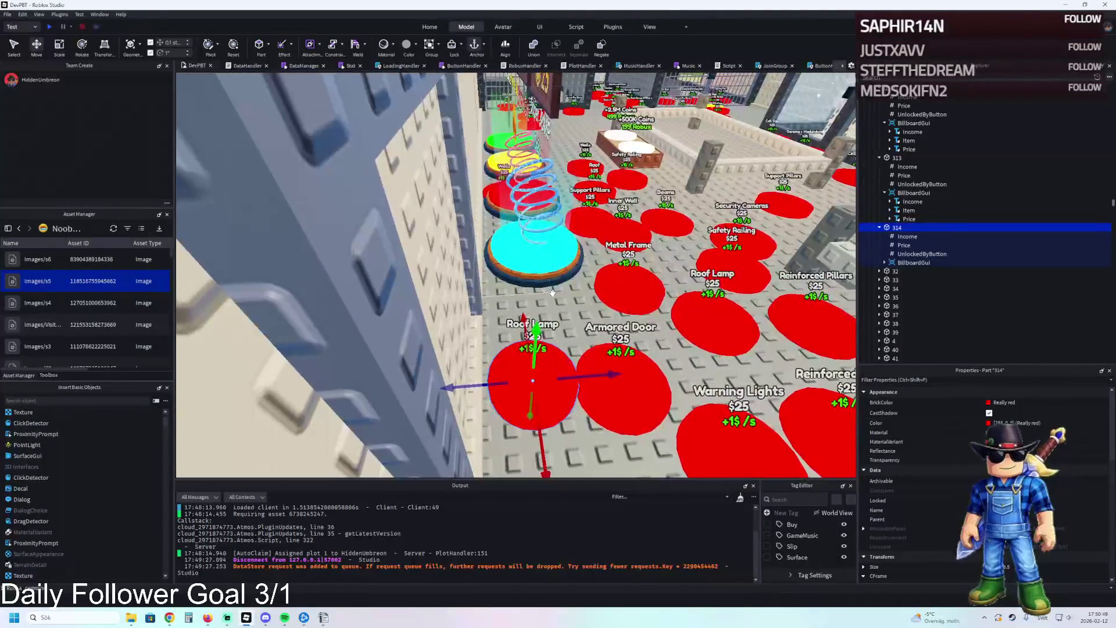
mouse_move(509, 403)
left_mouse_down()
mouse_move(498, 429)
mouse_move(576, 410)
left_mouse_up()
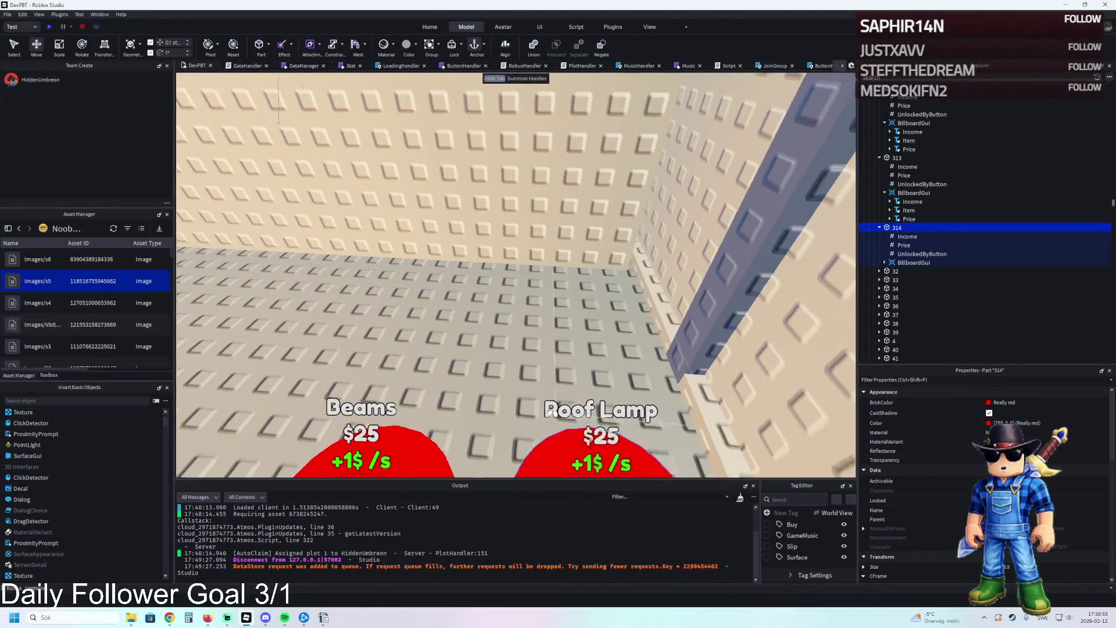
- Change button 314's Item label text to Roof, then bring the progression spreadsheet up full-screen
left_click(904, 245)
left_click(885, 263)
left_click(909, 280)
scroll(1053, 492, "down", 2)
left_click(1049, 484)
key("BackSpace")
key("BackSpace")
key("BackSpace")
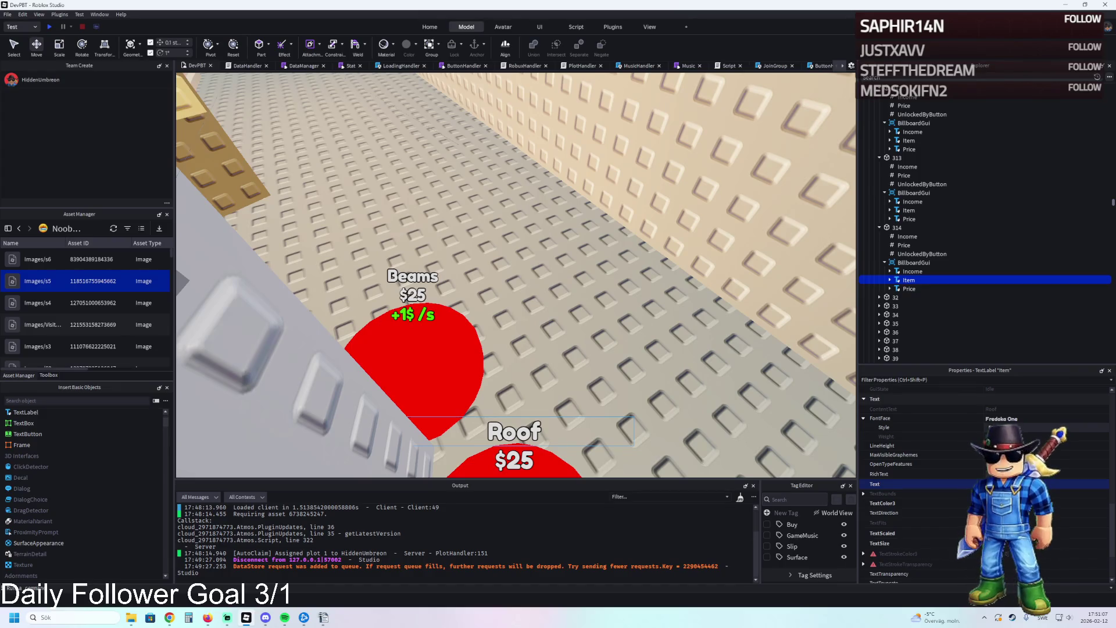
key("alt+Tab")
left_click_drag(399, 2, 398, 1)
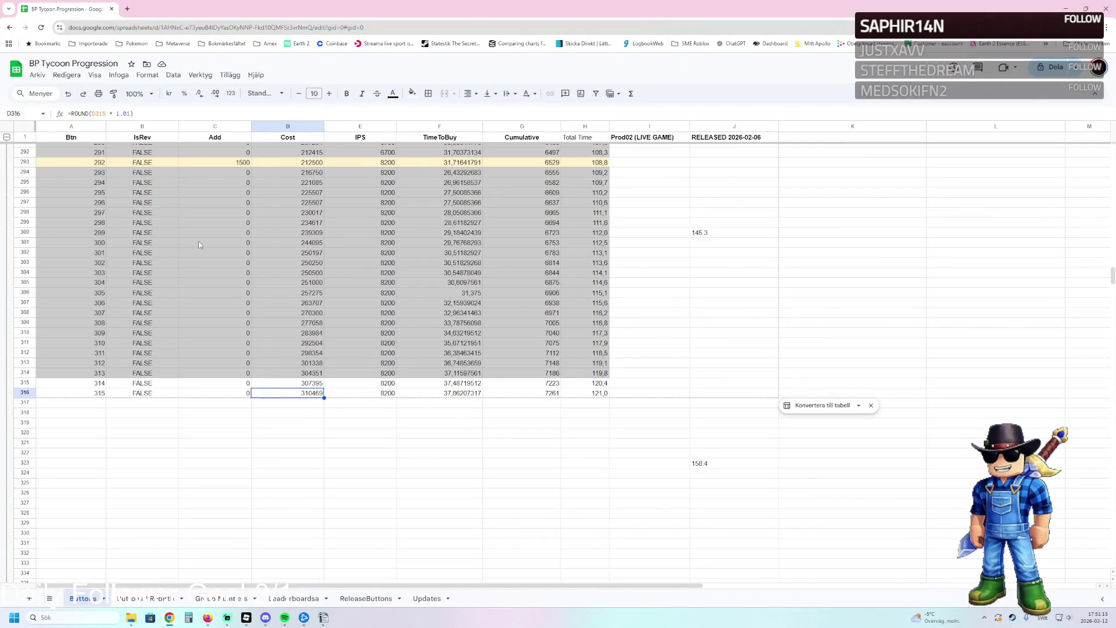
- Zoom the sheet in and check row 293's Btn, IsRev and Add (1500) values
left_click(81, 162)
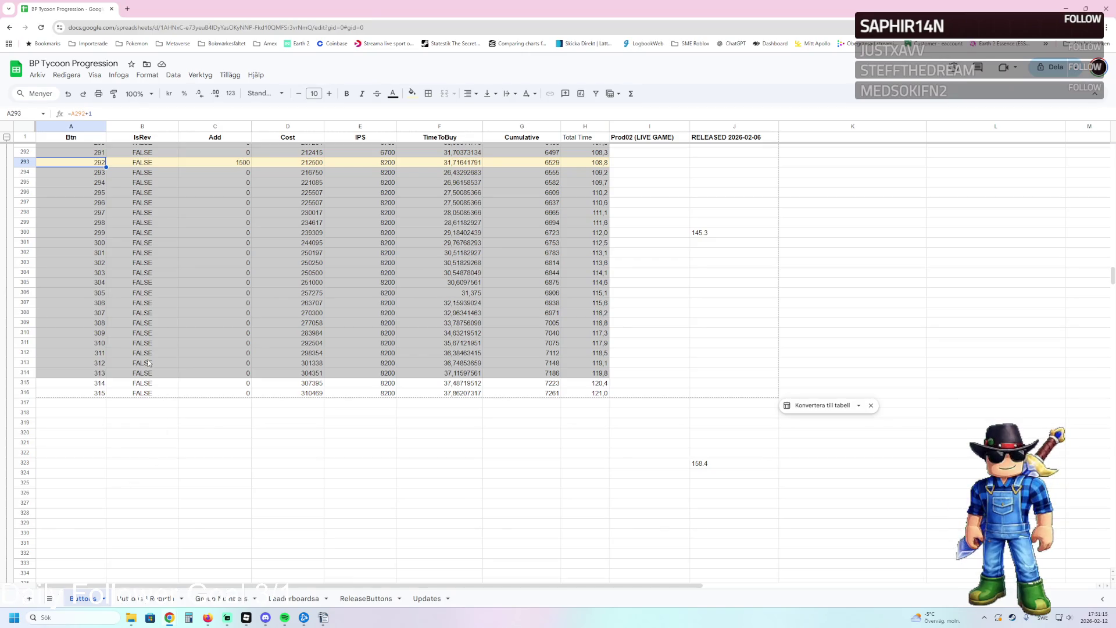
left_click(138, 274)
left_click(140, 343)
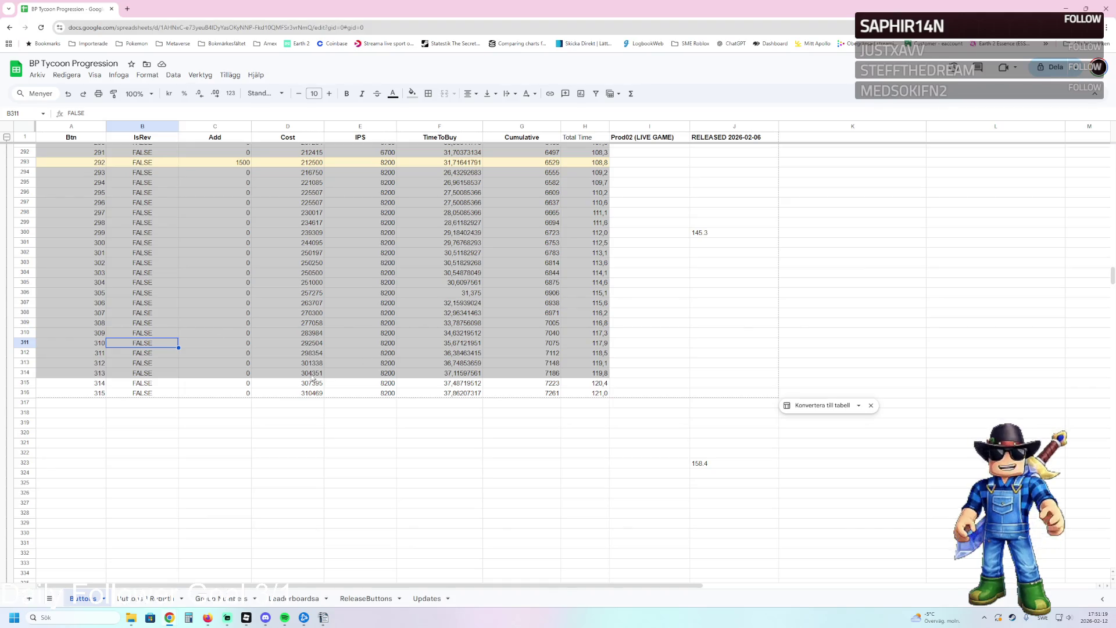
key("ctrl+plus")
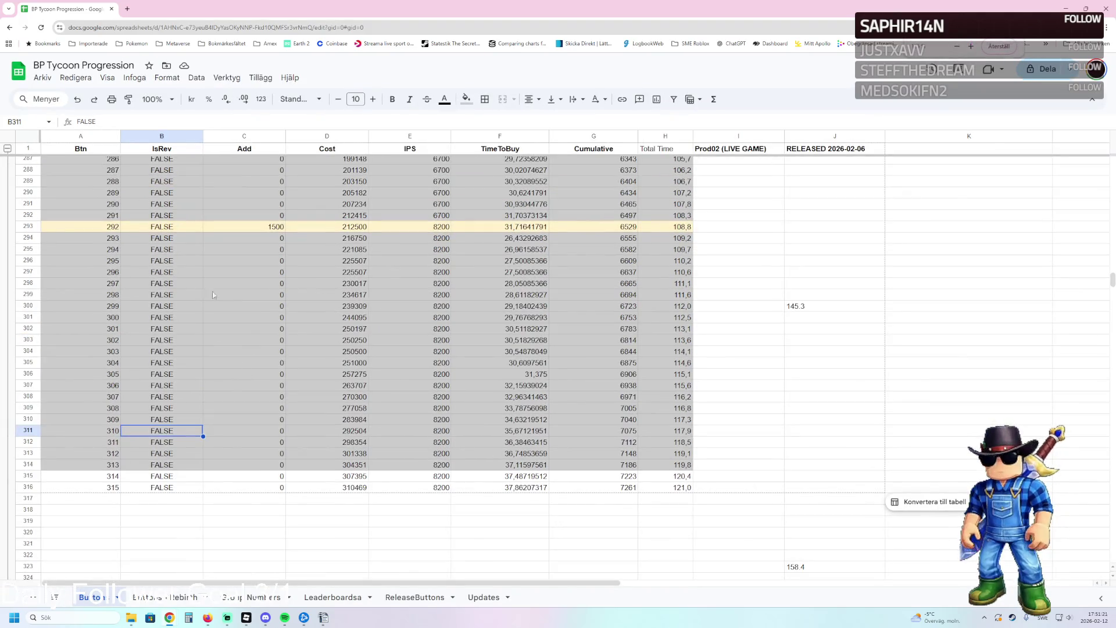
left_click(166, 225)
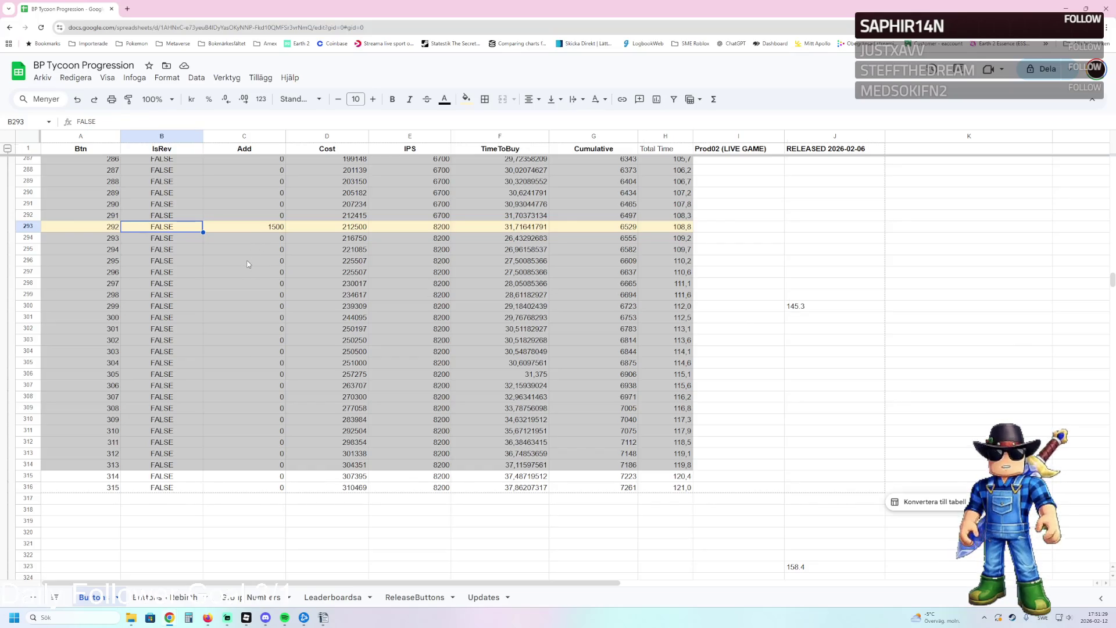
left_click(245, 226)
left_click(244, 250)
key("Up")
key("Up")
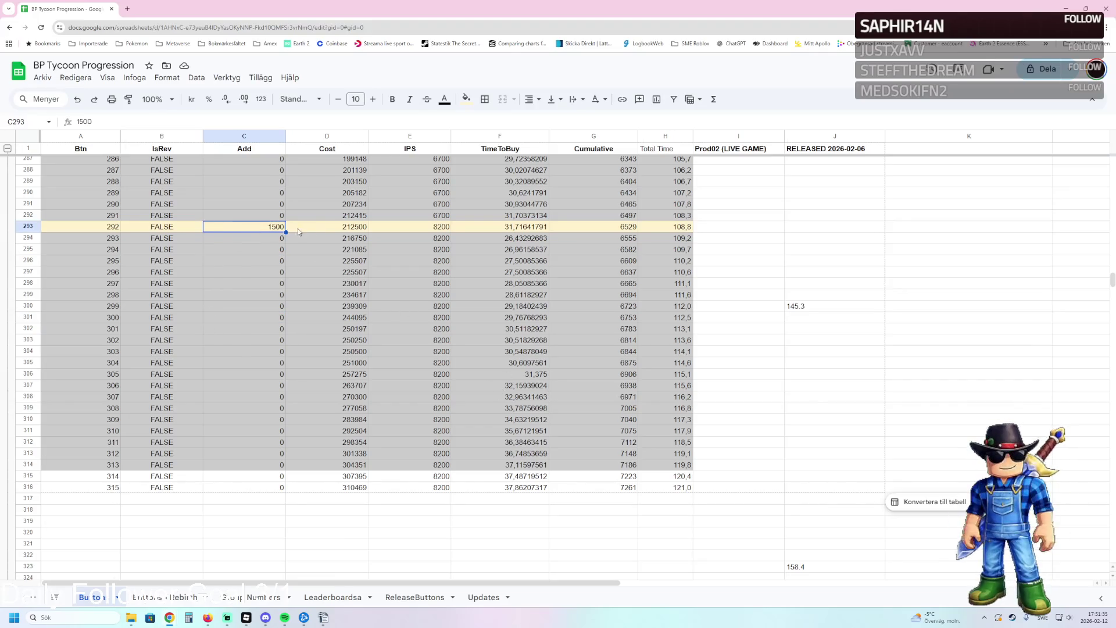
- Inspect button 292's Cost, IPS, TimeToBuy, Cumulative and Total Time formulas
left_click(358, 232)
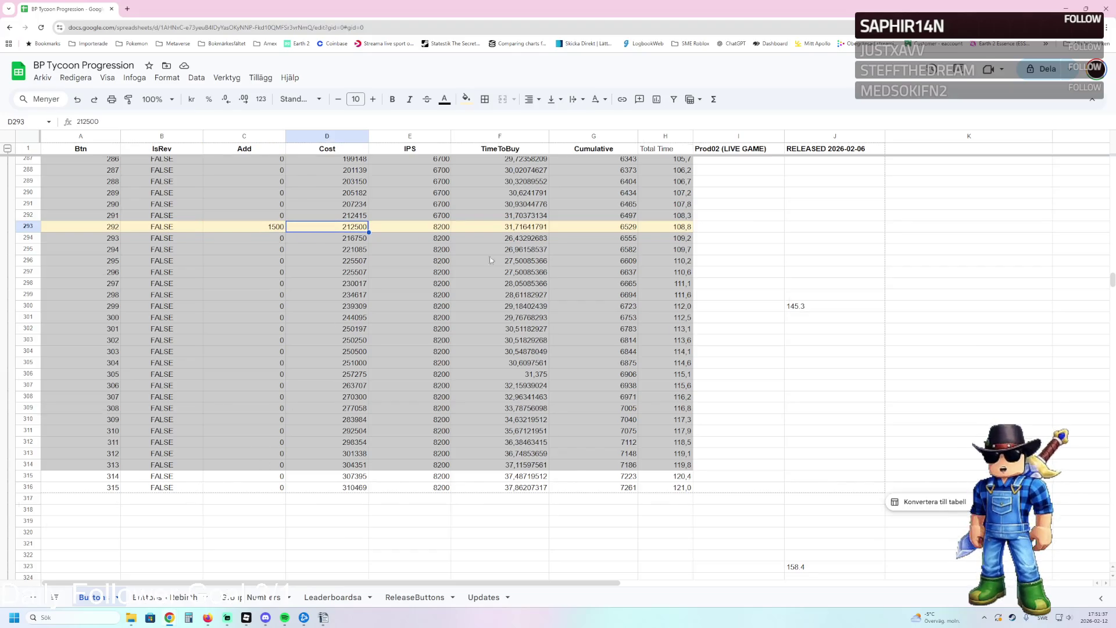
left_click(431, 230)
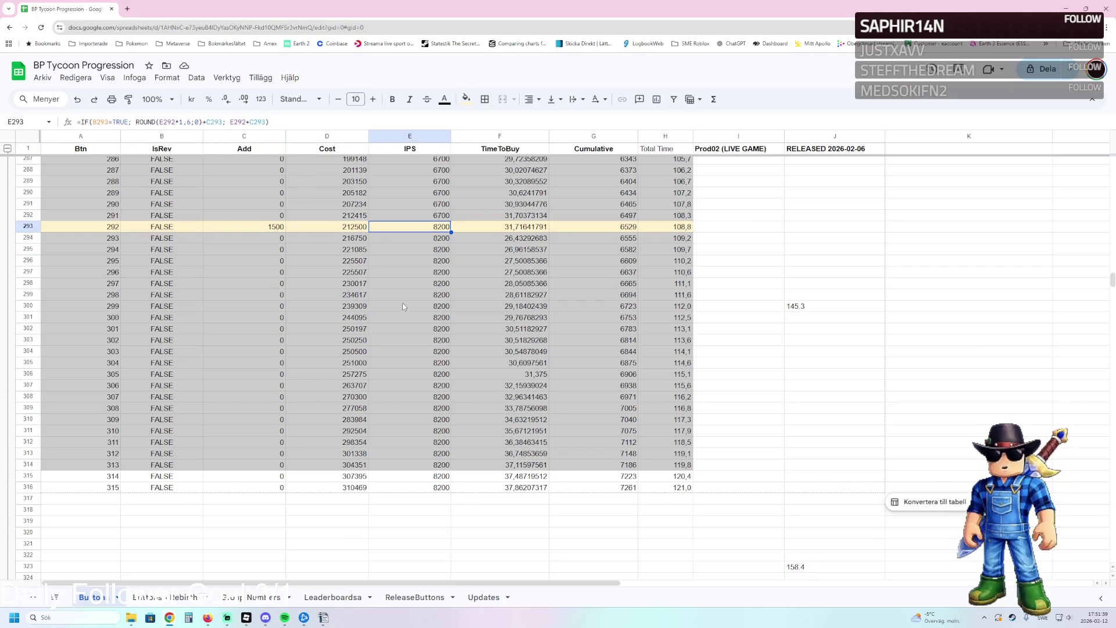
left_click(508, 229)
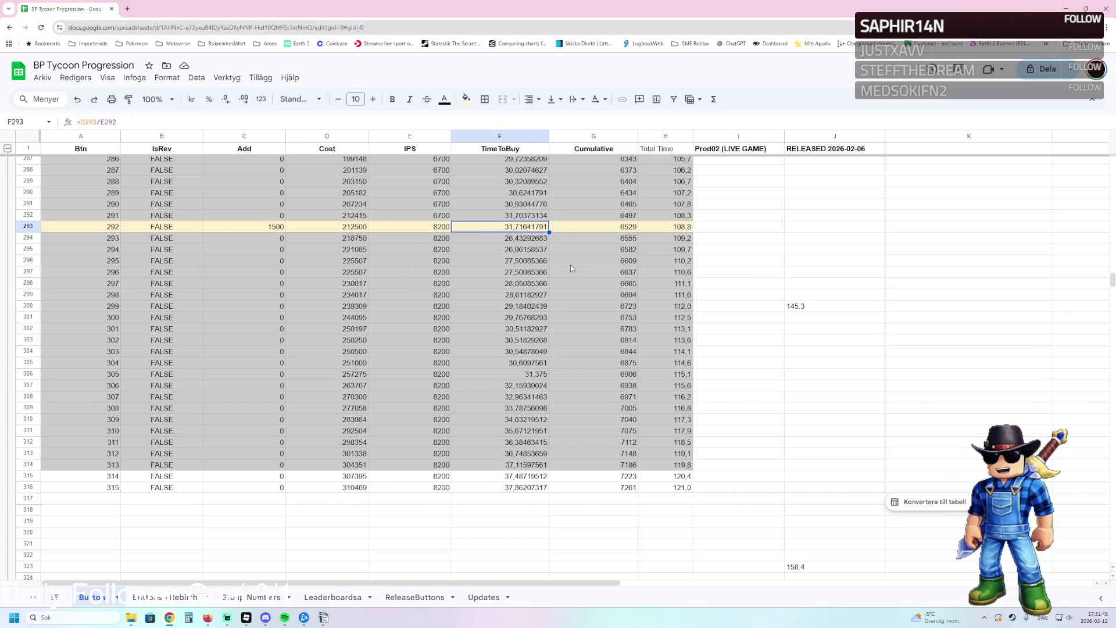
left_click(600, 229)
right_click(380, 464)
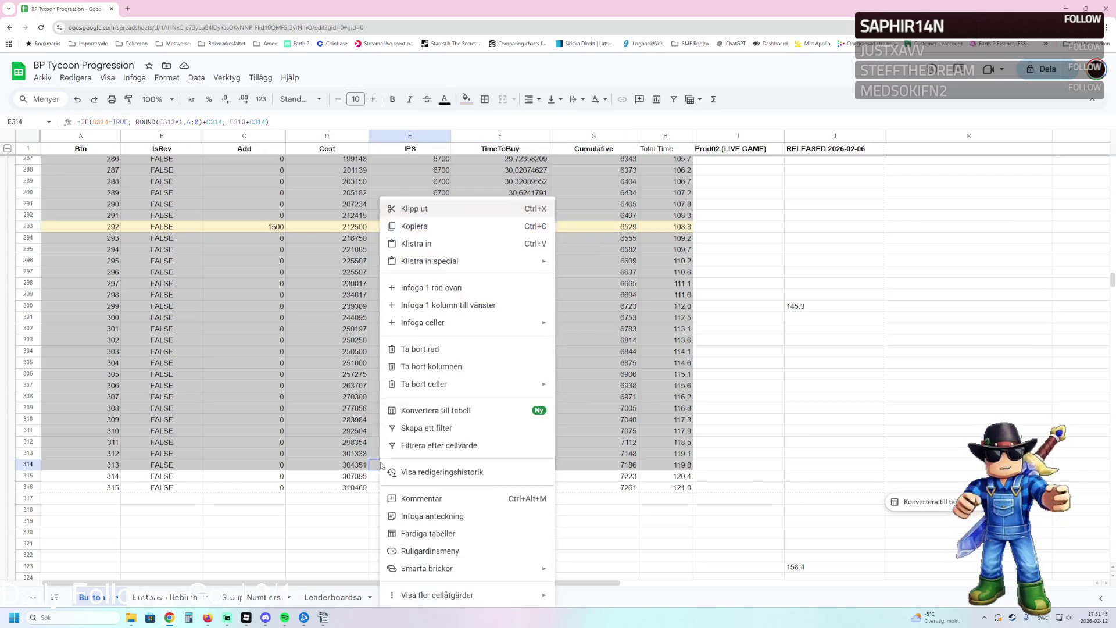
left_click(613, 232)
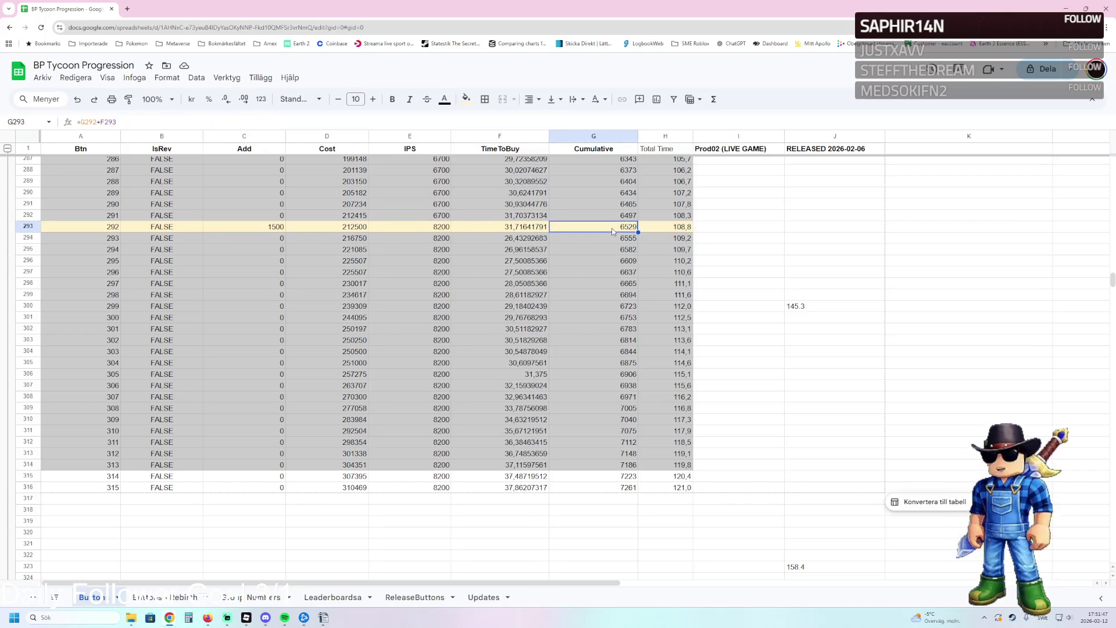
left_click(670, 231)
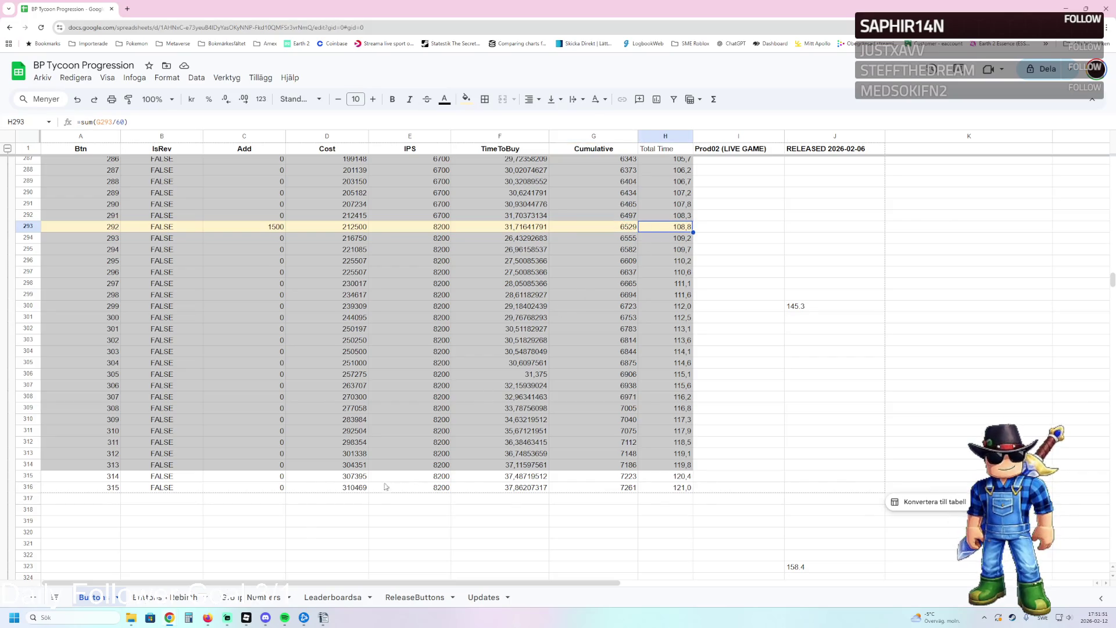
- Copy button 314's cost of 307395 from D315 and return to Roblox Studio
left_click(327, 478)
left_click(329, 489)
left_click(338, 480)
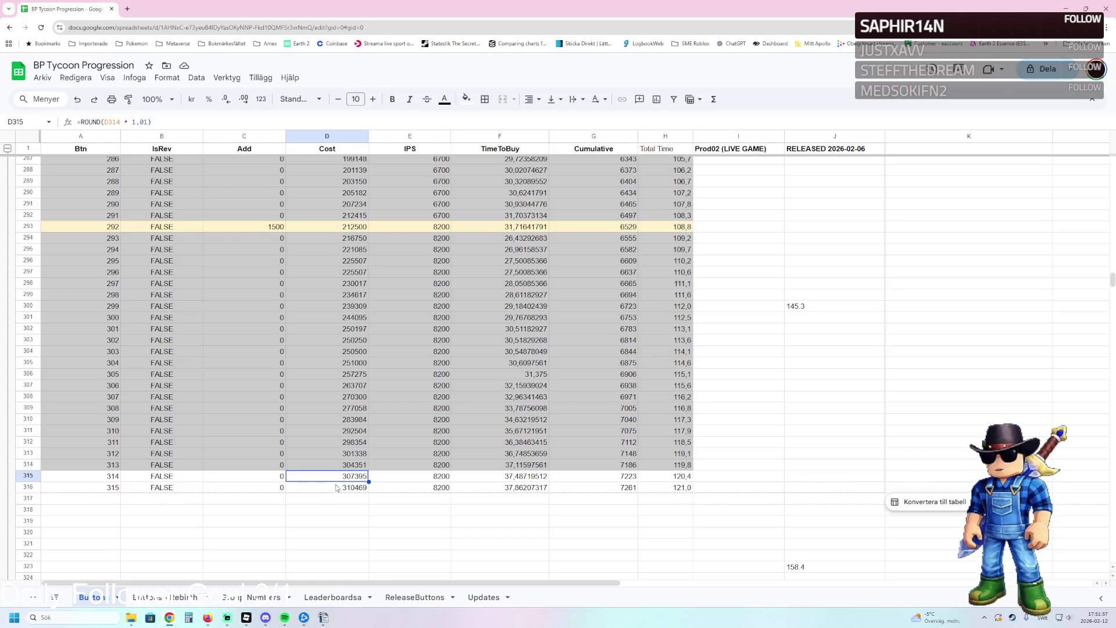
key("ctrl+c")
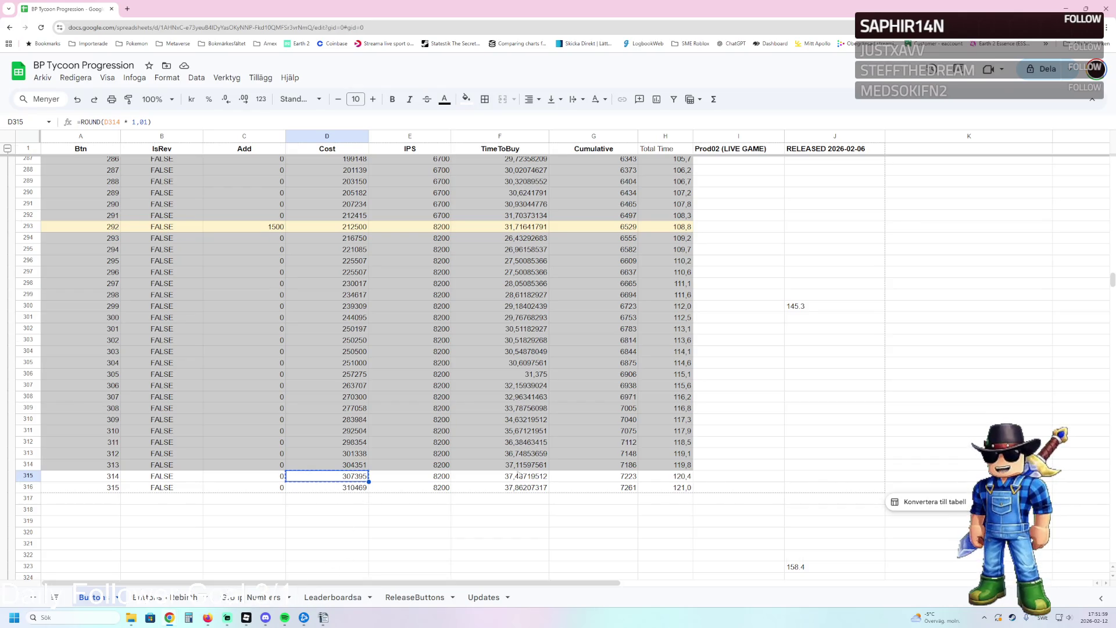
left_click(246, 618)
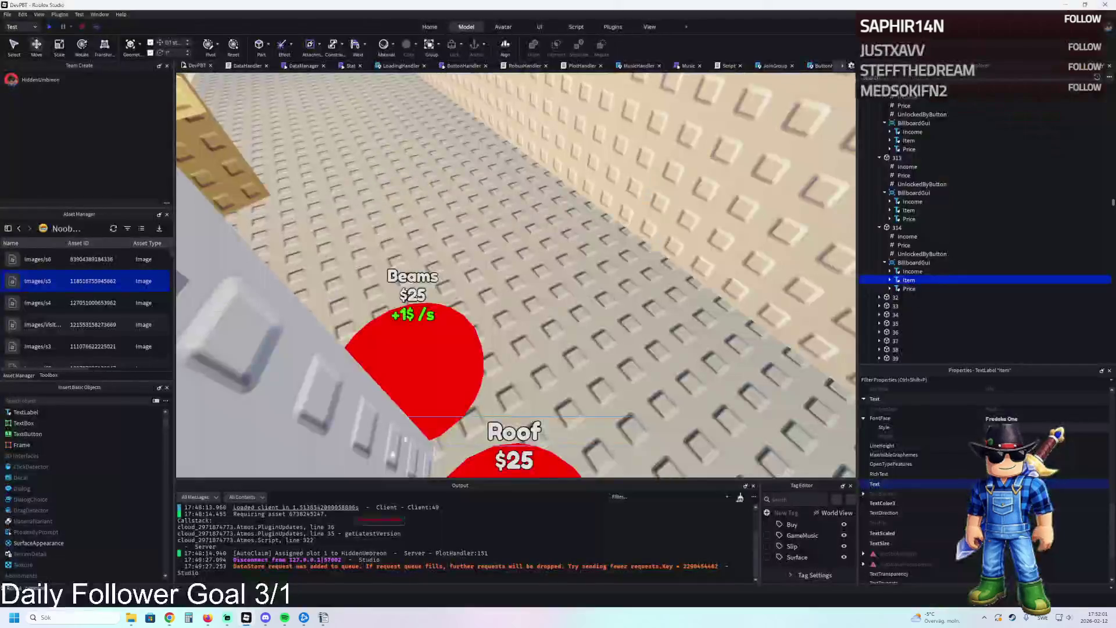
left_click(904, 246)
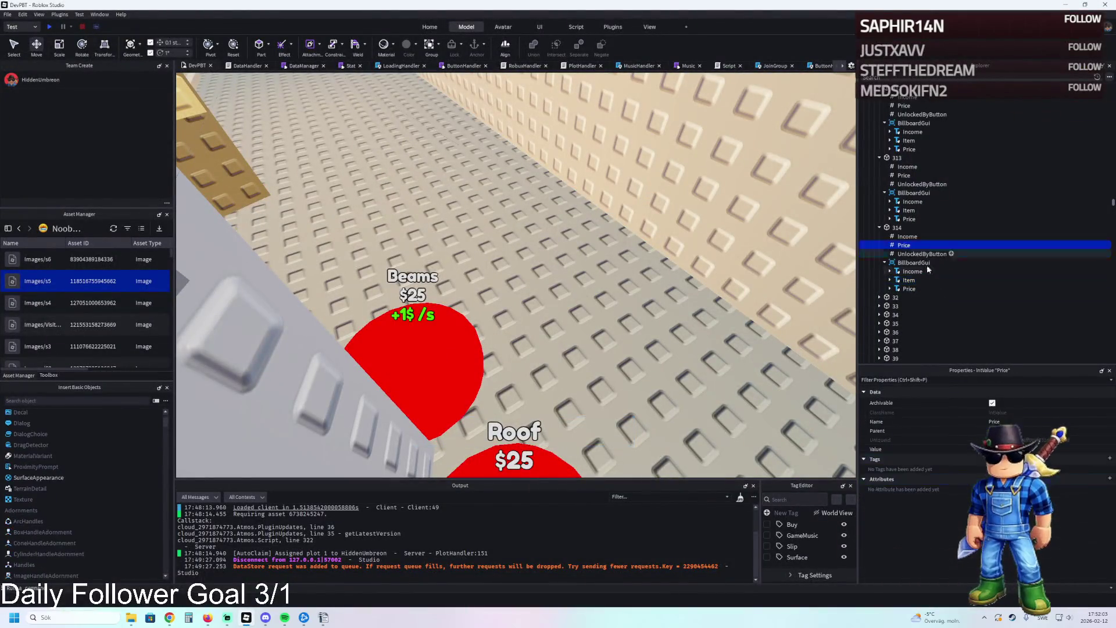
key("w")
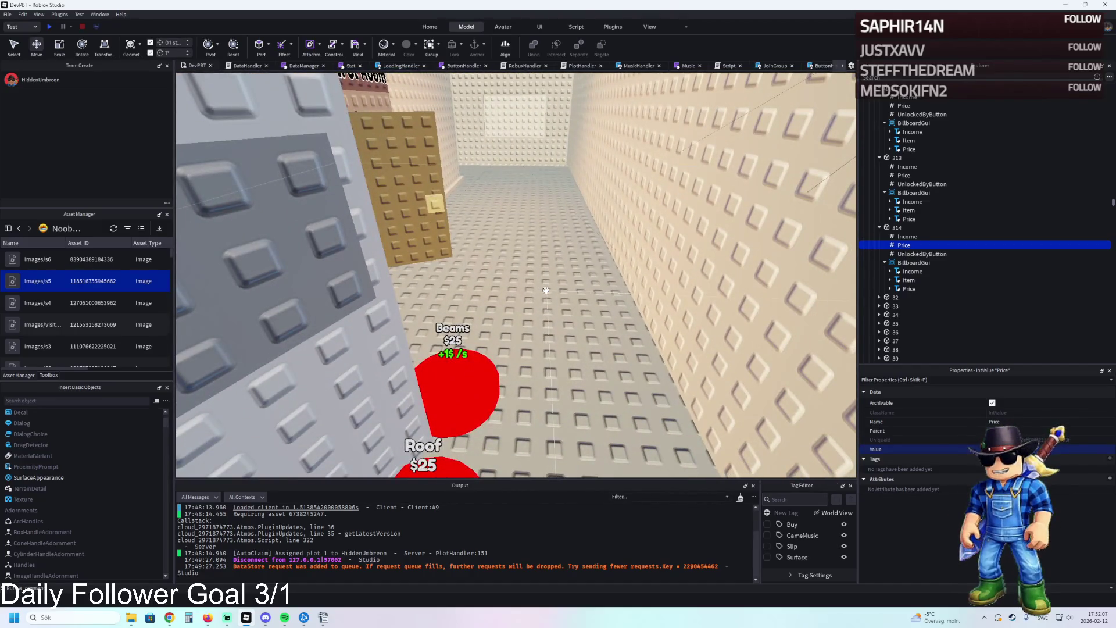
key("d")
key("a")
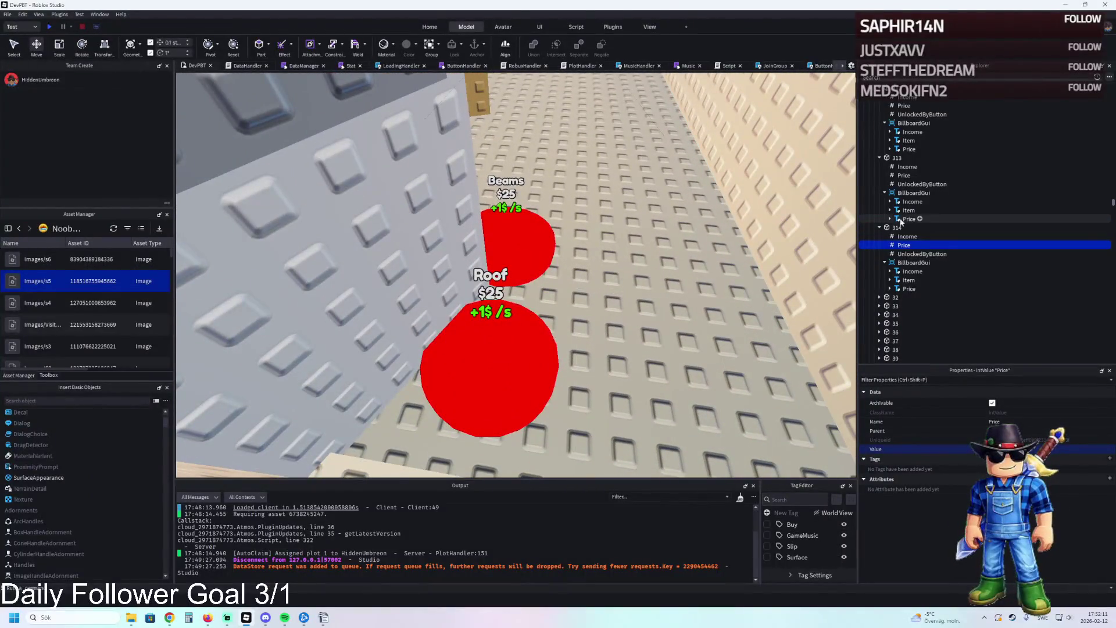
left_click(896, 227)
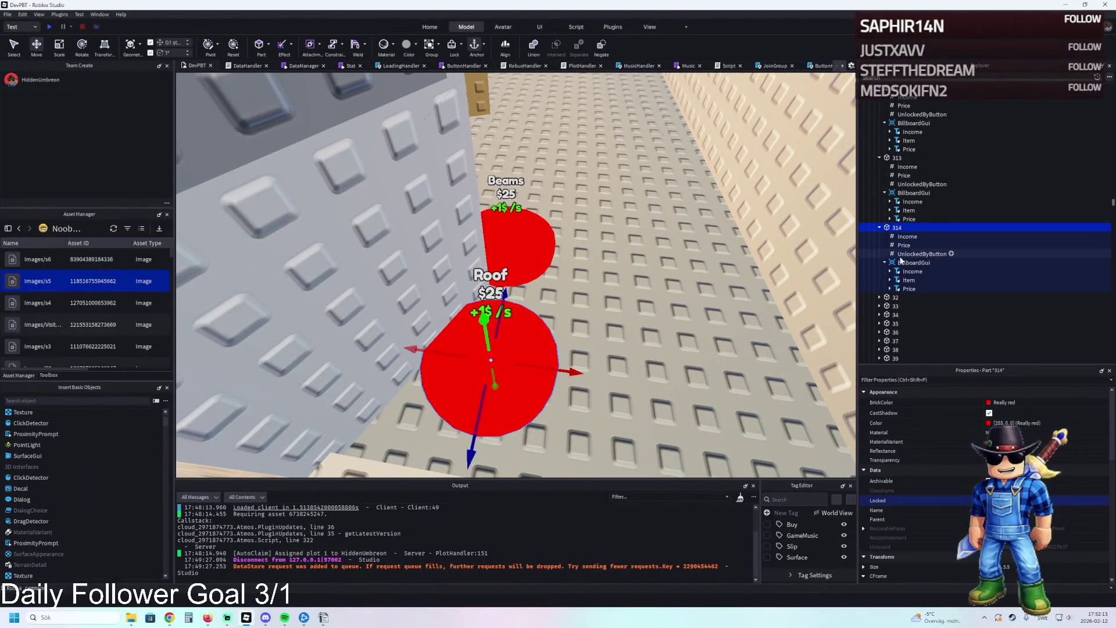
left_click(921, 254)
left_click(1000, 448)
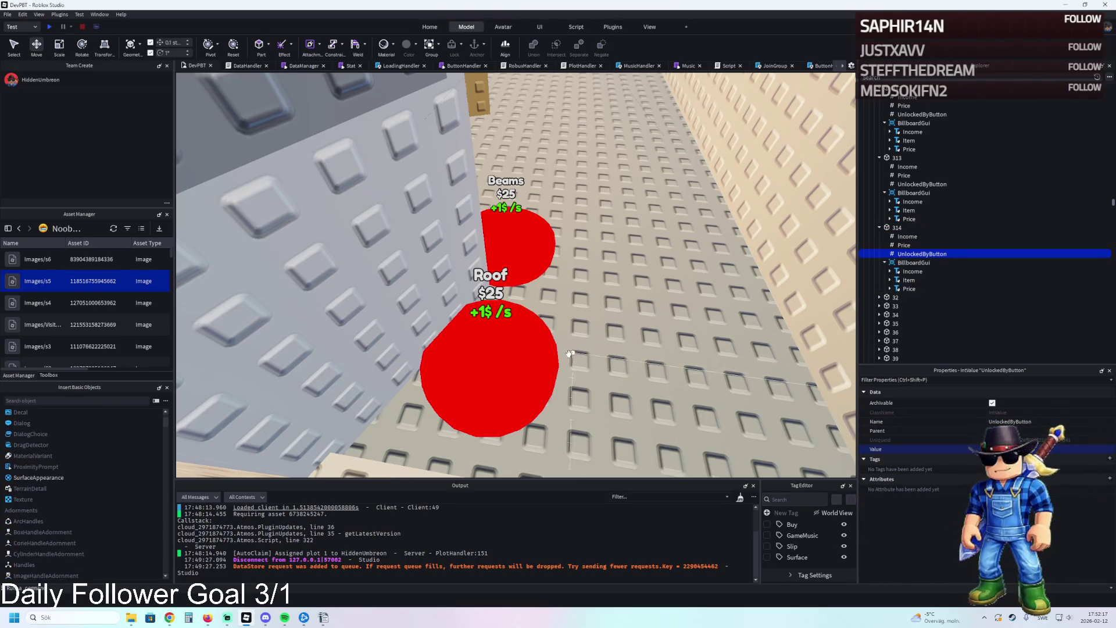
left_click(896, 227)
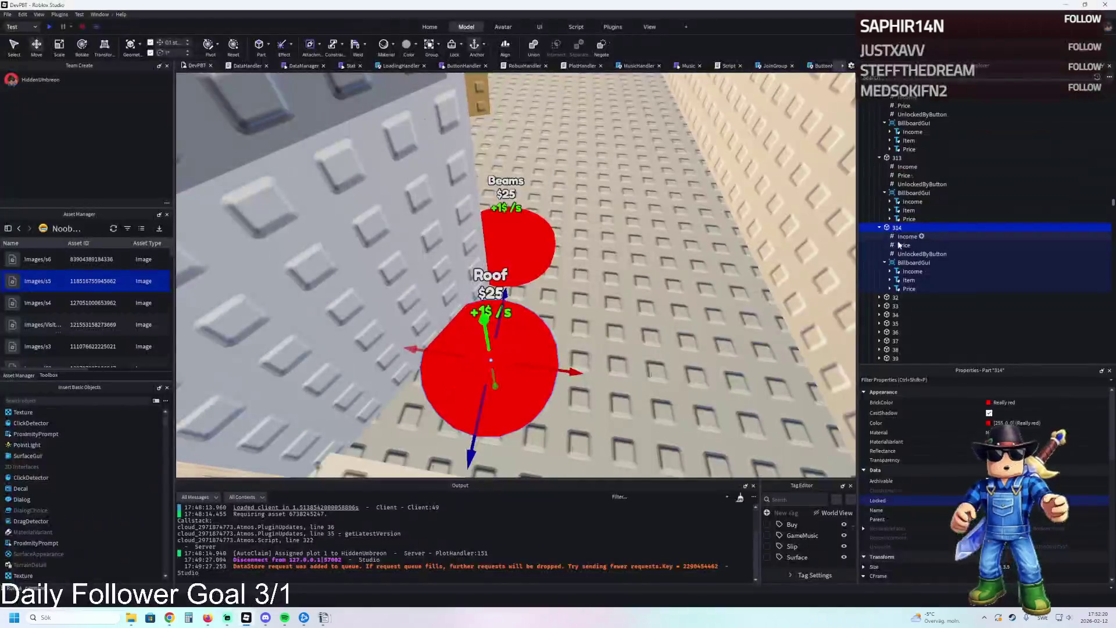
left_click(904, 245)
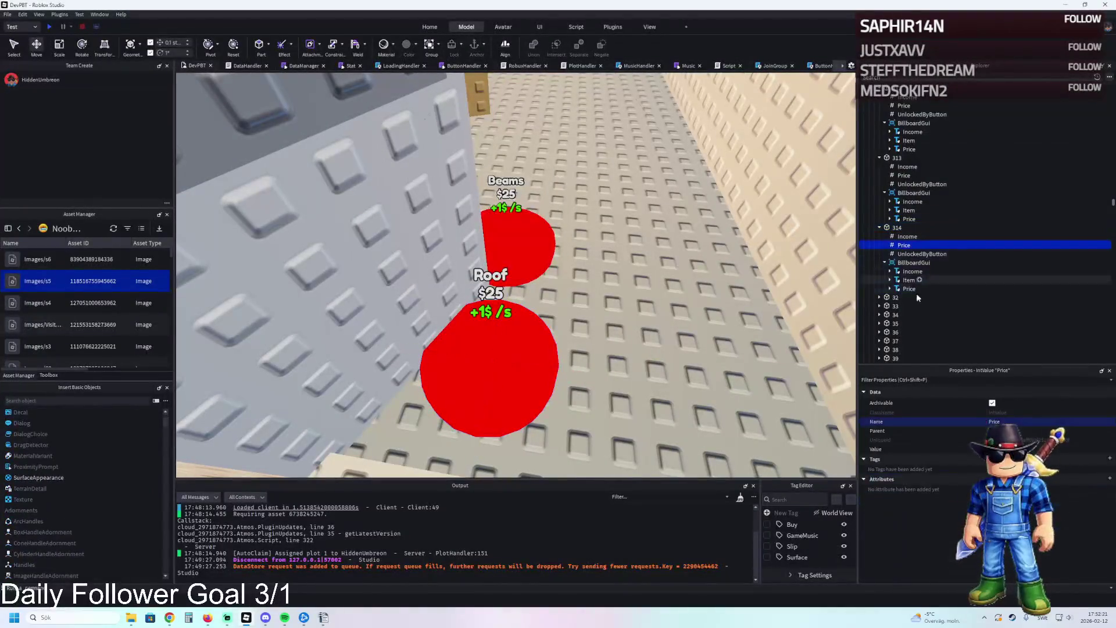
left_click(907, 236)
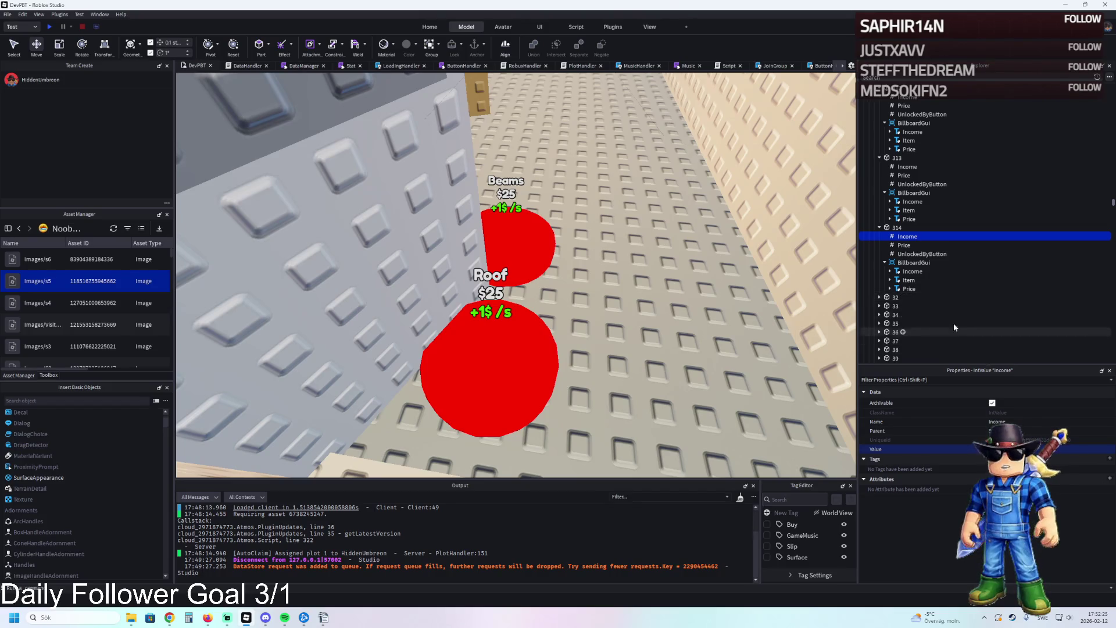
left_click(930, 253)
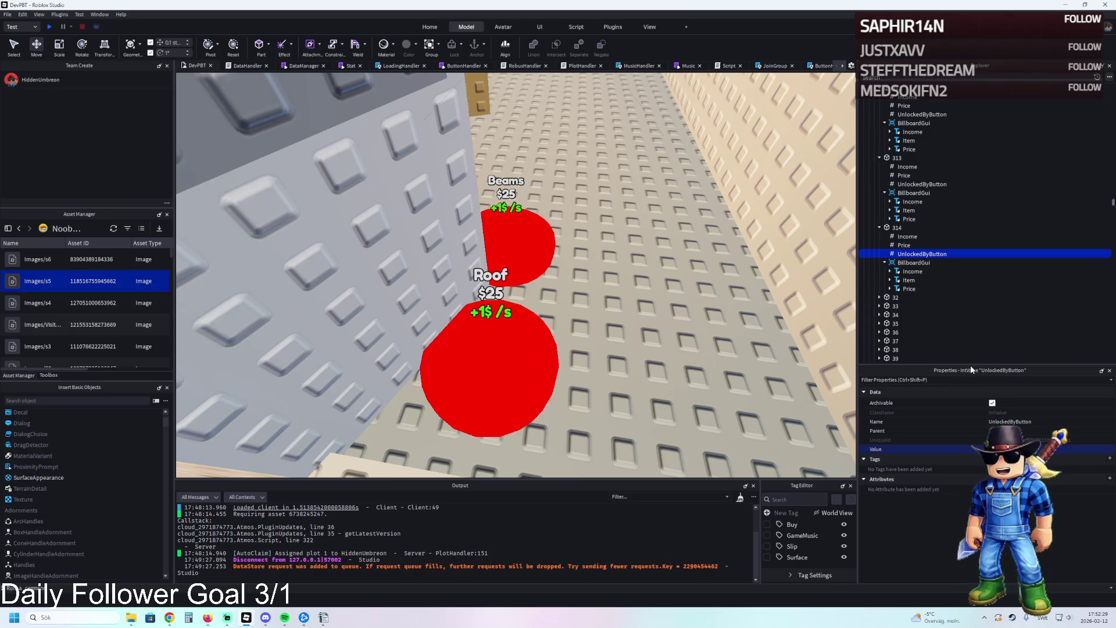
left_click(906, 280)
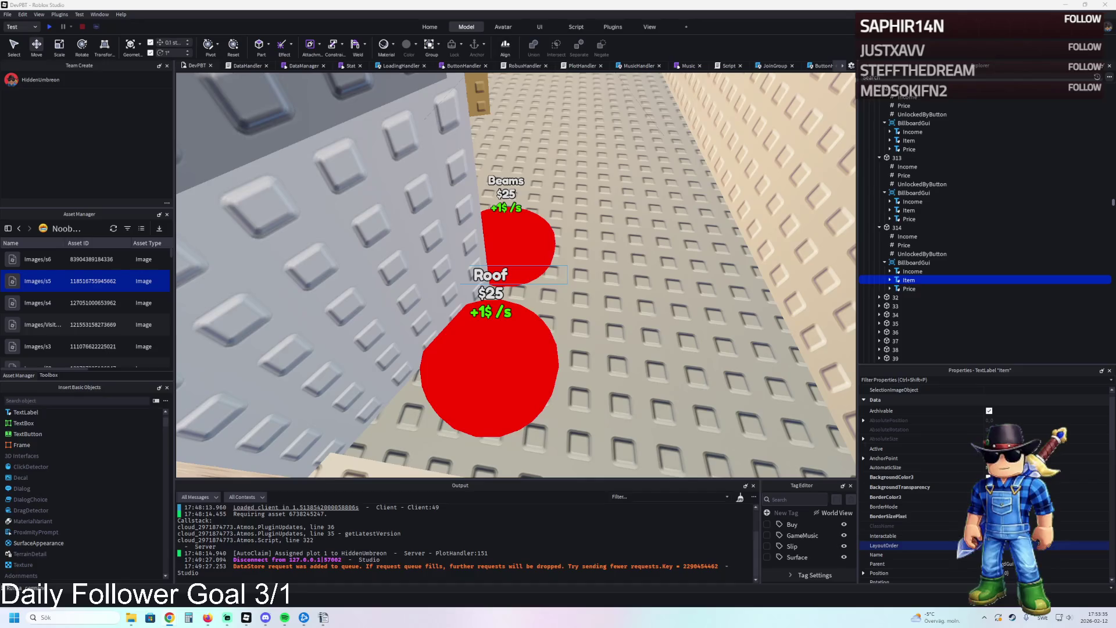
- Zoom the view out over the relabelled Roof button and the Beams button
scroll(930, 495, "down", 3)
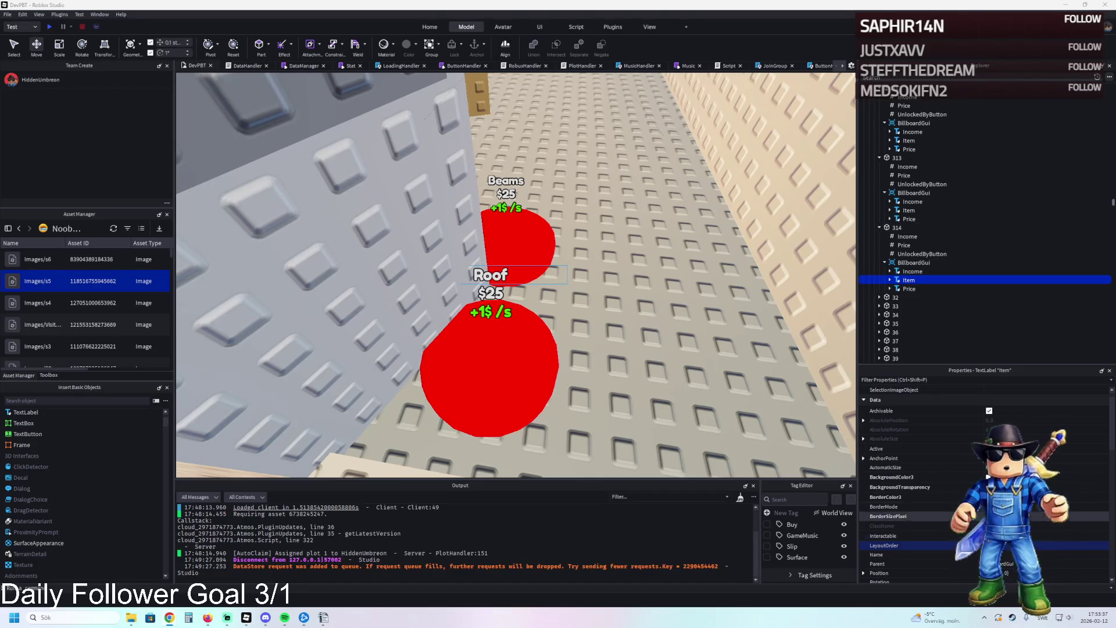
- Change the Roof button's Item label text to 'Ceiling'
scroll(930, 538, "down", 8)
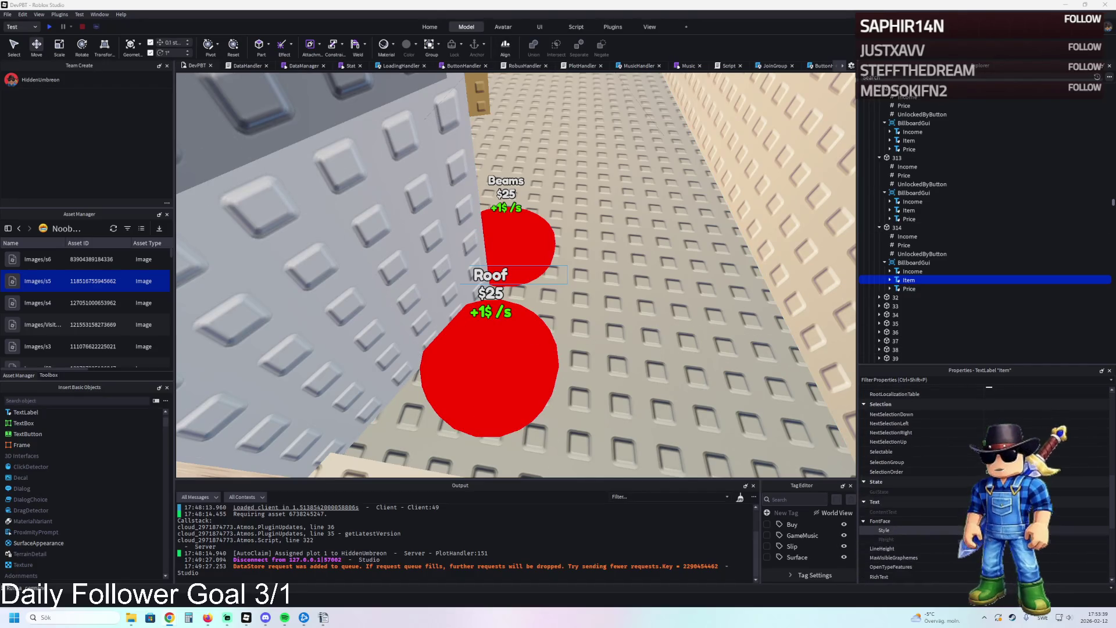
left_click(906, 529)
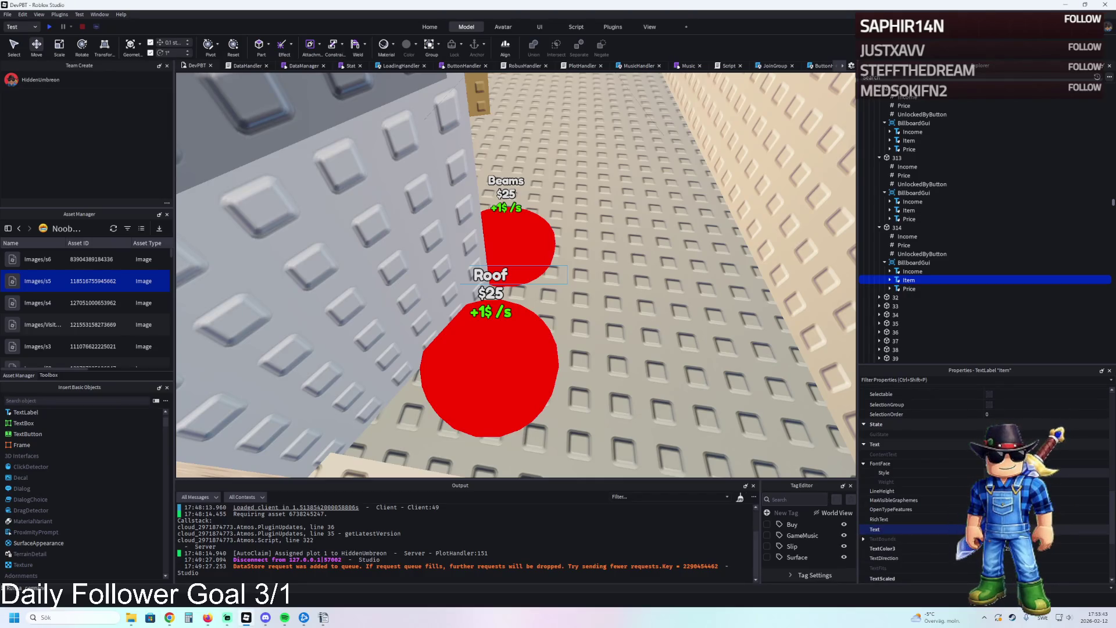
key("Return")
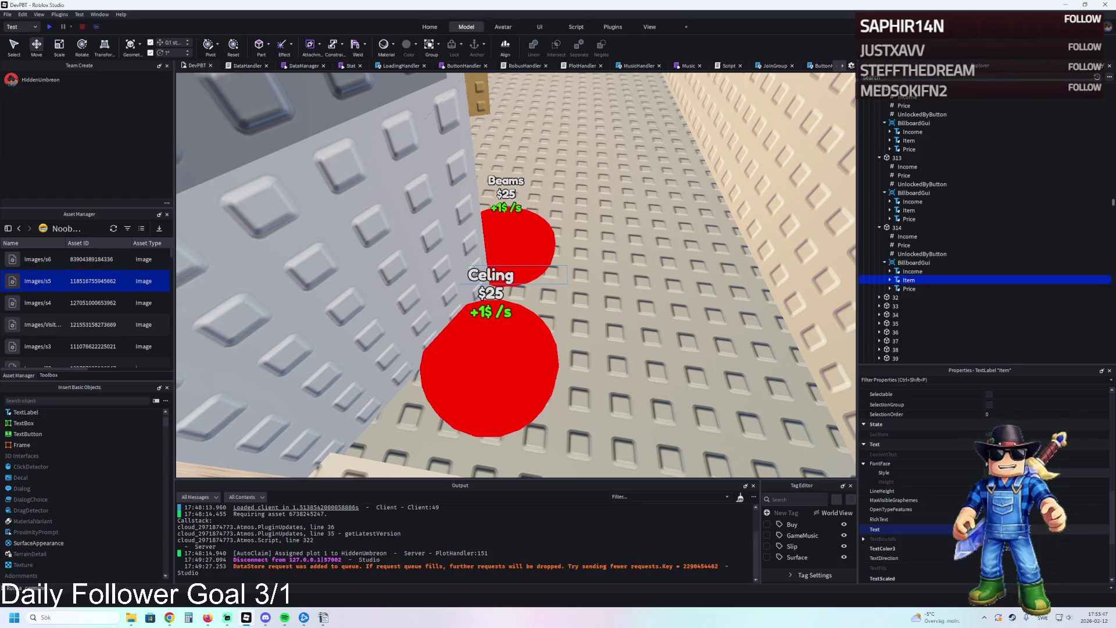
key("Return")
- Move Ceiling button 314 to a new floor spot, then duplicate it further up the corridor
scroll(552, 175, "up", 3)
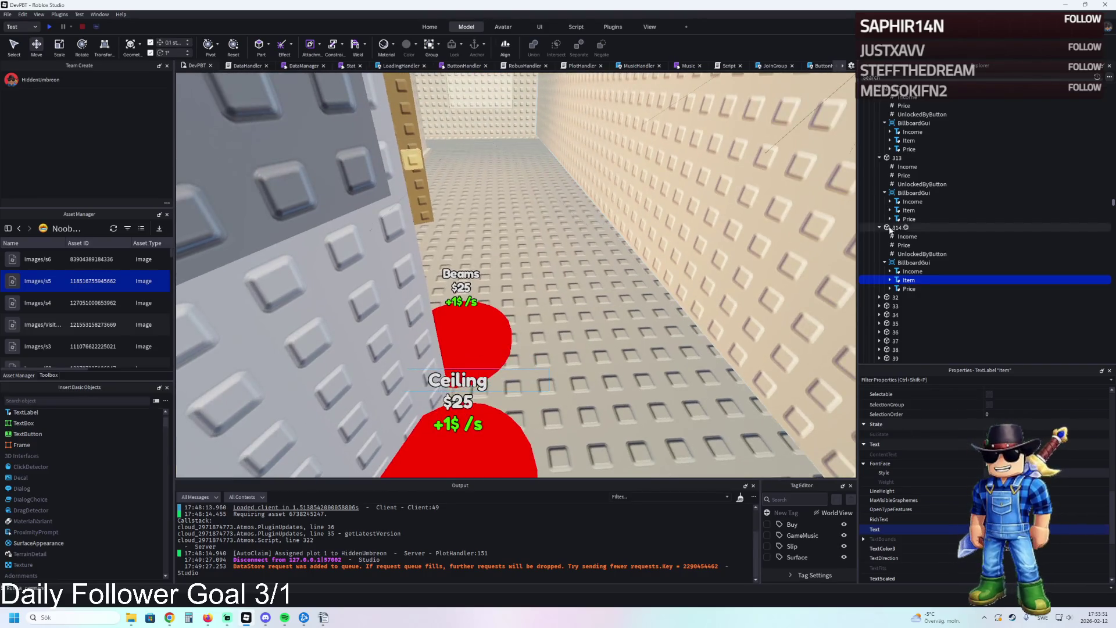
left_click(894, 227)
scroll(603, 234, "up", 5)
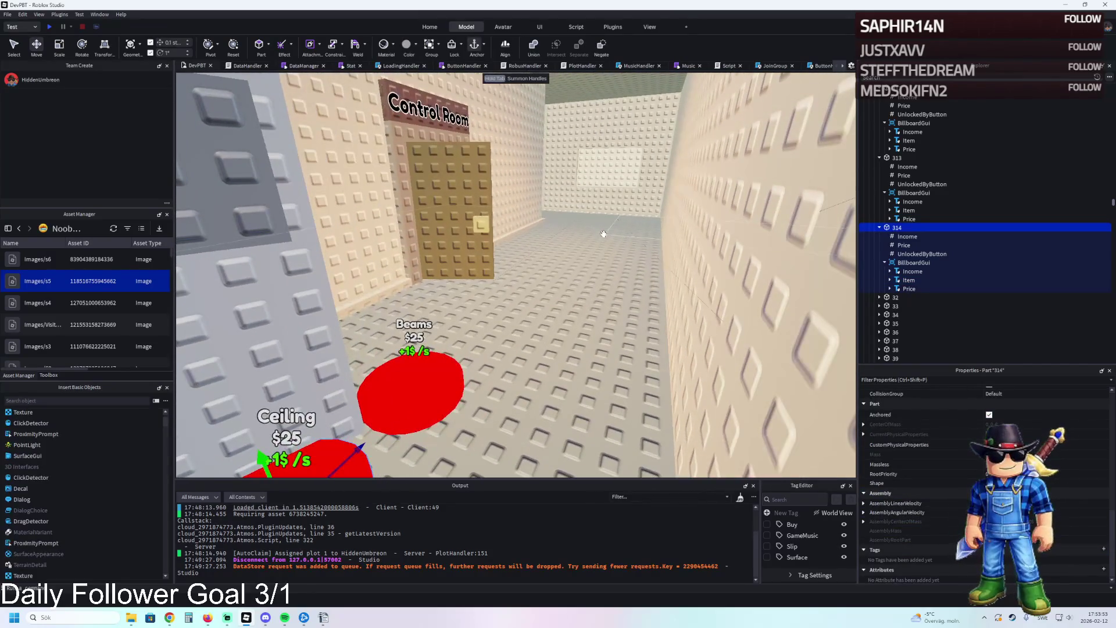
key("a")
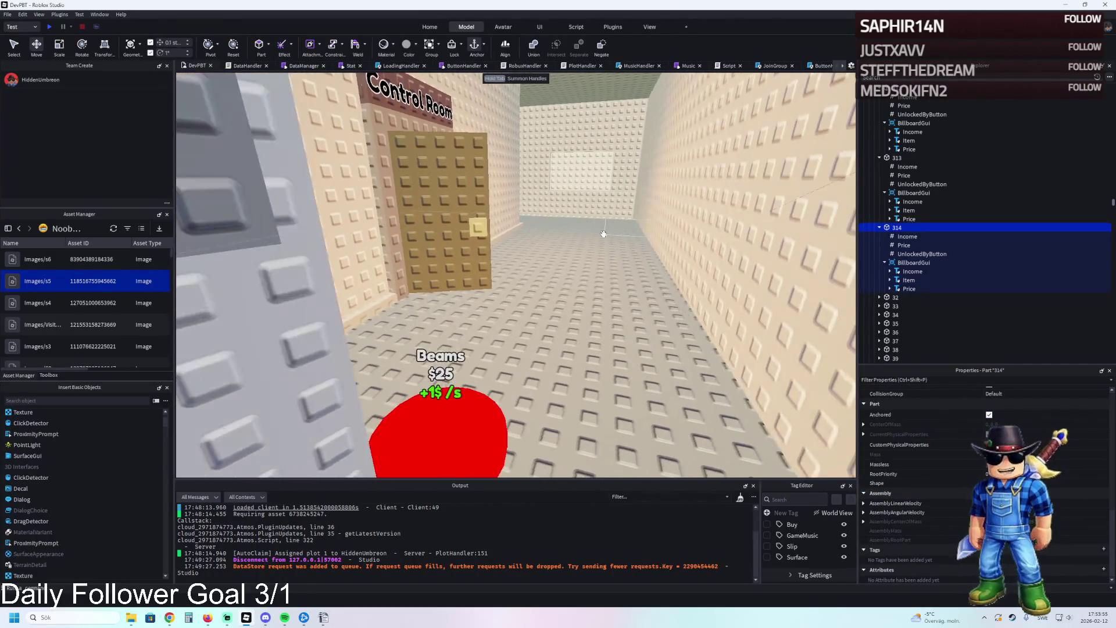
key("f")
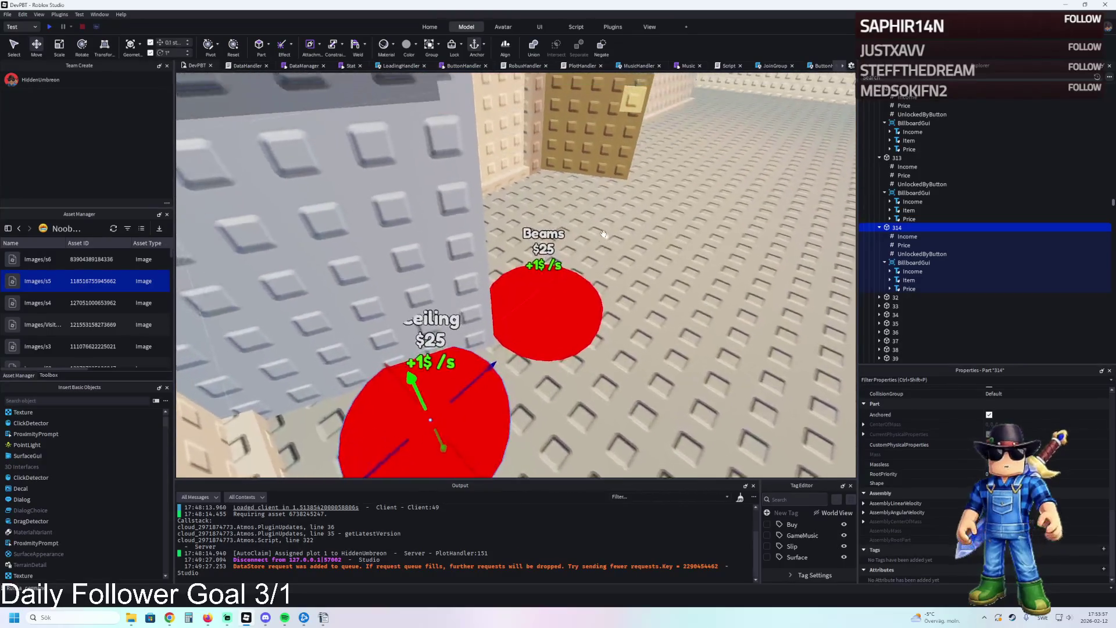
mouse_move(598, 279)
left_mouse_down()
mouse_move(604, 313)
mouse_move(612, 243)
mouse_move(604, 262)
left_mouse_up()
key("s")
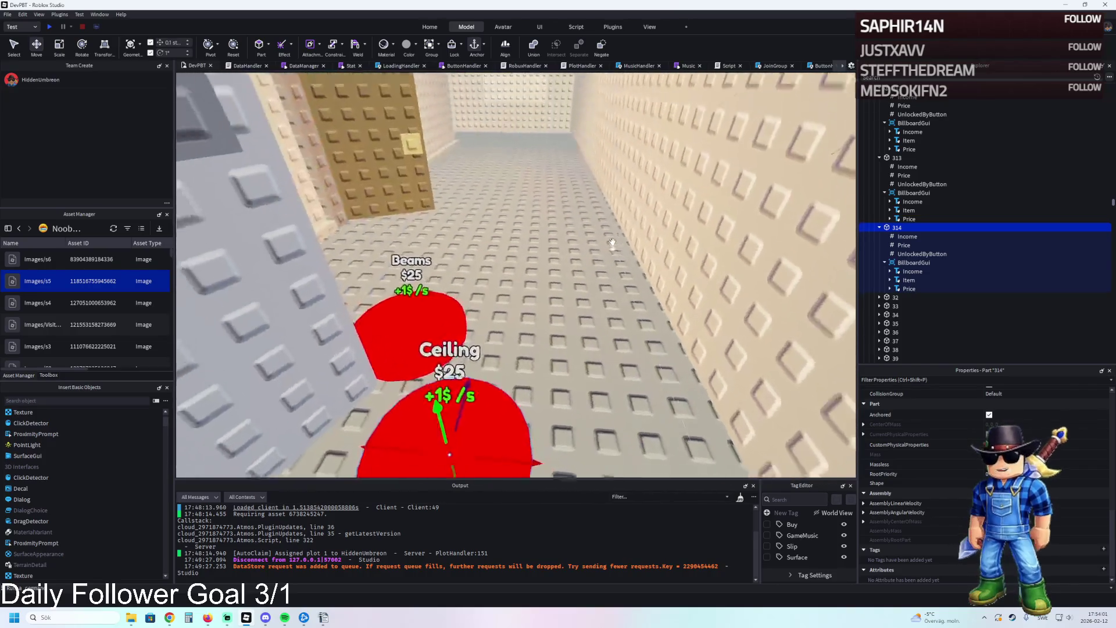
key("ctrl+d")
mouse_move(541, 384)
left_mouse_down()
mouse_move(549, 279)
mouse_move(605, 225)
left_mouse_up()
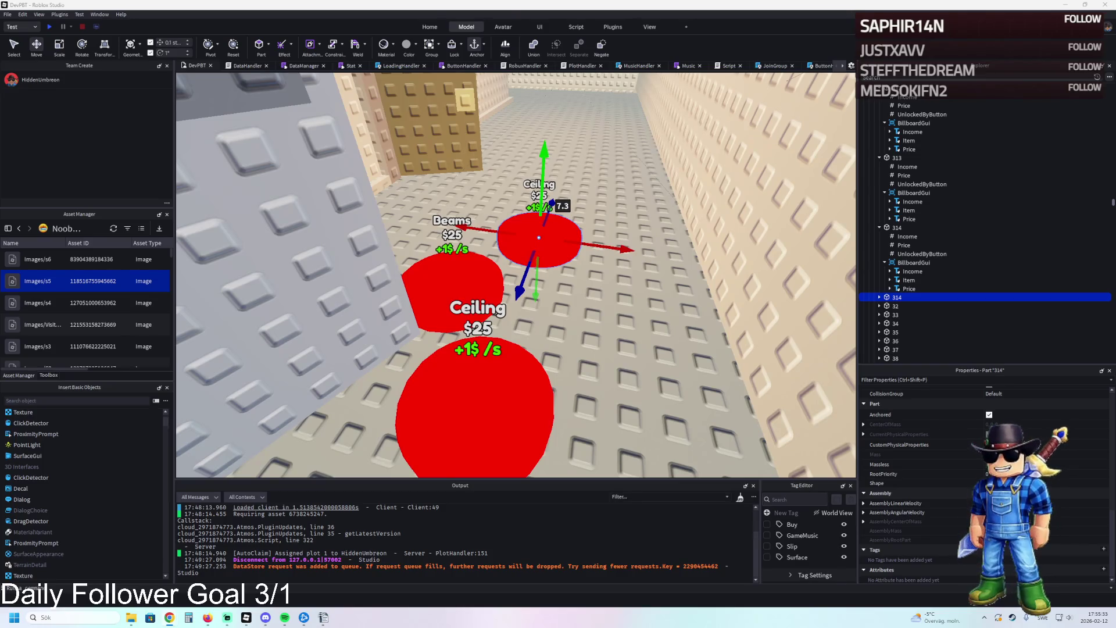
- Rename the copied button to 315 in Explorer
left_click(964, 294)
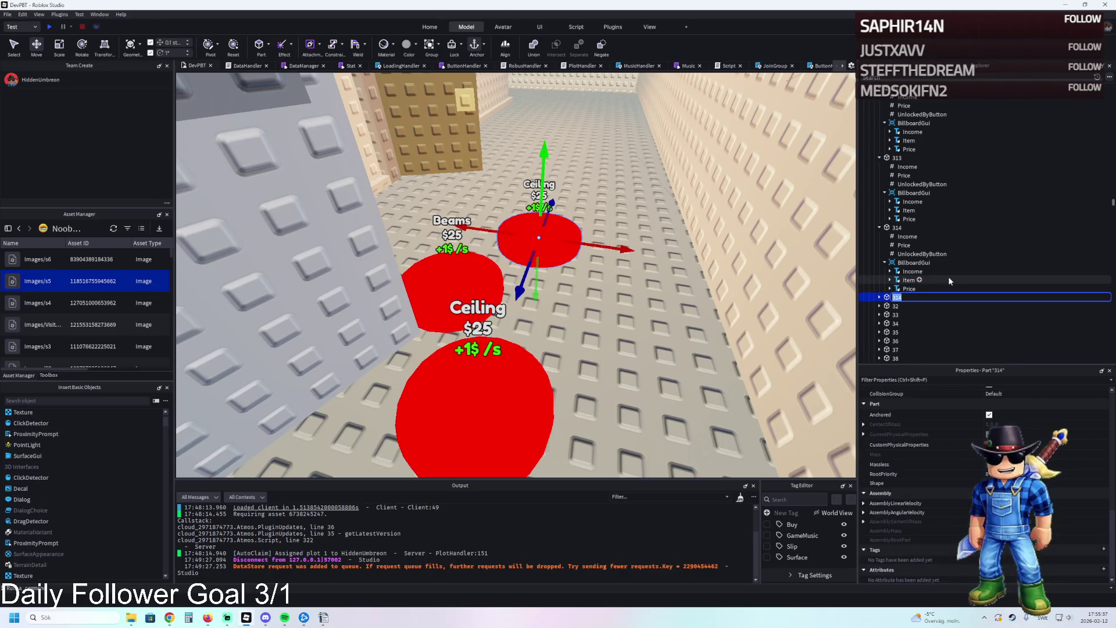
type("315")
key("Return")
key("Right")
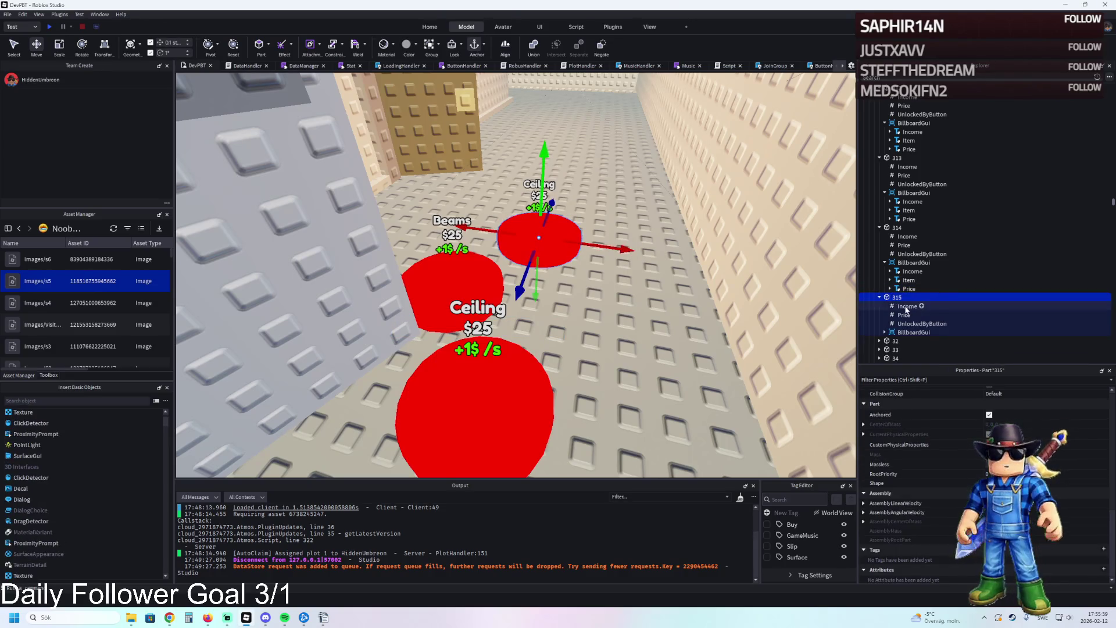
- Locate button 315's Item label, reselect the part, and bring up the progression spreadsheet
key("Down")
key("Down")
key("Down")
key("Right")
key("Down")
key("Down")
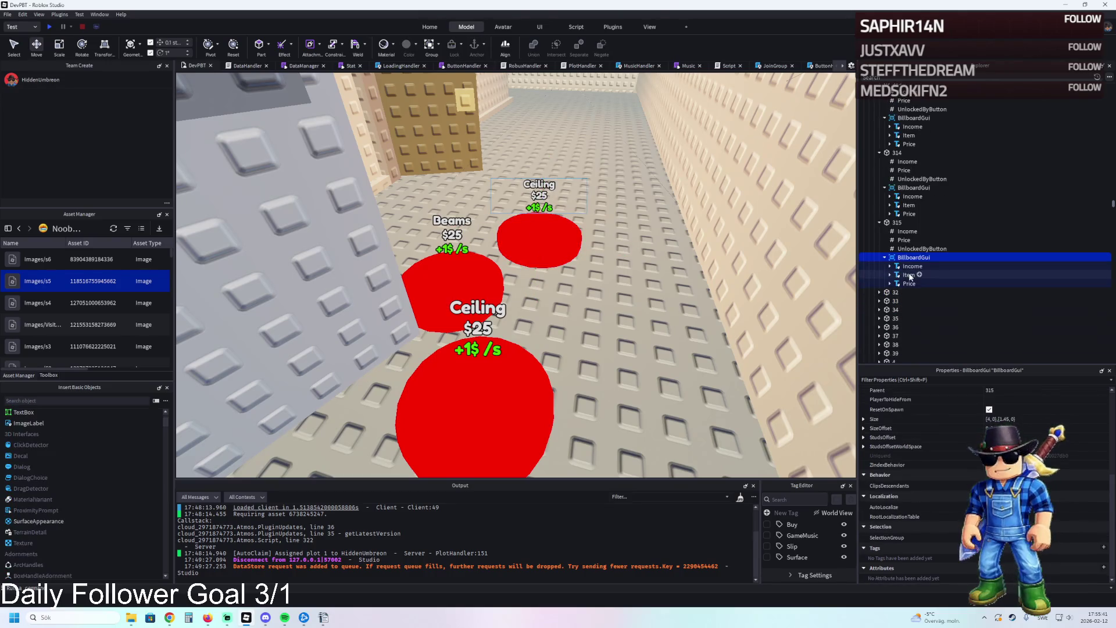
scroll(930, 488, "down", 7)
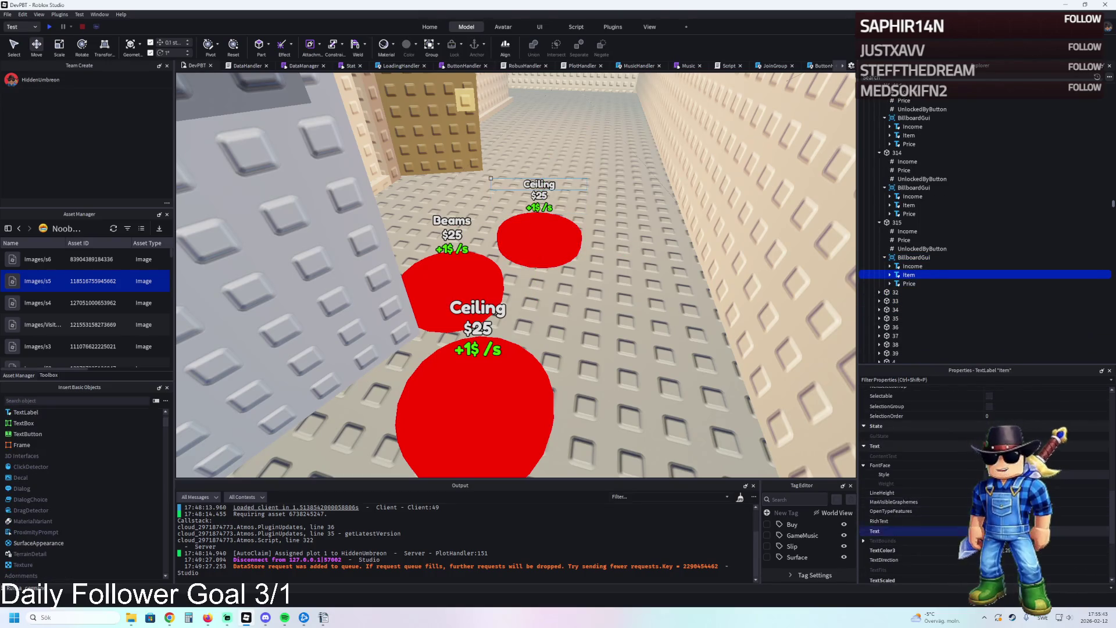
left_click(897, 223)
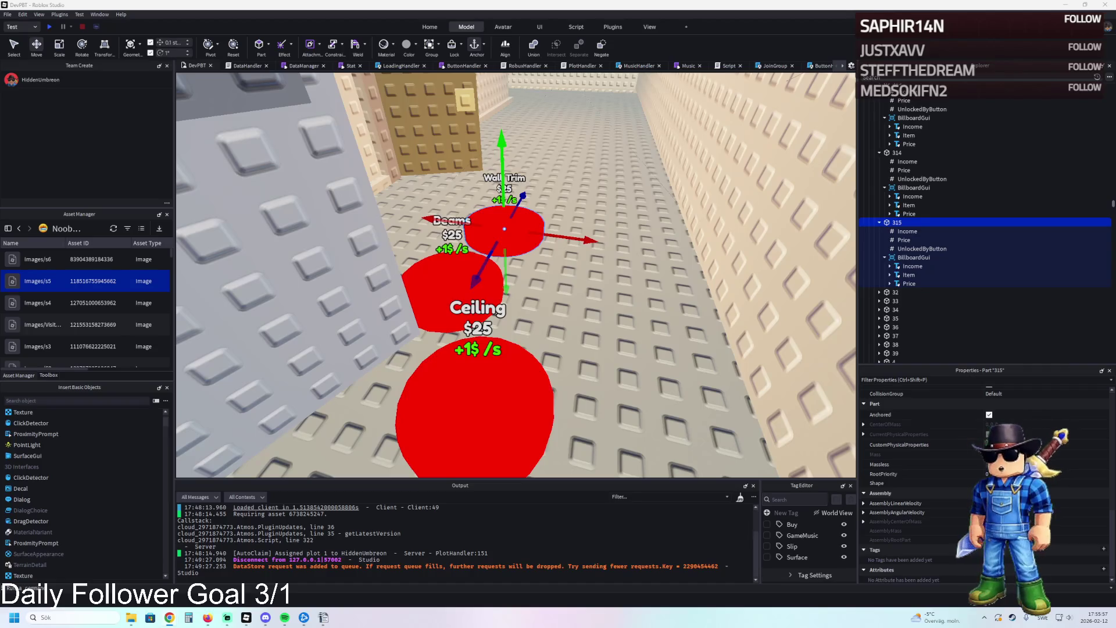
key("alt+Tab")
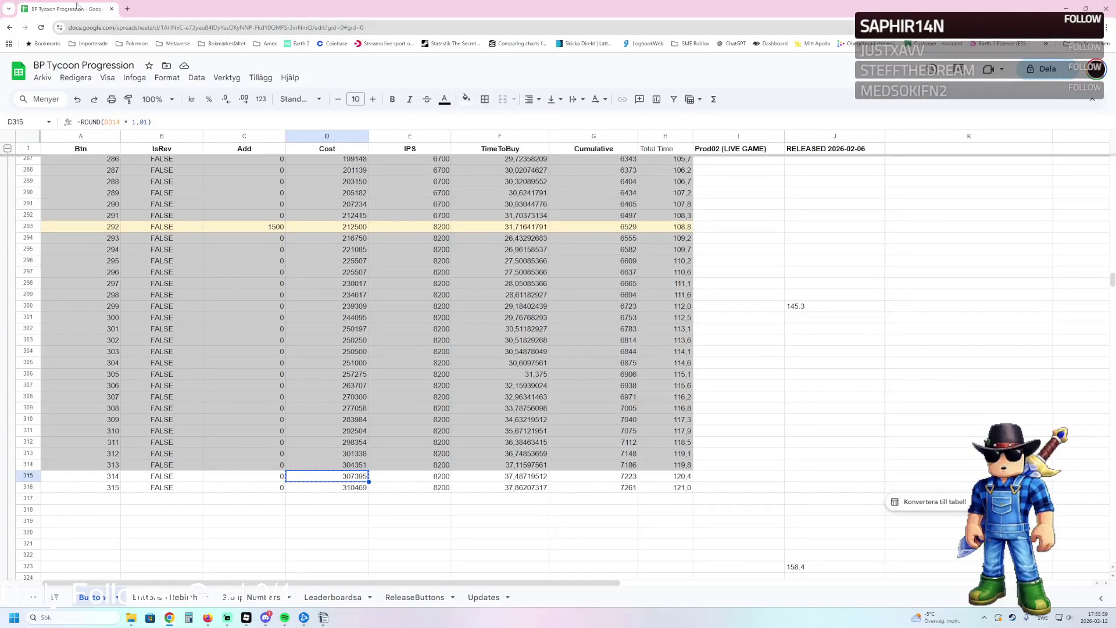
- Back in Roblox Studio, inspect button 315's Price and UnlockedByButton values
key("alt+Tab")
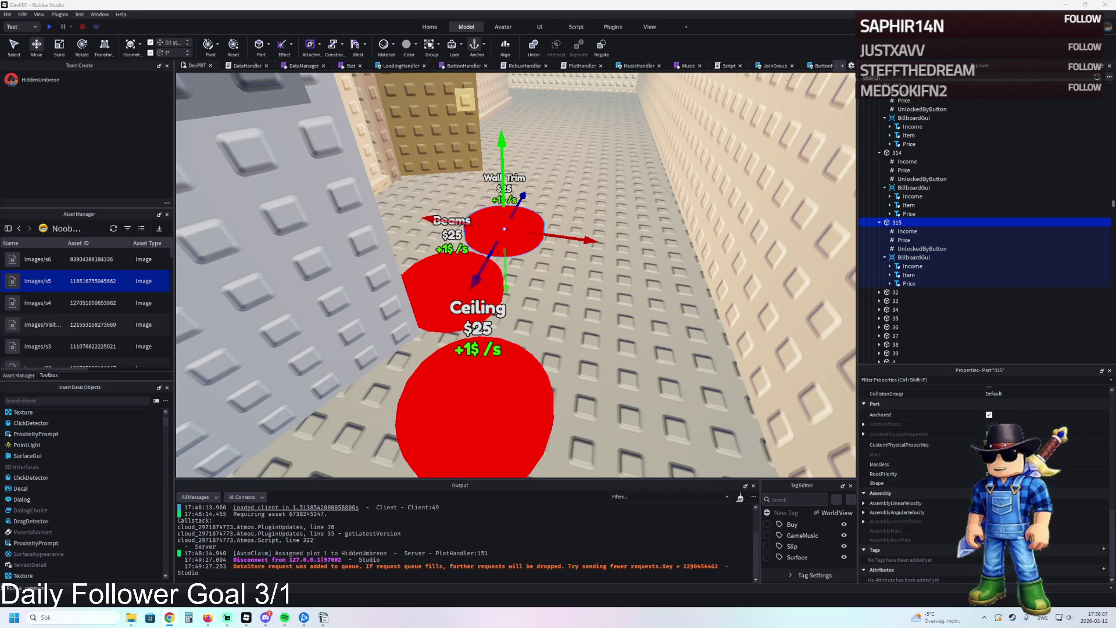
left_click(900, 242)
left_click(914, 251)
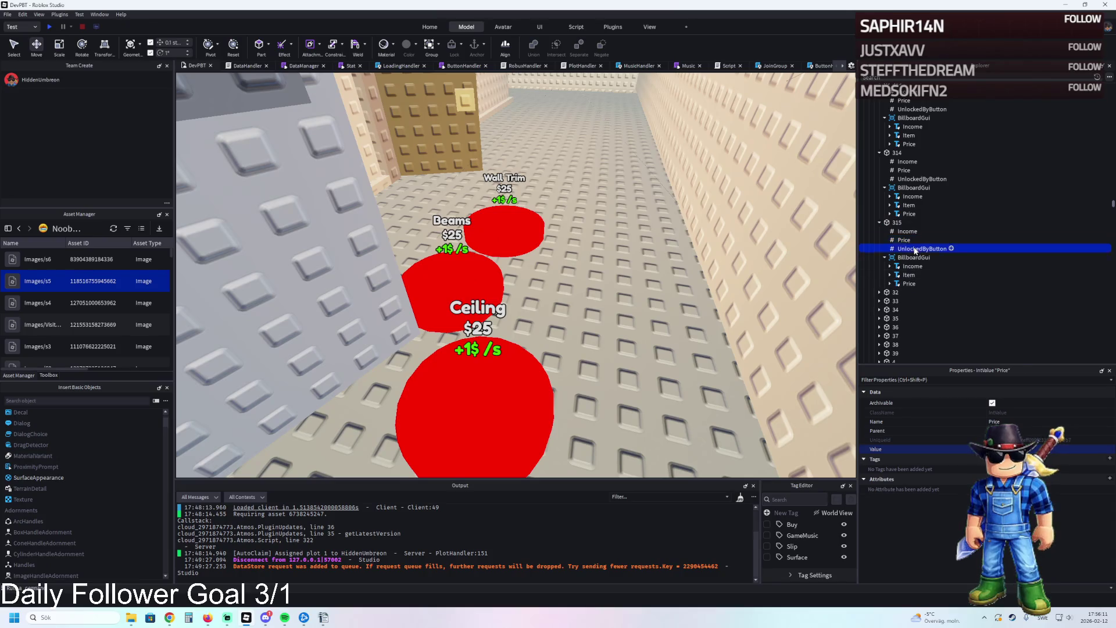